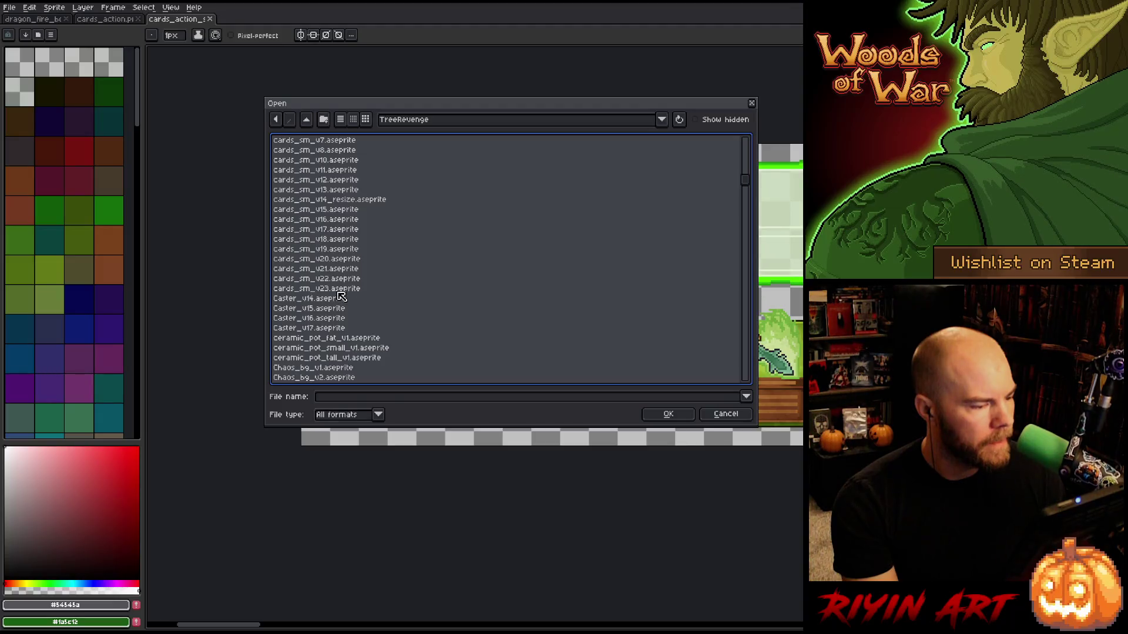
Open cards_sm_v23.aseprite and return the timeline to frame 01 of the green card.
double_click(333, 290)
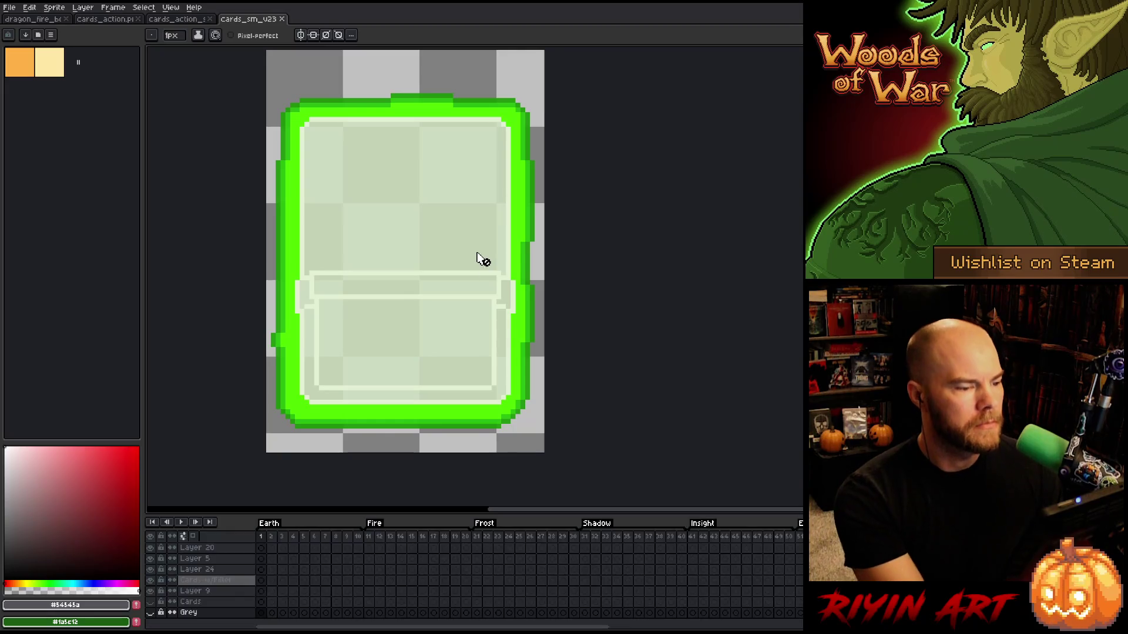
mouse_move(273, 546)
mouse_down()
mouse_move(283, 614)
mouse_move(800, 613)
mouse_move(552, 614)
mouse_up()
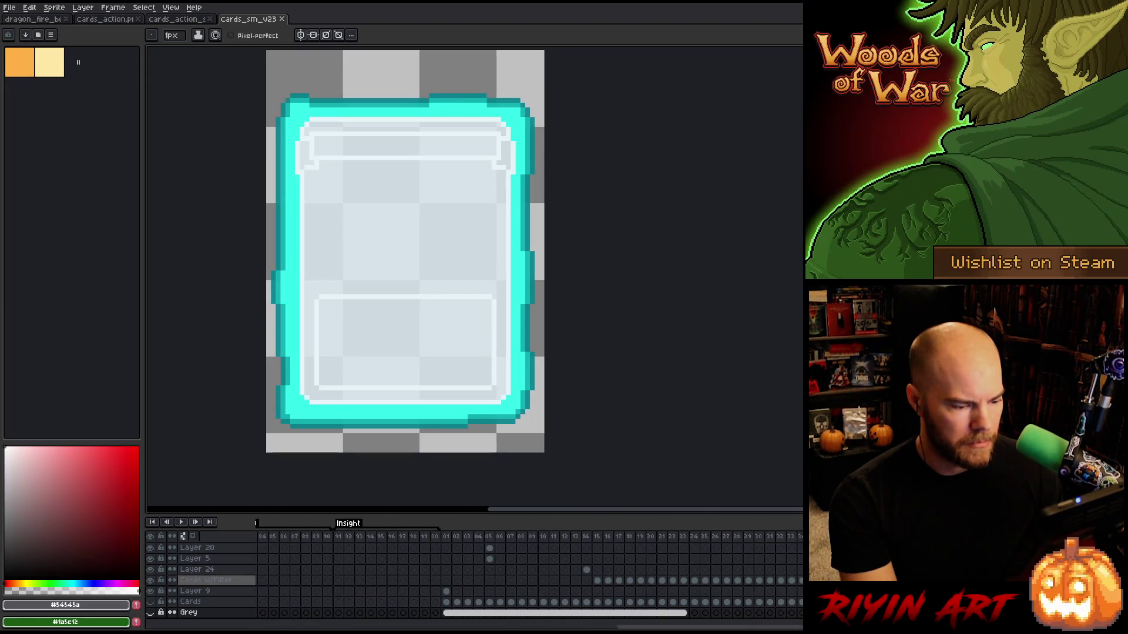
click(446, 536)
mouse_move(450, 540)
mouse_down()
mouse_move(523, 555)
mouse_move(787, 561)
mouse_move(447, 567)
mouse_move(447, 554)
mouse_up()
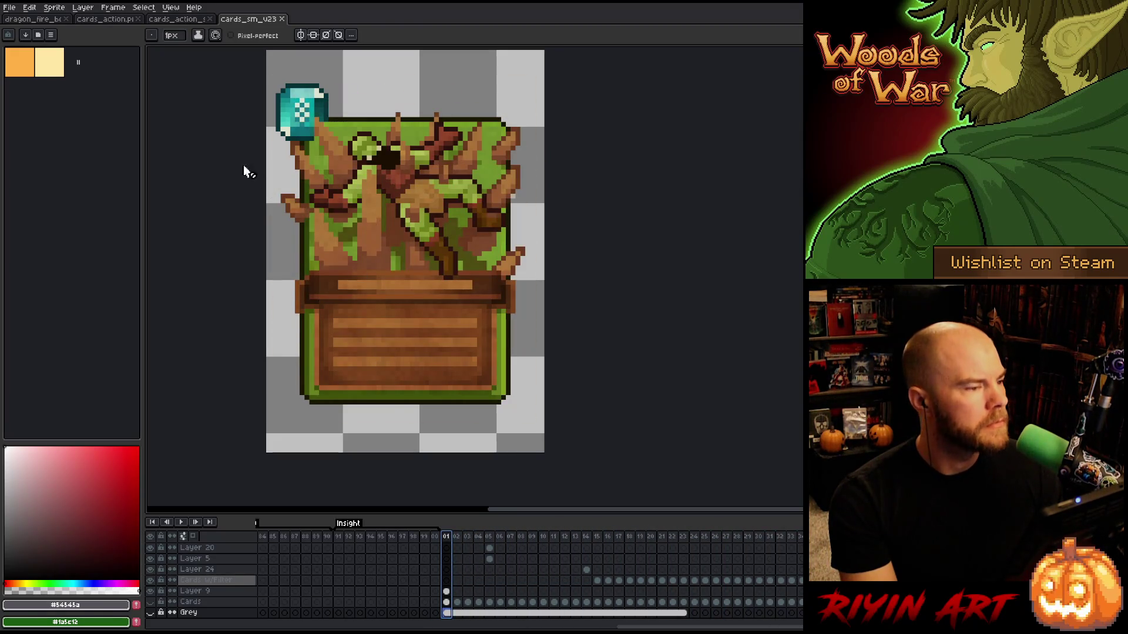
click(9, 7)
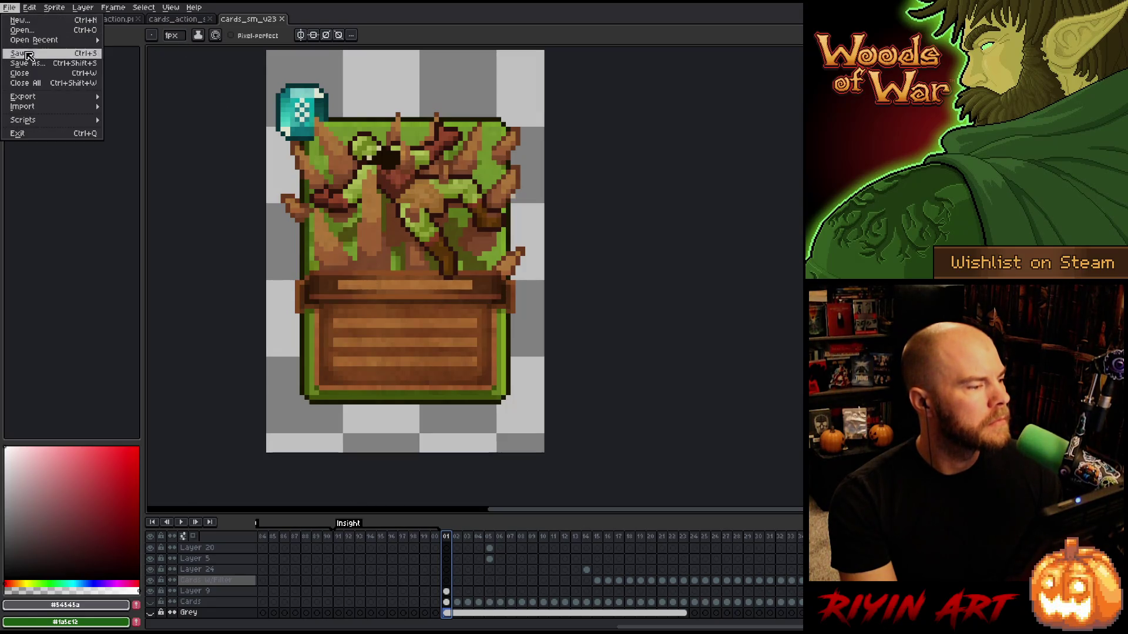
Save a copy of the card file as cards_action_sm_v1.aseprite.
click(37, 62)
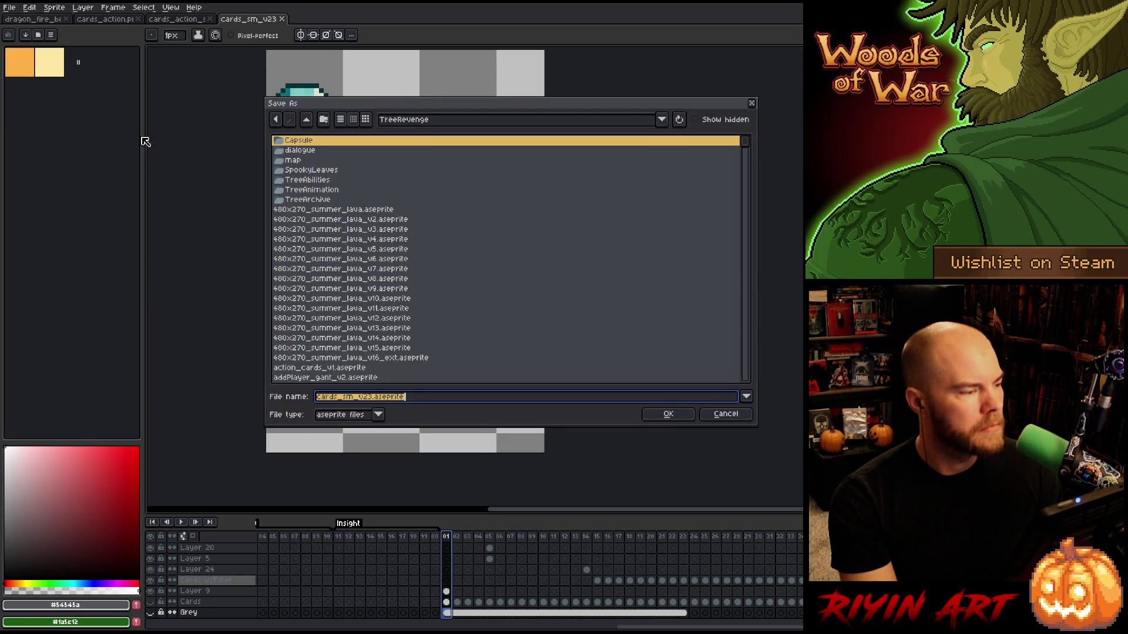
click(339, 399)
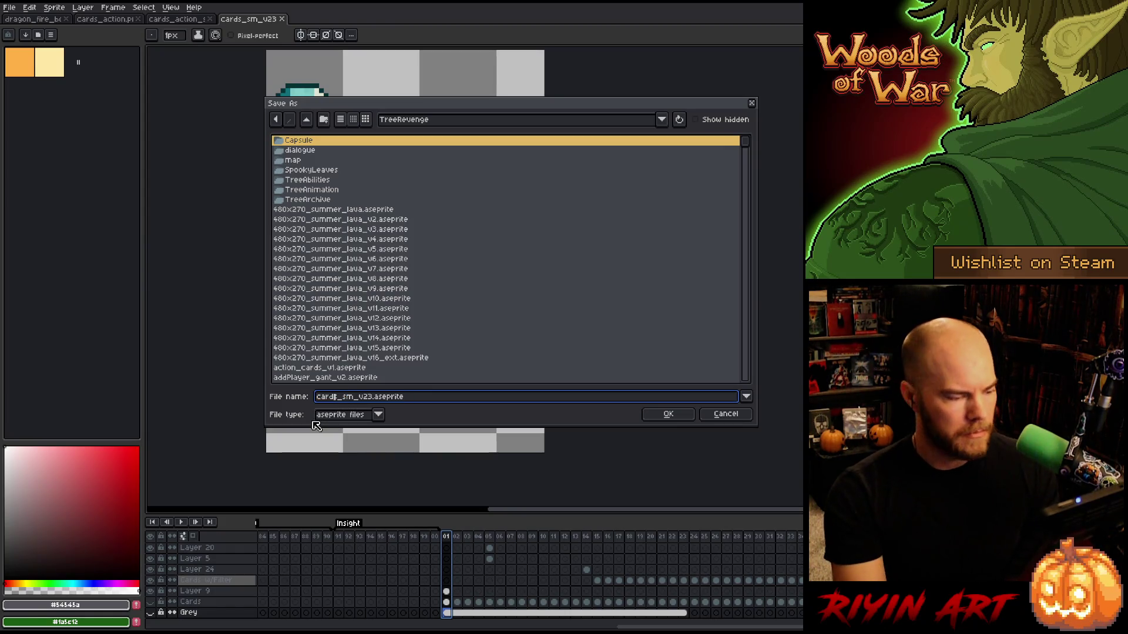
text(_action)
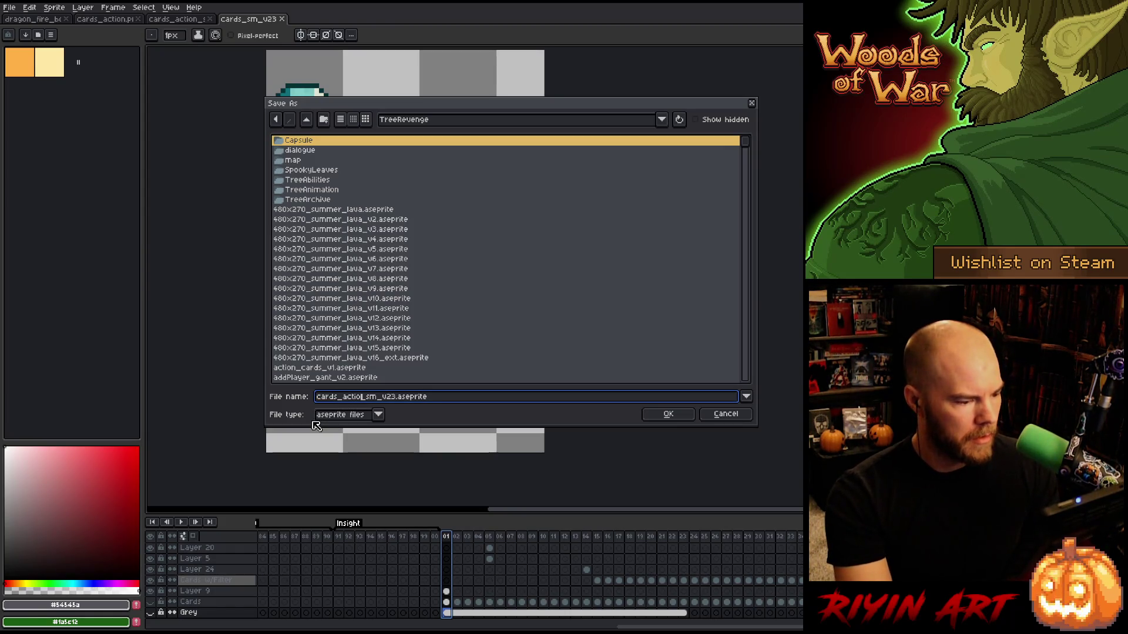
key(Right)
key(Right)
key(Delete)
key(Delete)
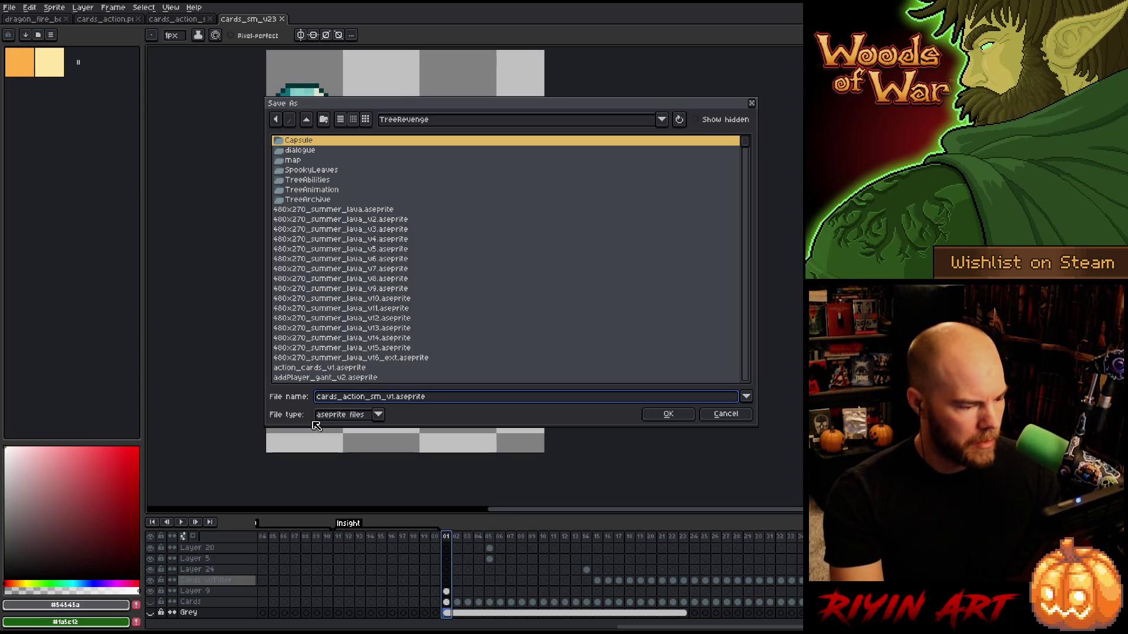
click(668, 415)
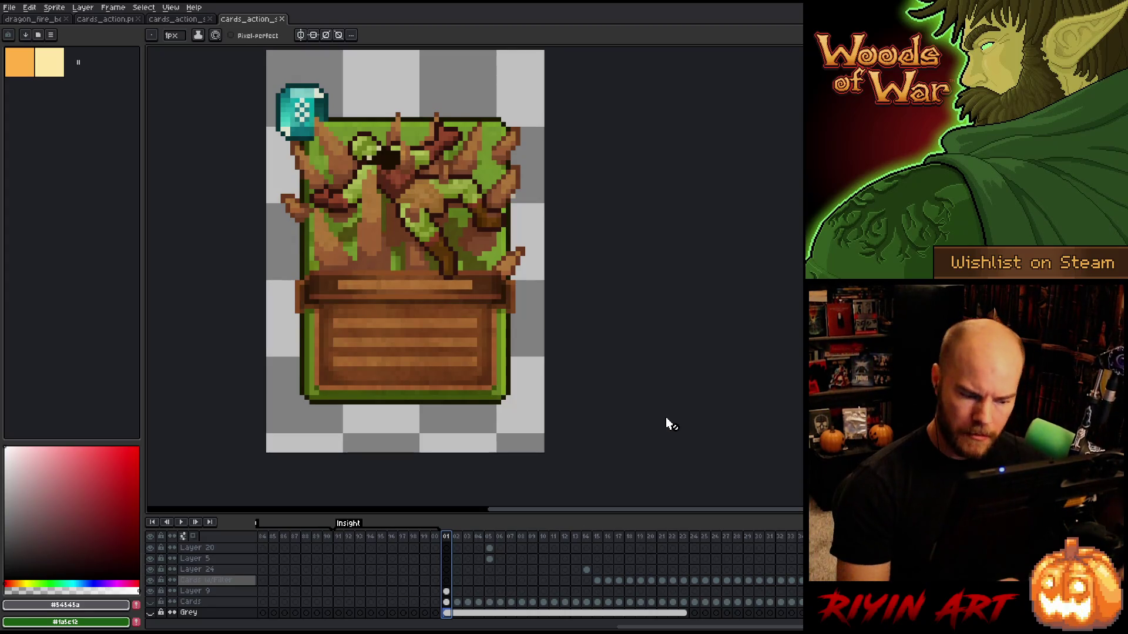
click(446, 592)
click(152, 593)
click(151, 593)
click(152, 593)
click(151, 594)
scroll(427, 598, up, 2)
scroll(427, 597, up, 5)
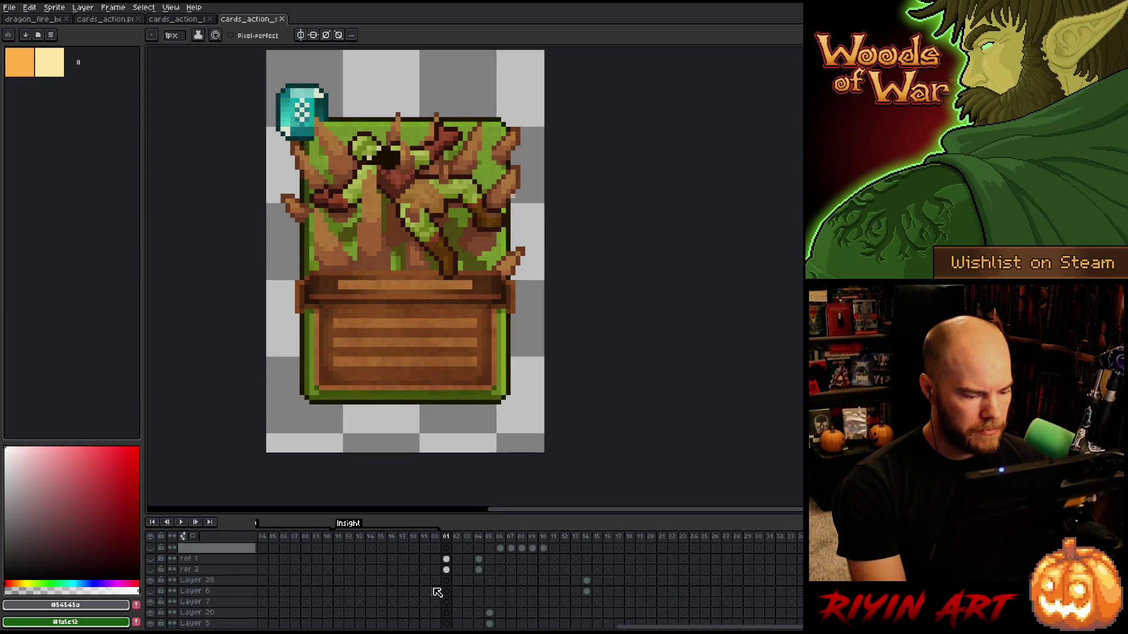
click(446, 570)
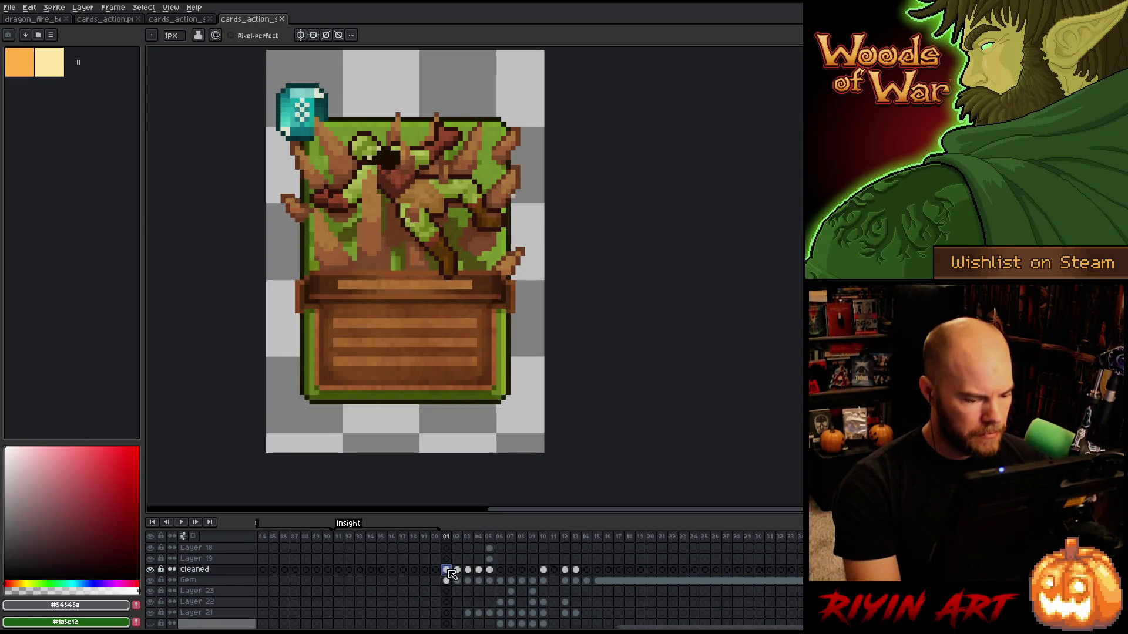
click(151, 570)
click(154, 572)
click(154, 572)
click(153, 572)
click(154, 572)
click(154, 572)
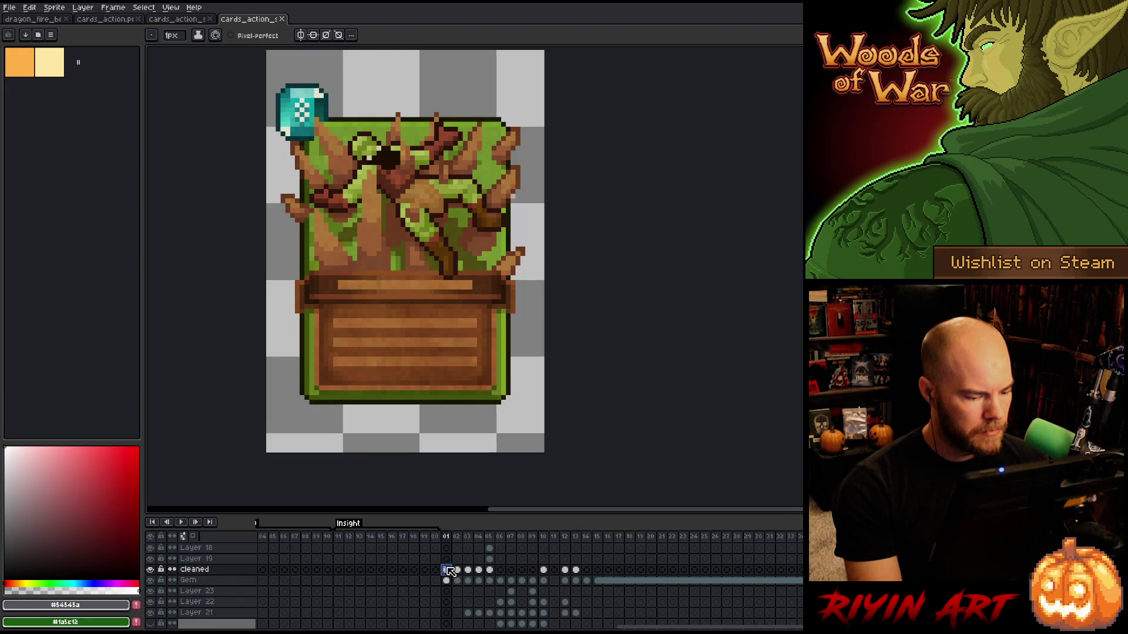
scroll(448, 572, up, 5)
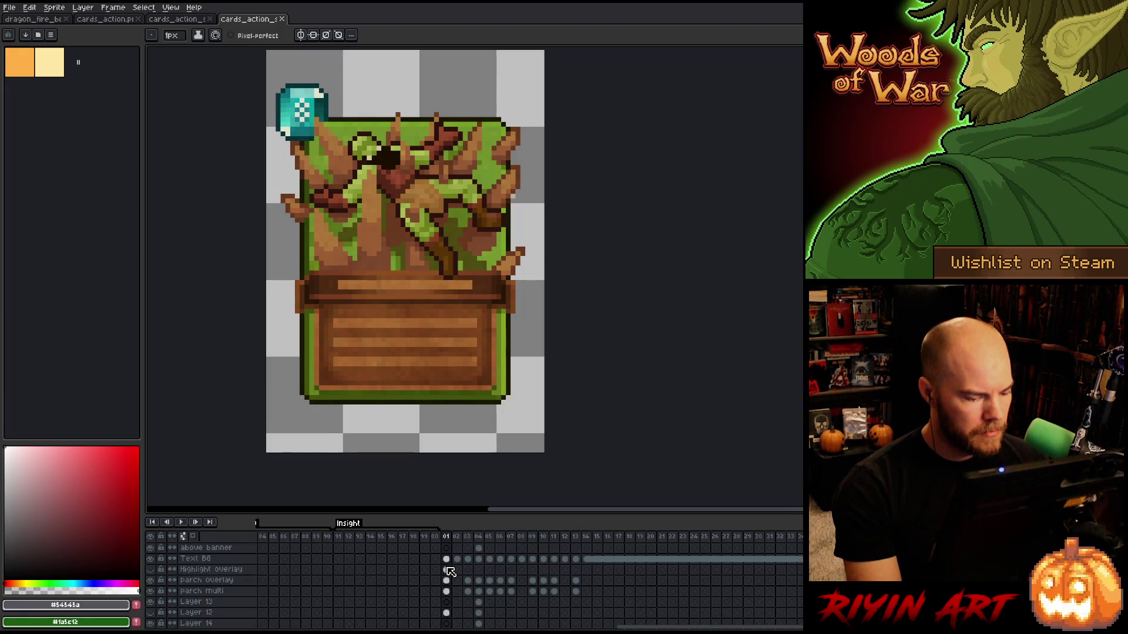
click(447, 559)
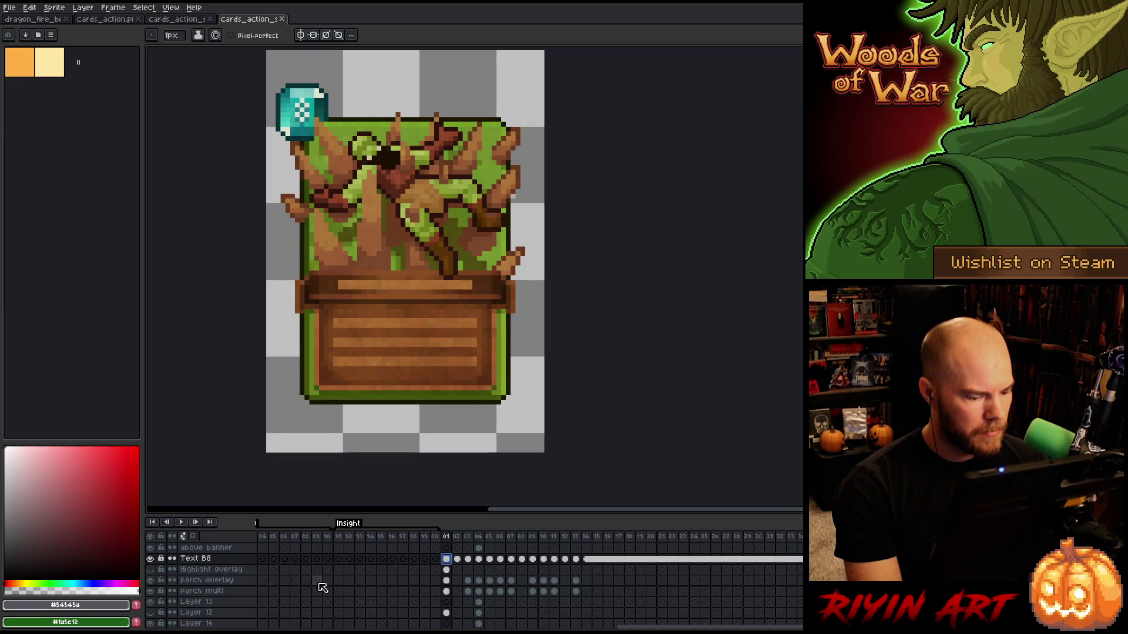
click(446, 569)
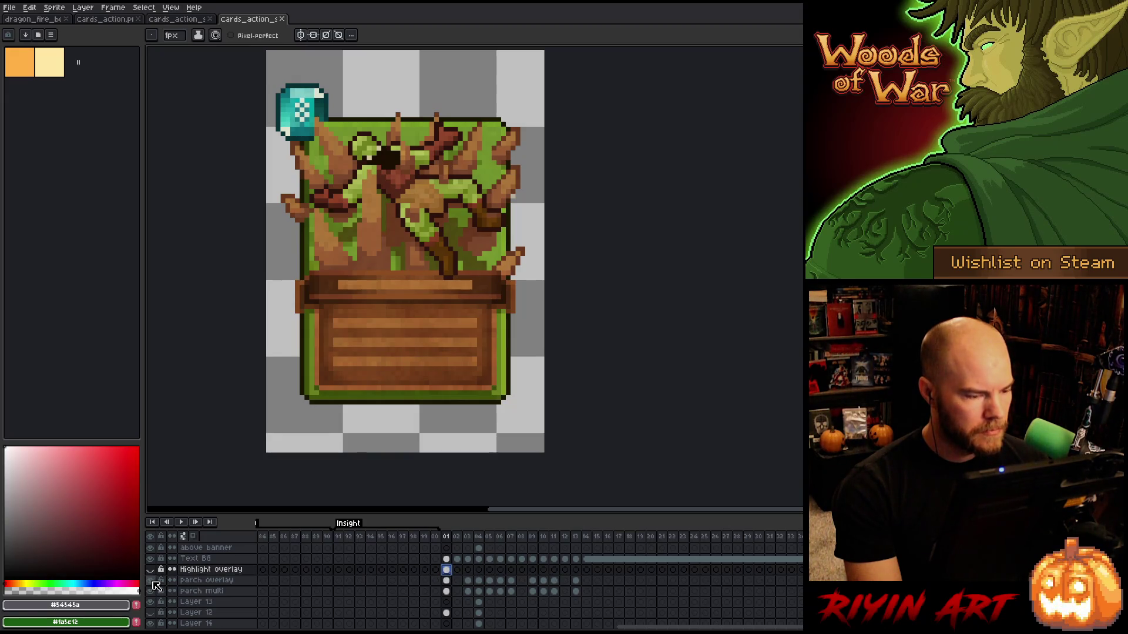
alt+click(152, 581)
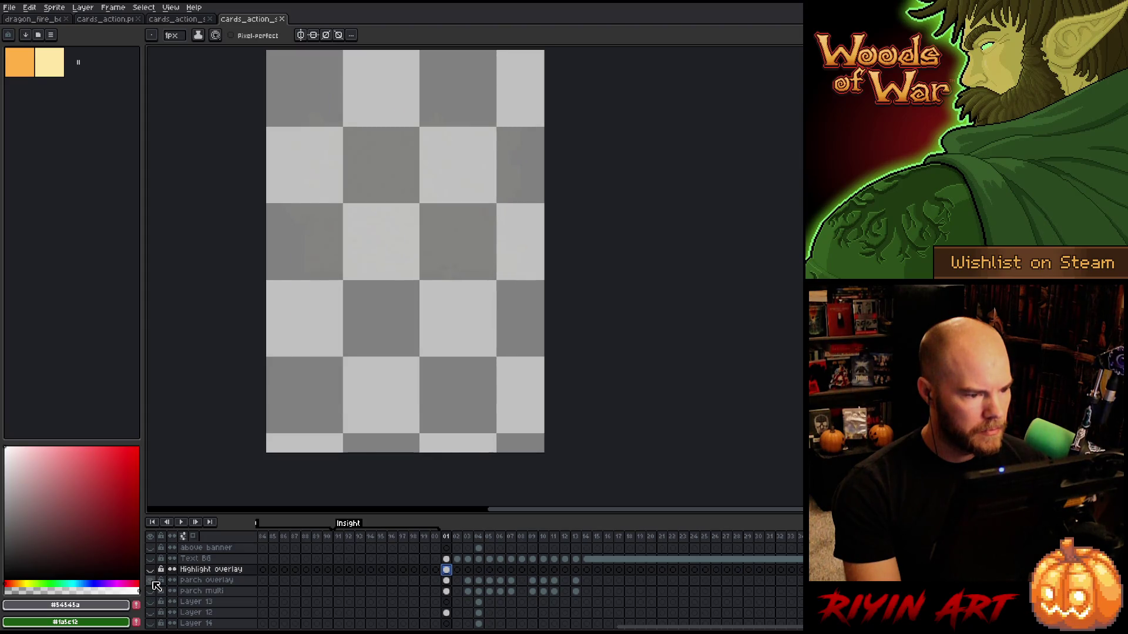
alt+click(152, 580)
click(435, 570)
click(446, 570)
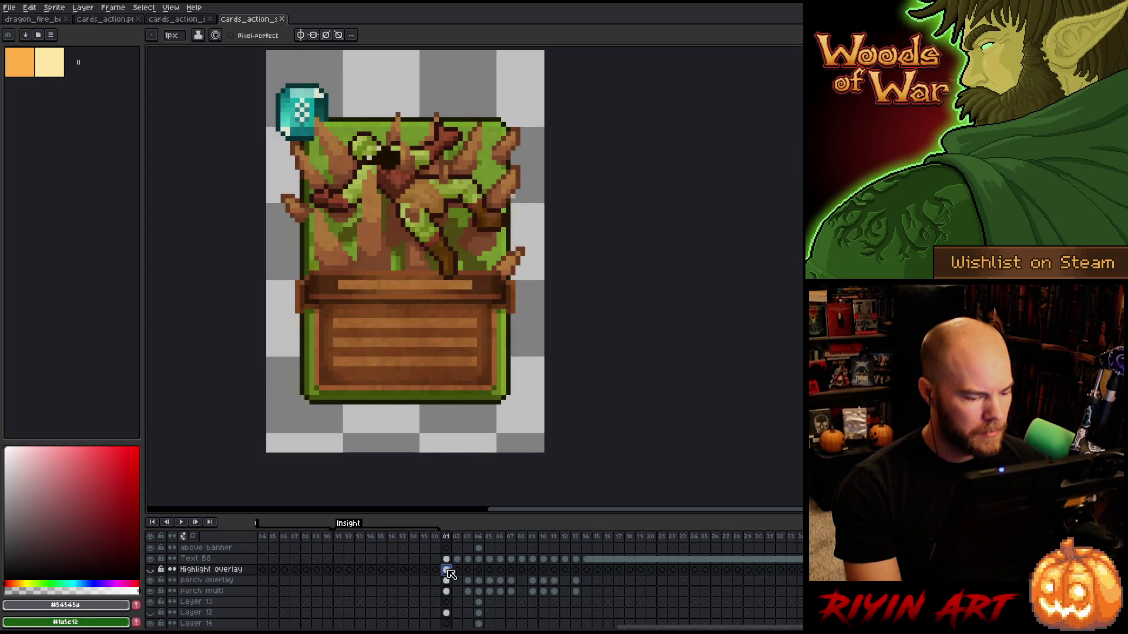
alt+click(152, 570)
alt+click(152, 570)
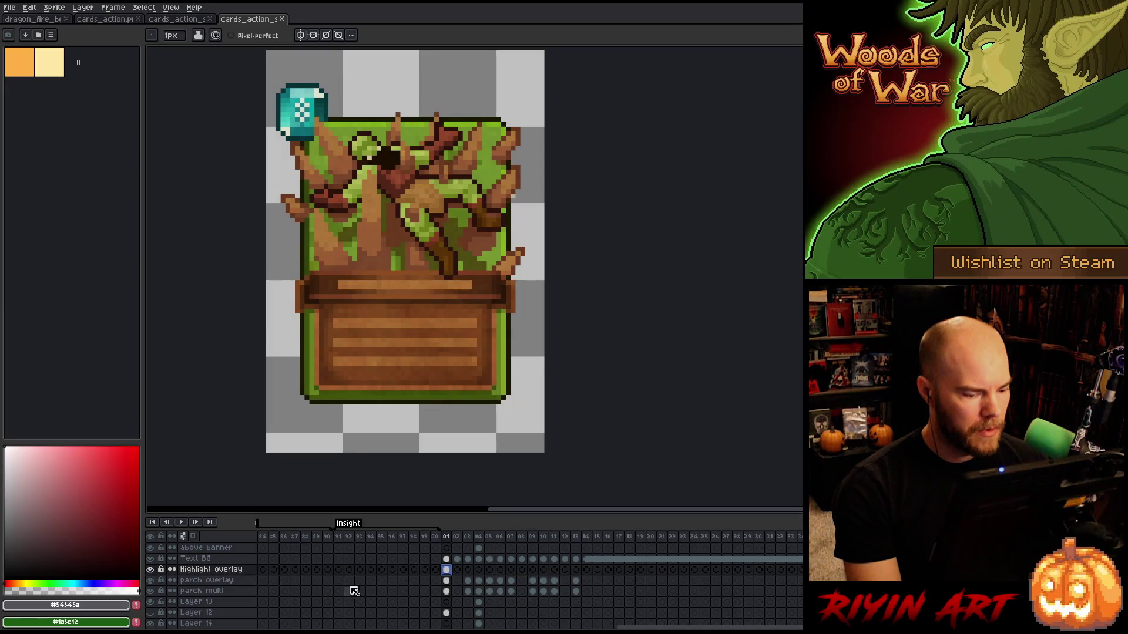
click(457, 580)
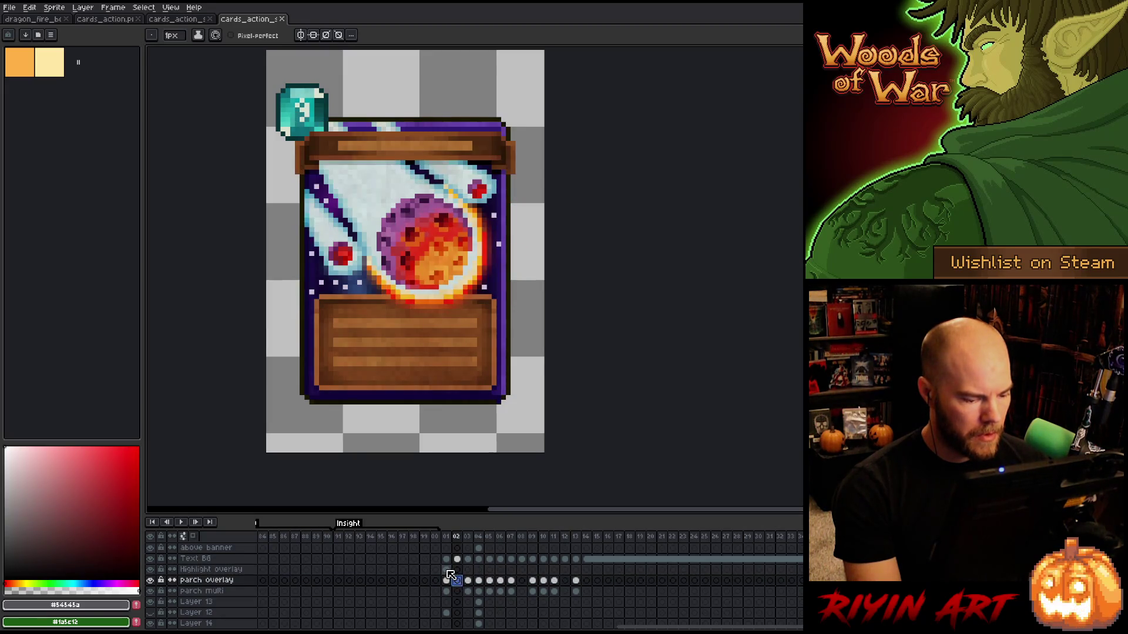
click(448, 581)
click(446, 570)
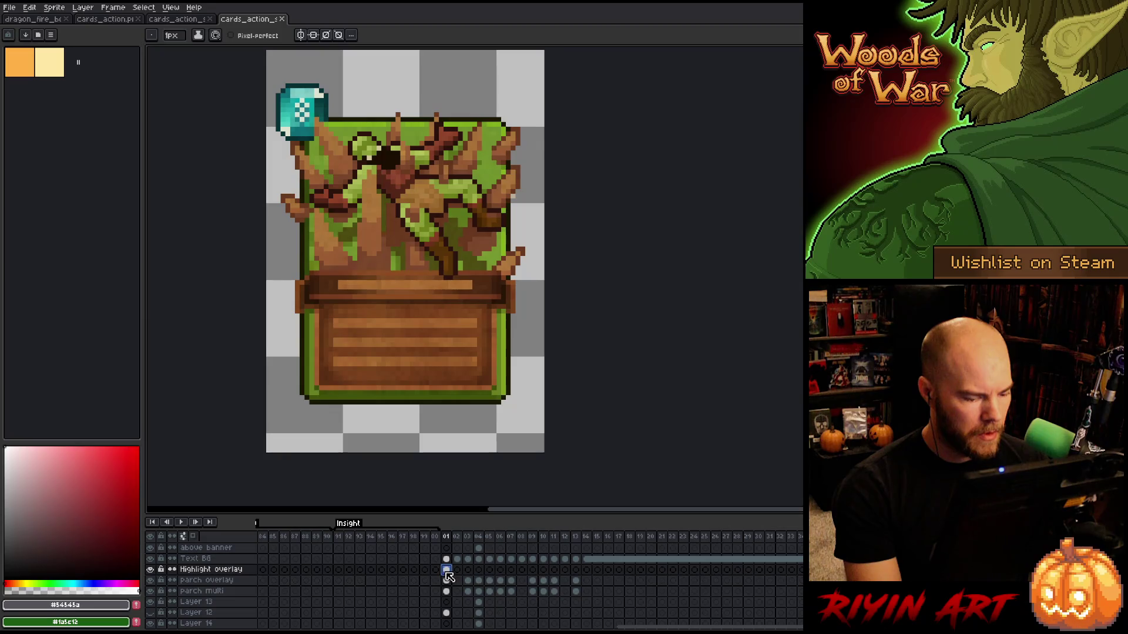
click(151, 580)
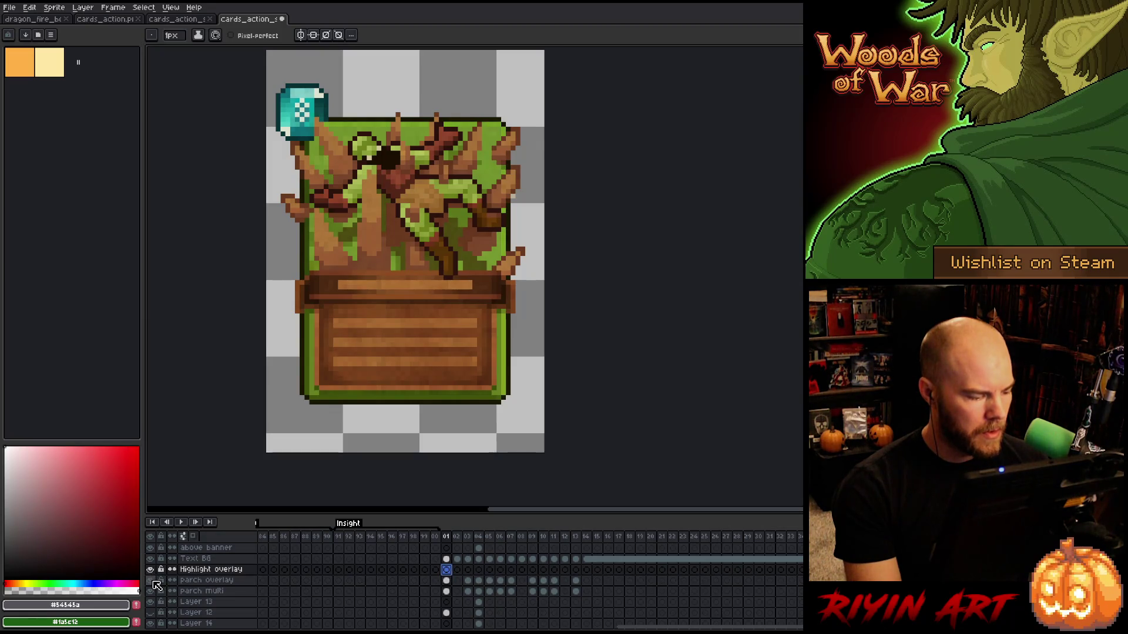
click(154, 582)
click(156, 585)
click(447, 581)
alt+click(150, 582)
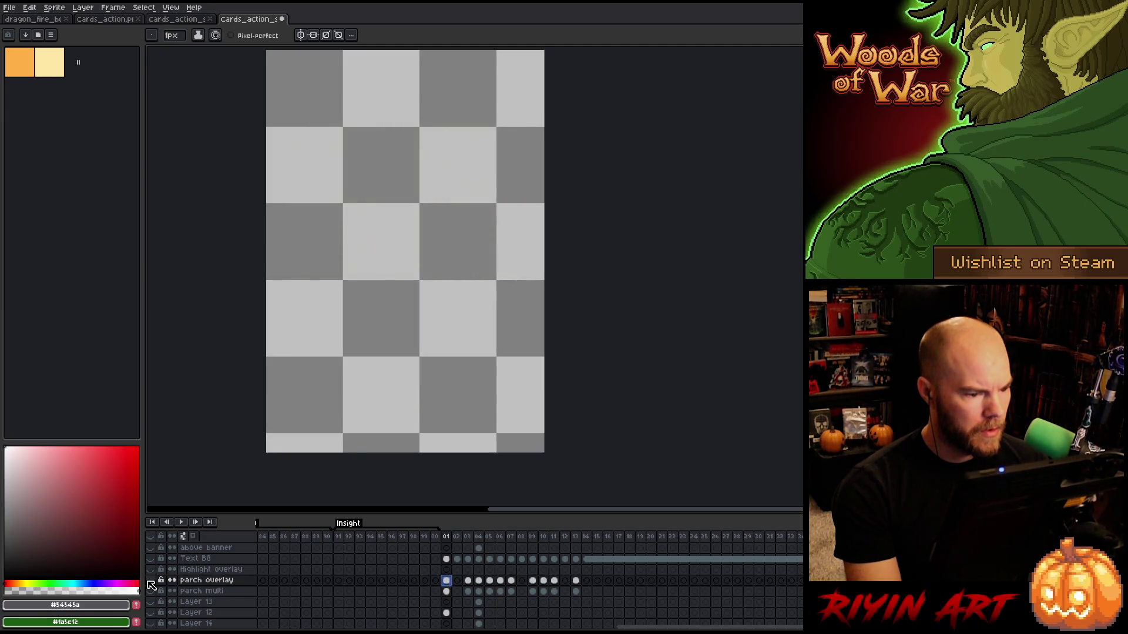
alt+click(151, 581)
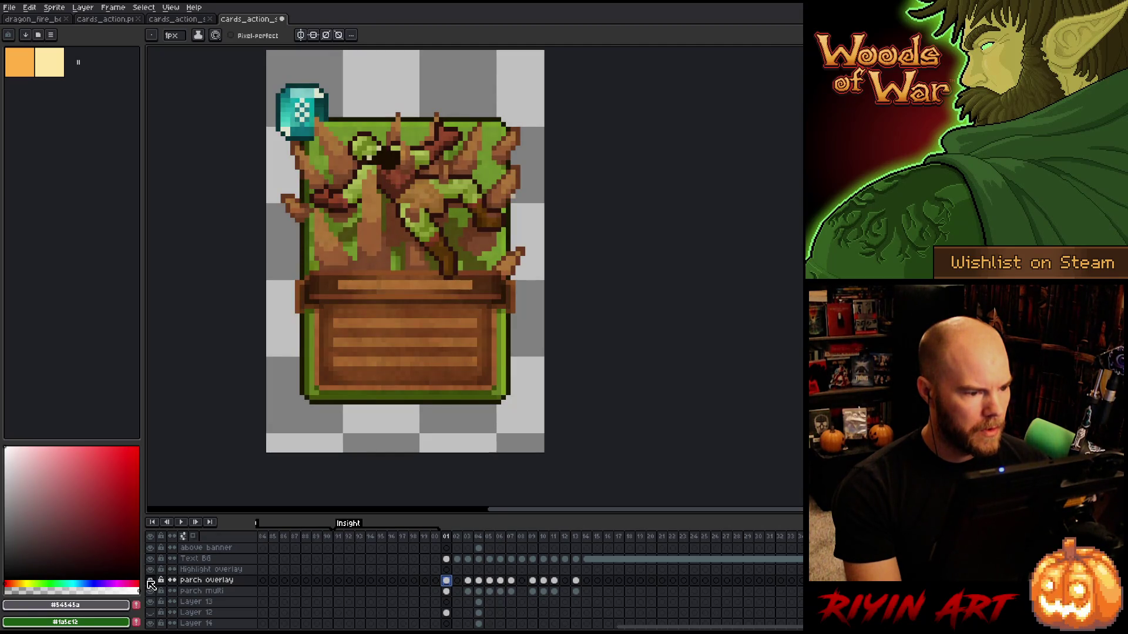
Inspect the parch overlay layer's properties and its visibility on frames 03 and 09.
double_click(198, 581)
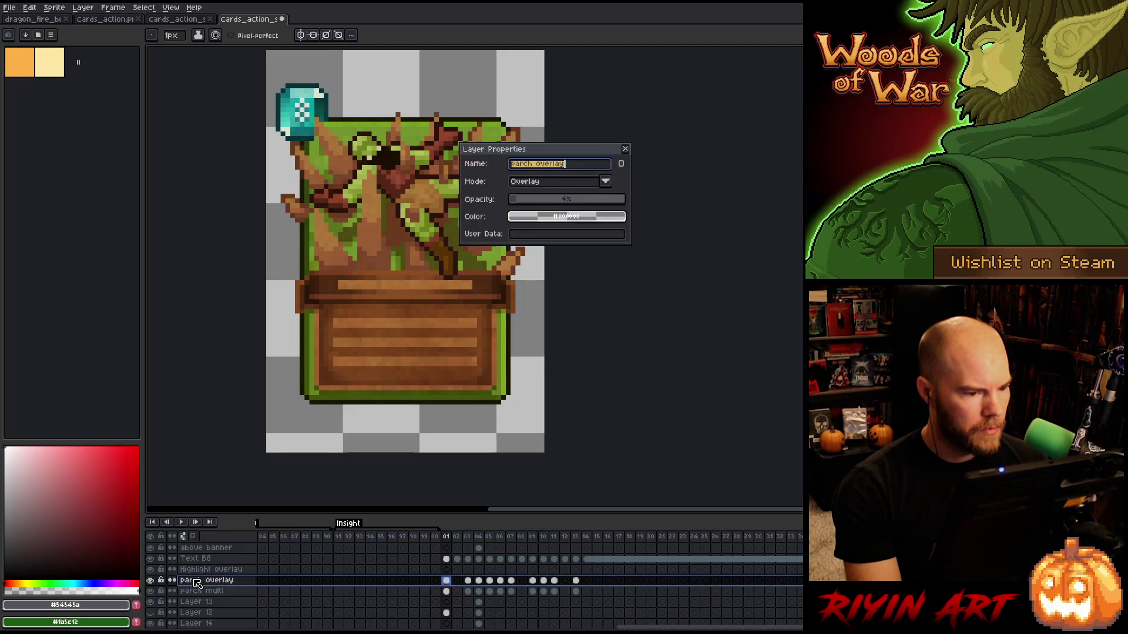
click(627, 149)
click(469, 537)
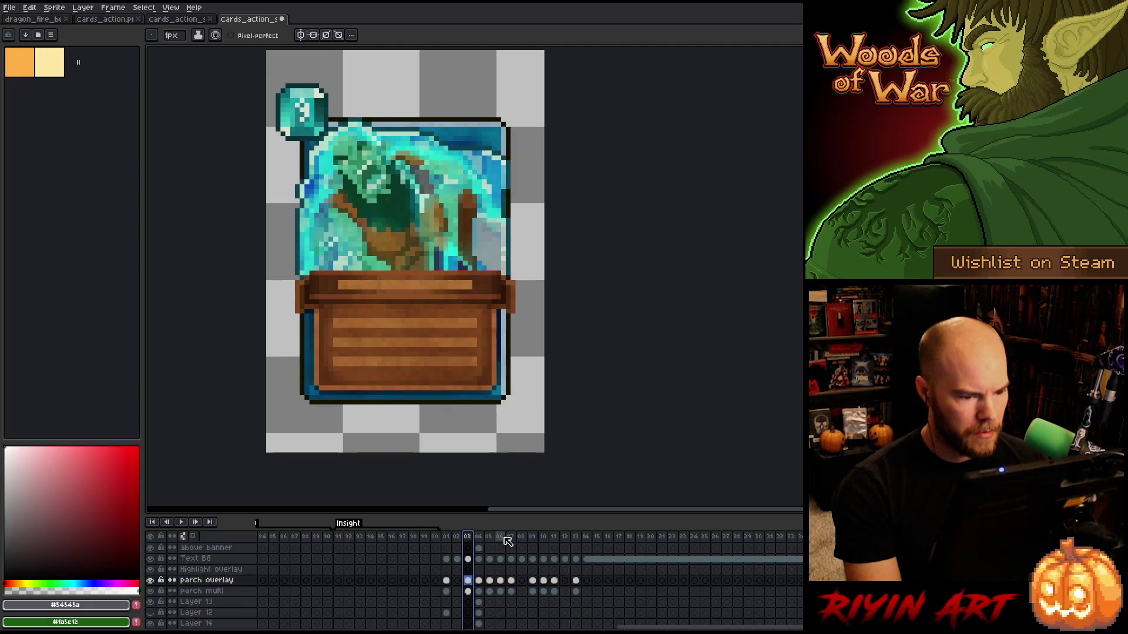
click(535, 538)
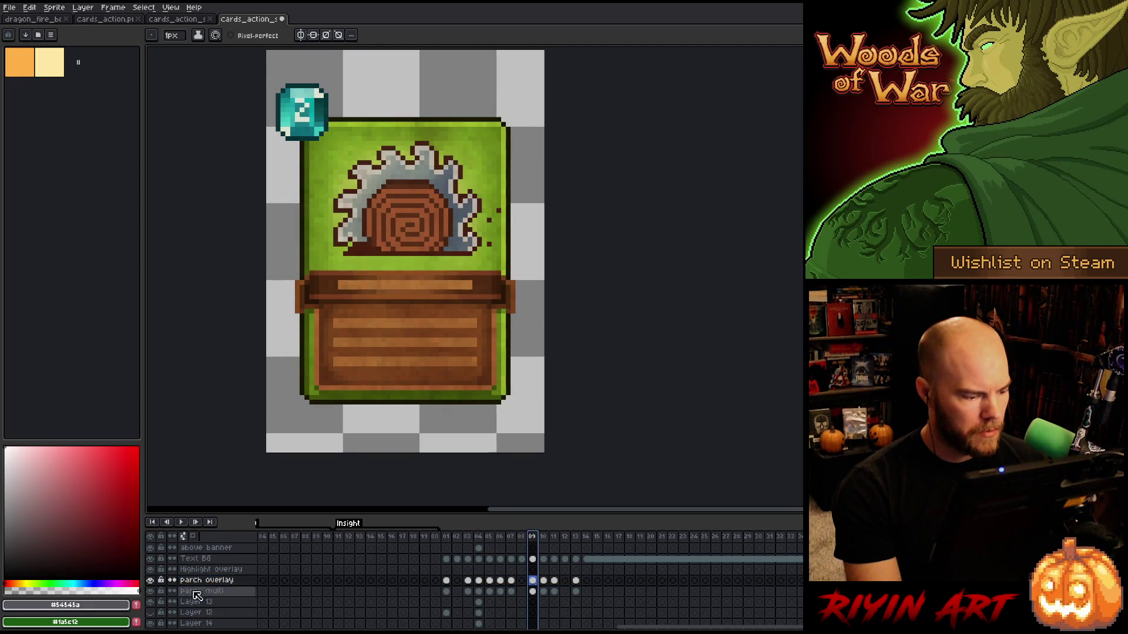
alt+click(150, 581)
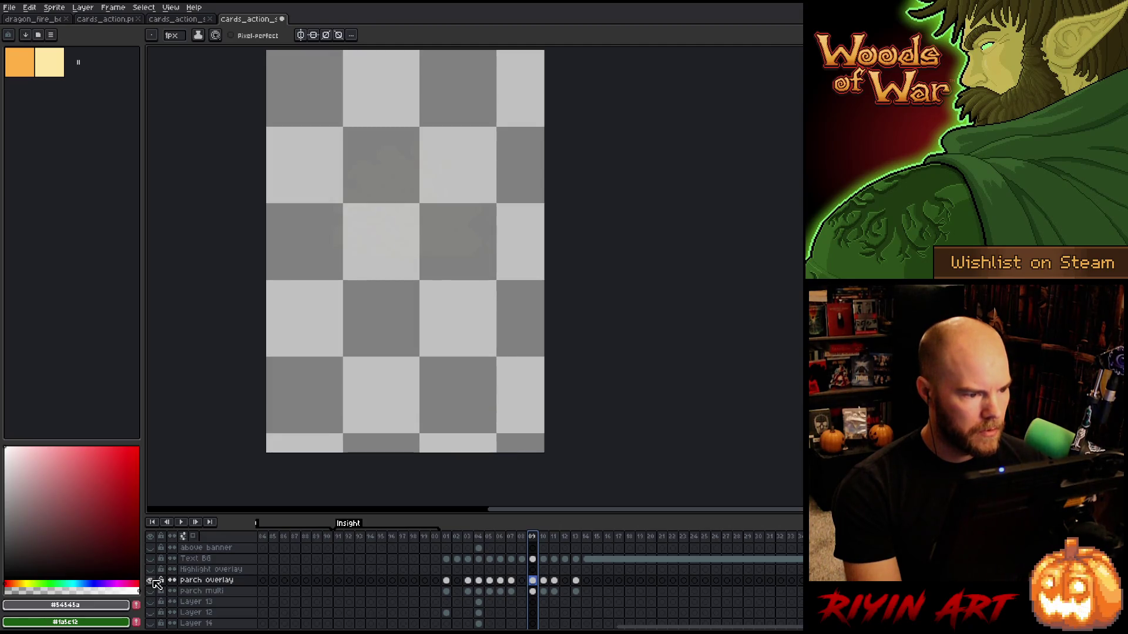
alt+click(151, 581)
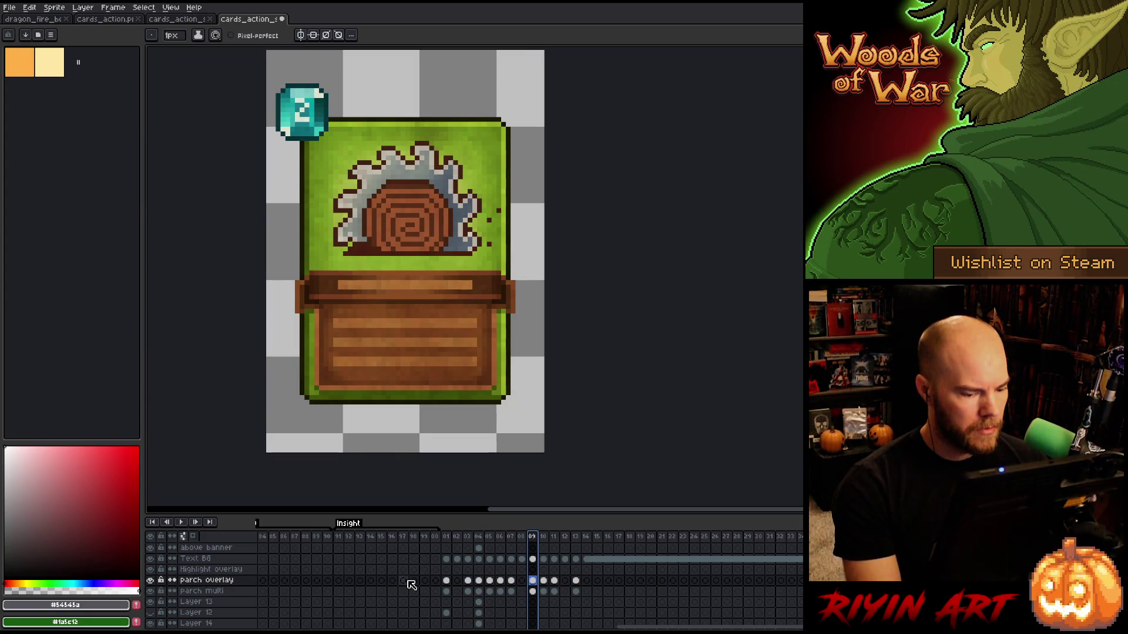
On frame 01, toggle the parch multi layer to compare the parchment against the full card.
click(447, 580)
click(446, 592)
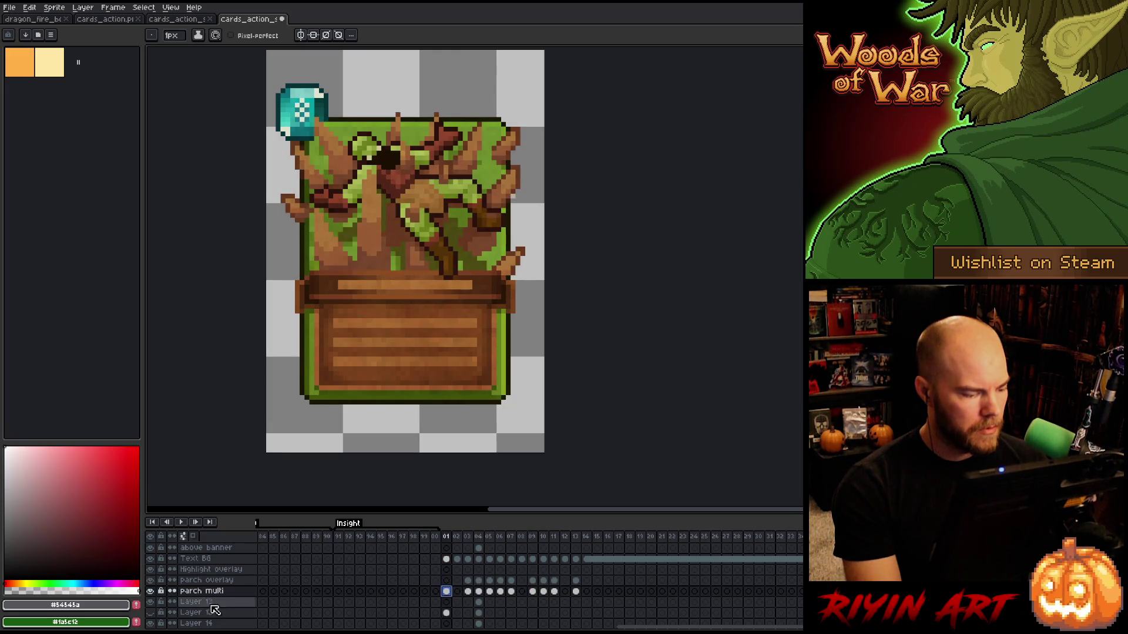
alt+click(150, 591)
alt+click(151, 591)
alt+click(151, 591)
alt+click(151, 591)
alt+click(151, 592)
alt+click(152, 591)
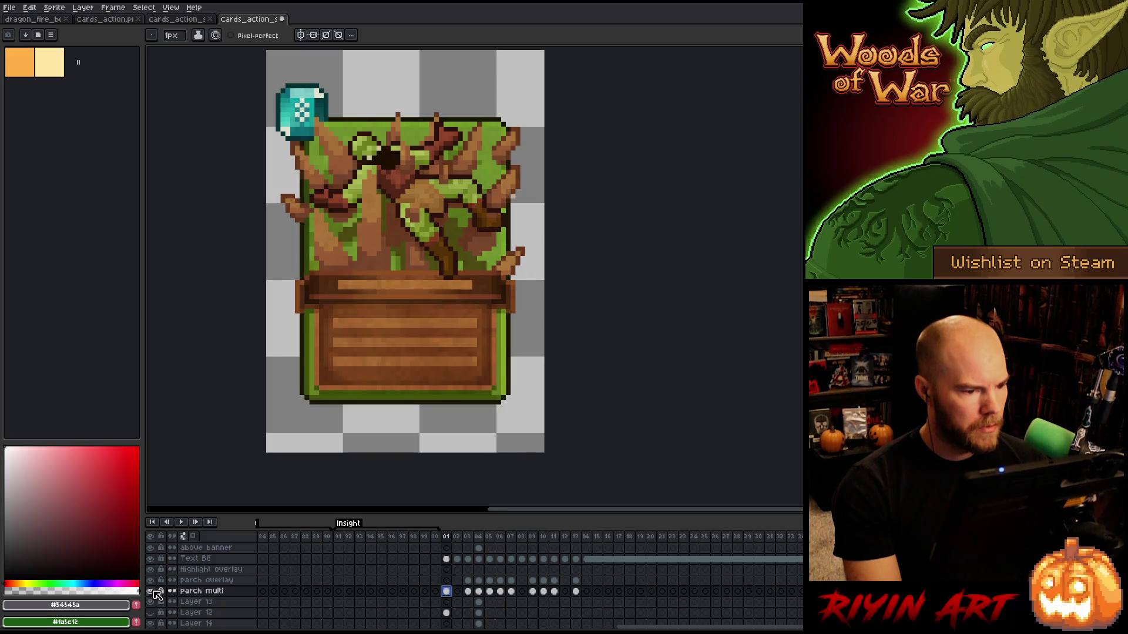
alt+click(152, 591)
alt+click(151, 592)
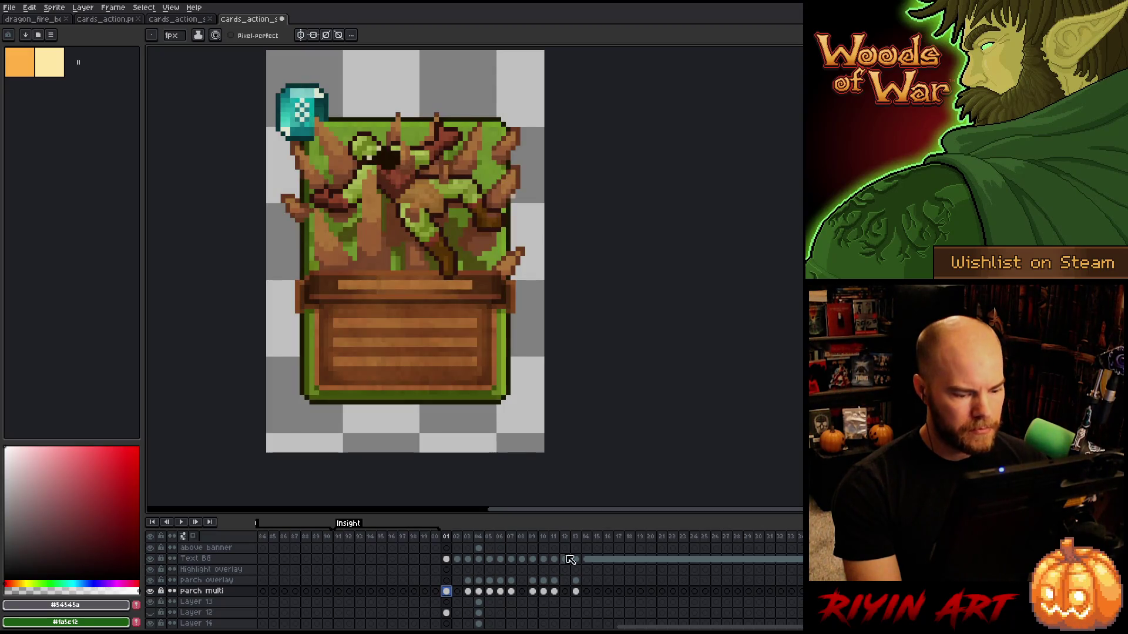
Preview frames 13 and 11, then return to the parch overlay cel on frame 01.
click(576, 536)
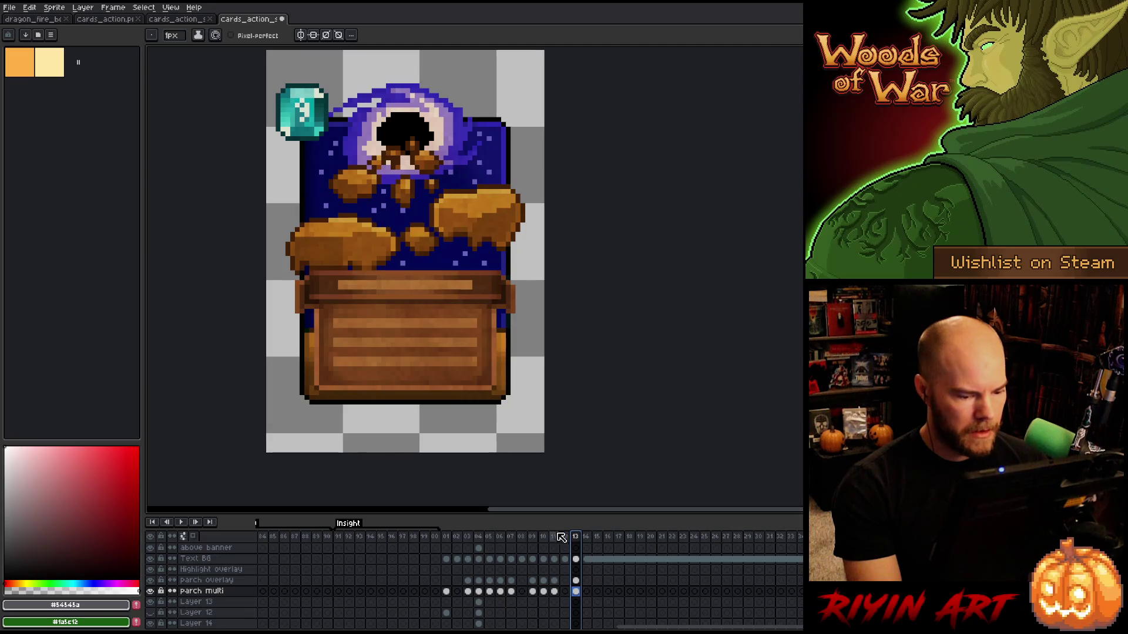
click(555, 537)
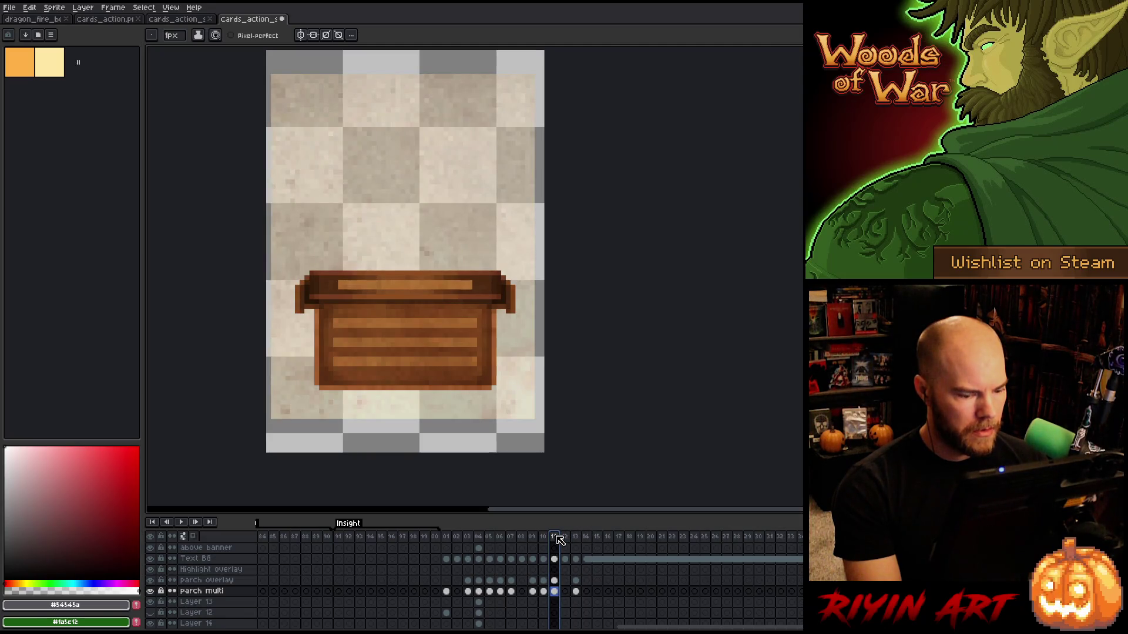
click(554, 591)
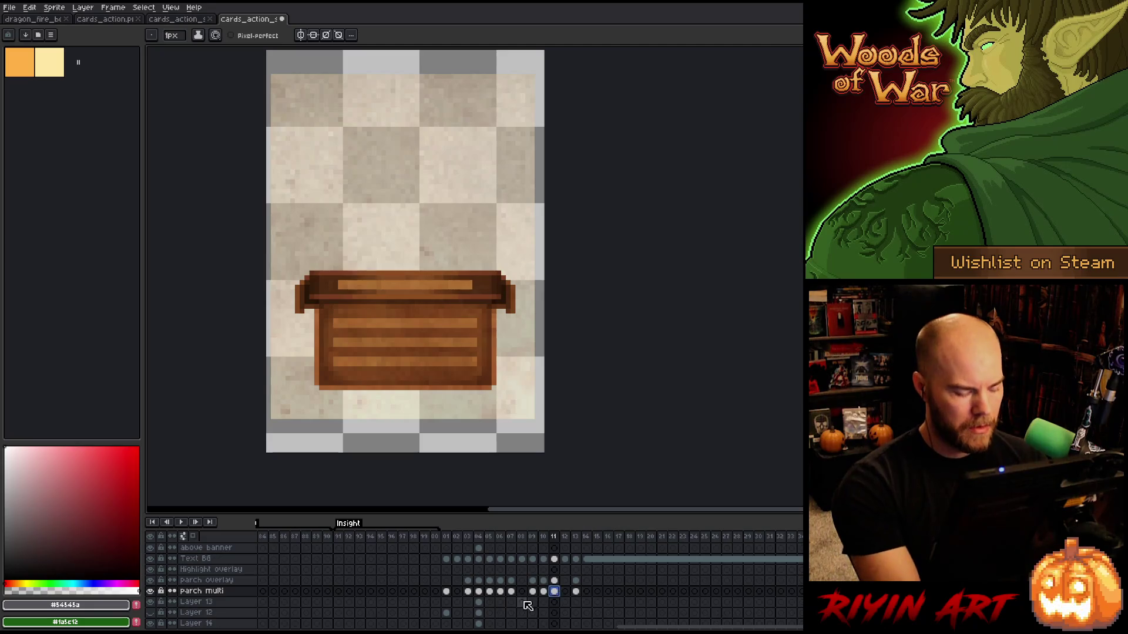
click(447, 591)
click(446, 580)
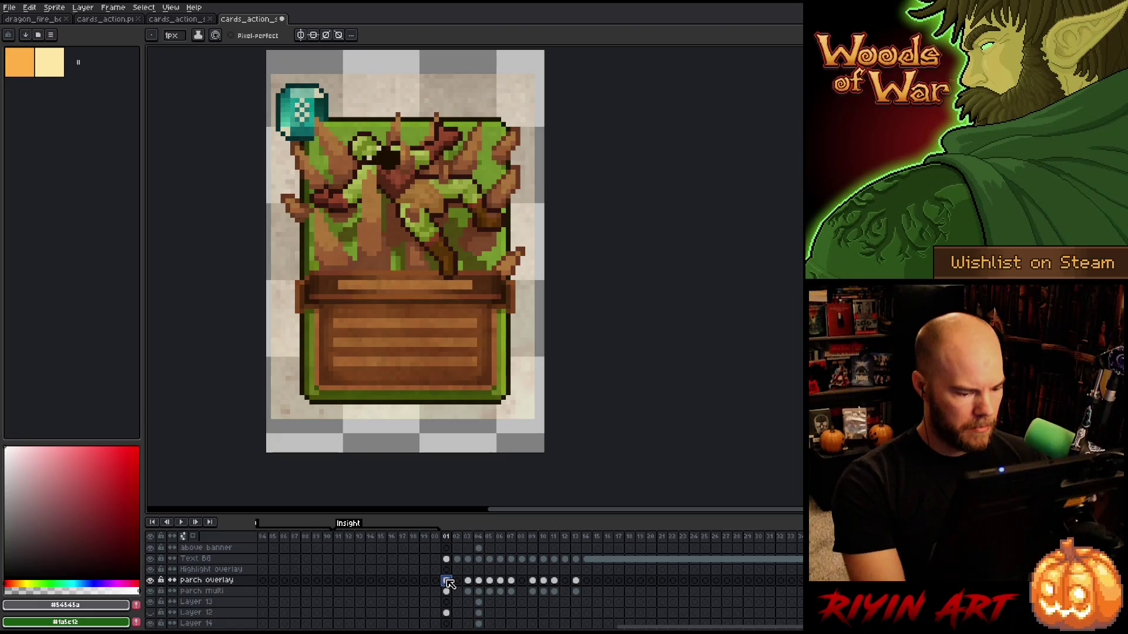
scroll(449, 583, down, 2)
Compare Layer 12's leaves on frames 01 and 03, then drag Layer 12 out of the stack.
click(446, 591)
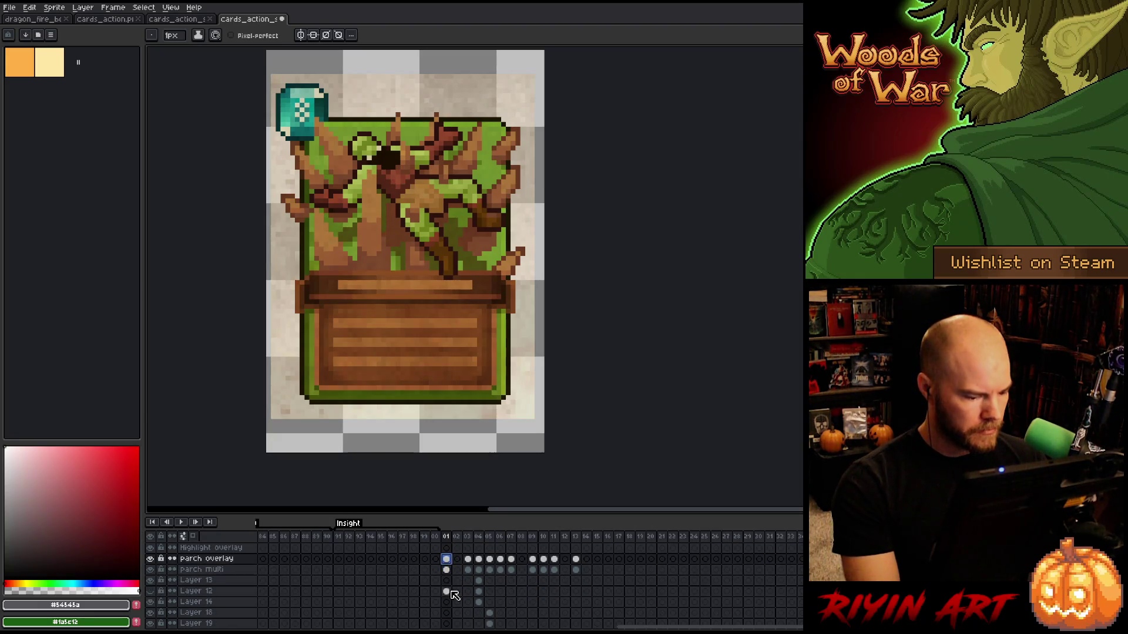
click(150, 592)
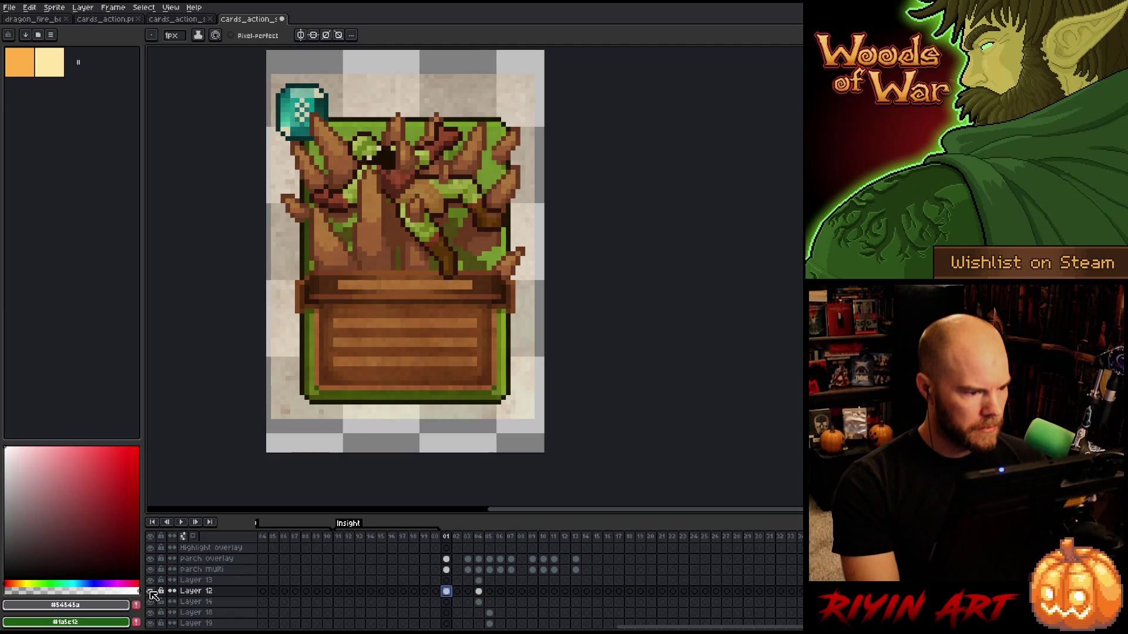
click(152, 595)
click(468, 592)
click(446, 592)
click(201, 591)
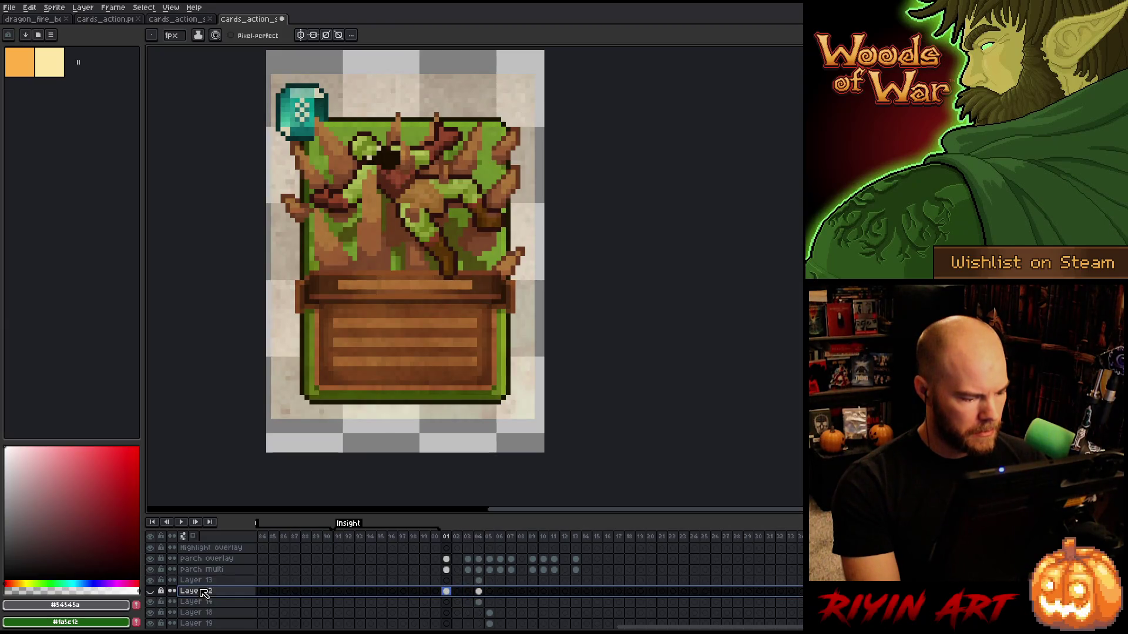
mouse_move(658, 627)
mouse_down()
mouse_move(276, 627)
mouse_move(711, 627)
mouse_up()
drag(212, 593, 214, 625)
On frame 04, check Layer 13's purple tendrils and delete Layer 13.
click(464, 582)
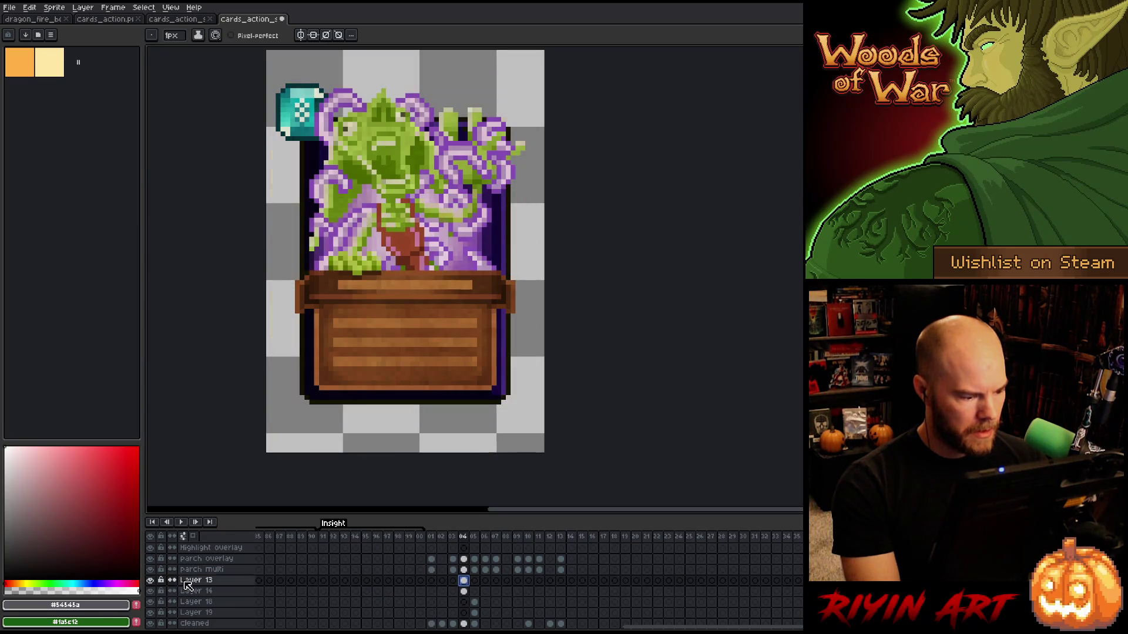
click(153, 581)
click(151, 580)
click(152, 580)
click(151, 580)
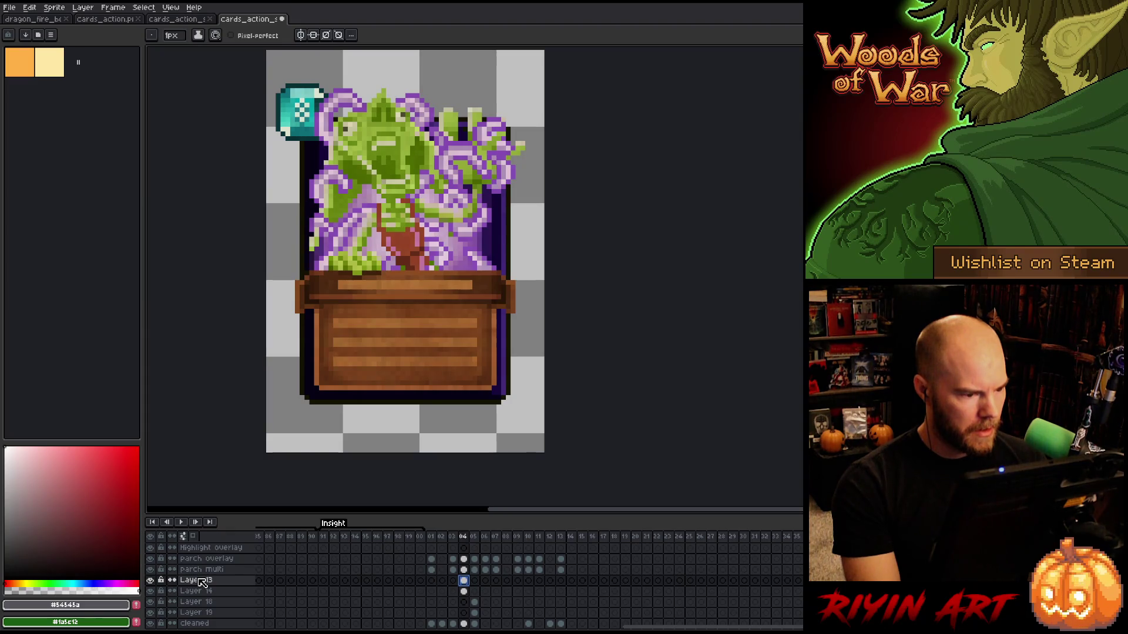
click(151, 580)
click(152, 581)
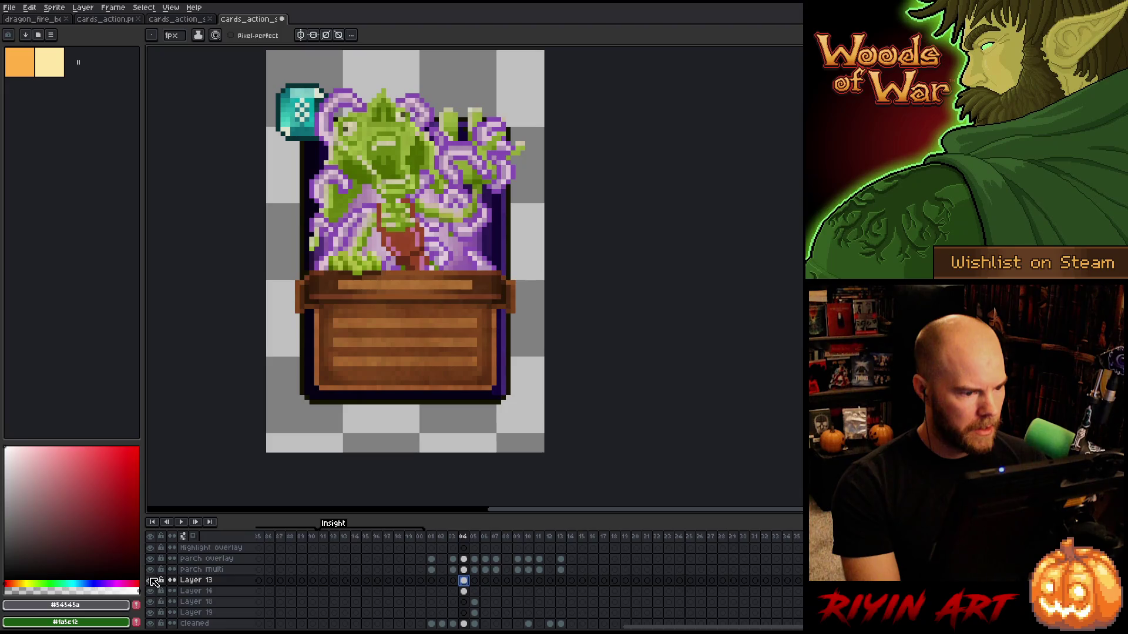
right_click(198, 581)
click(213, 584)
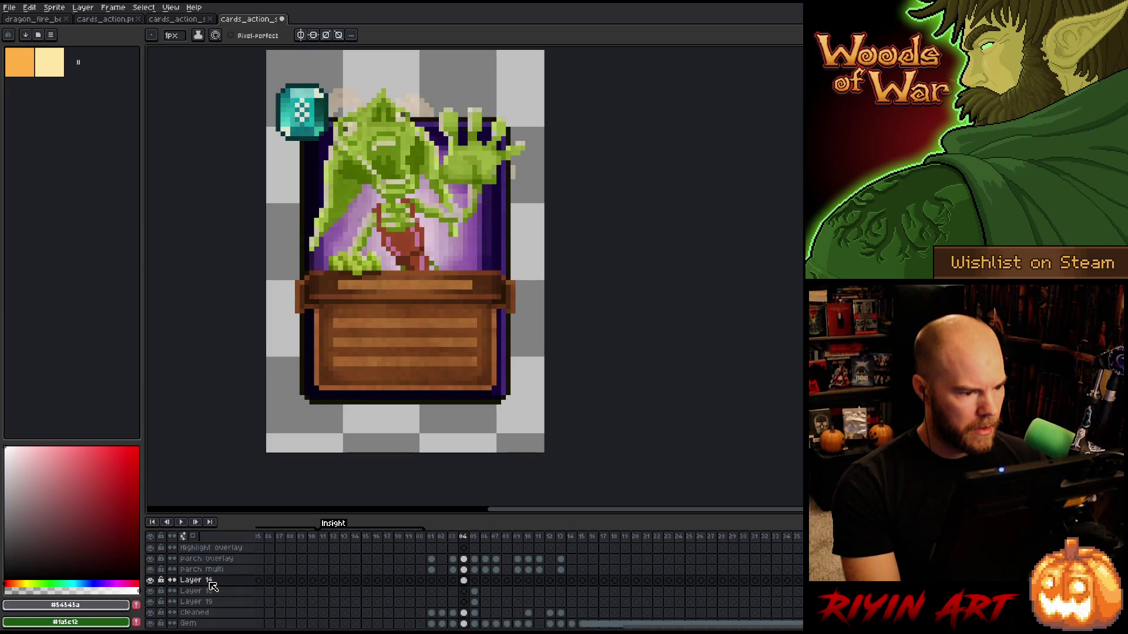
Check Layer 14's art on frame 04 and delete Layer 14.
click(191, 580)
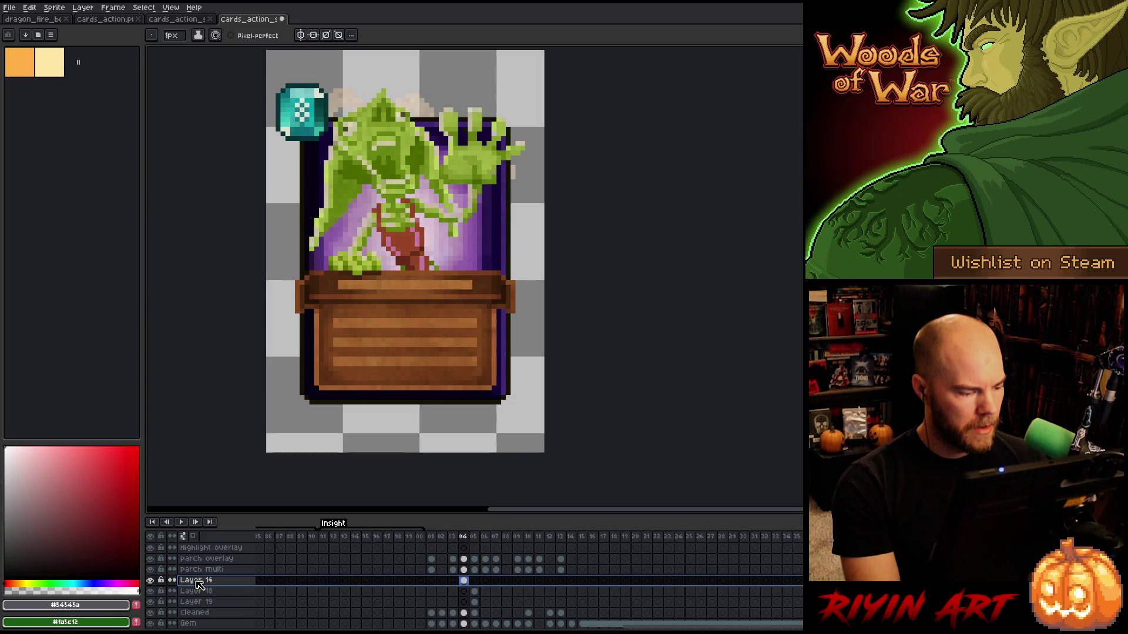
alt+click(152, 580)
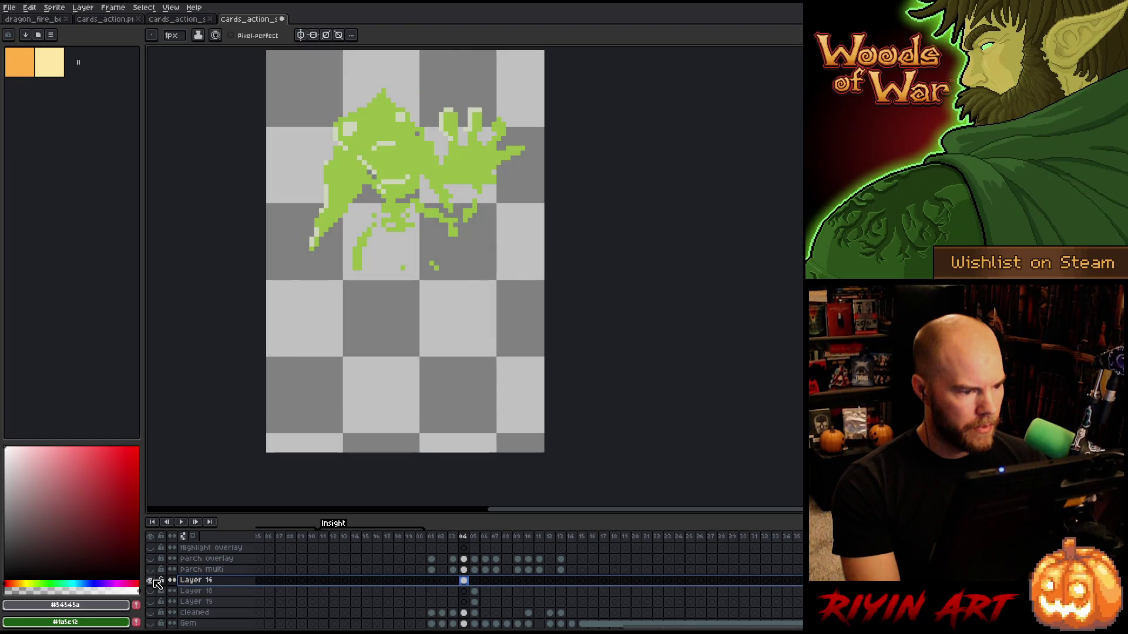
alt+click(154, 581)
right_click(194, 580)
click(212, 586)
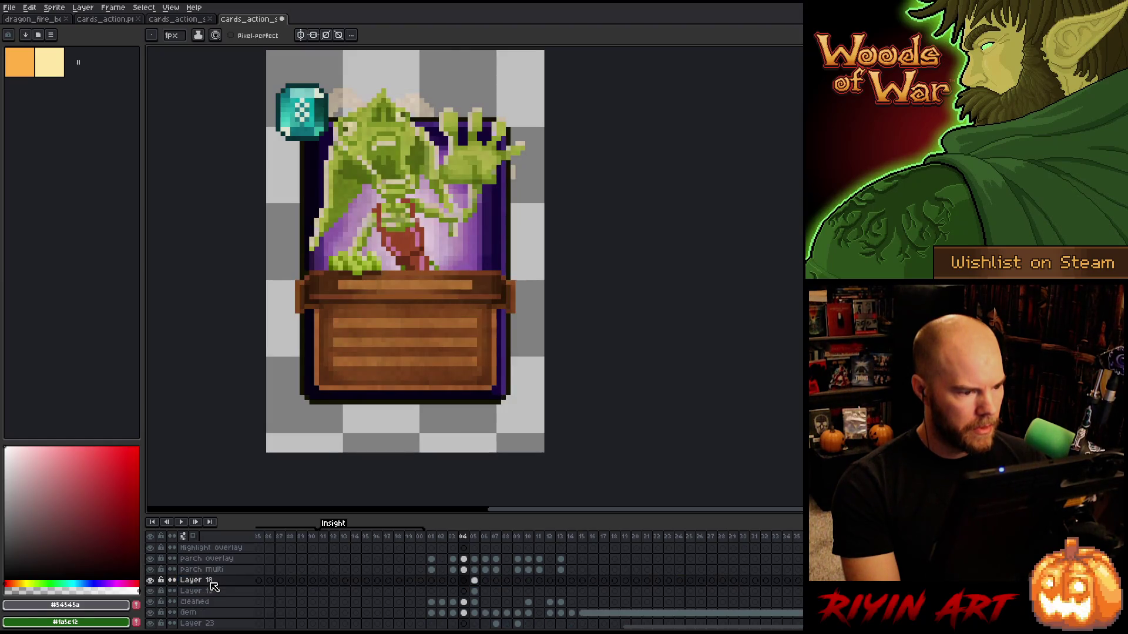
On frame 05, delete the green overlay layer and Layer 19 to reveal the cleaned sword.
click(475, 580)
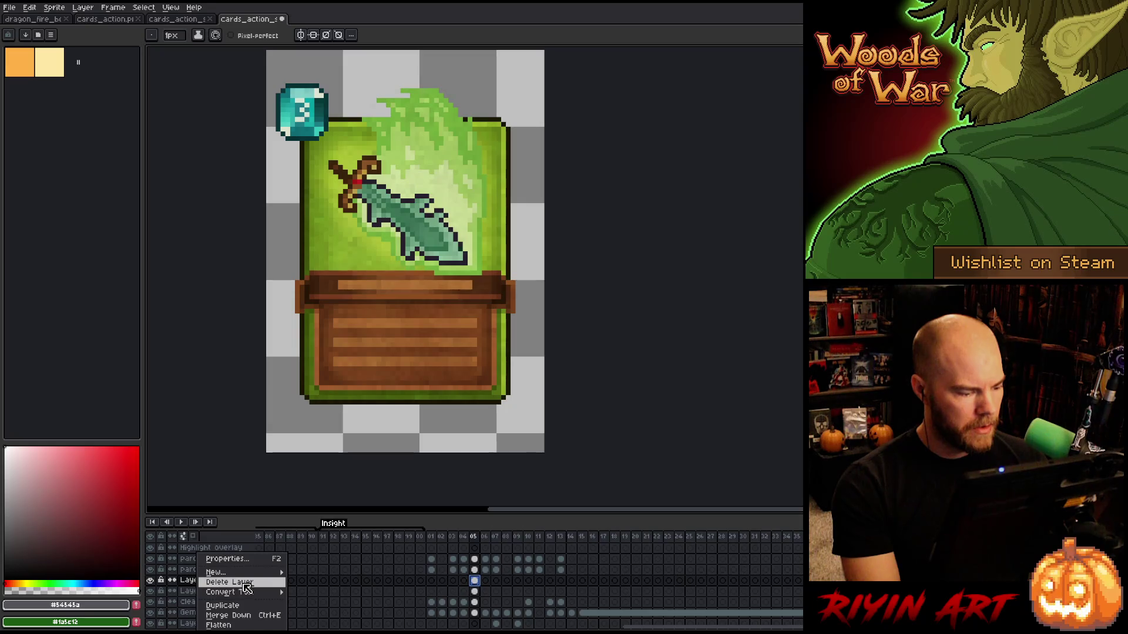
click(224, 583)
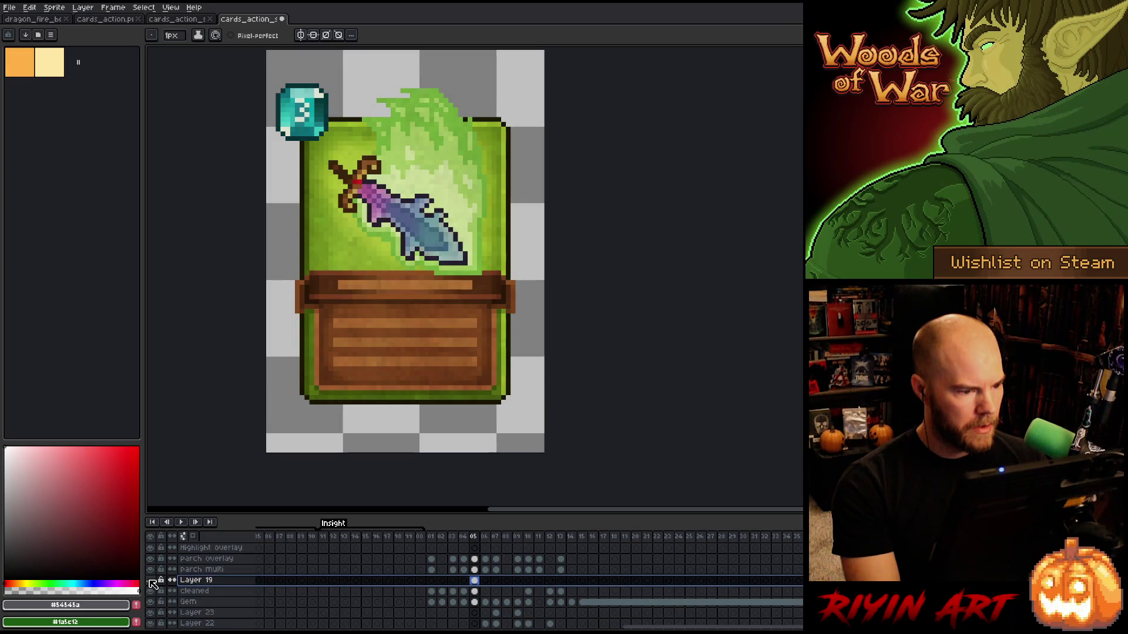
right_click(203, 581)
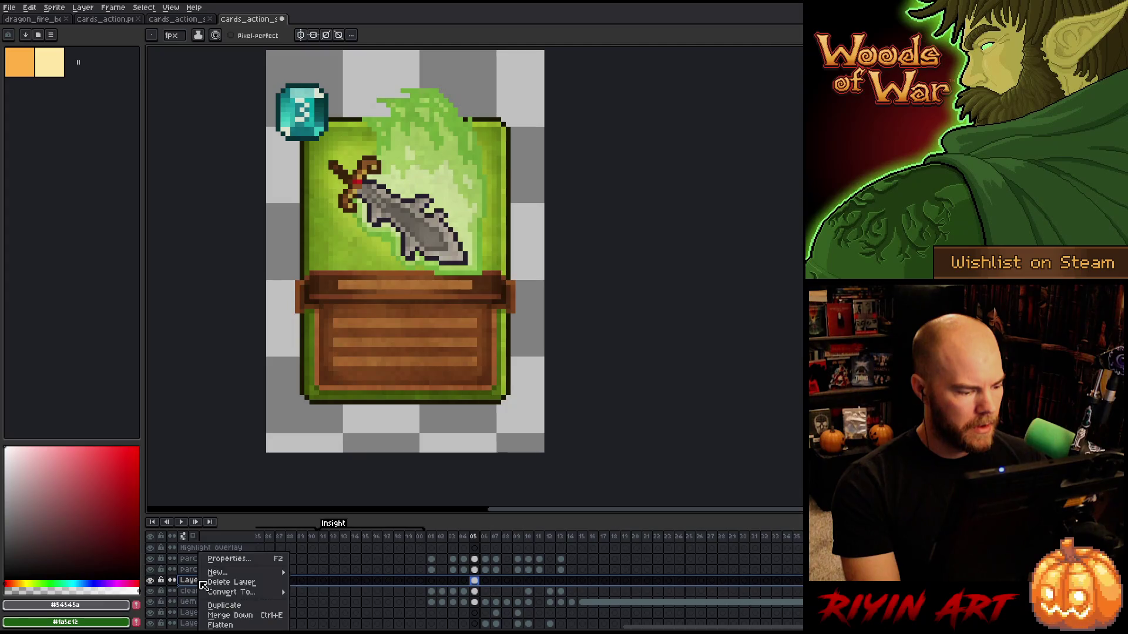
click(229, 587)
On frame 01, toggle the Cleaned and Gem layers to compare their art.
click(201, 582)
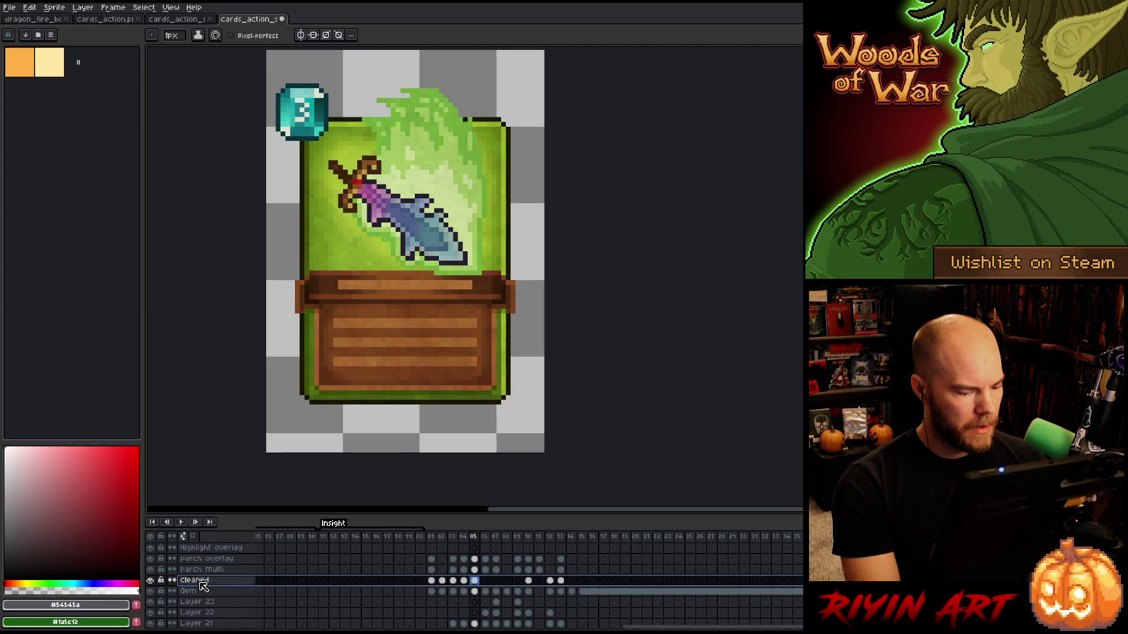
click(433, 539)
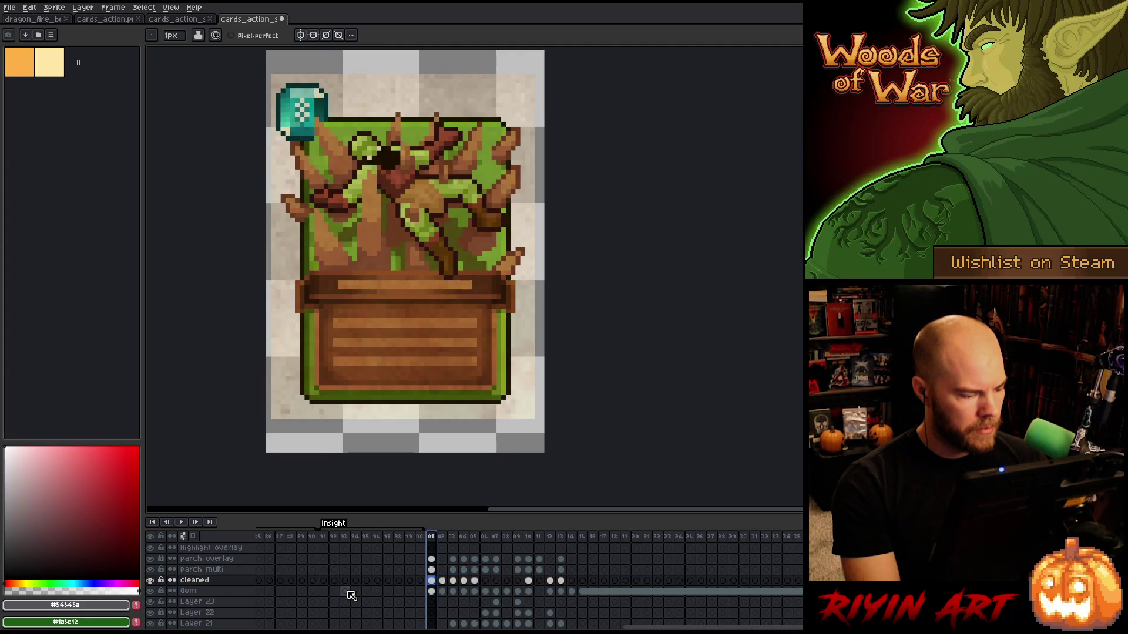
click(150, 581)
click(150, 581)
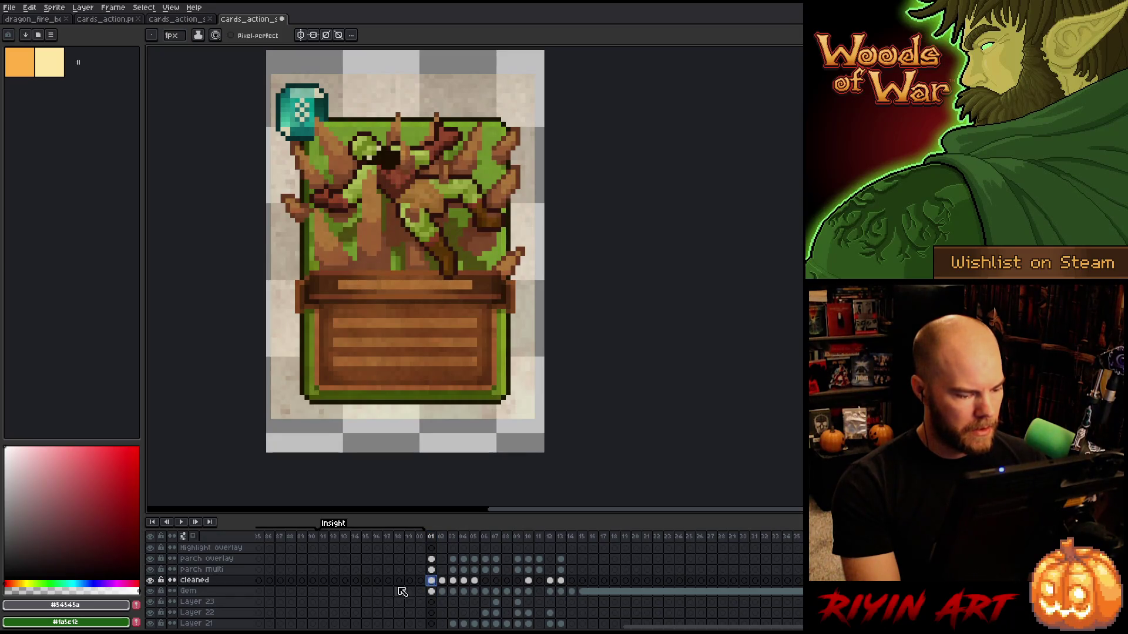
click(176, 593)
click(151, 591)
click(152, 592)
click(152, 592)
click(152, 591)
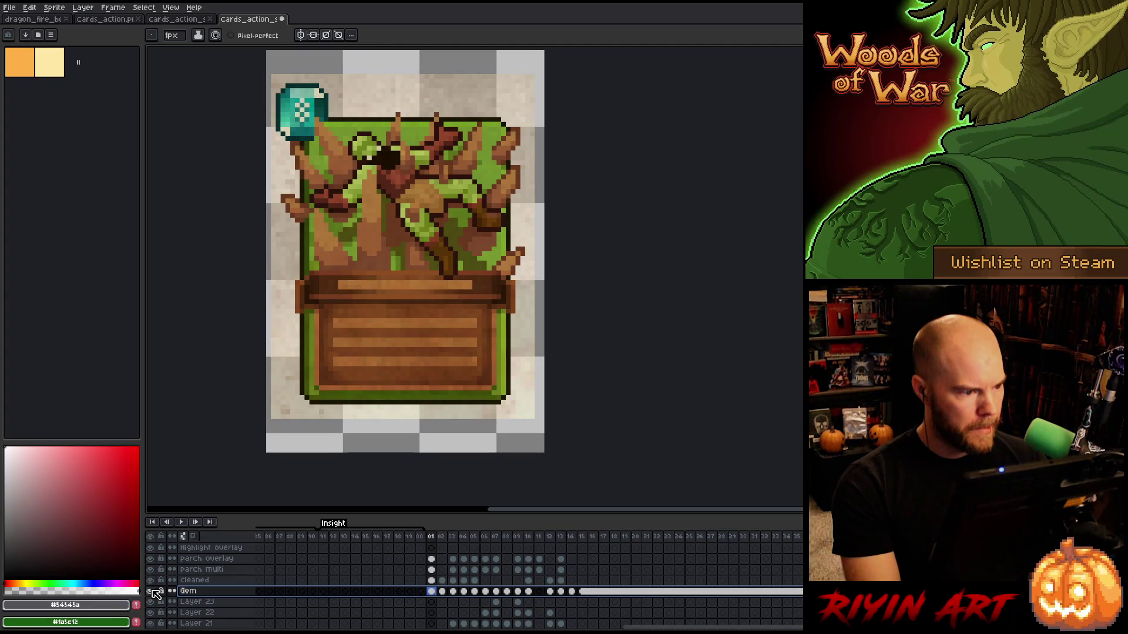
Delete the ref 1 and ref 2 layers.
scroll(205, 603, down, 3)
click(212, 602)
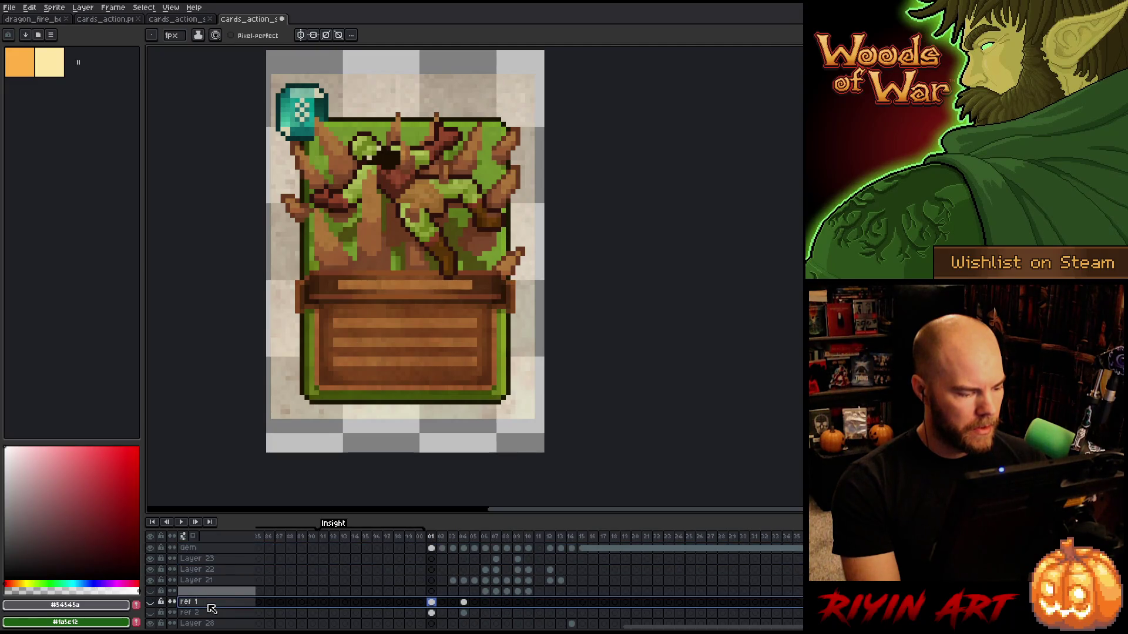
scroll(211, 599, down, 2)
shift+click(207, 592)
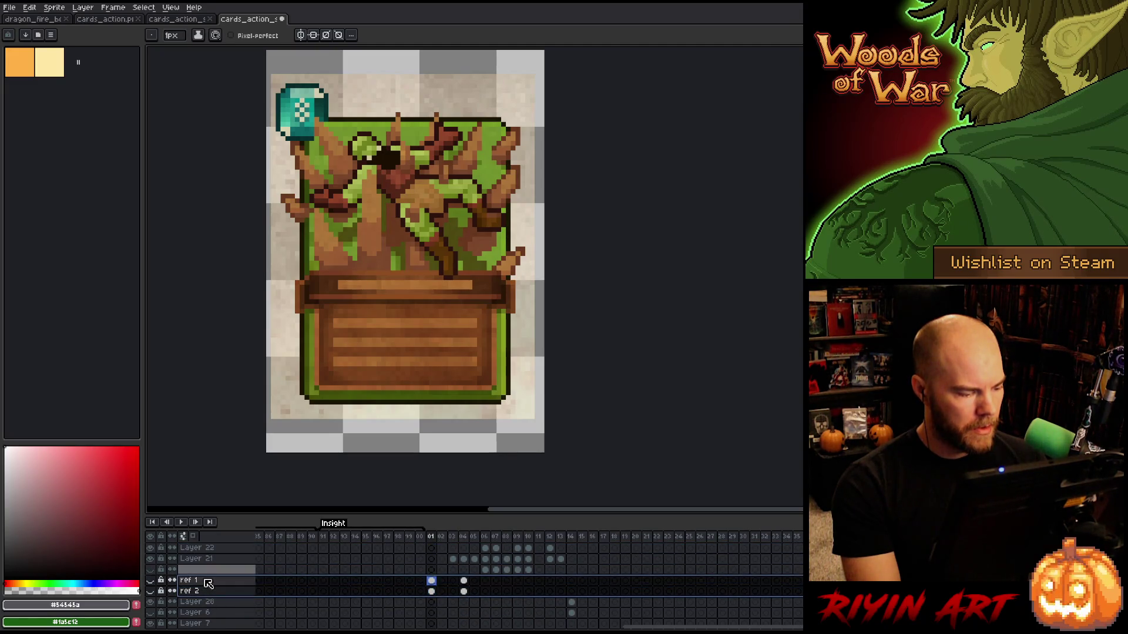
right_click(206, 591)
click(229, 582)
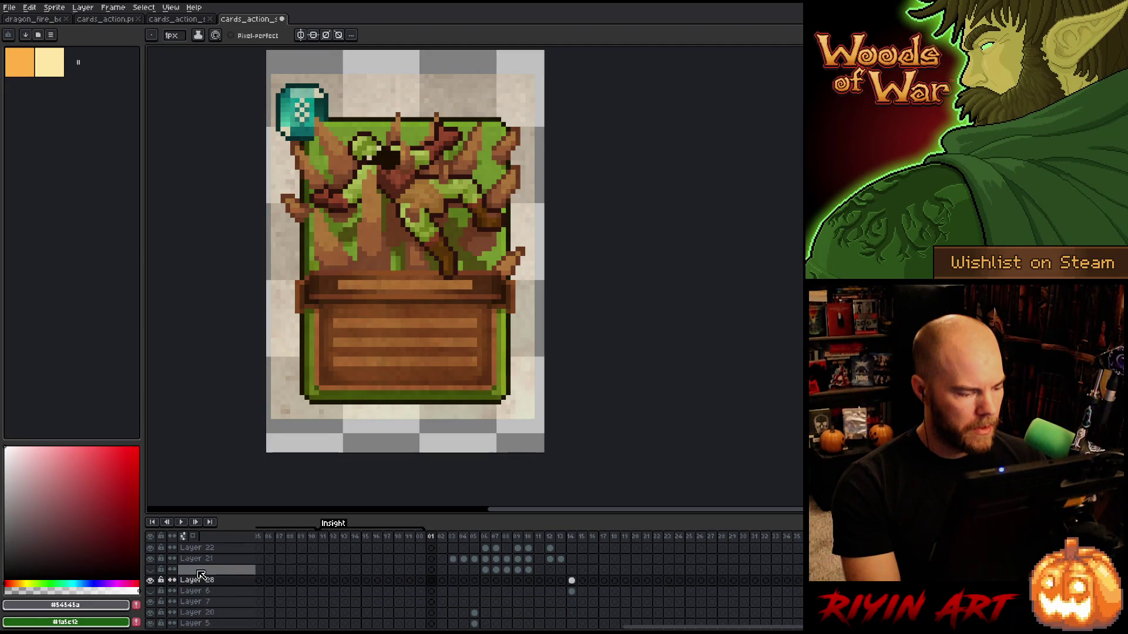
Delete the Small layer, checked against frame 07's mask card.
click(199, 571)
click(495, 536)
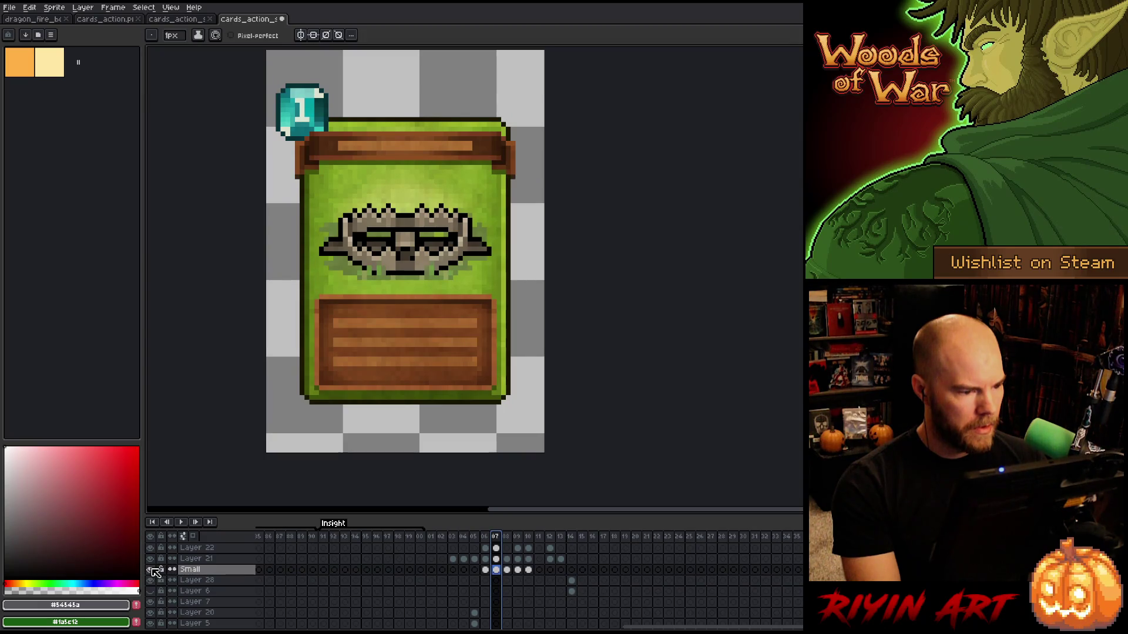
right_click(191, 571)
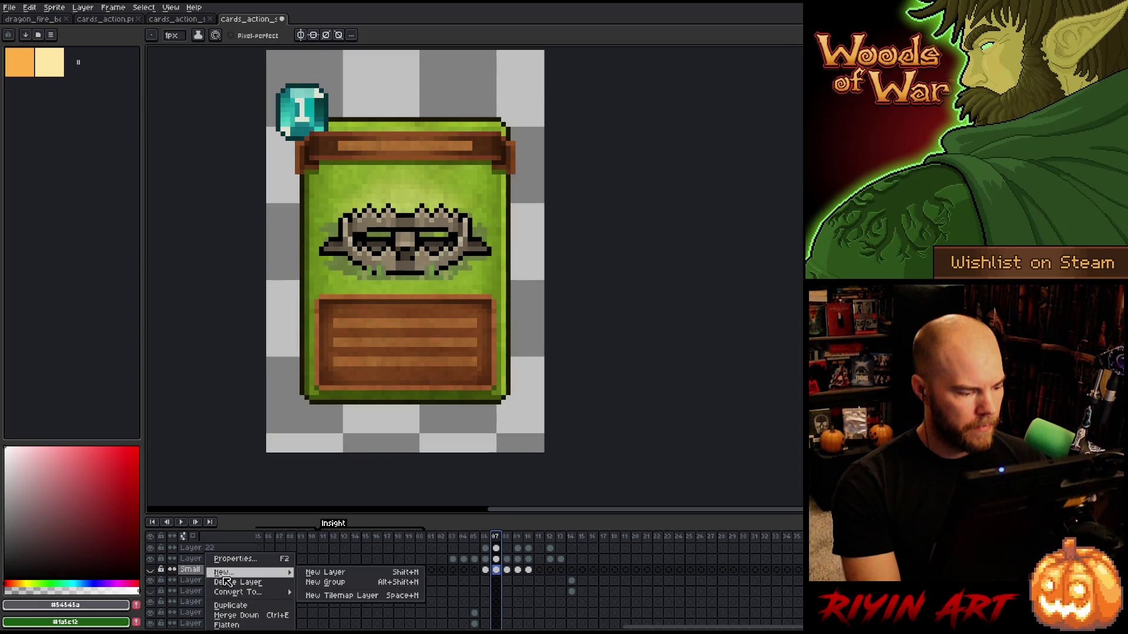
click(235, 584)
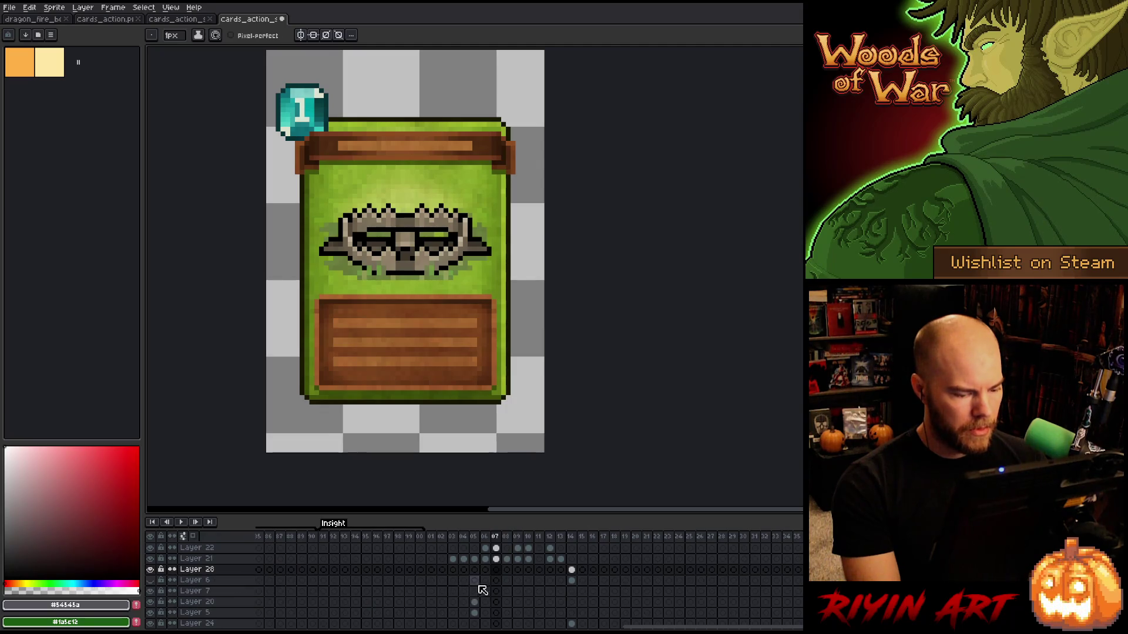
Delete Layer 28 and the character layer below it after checking frame 14.
click(211, 570)
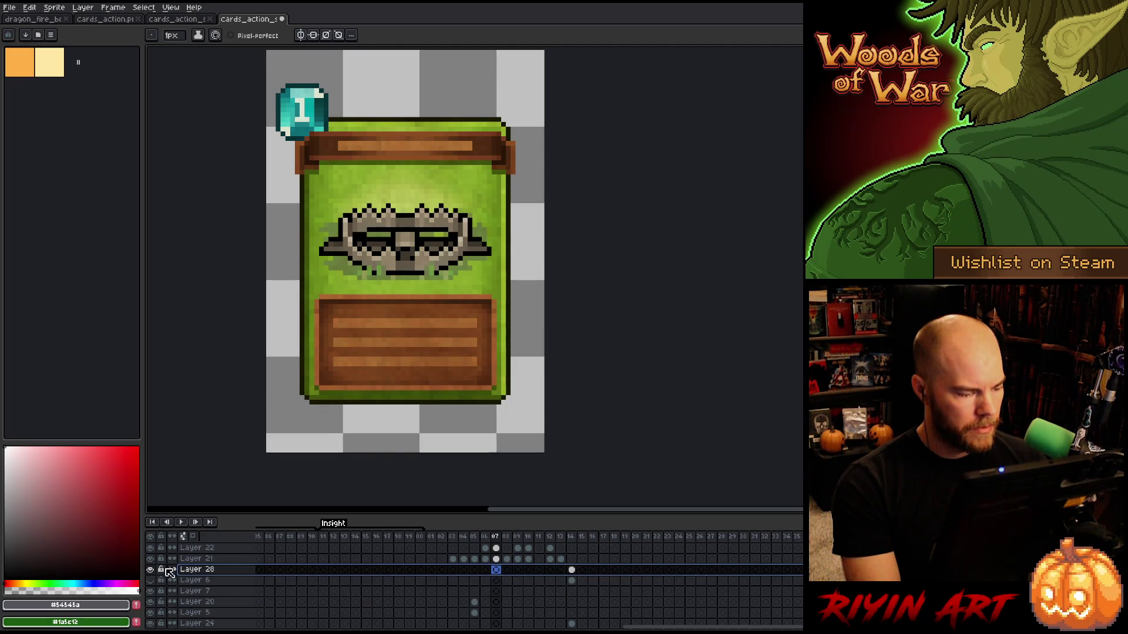
click(571, 537)
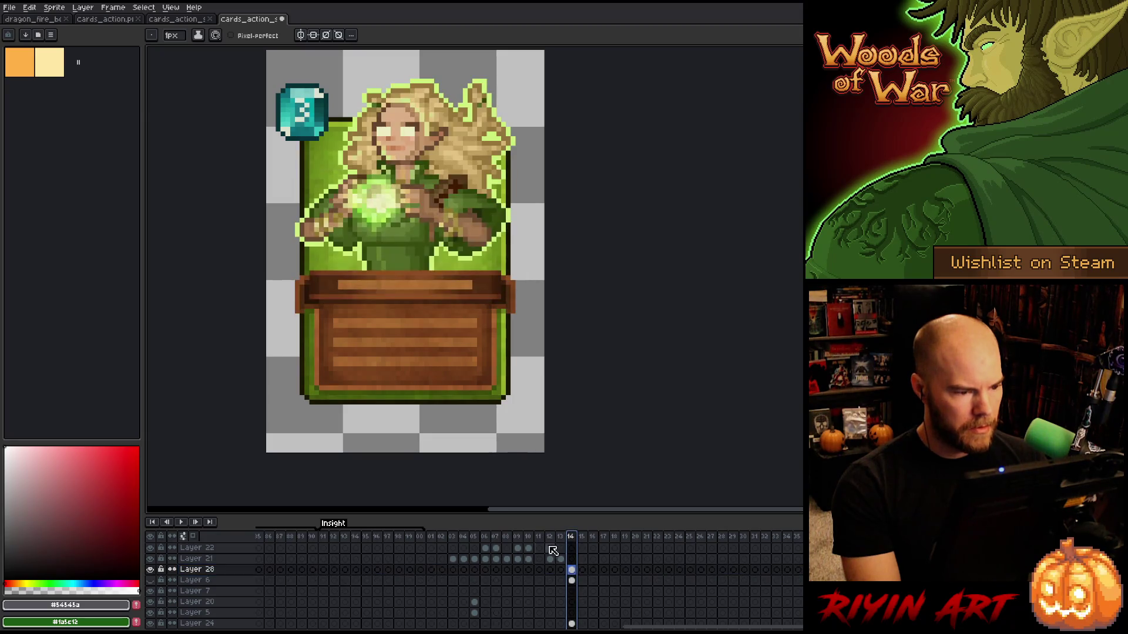
click(150, 569)
click(150, 570)
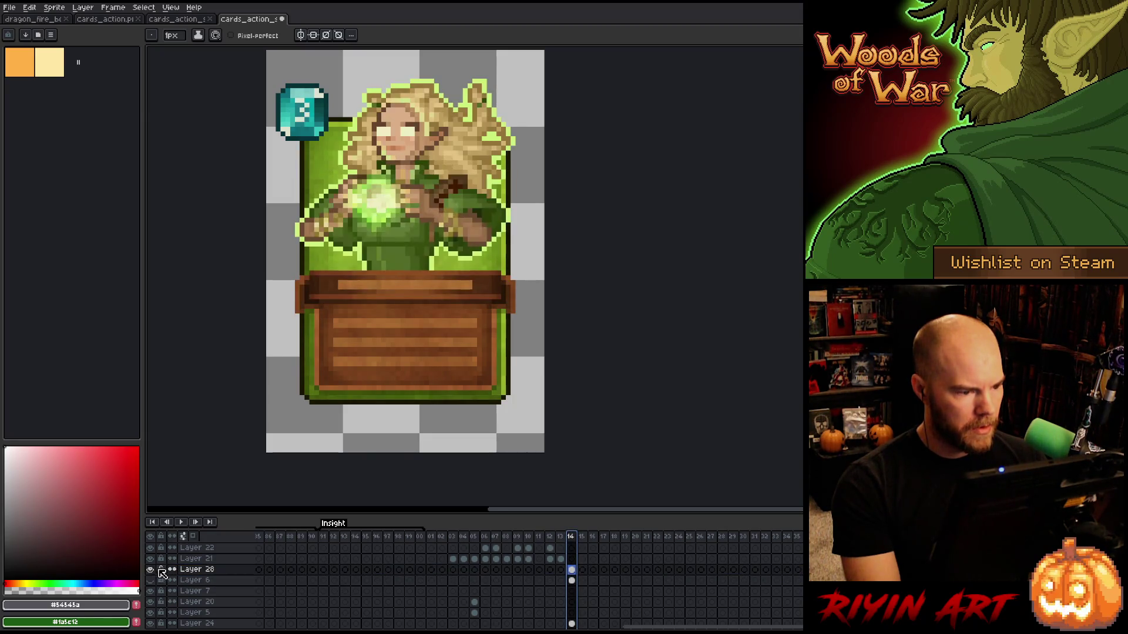
shift+click(198, 580)
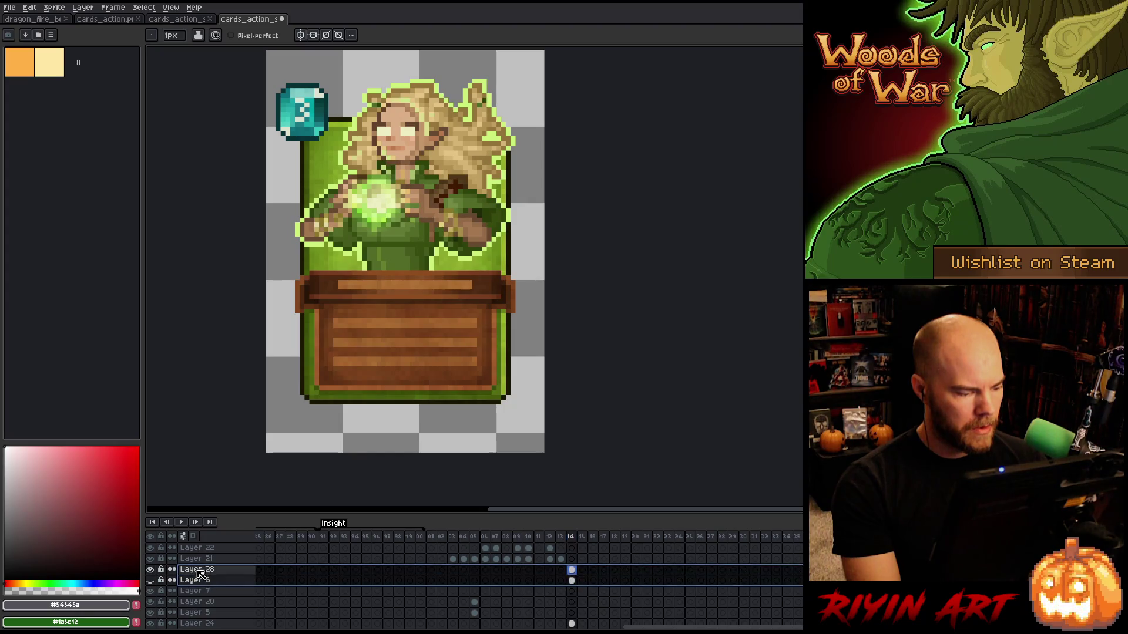
right_click(198, 581)
click(217, 582)
Delete the next two empty layers, checking the sword card on frame 05.
click(188, 570)
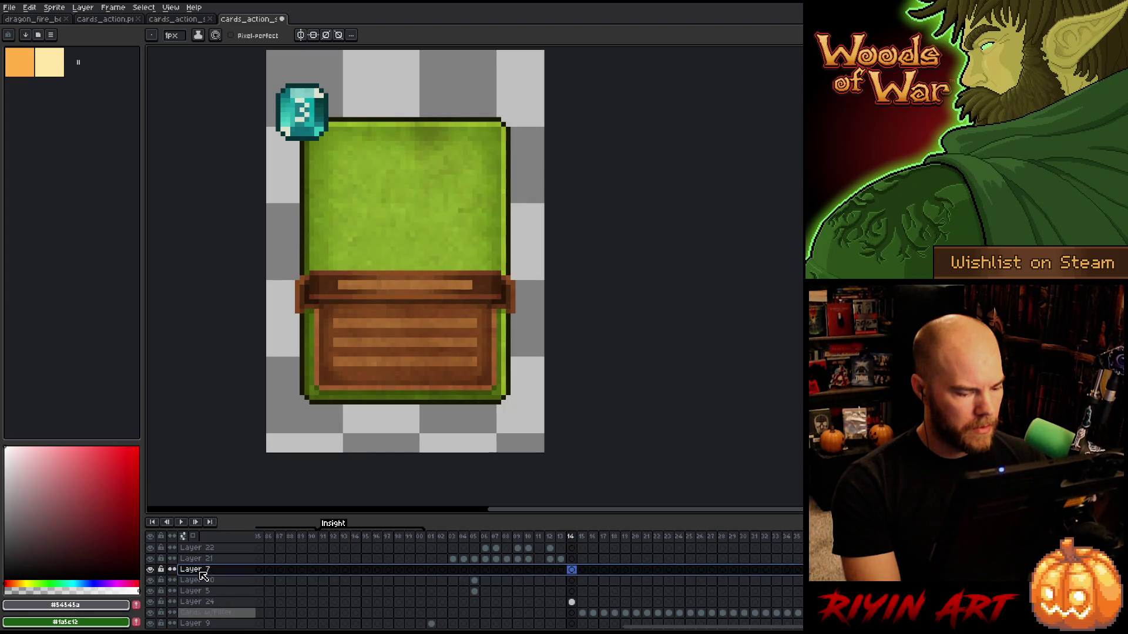
right_click(201, 570)
click(229, 582)
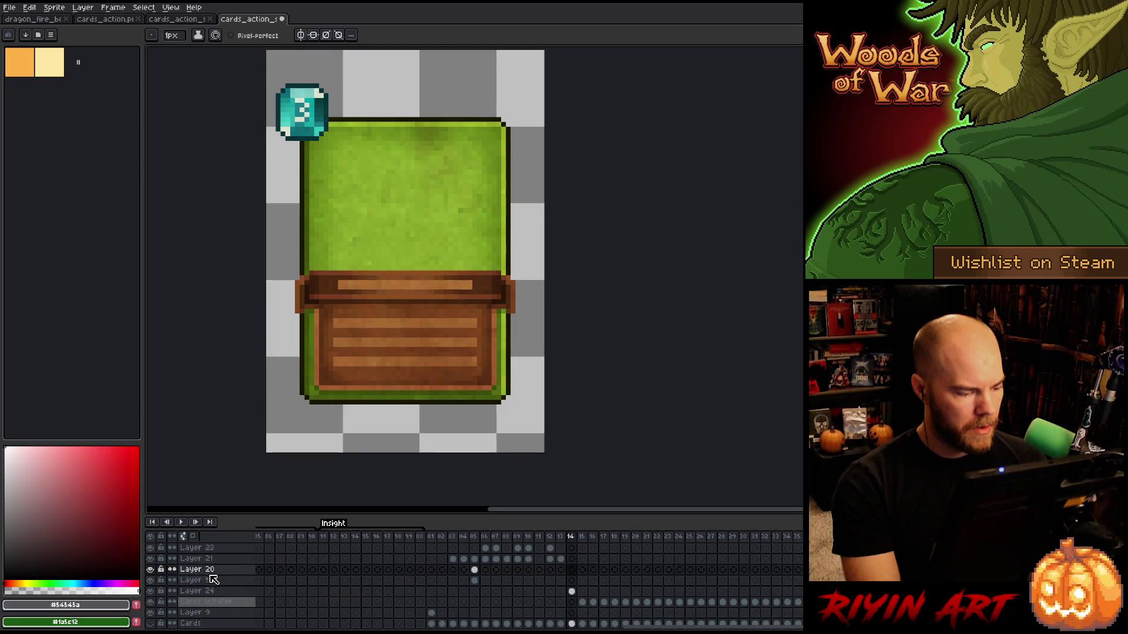
click(474, 536)
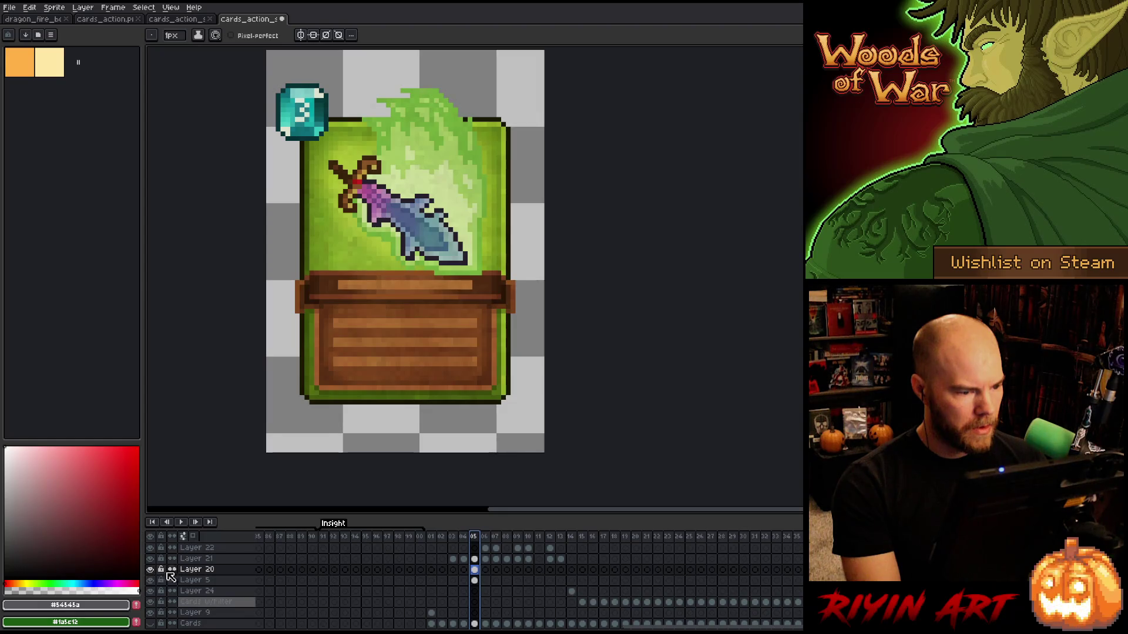
right_click(200, 569)
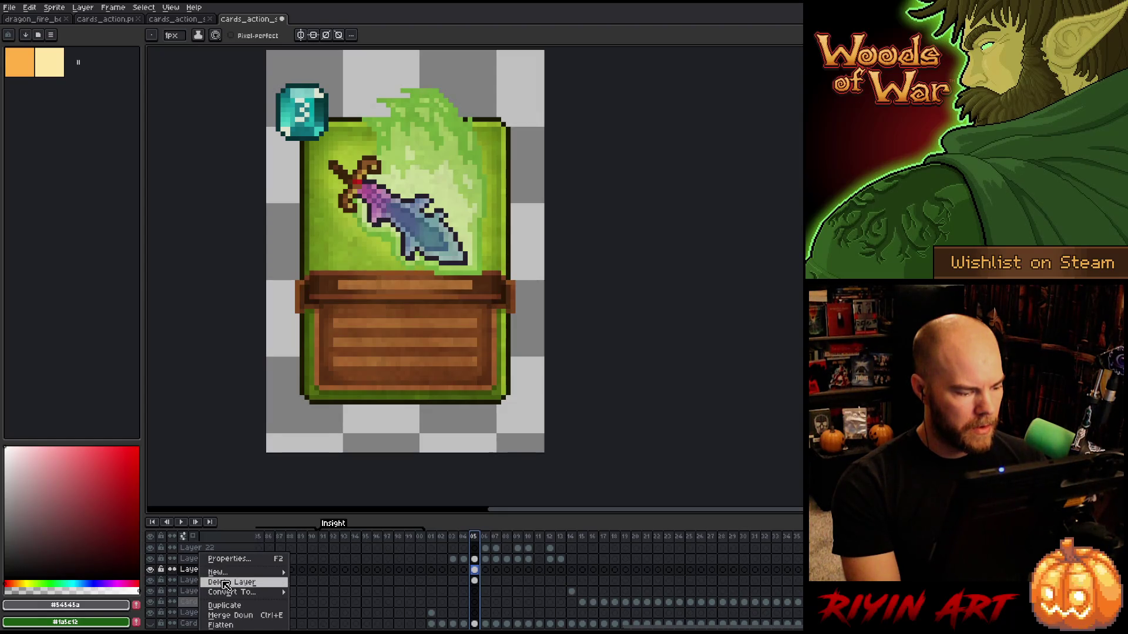
click(225, 583)
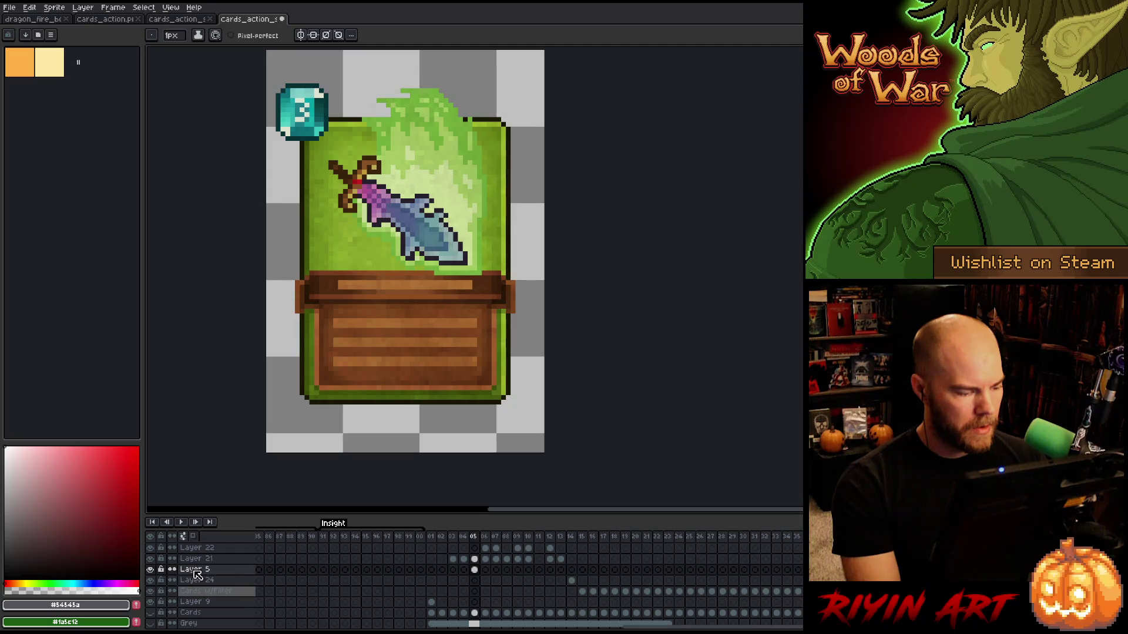
Toggle Layer 5 to confirm it holds the green card frame, then delete it.
click(150, 569)
click(151, 569)
click(151, 569)
click(151, 569)
click(151, 569)
click(151, 569)
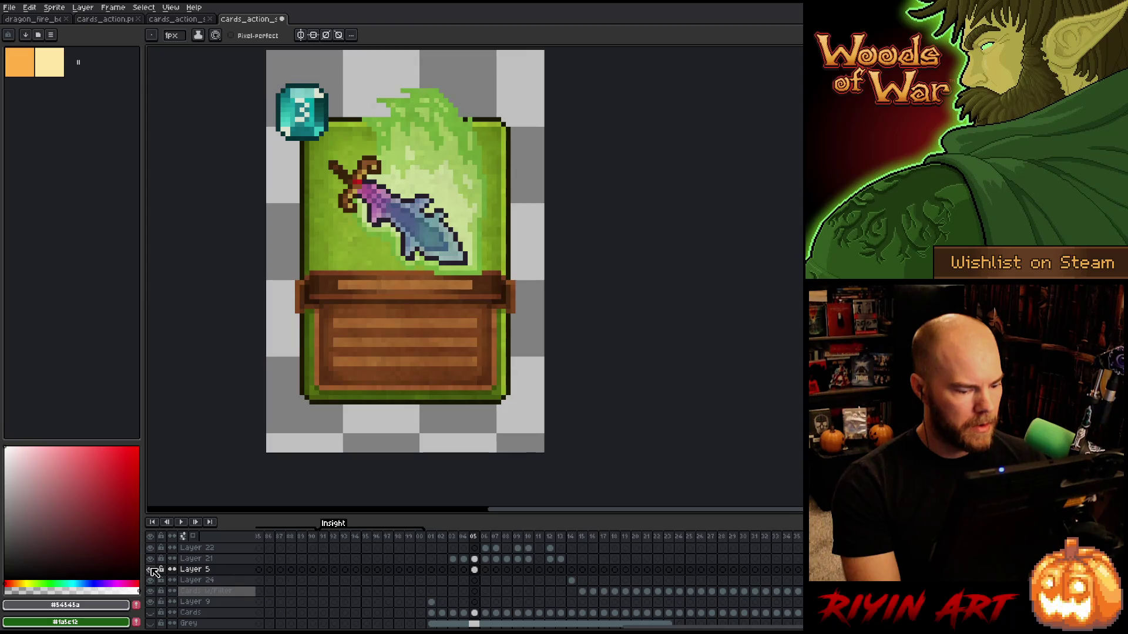
right_click(180, 569)
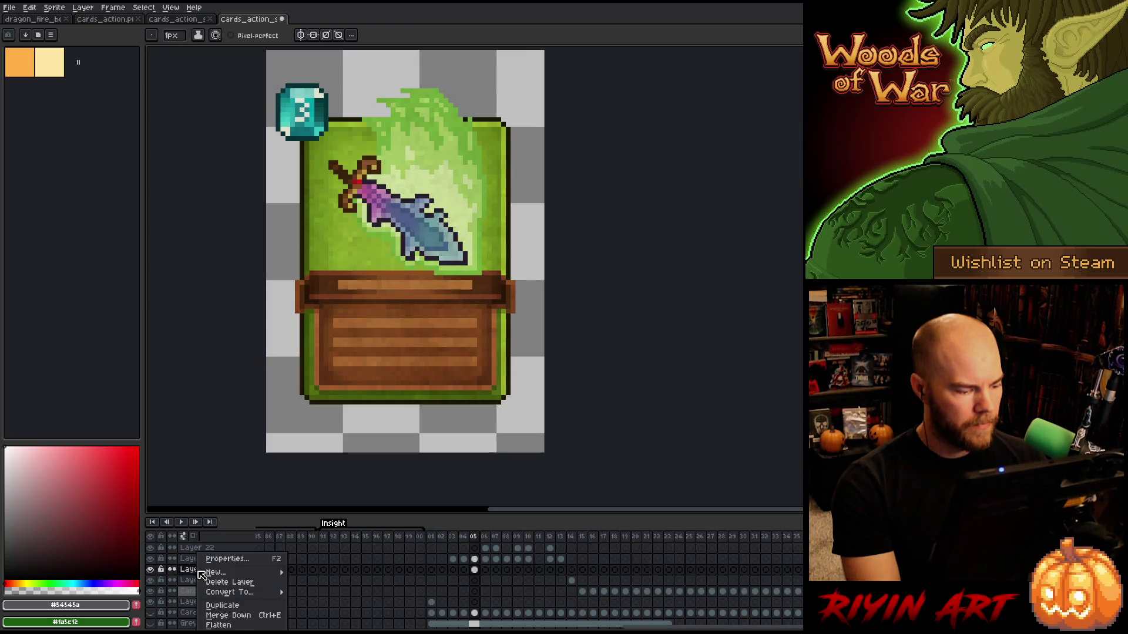
click(223, 585)
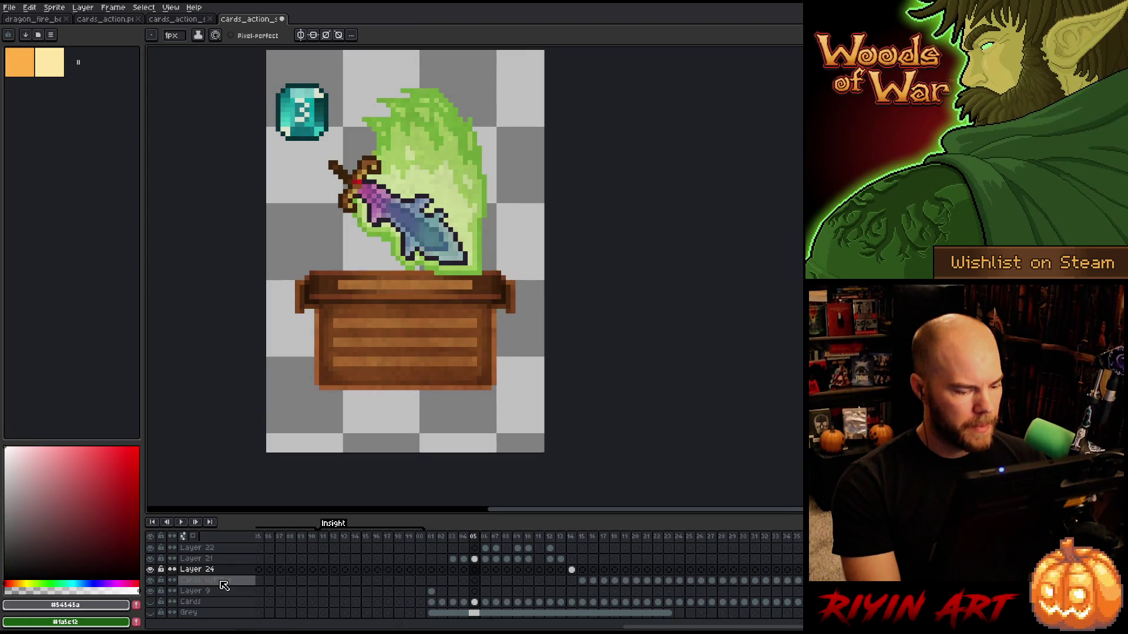
click(435, 537)
click(432, 602)
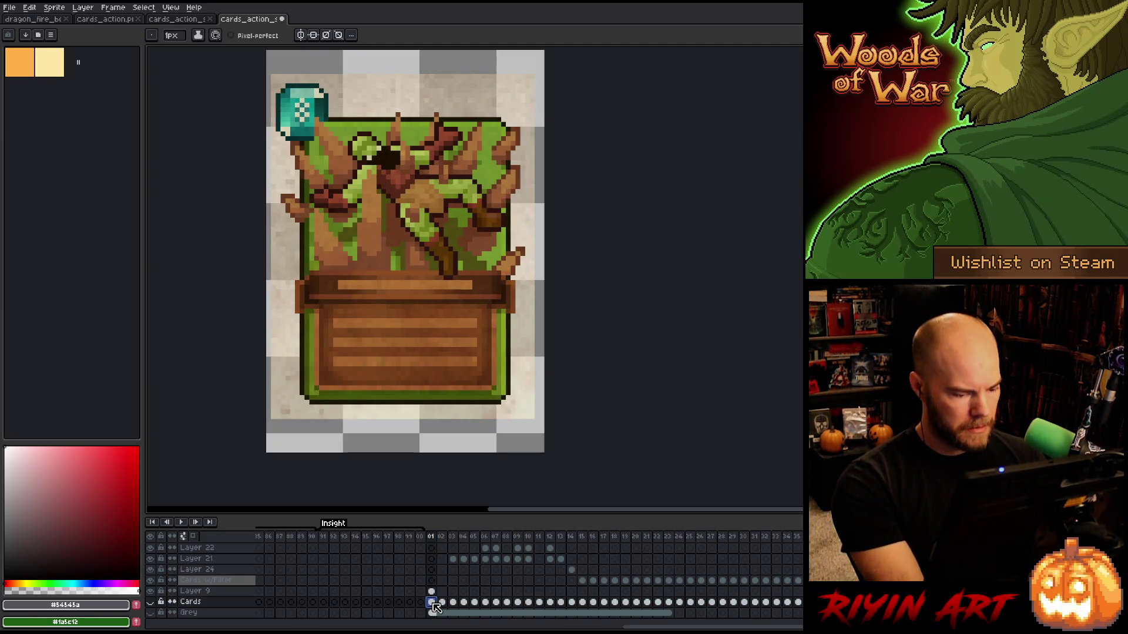
click(431, 591)
click(150, 601)
click(150, 592)
click(150, 592)
click(151, 592)
click(151, 592)
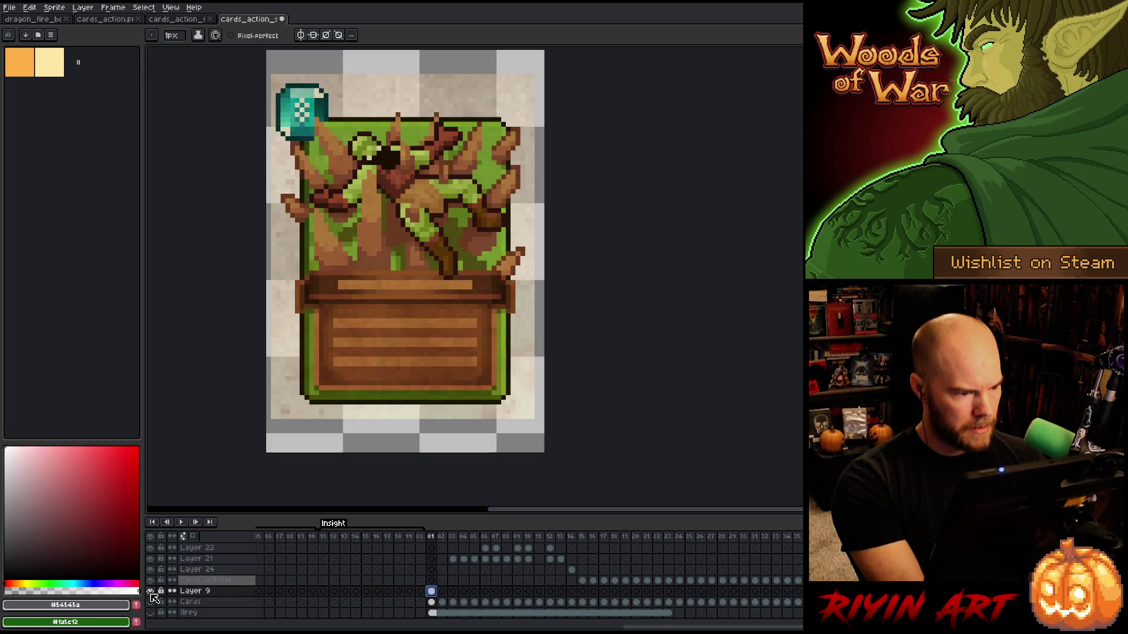
click(507, 592)
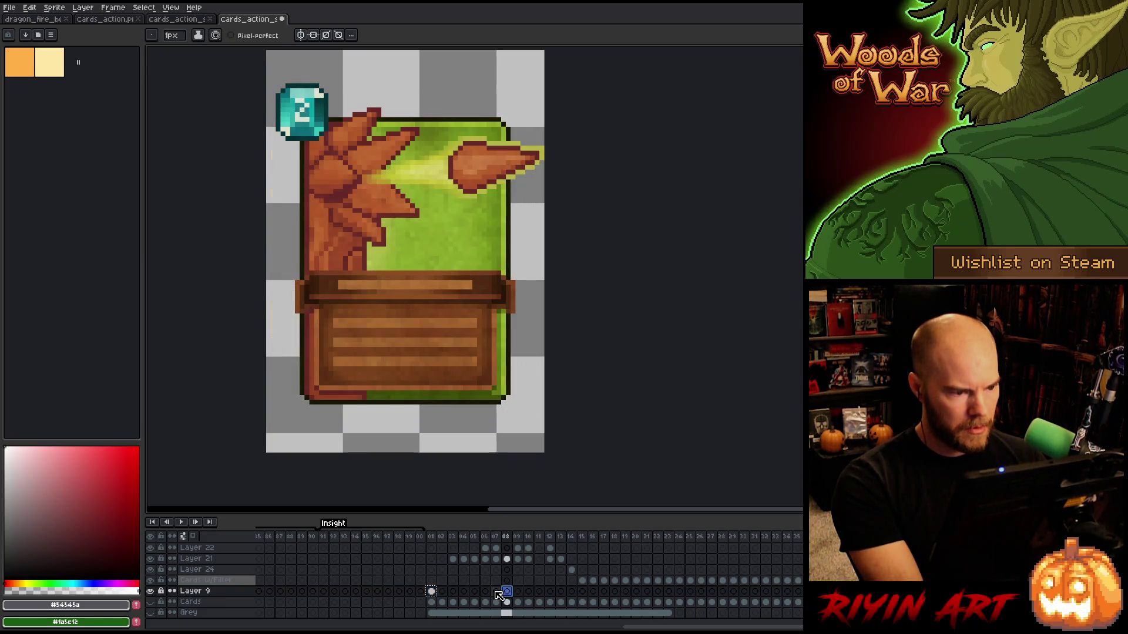
click(497, 592)
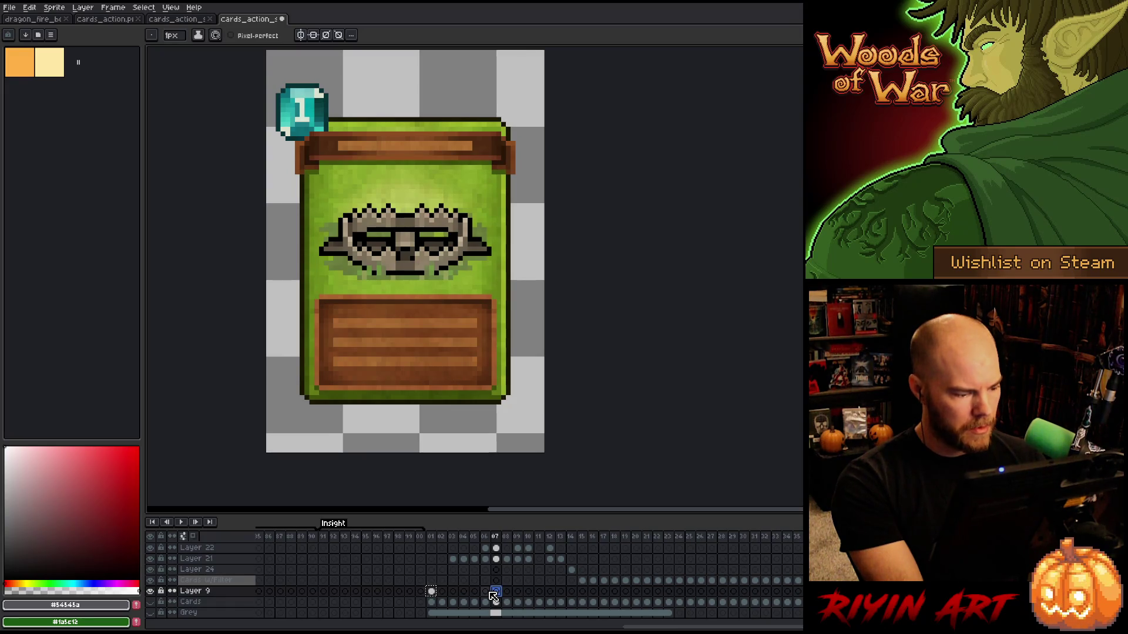
click(485, 592)
click(152, 560)
click(151, 560)
click(151, 560)
click(152, 560)
click(453, 559)
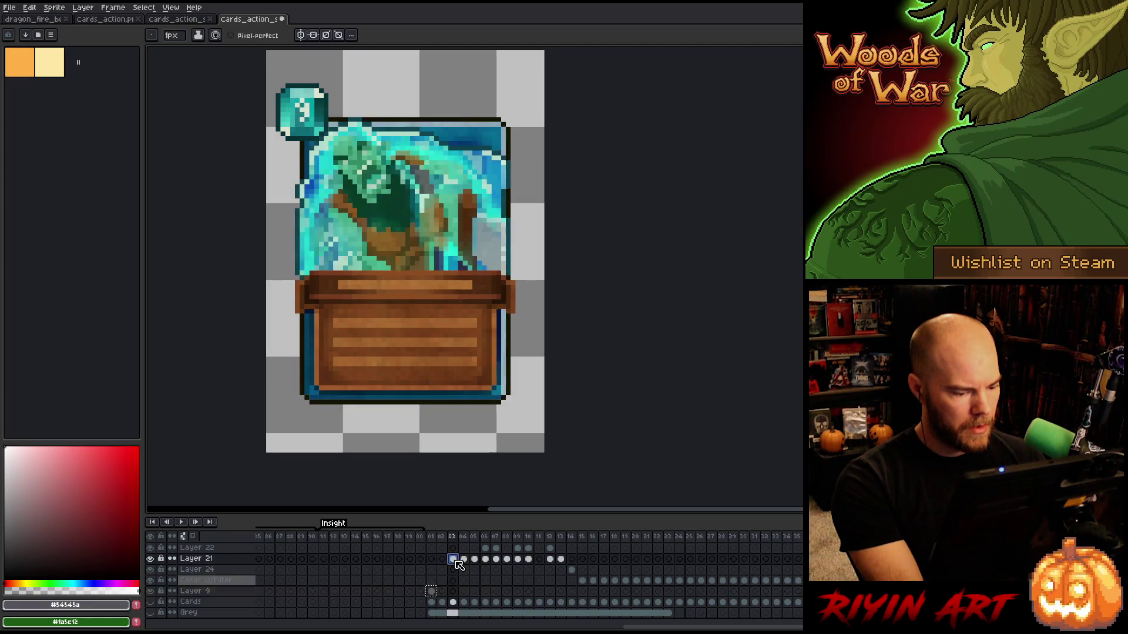
click(464, 560)
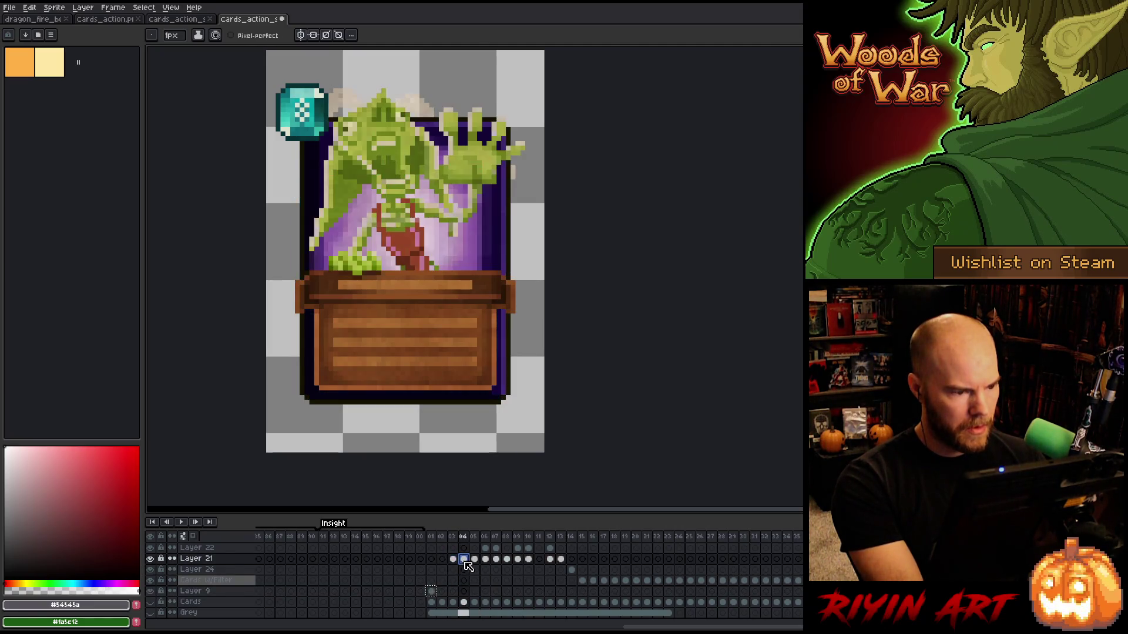
click(475, 560)
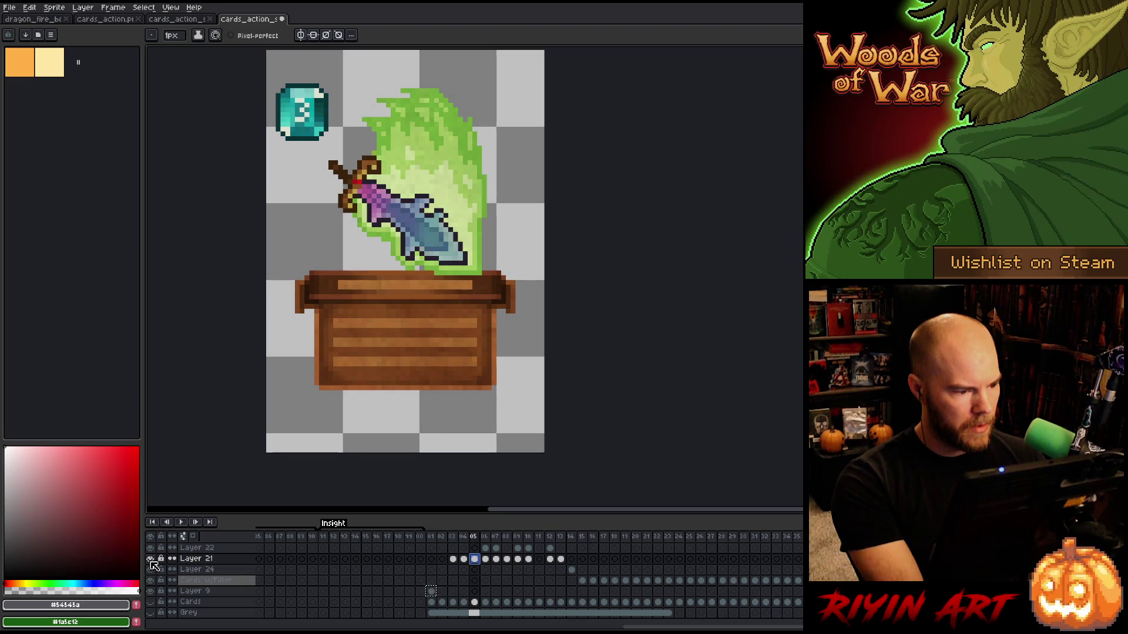
key(Right)
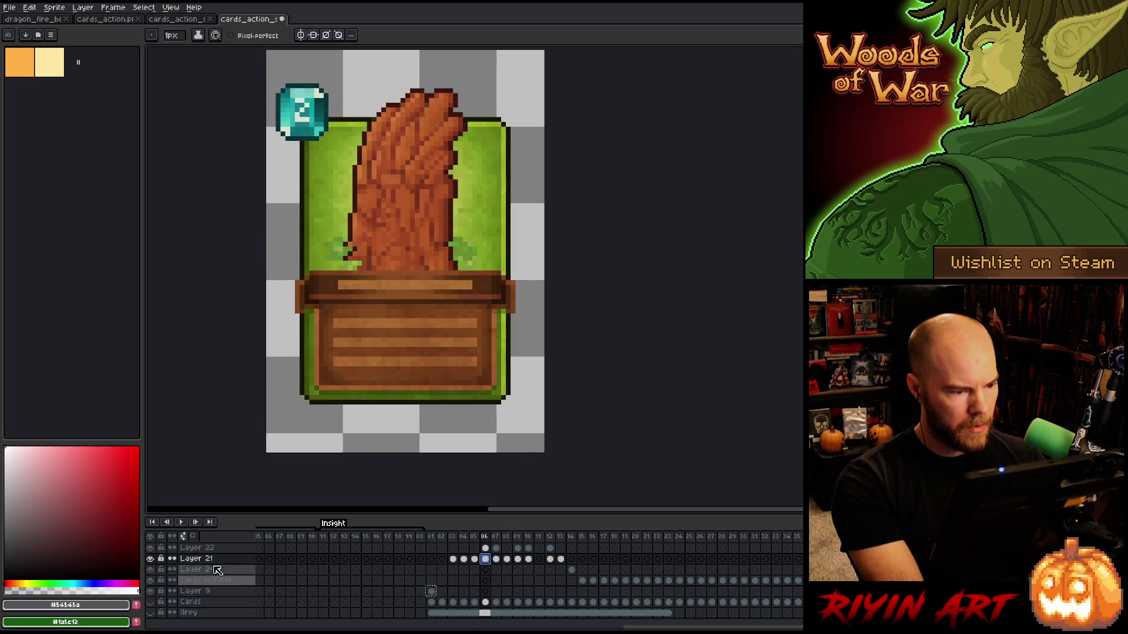
click(153, 559)
click(153, 559)
click(153, 559)
click(153, 559)
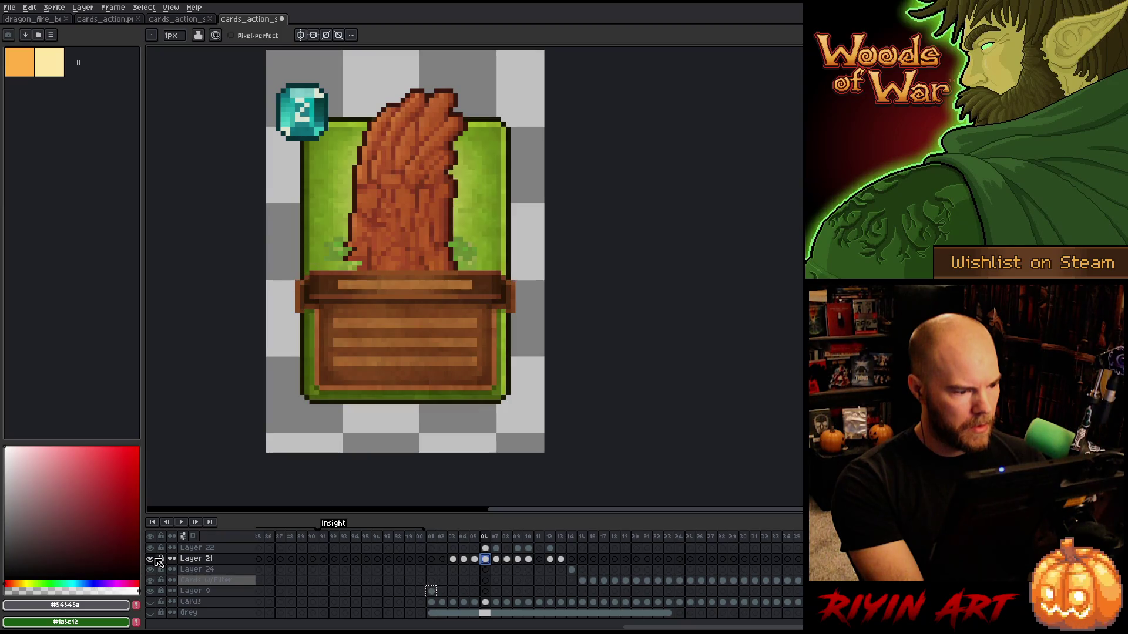
click(475, 559)
click(476, 561)
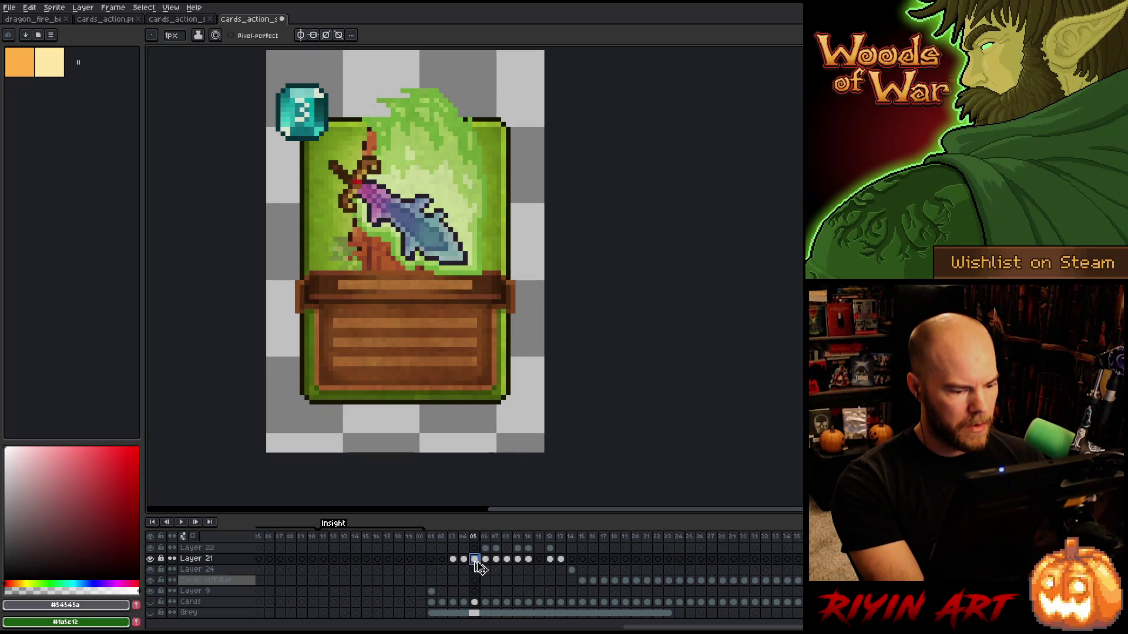
click(479, 567)
key(ctrl+z)
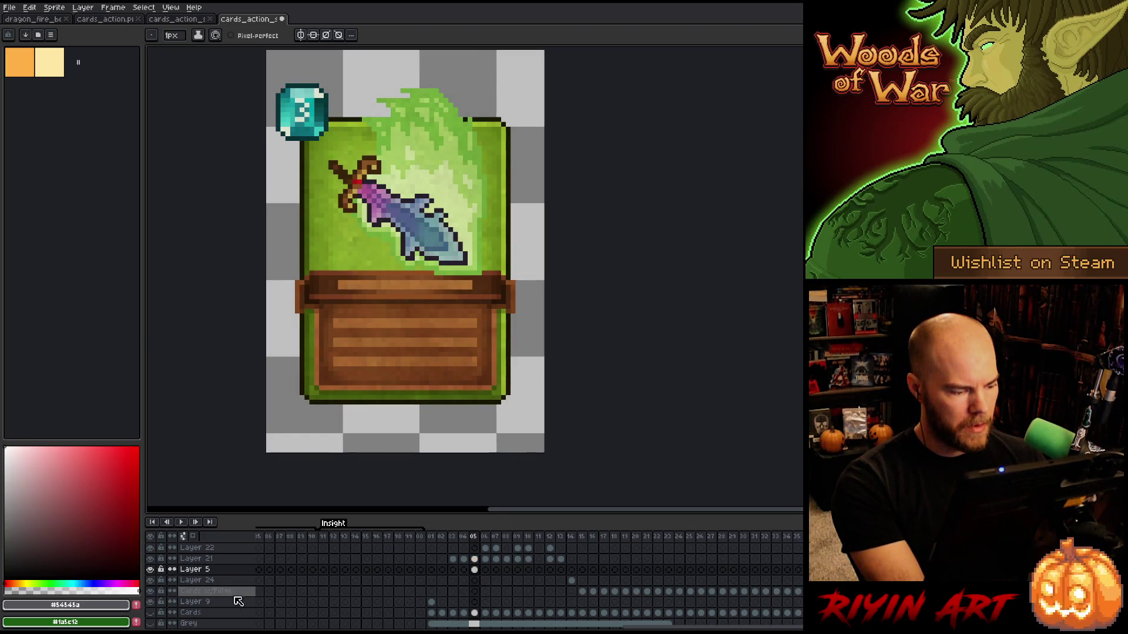
Merge Layer 21 down into Layer 5 and rename the result 'card back'.
click(193, 559)
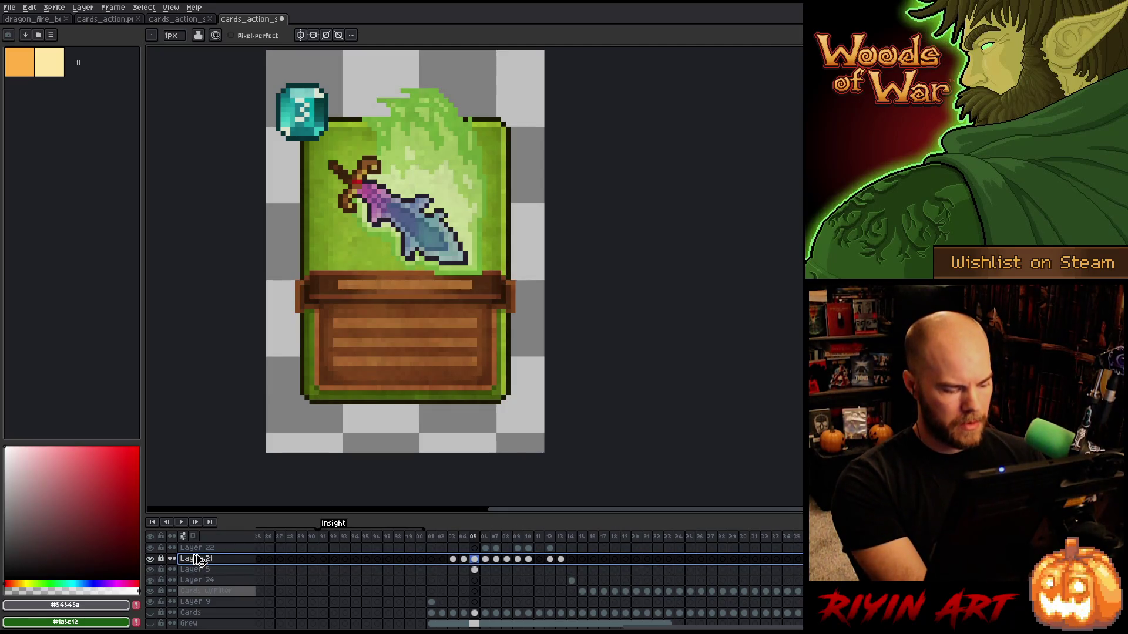
key(ctrl+e)
double_click(199, 559)
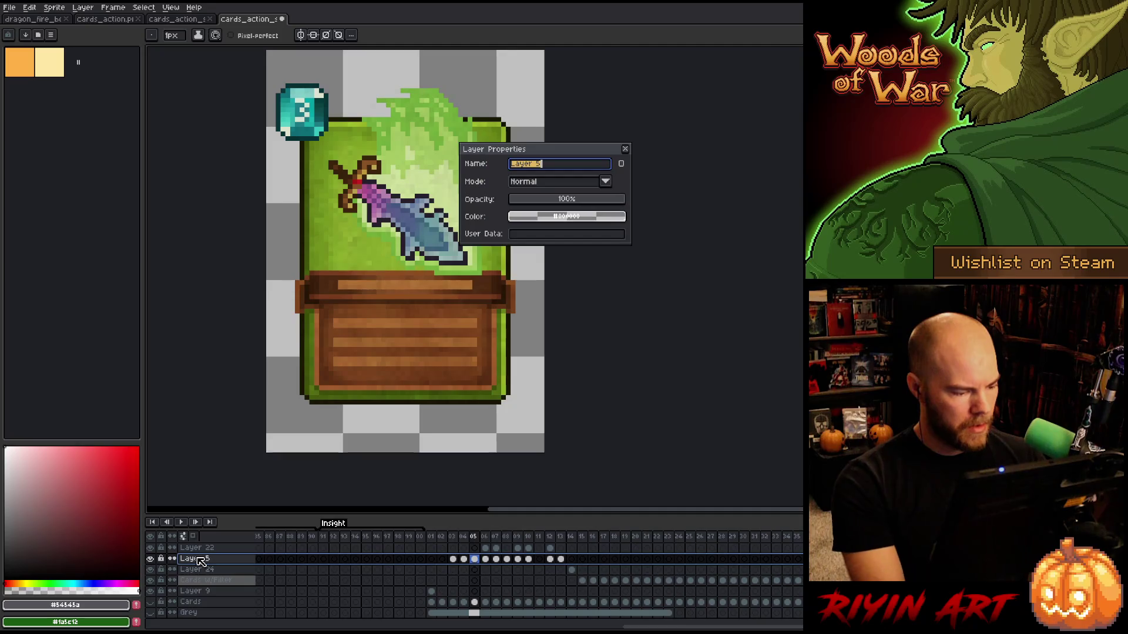
text(car bac)
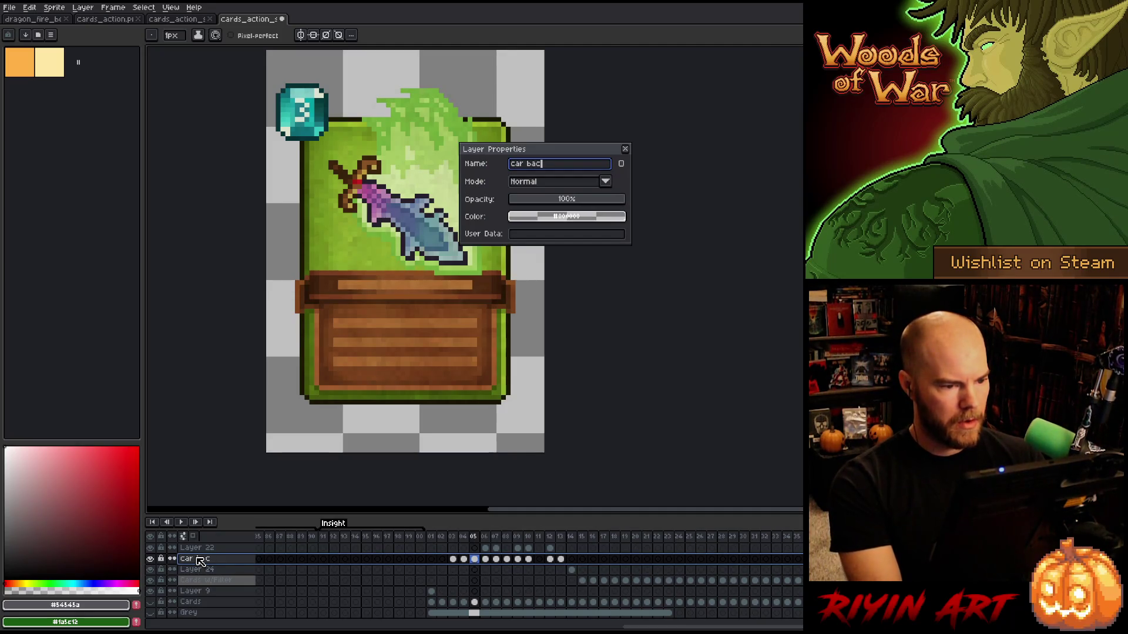
text(d)
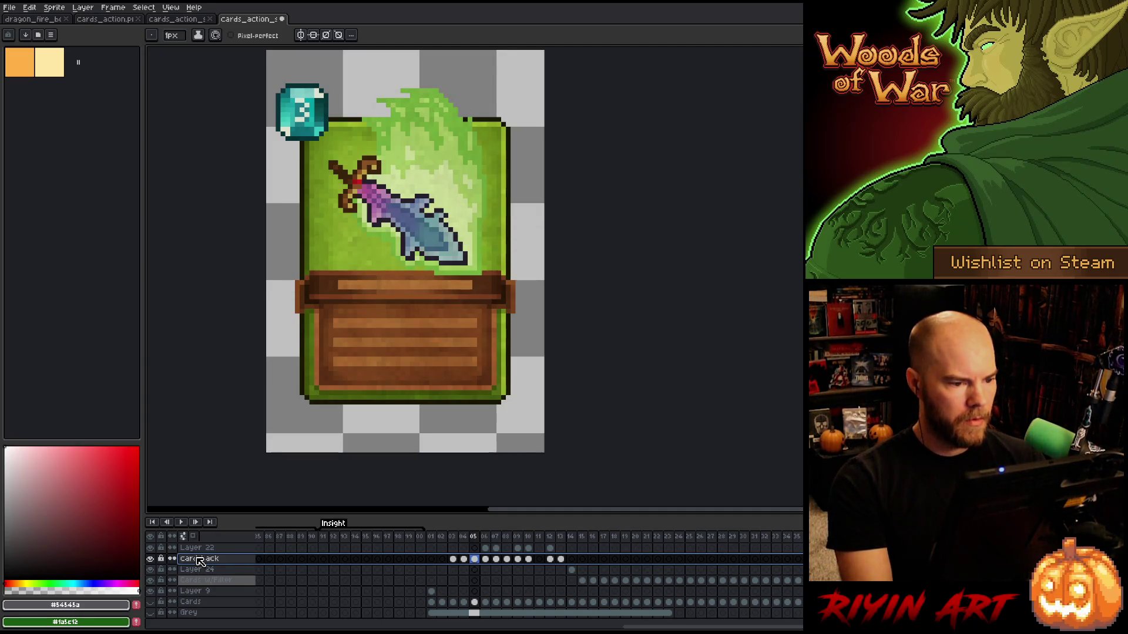
key(Return)
Merge the card back layer down into Layer 24.
click(202, 571)
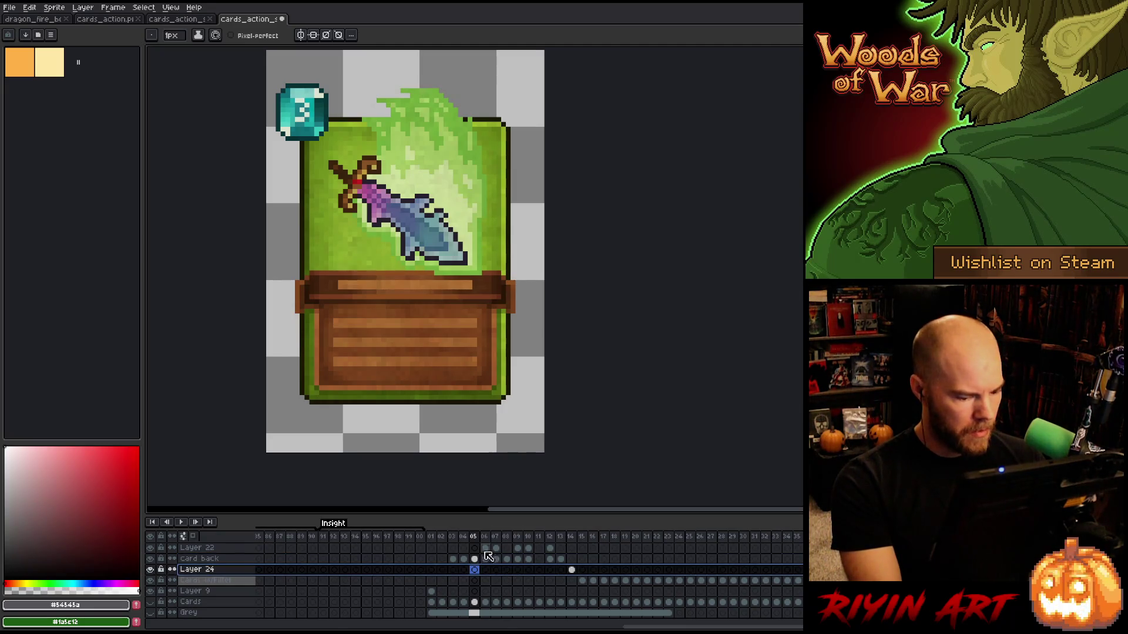
click(574, 536)
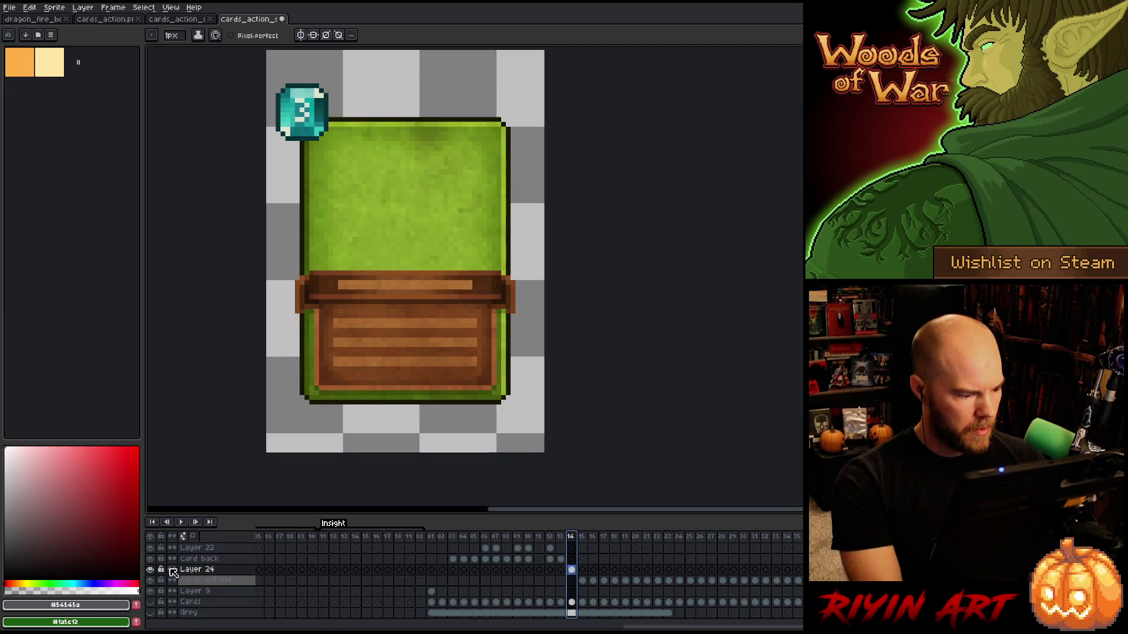
click(200, 561)
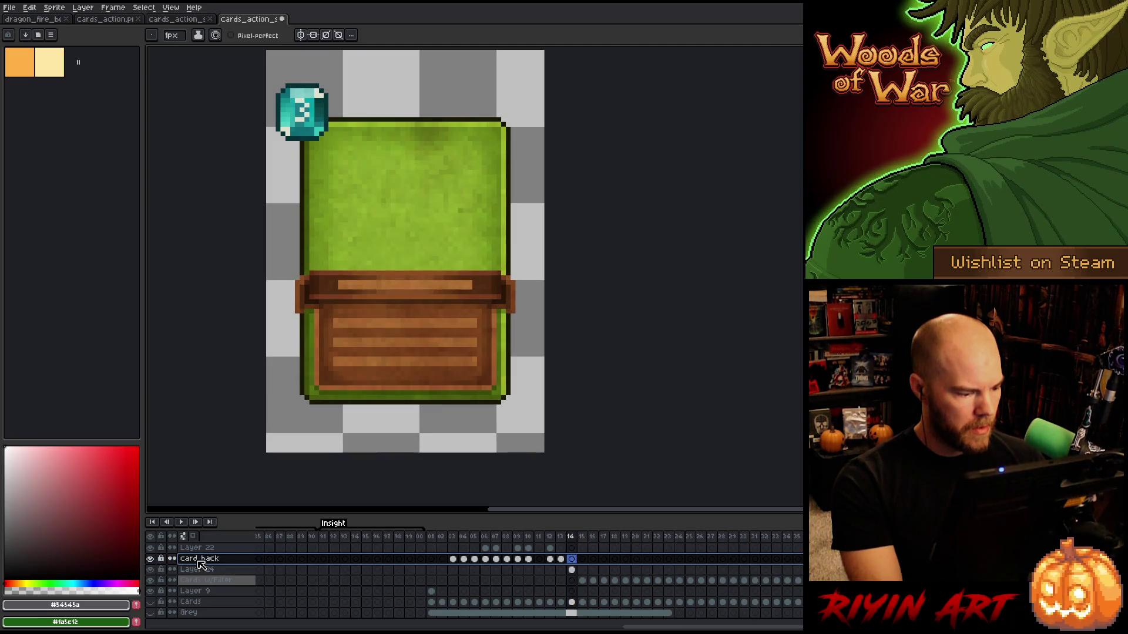
key(ctrl+e)
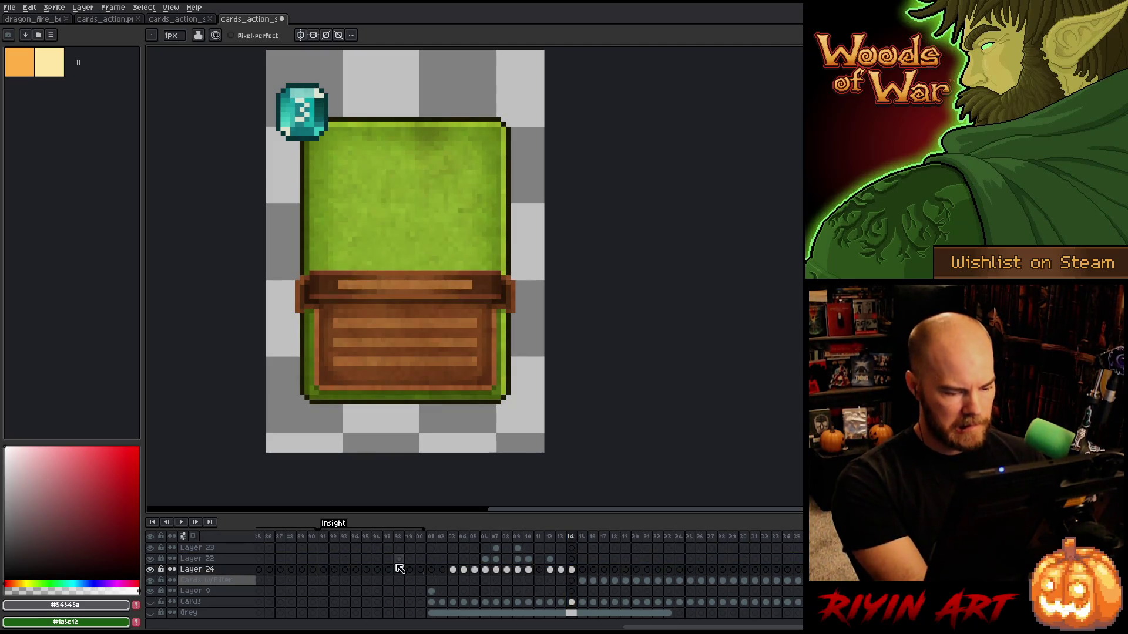
Merge Layer 24 down into the Cards w/Filter layer, checked on frame 16.
click(591, 538)
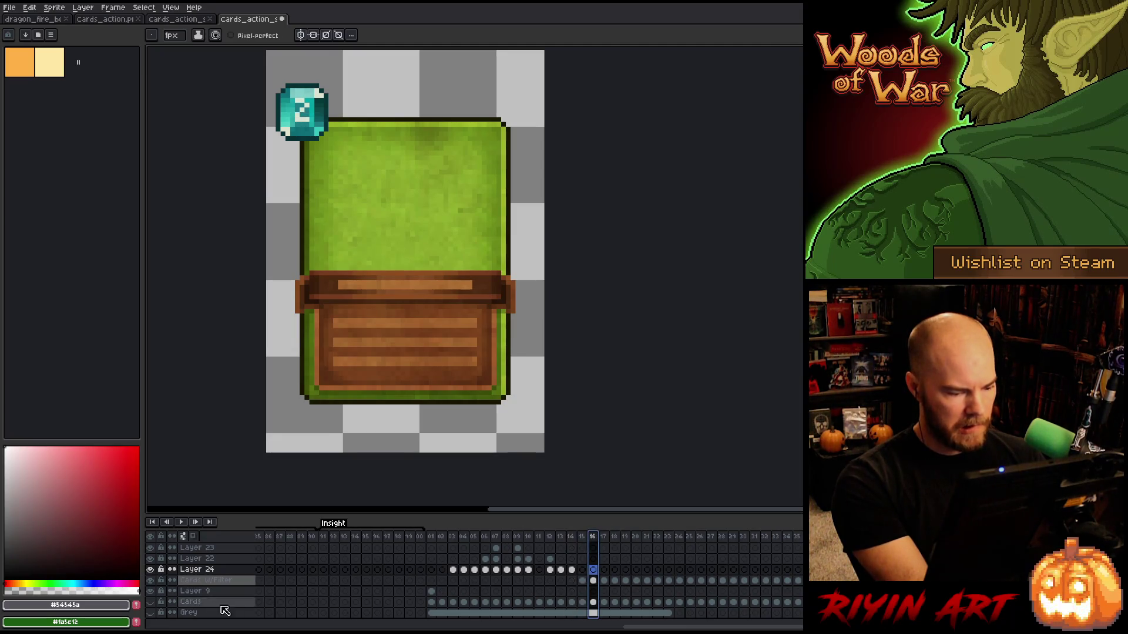
click(150, 580)
click(151, 581)
click(207, 571)
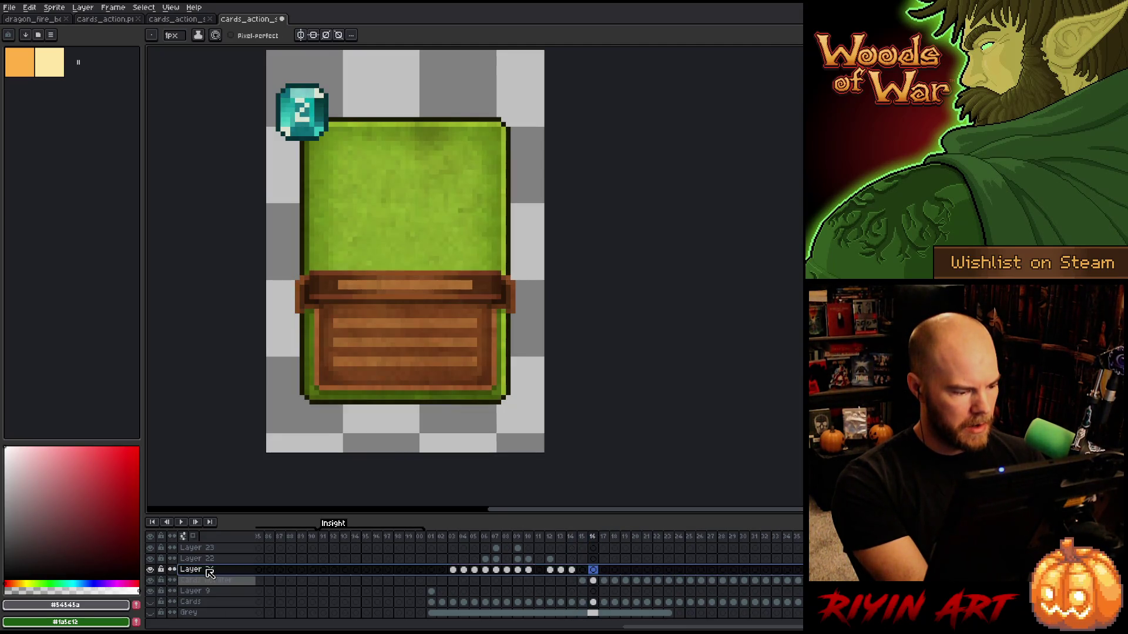
key(ctrl+e)
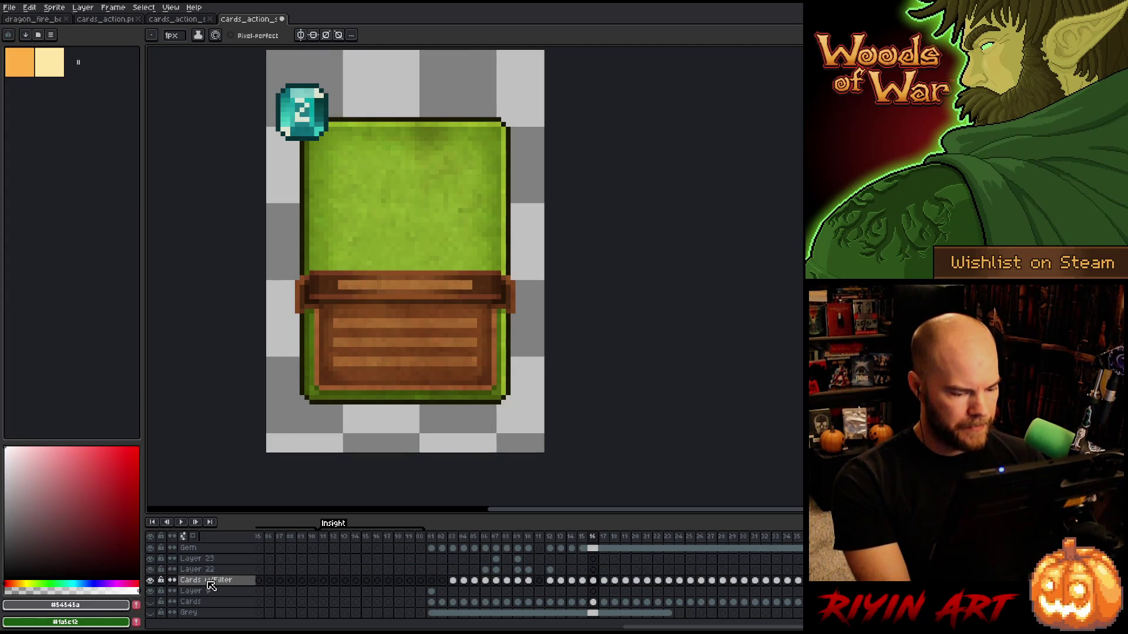
Toggle Layer 17 on frame 04's goblin card to see what it contains.
click(199, 570)
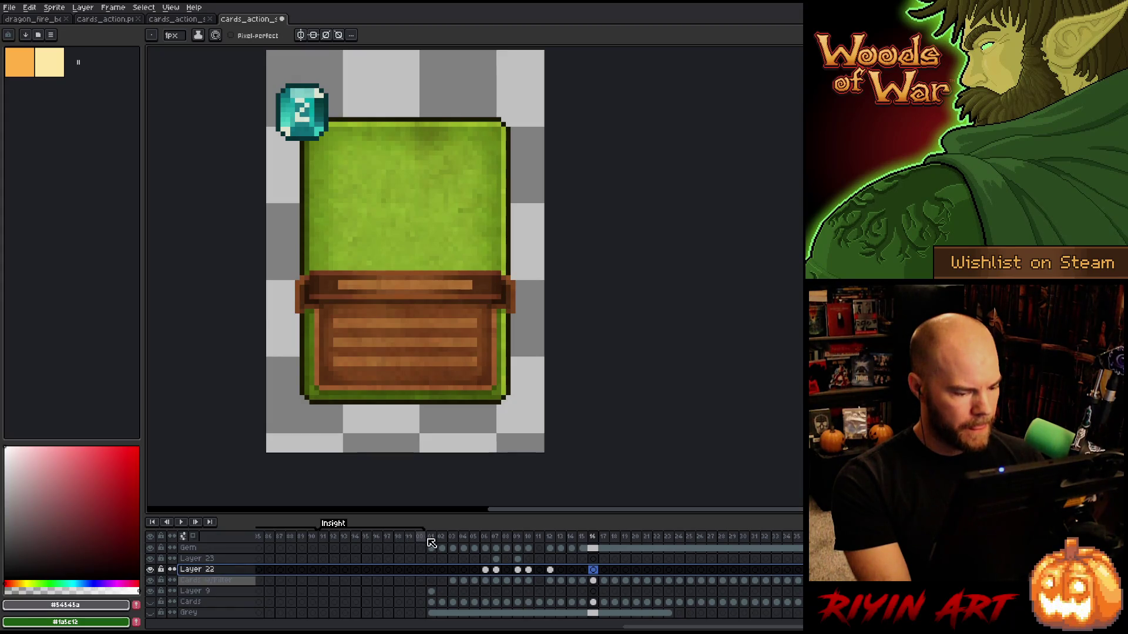
click(431, 541)
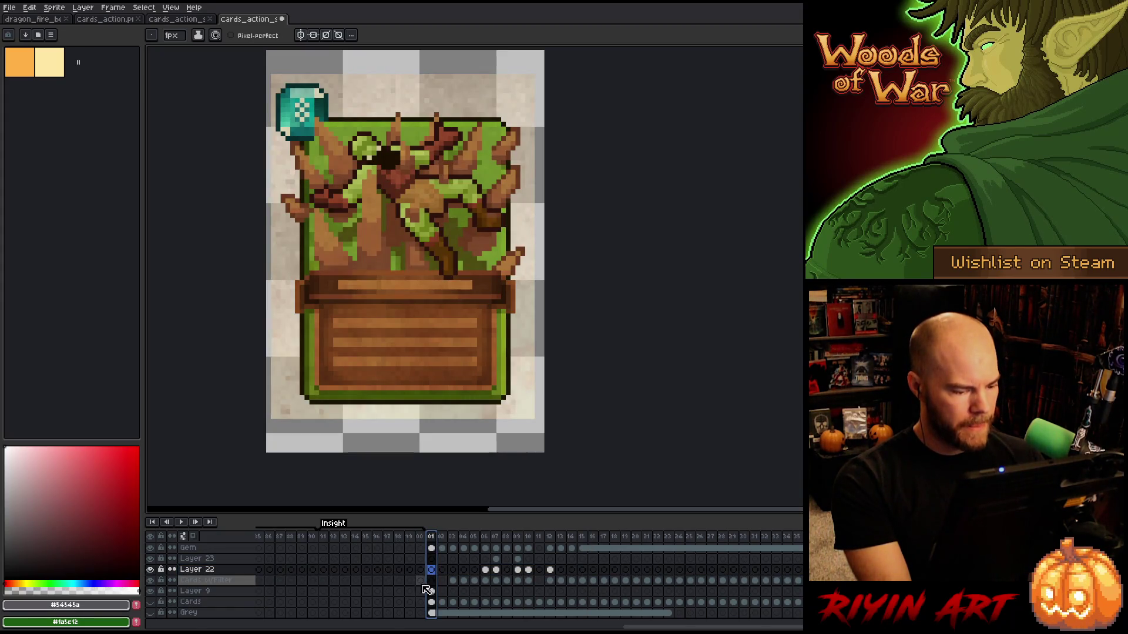
scroll(427, 586, up, 3)
scroll(427, 590, up, 2)
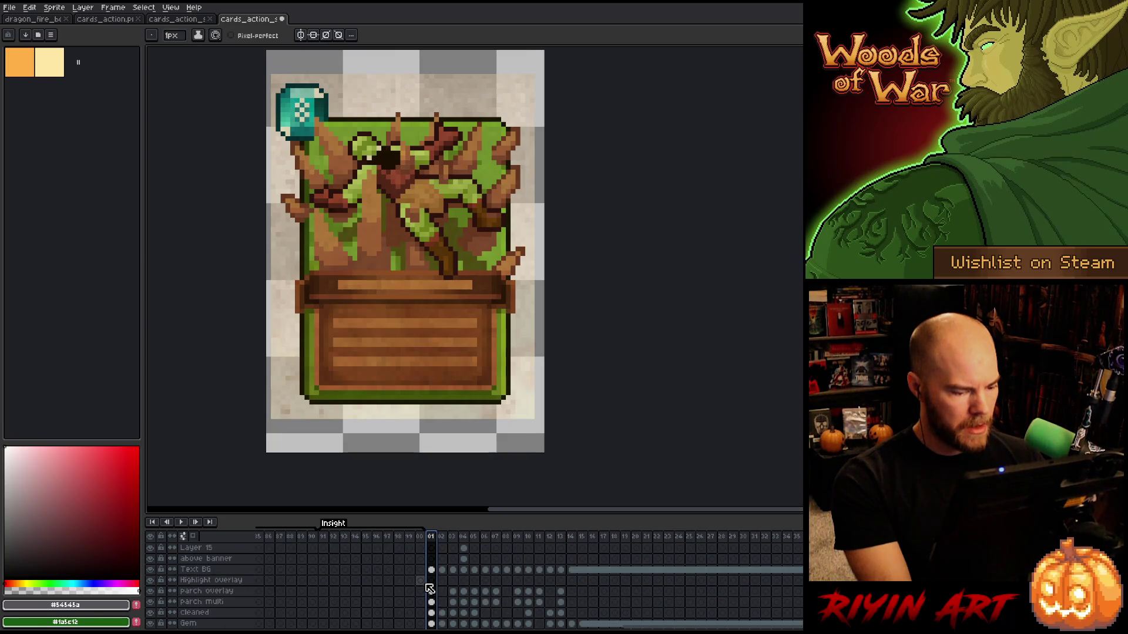
click(464, 541)
scroll(463, 558, up, 1)
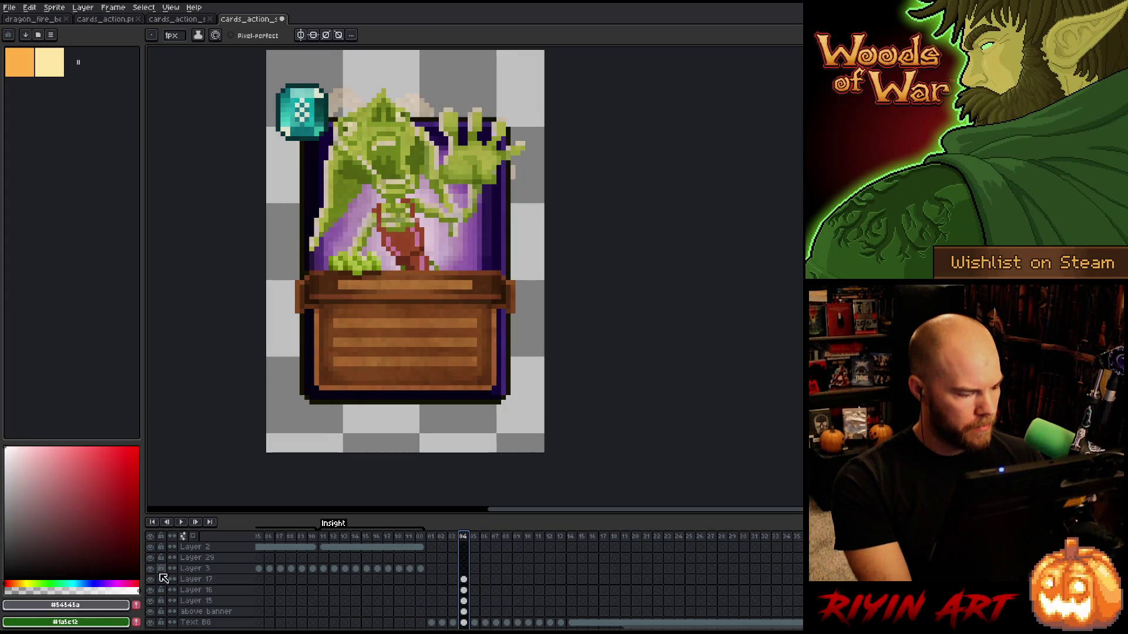
click(151, 579)
click(151, 579)
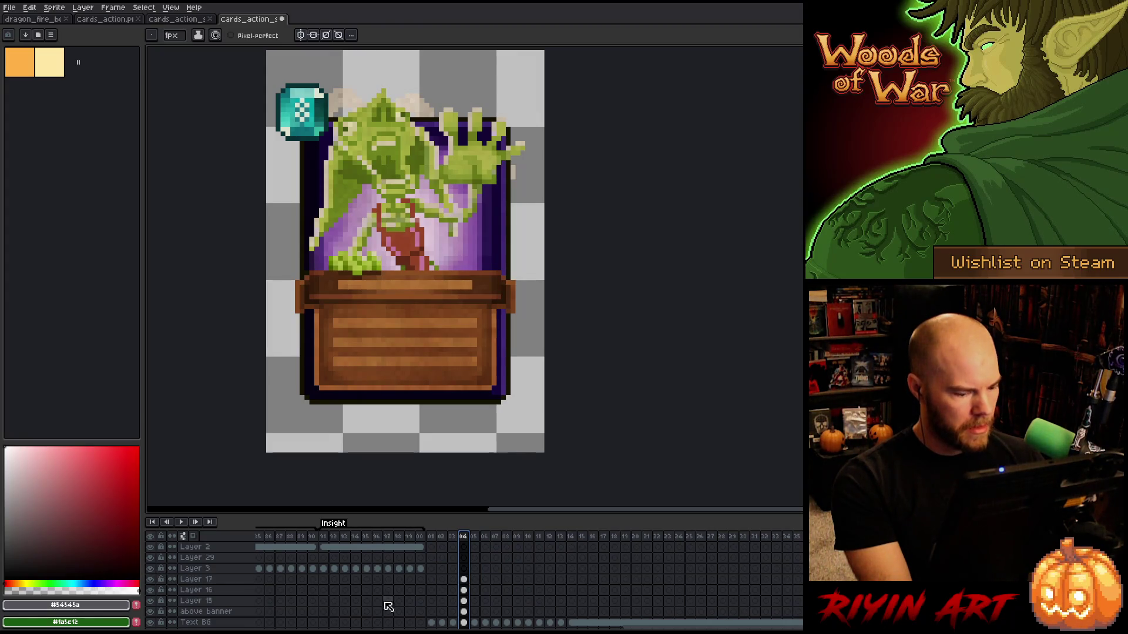
Select Layers 15 through 17 together and delete them.
click(224, 614)
drag(213, 602, 216, 585)
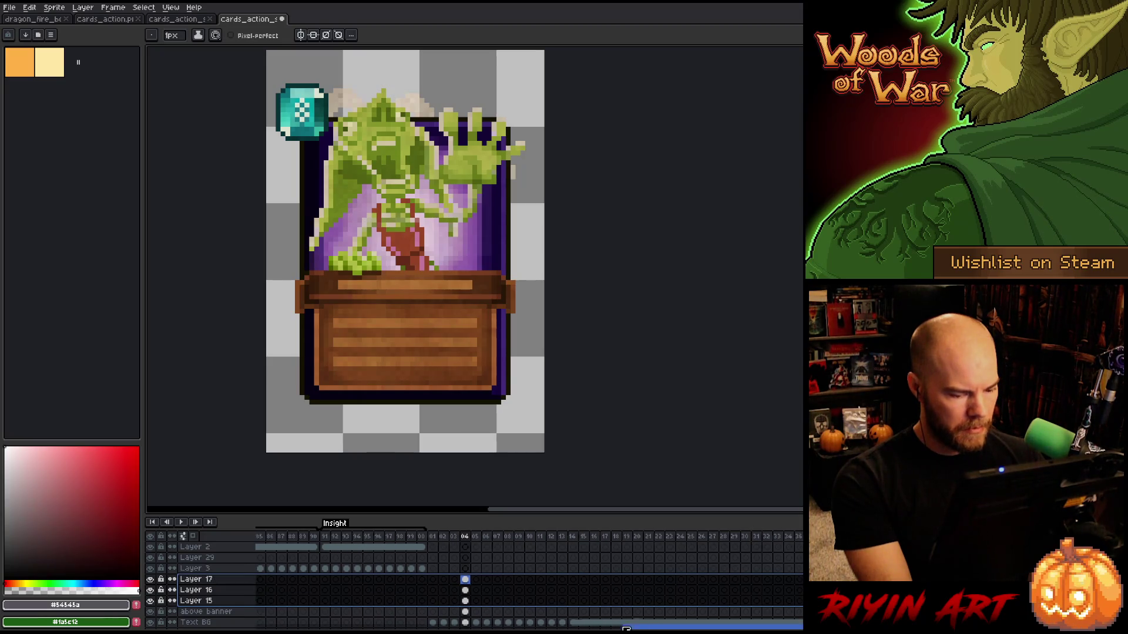
key(Home)
scroll(297, 601, right, 10)
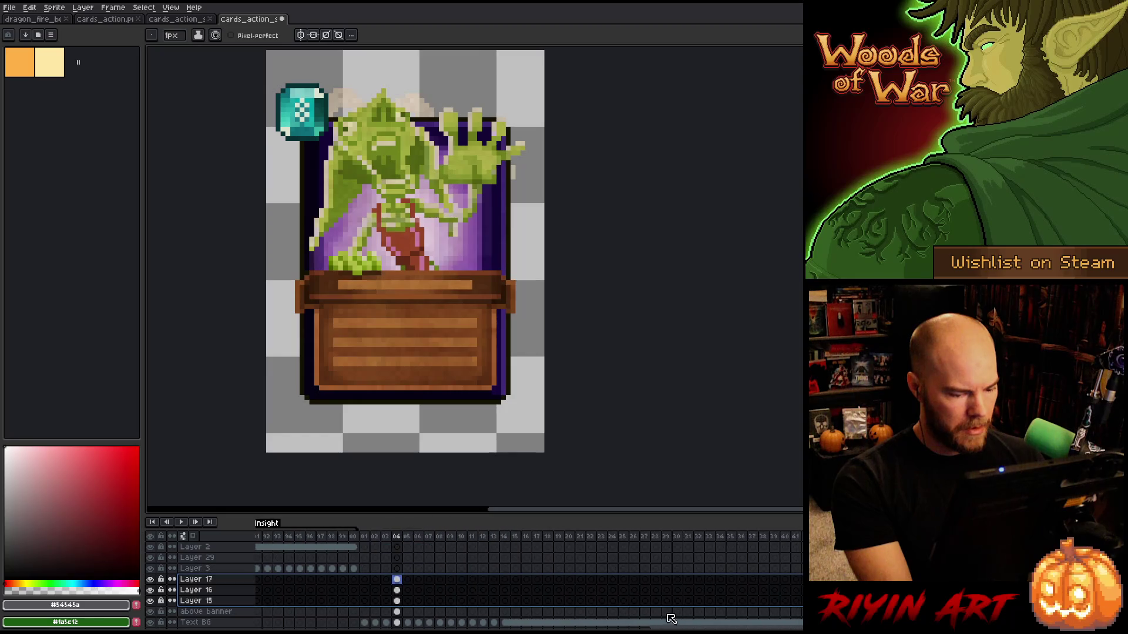
right_click(180, 587)
click(202, 578)
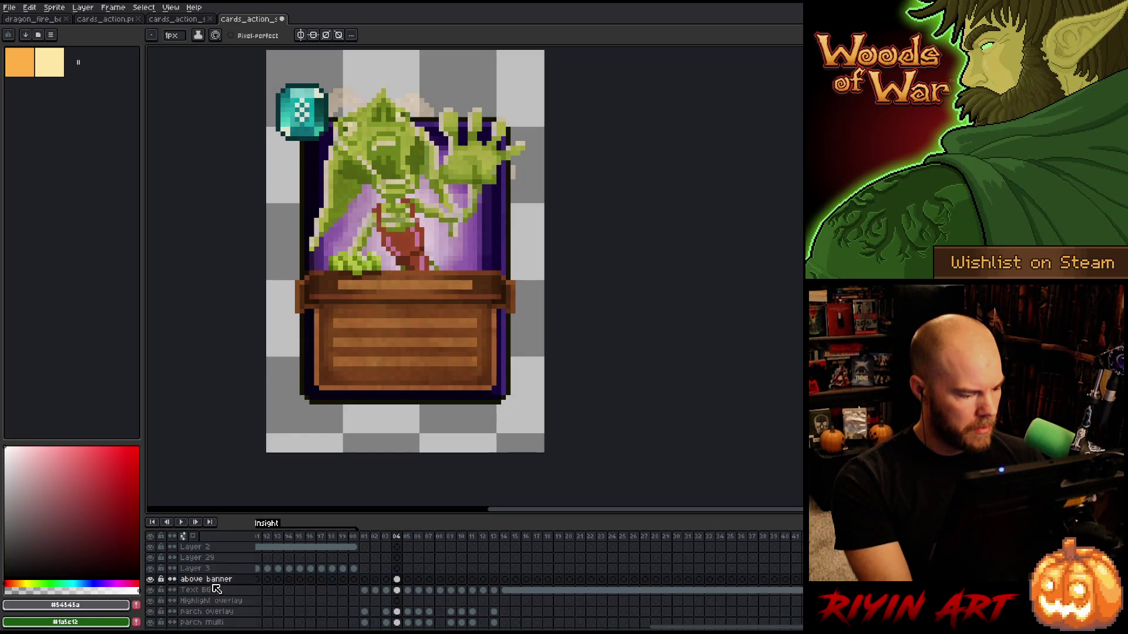
Rename Layer 3 to 'stroke ani'.
click(203, 569)
click(332, 536)
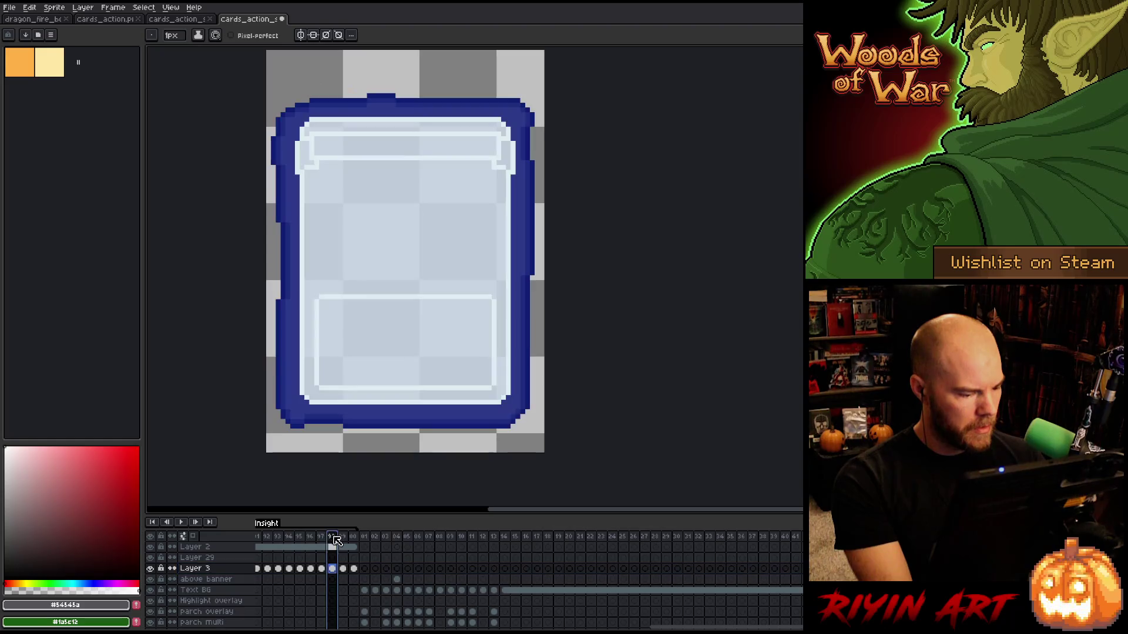
click(151, 569)
click(151, 569)
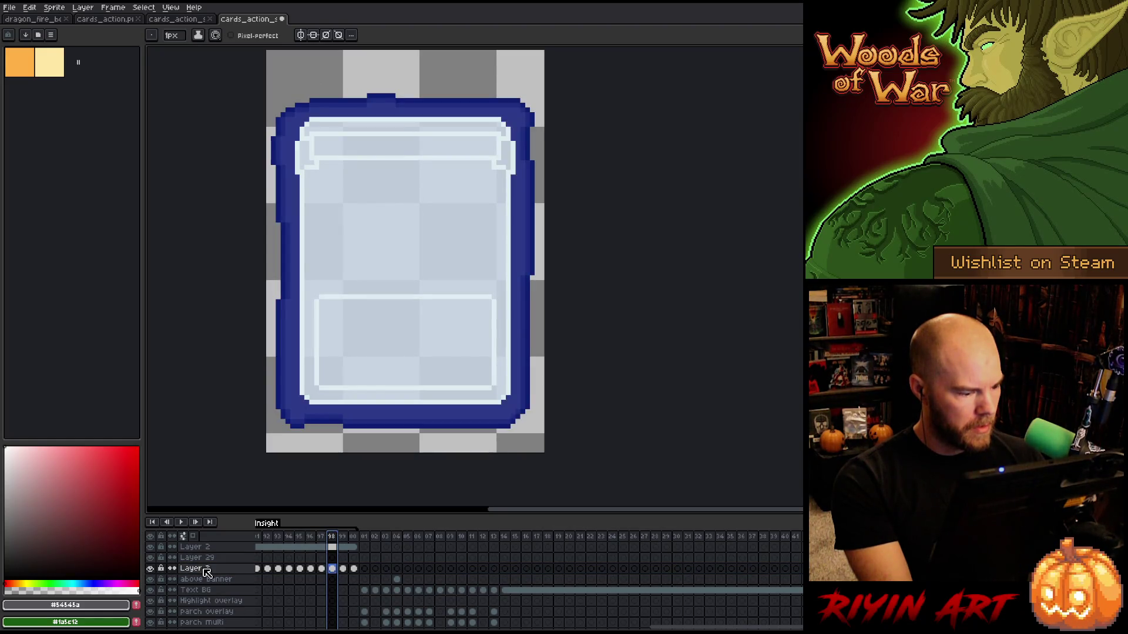
double_click(201, 570)
text(glo)
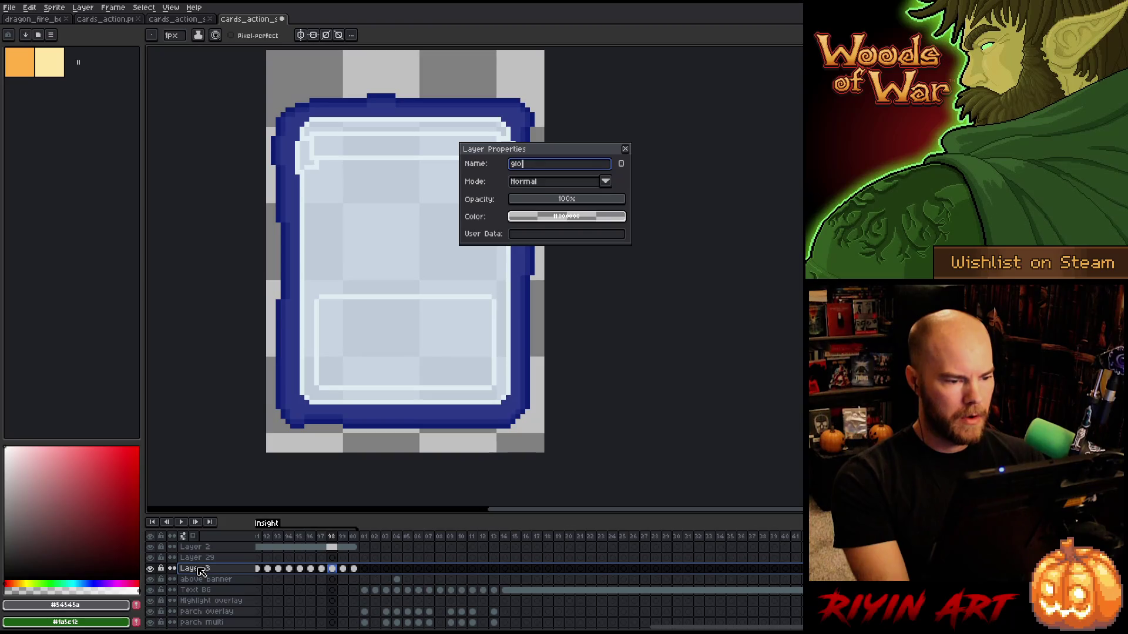
text(w stro)
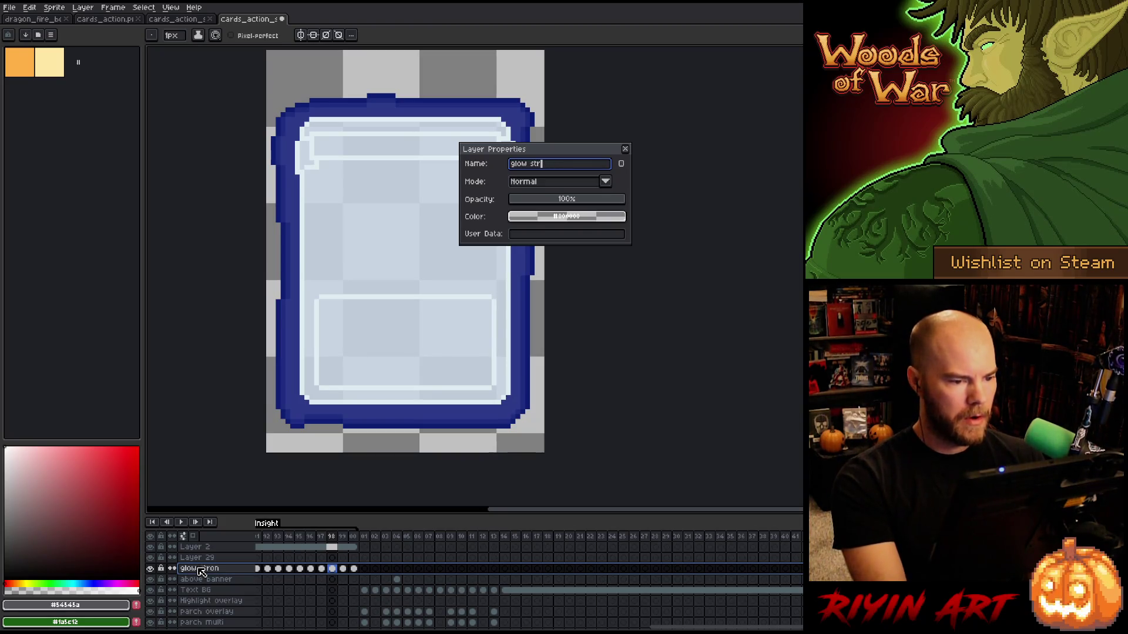
key(BackSpace)
key(BackSpace)
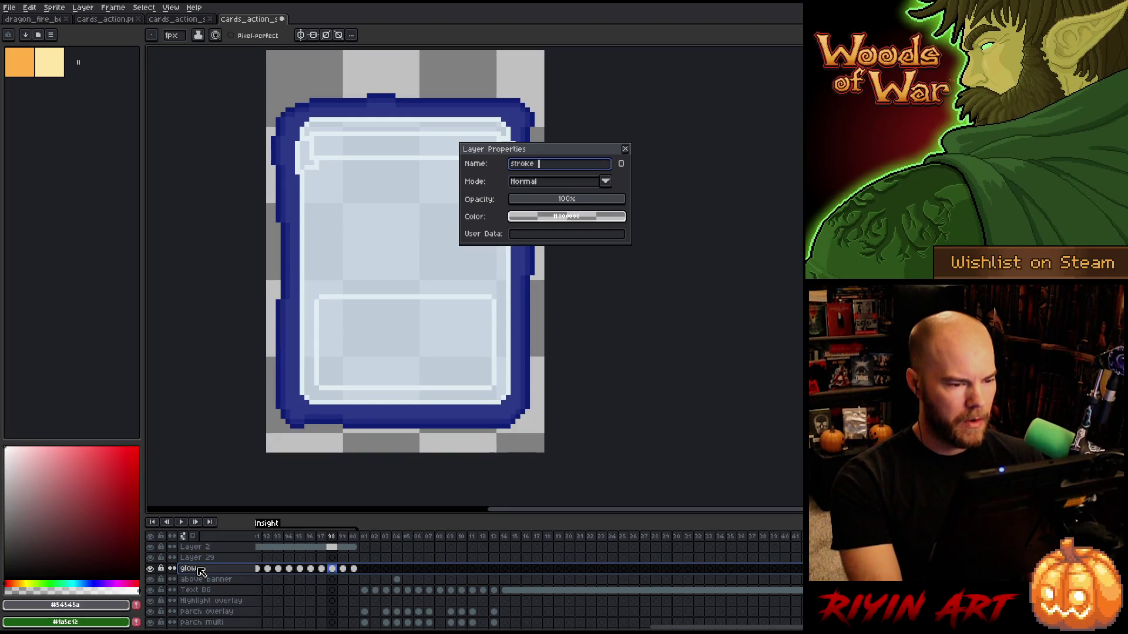
text(ani)
key(Return)
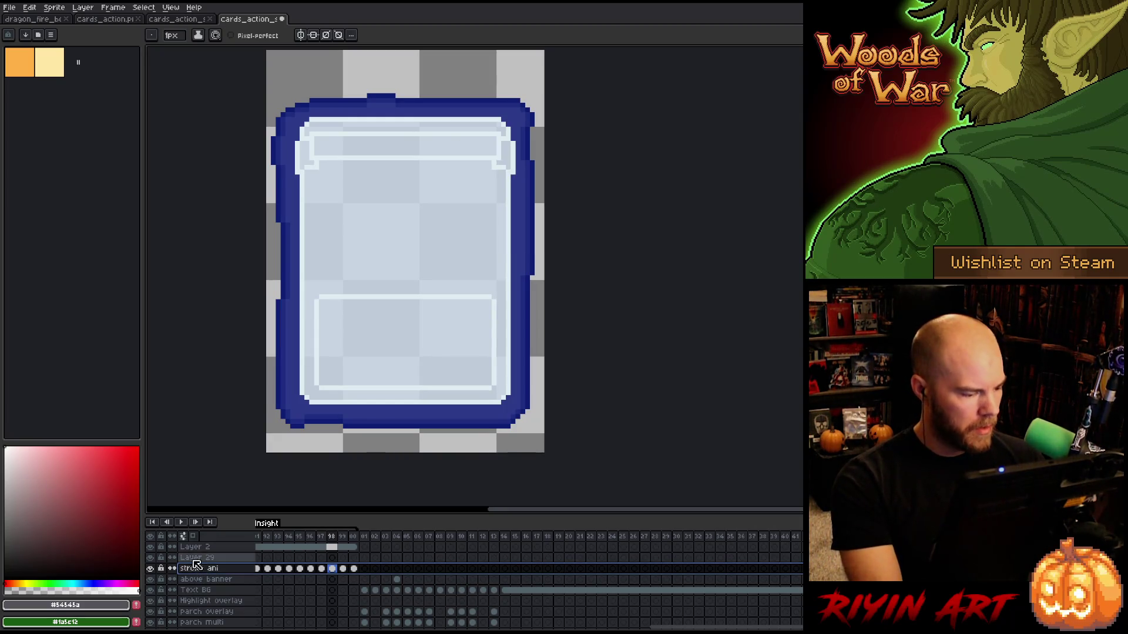
Delete Layer 29 from the timeline.
click(196, 558)
mouse_move(651, 627)
mouse_down()
mouse_move(683, 620)
mouse_move(529, 624)
mouse_up()
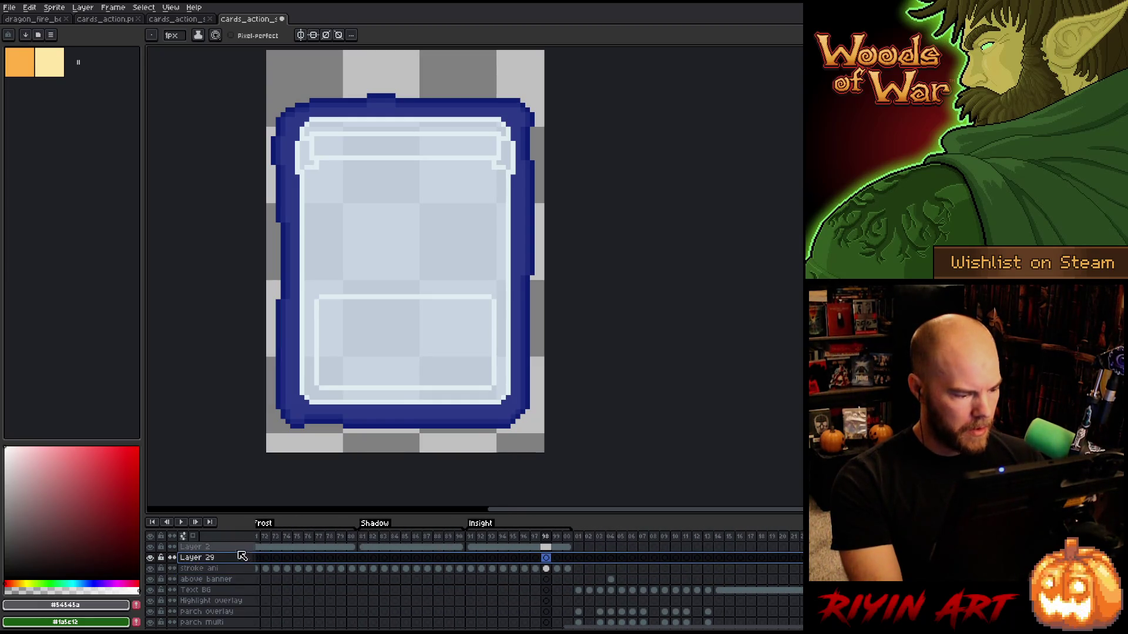
right_click(209, 557)
click(234, 582)
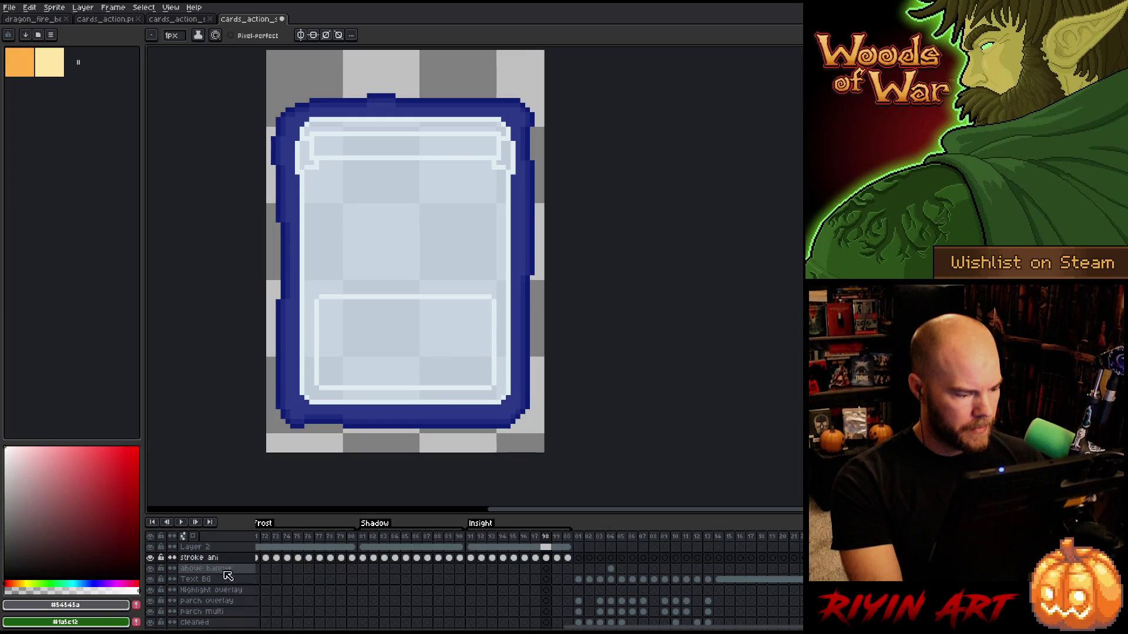
Rename Layer 2 to 'Glow Card' and return to frame 1.
double_click(200, 548)
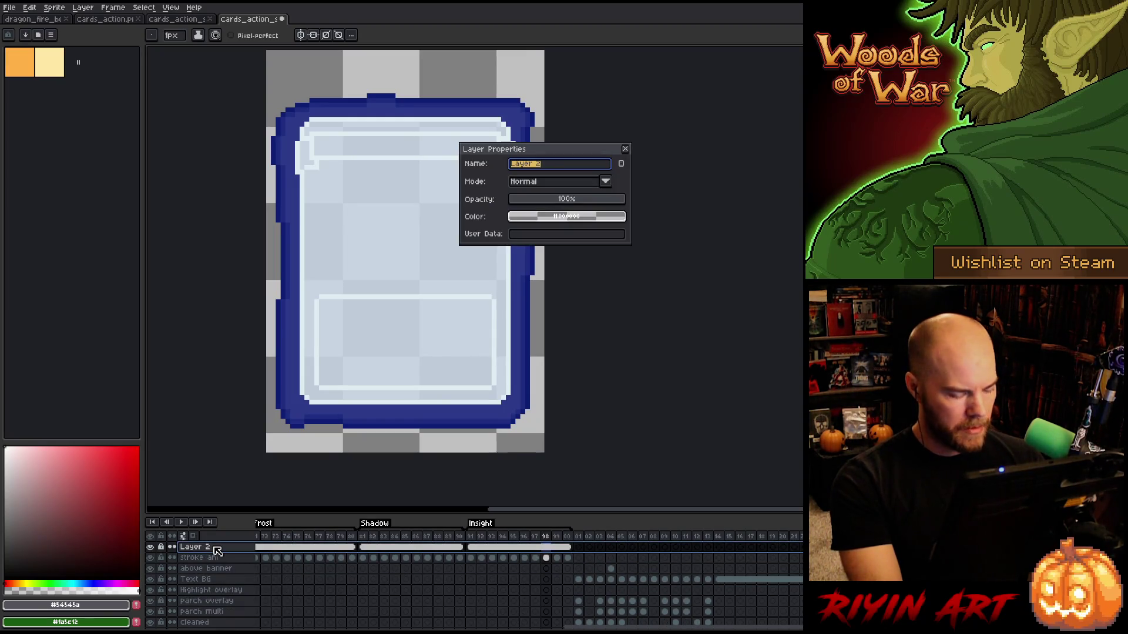
text(Bright Card)
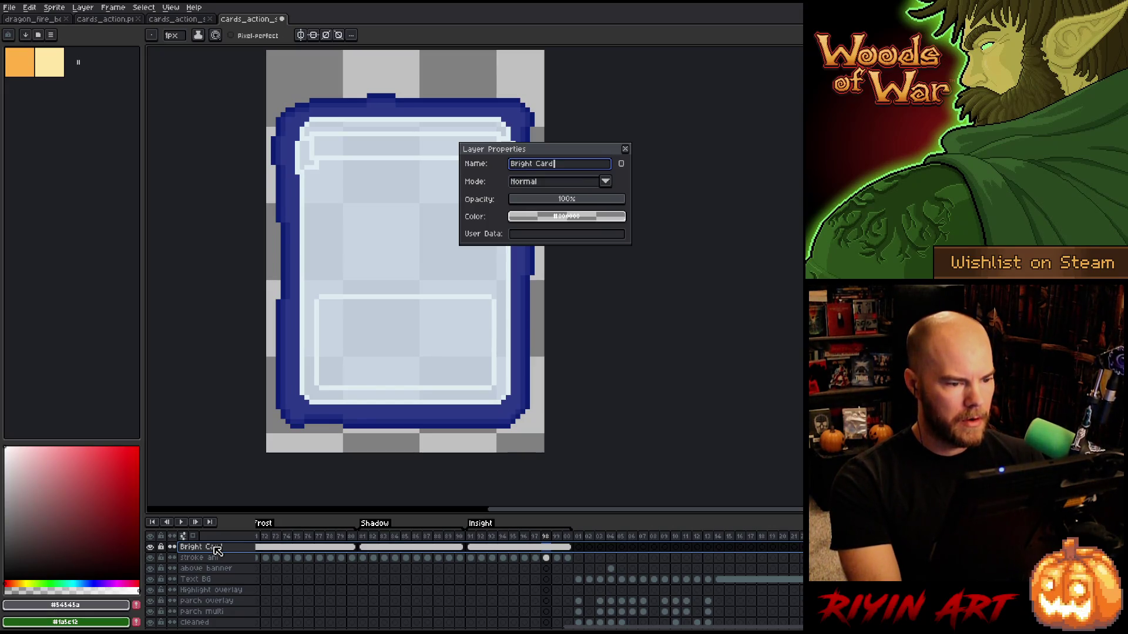
key(BackSpace)
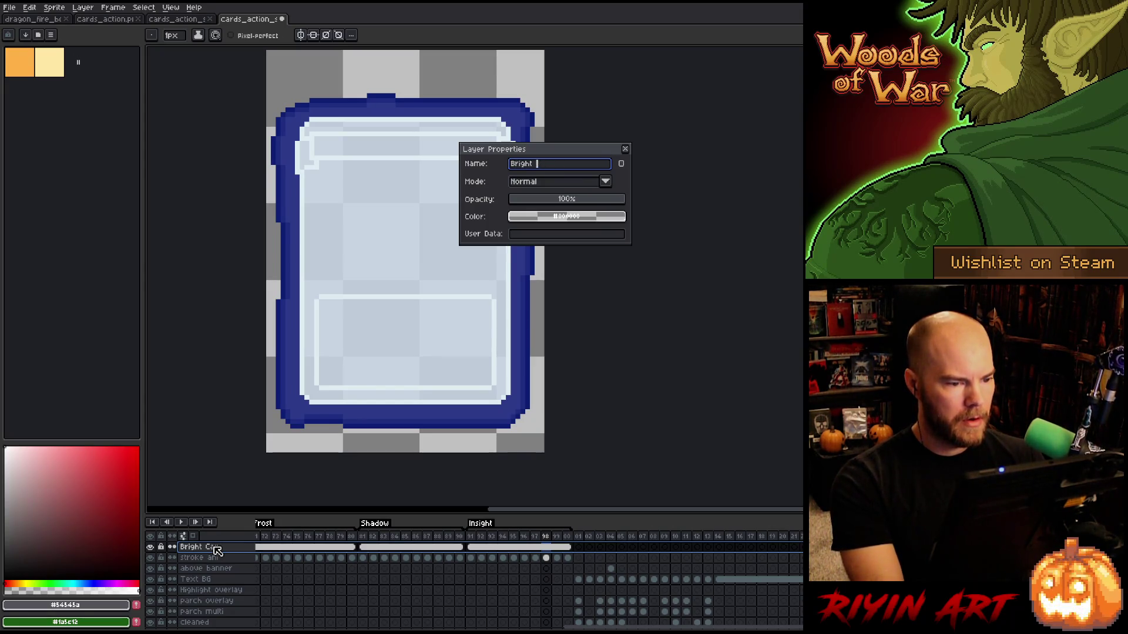
key(BackSpace)
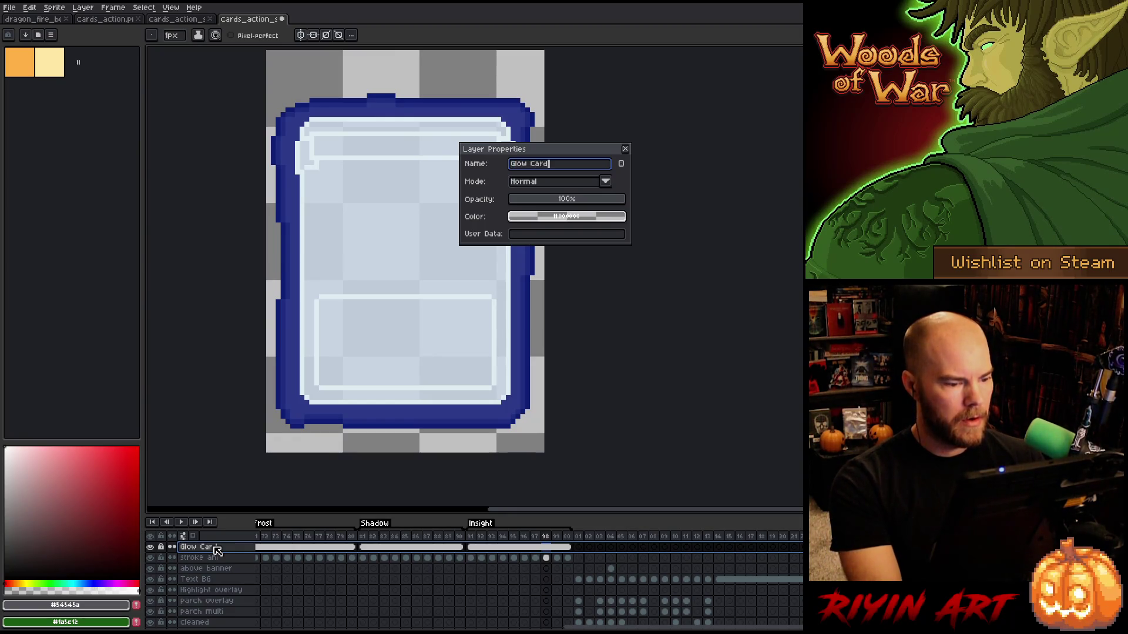
key(Return)
click(582, 536)
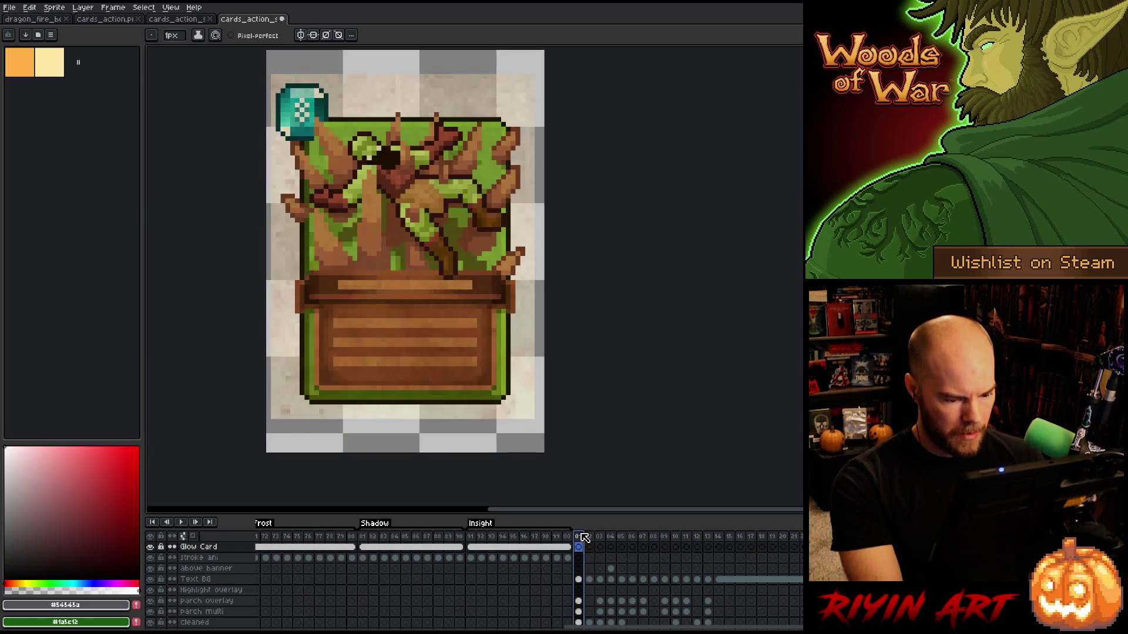
Clear the green feet from frame 4 of the above banner layer.
click(611, 570)
click(150, 569)
click(150, 569)
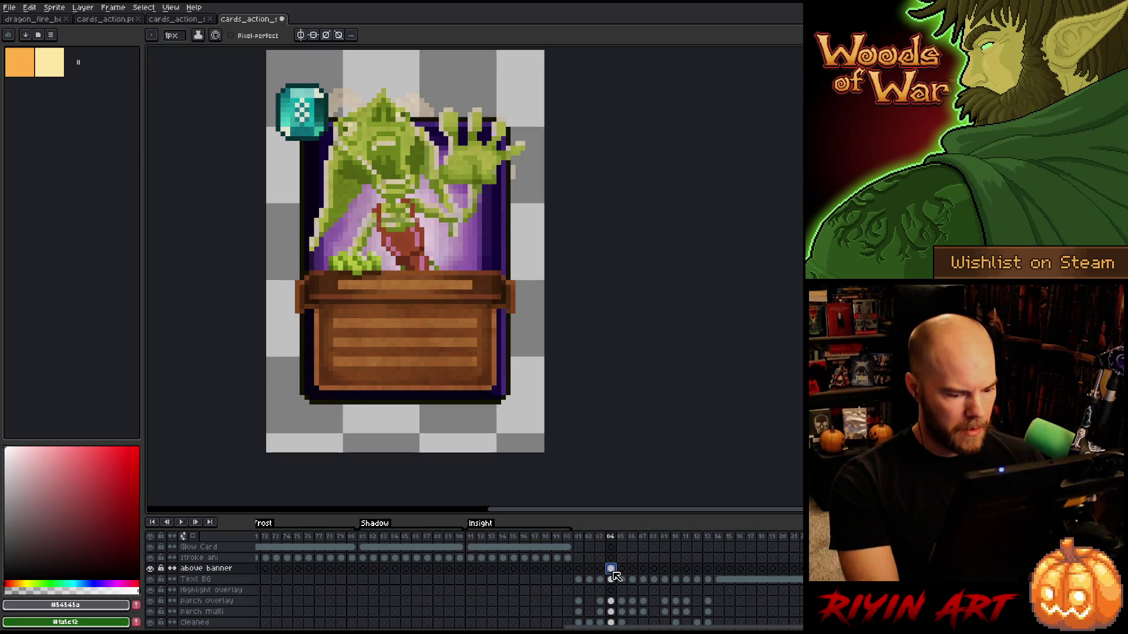
key(Delete)
click(579, 537)
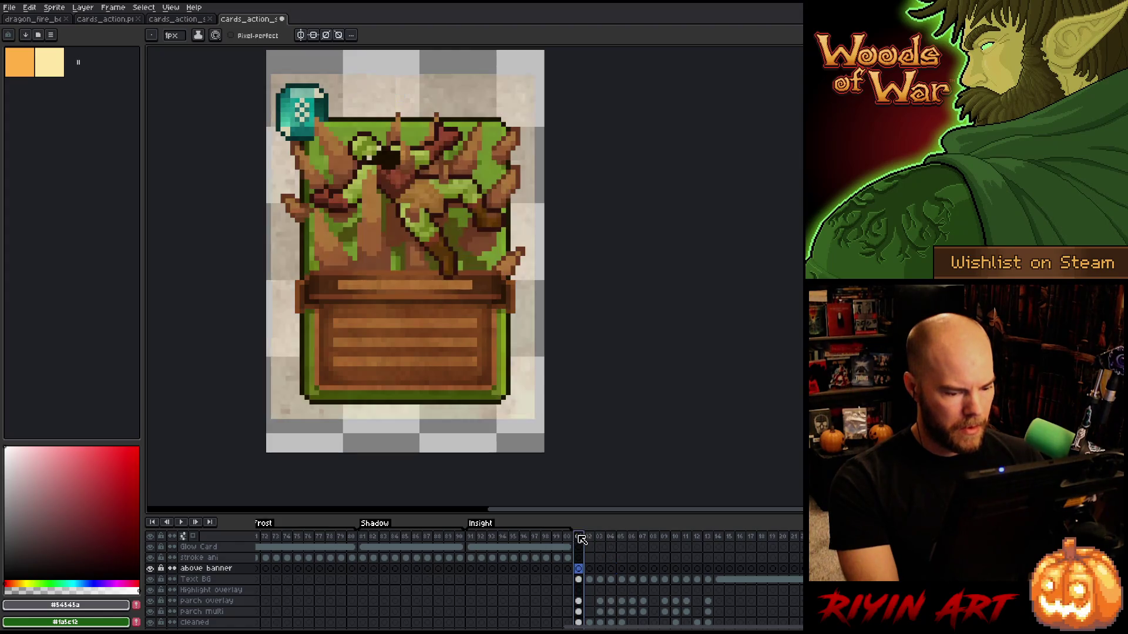
Delete the Highlight overlay layer, then select Layer 23.
scroll(582, 587, down, 2)
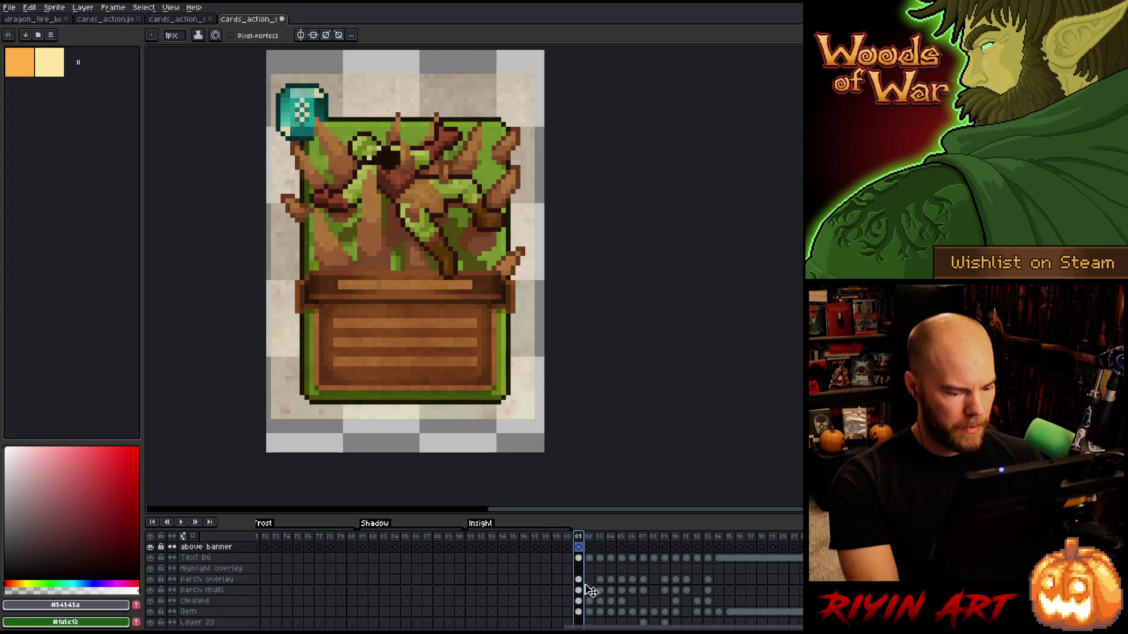
click(221, 568)
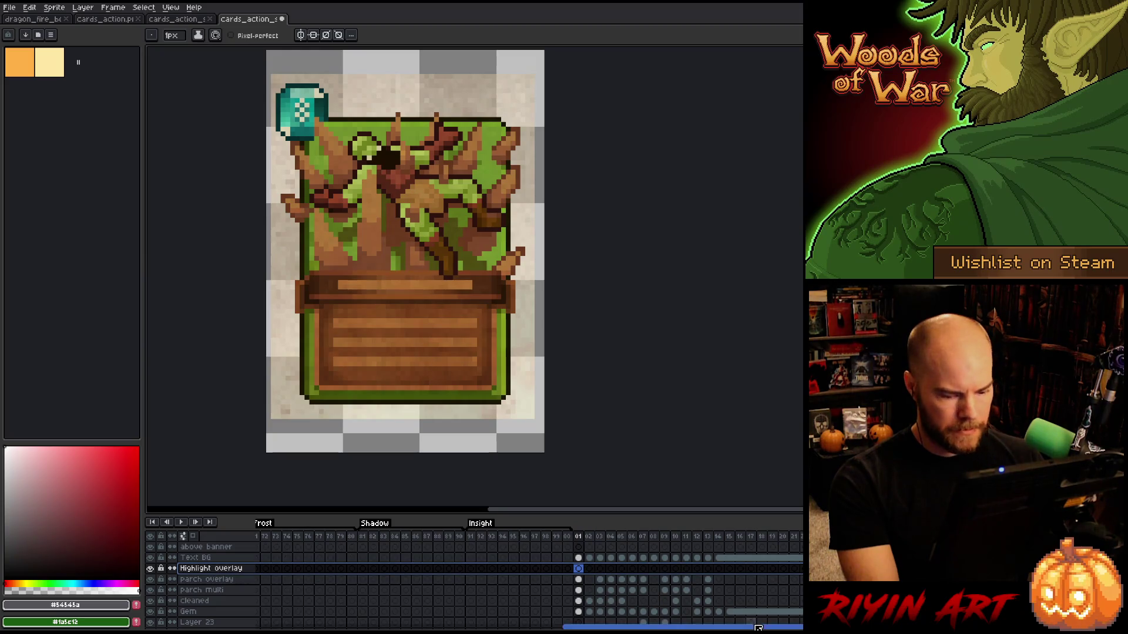
scroll(529, 582, left, 5)
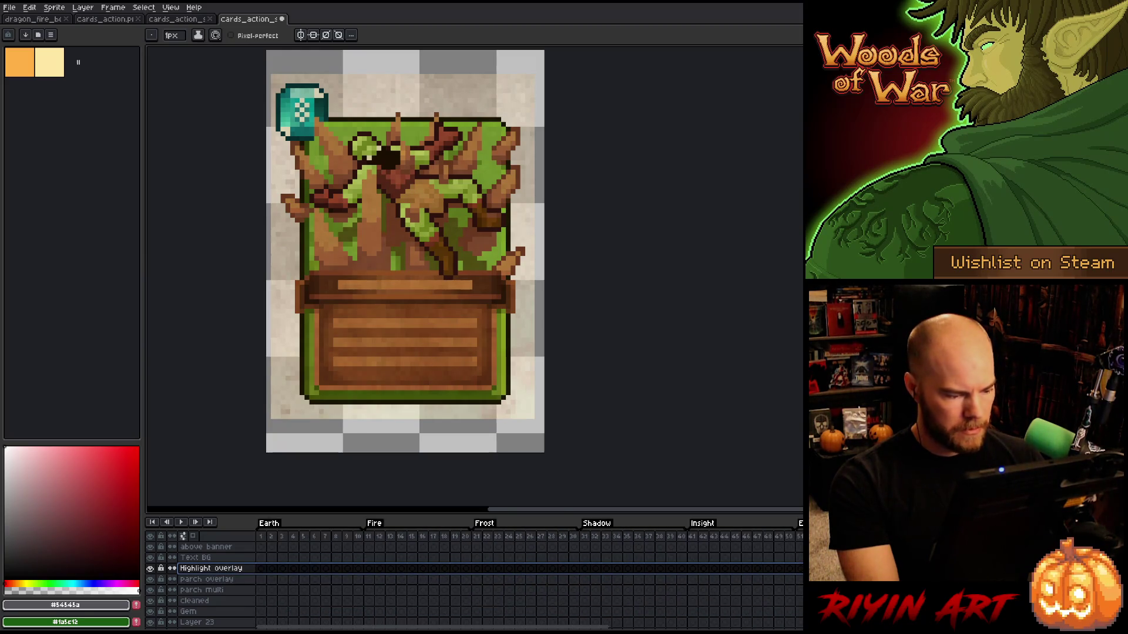
drag(507, 628, 707, 627)
drag(712, 628, 747, 628)
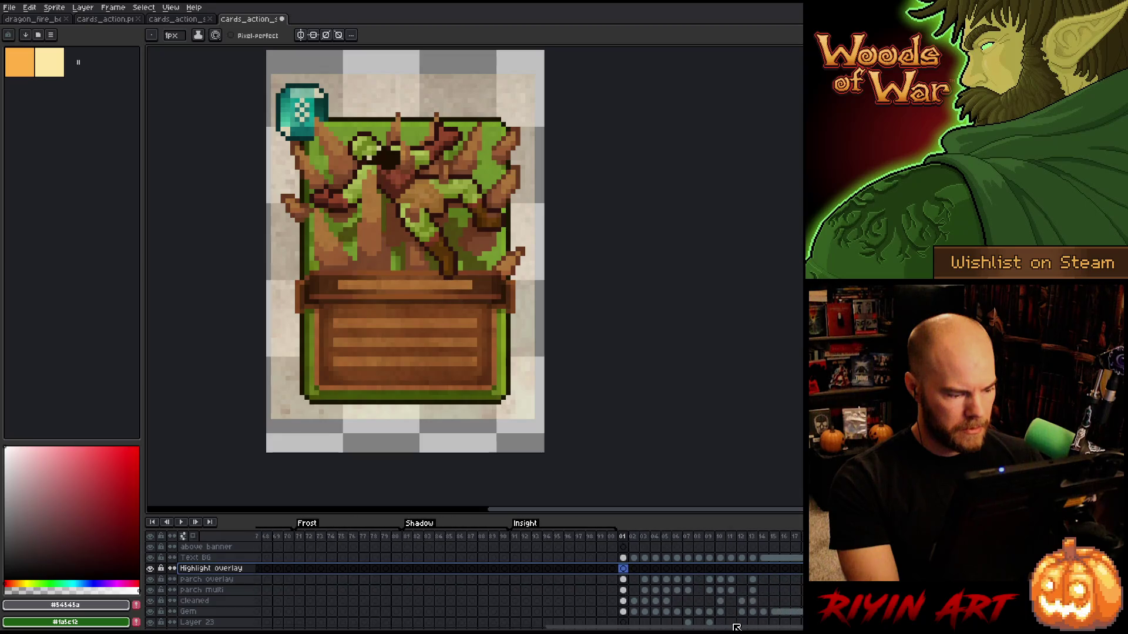
right_click(212, 573)
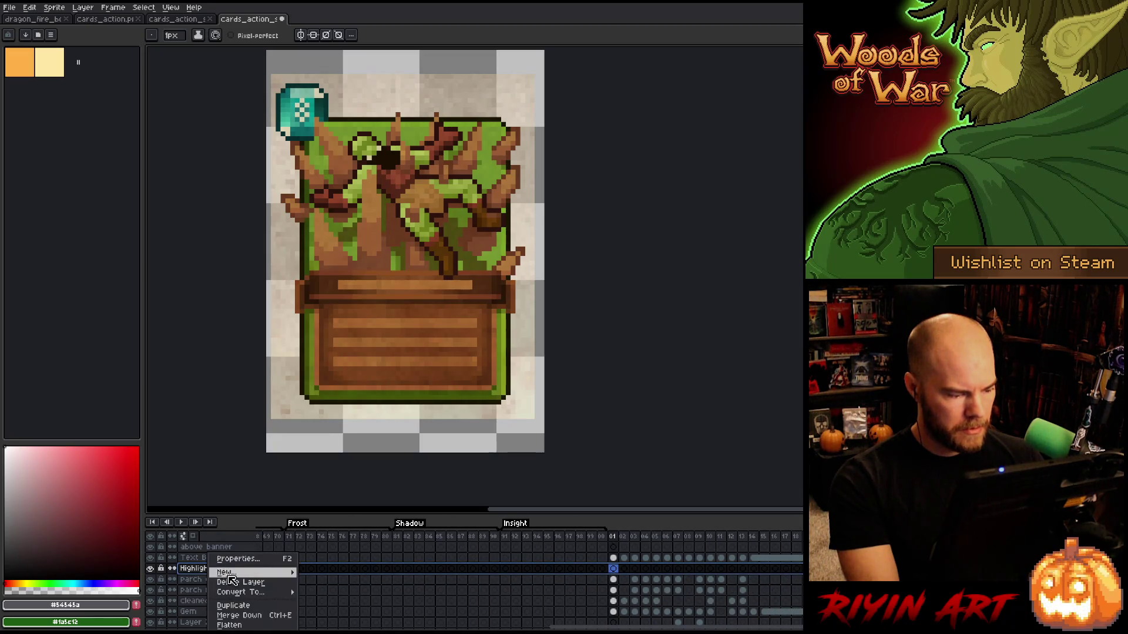
click(290, 589)
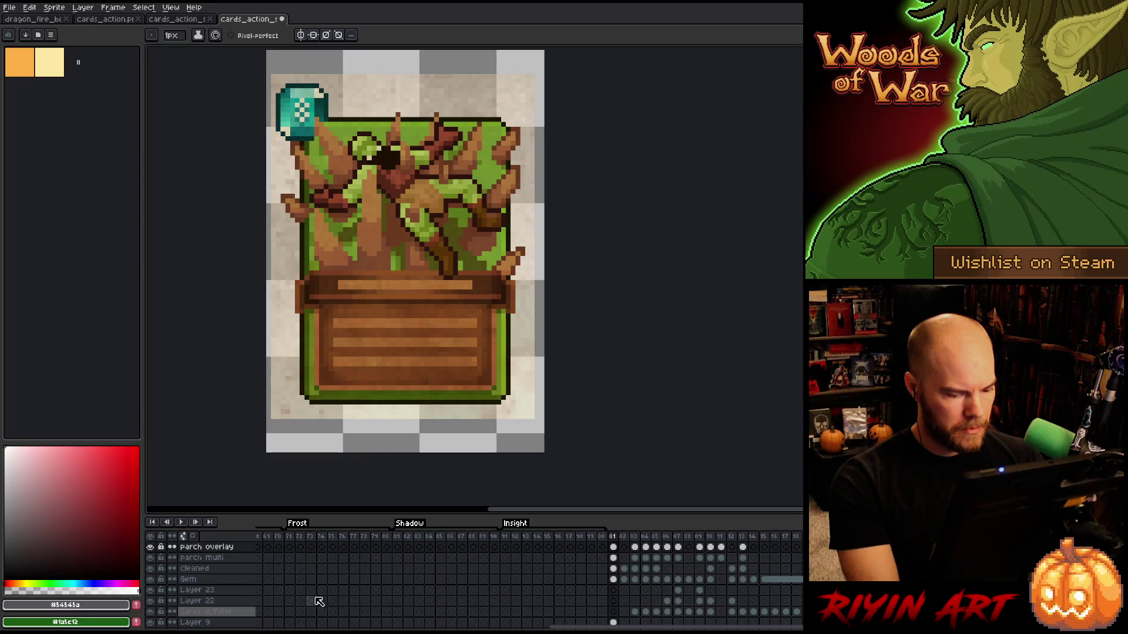
click(226, 591)
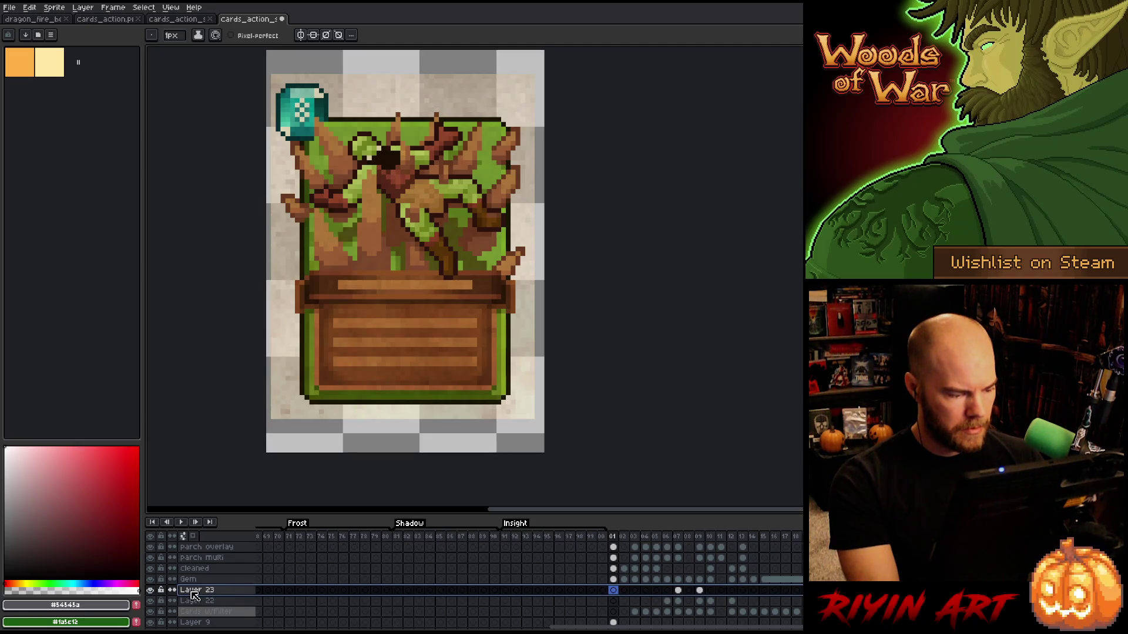
scroll(663, 578, down, 3)
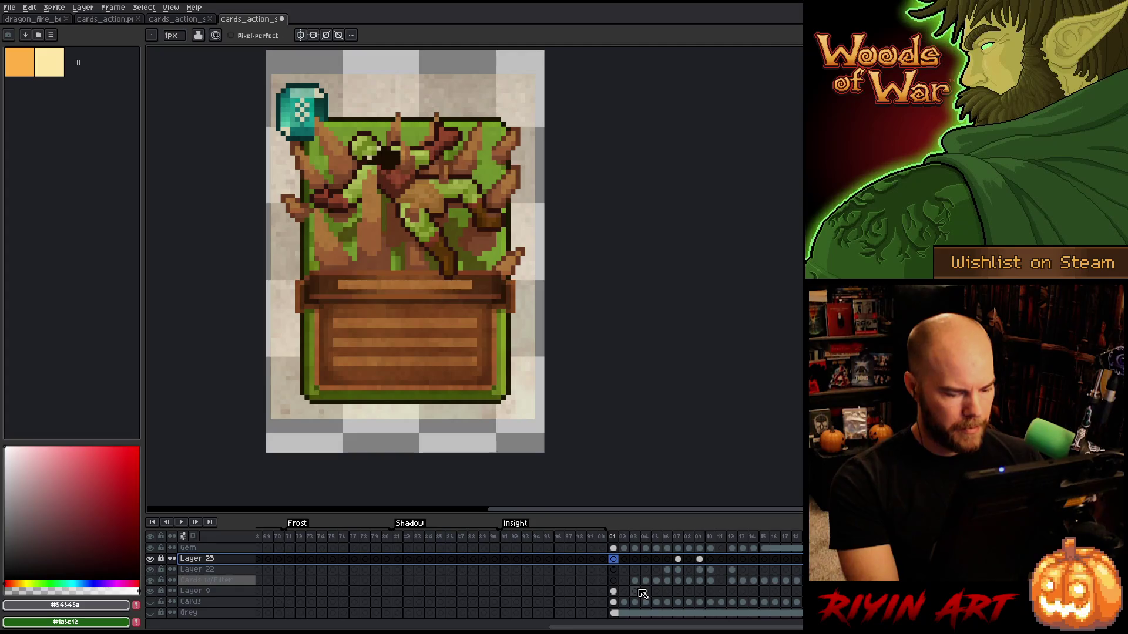
Close the multi-card sheet and inspect the first sword on the swords-and-card-backs sheet.
click(164, 21)
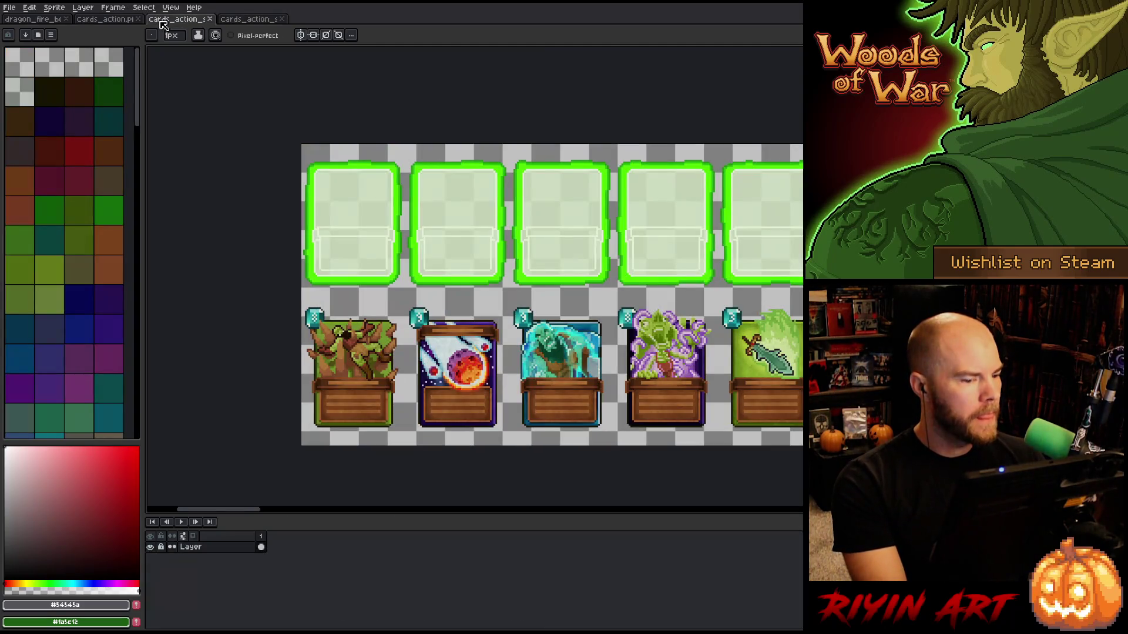
click(211, 19)
click(109, 18)
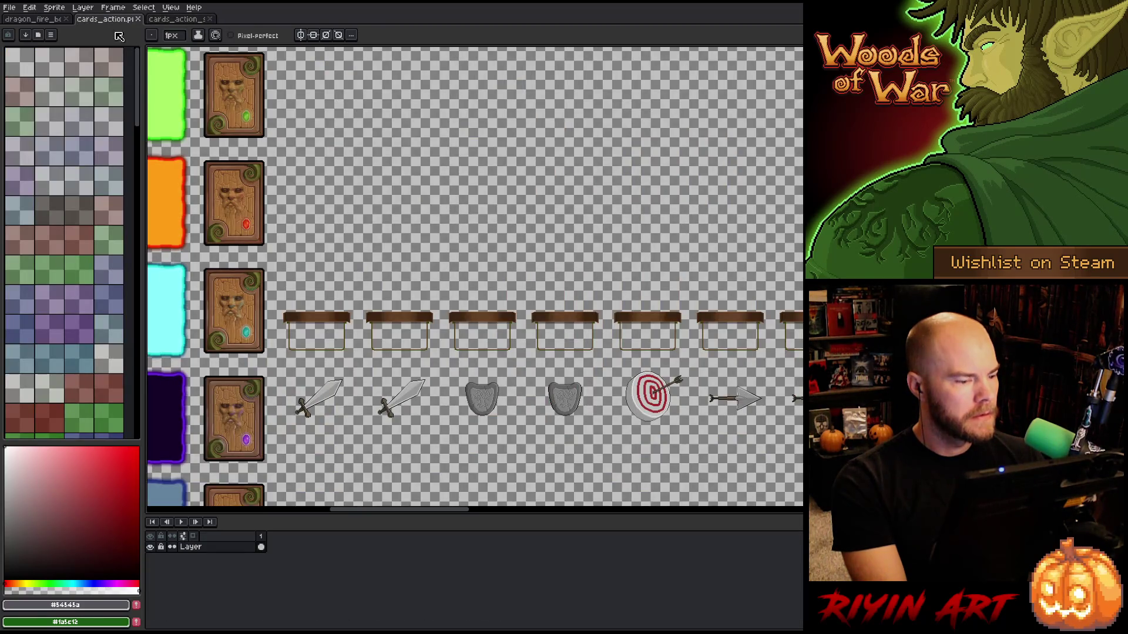
key(m)
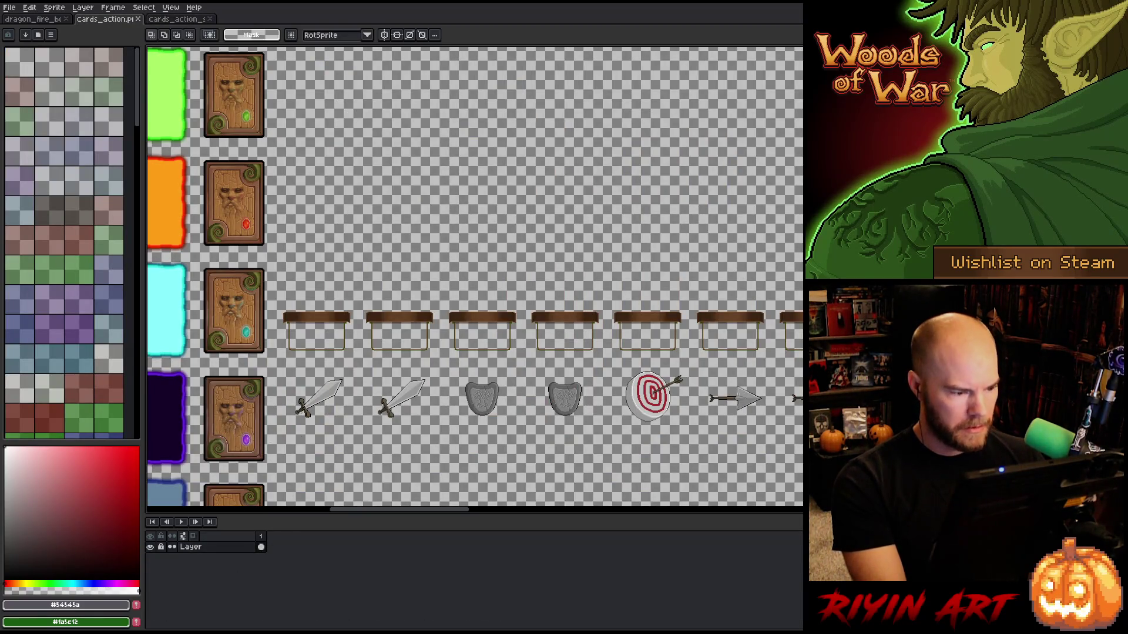
drag(282, 373, 365, 433)
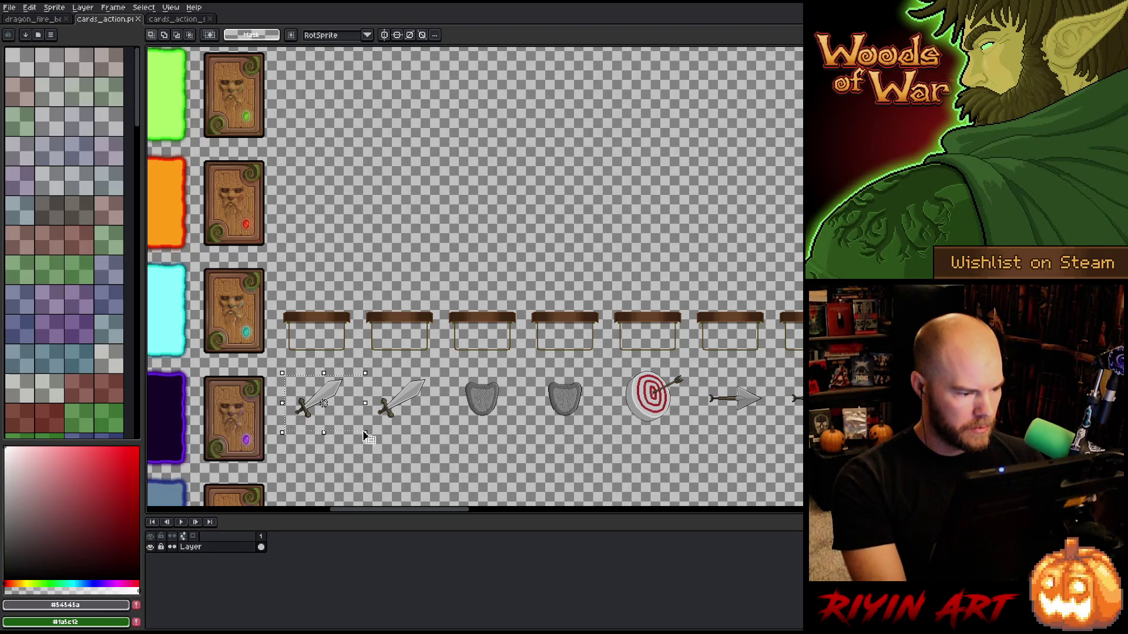
key(ctrl+d)
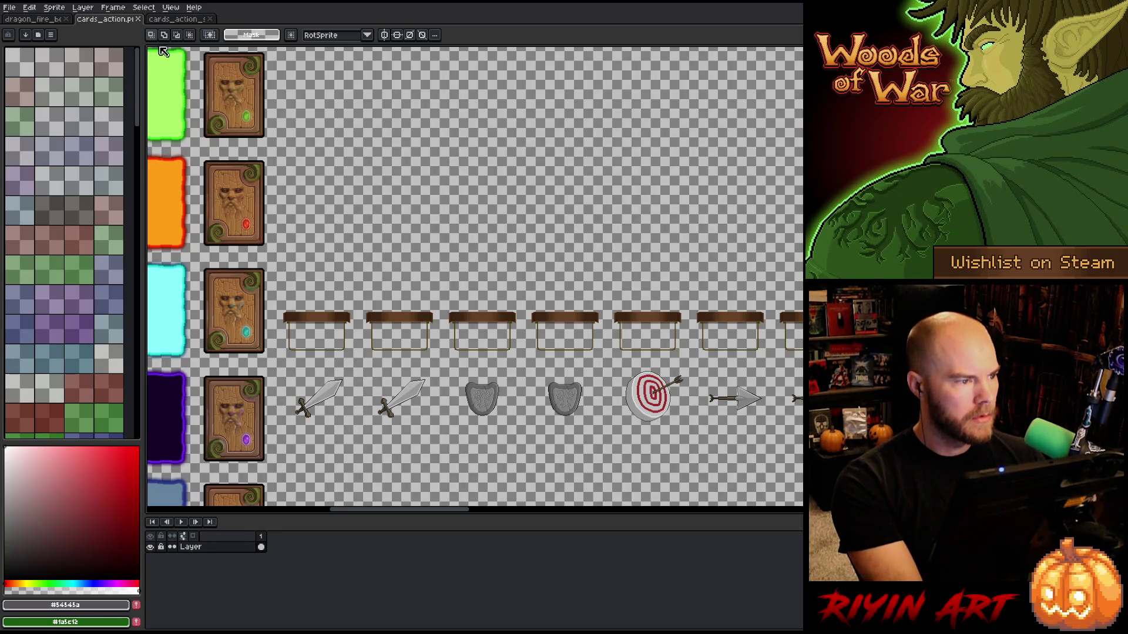
click(168, 19)
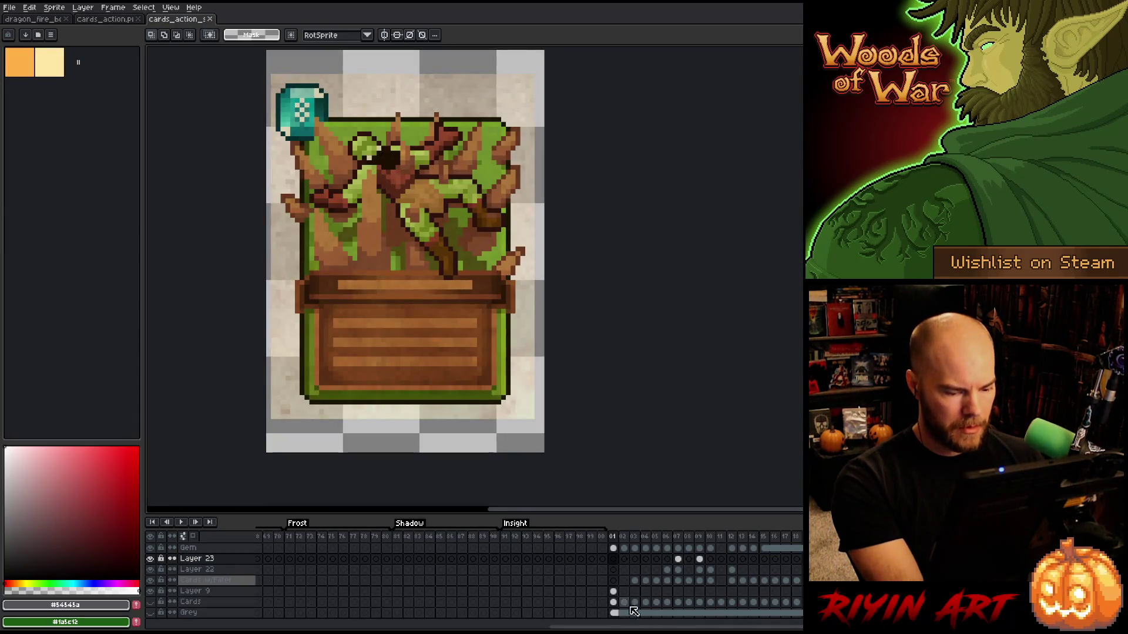
Delete the tree artwork from the cleaned cel on frame 01.
scroll(614, 595, up, 4)
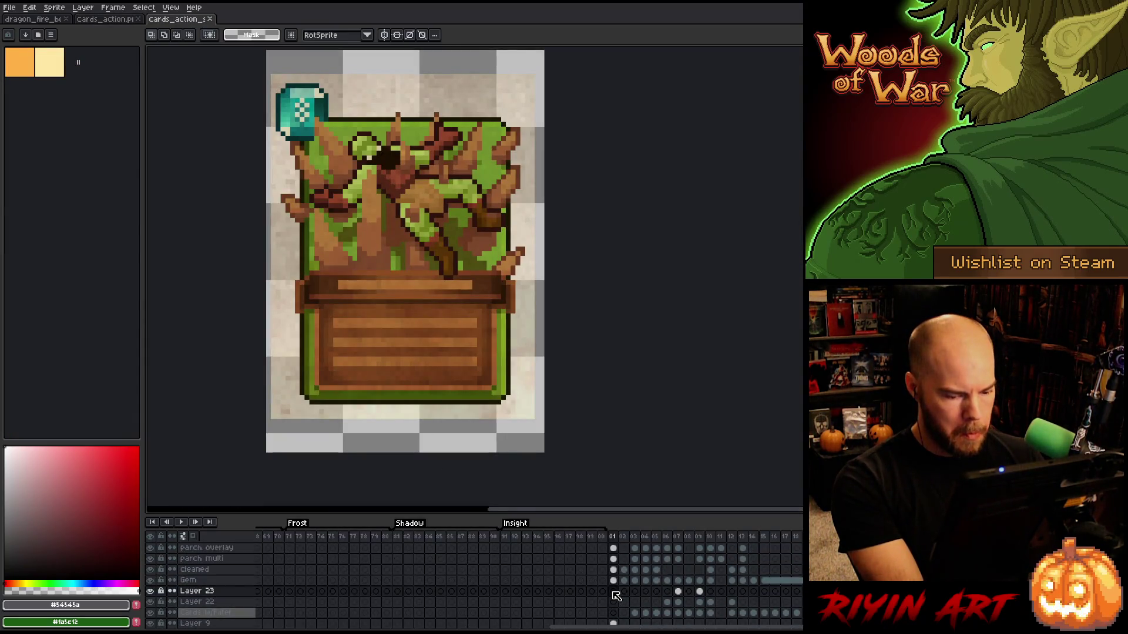
click(614, 581)
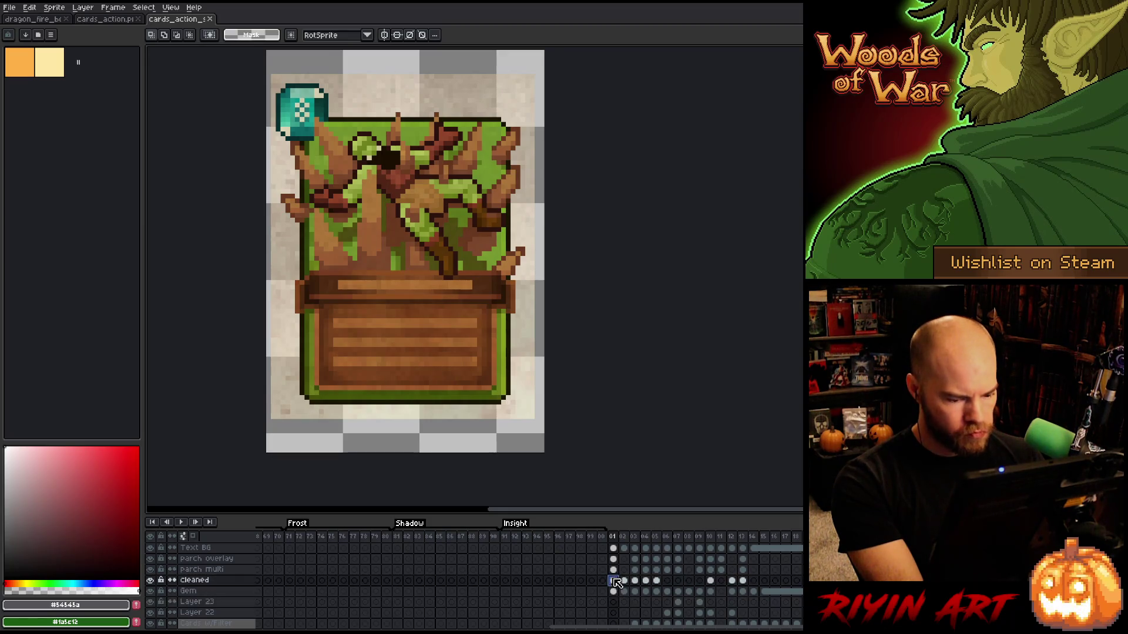
click(613, 570)
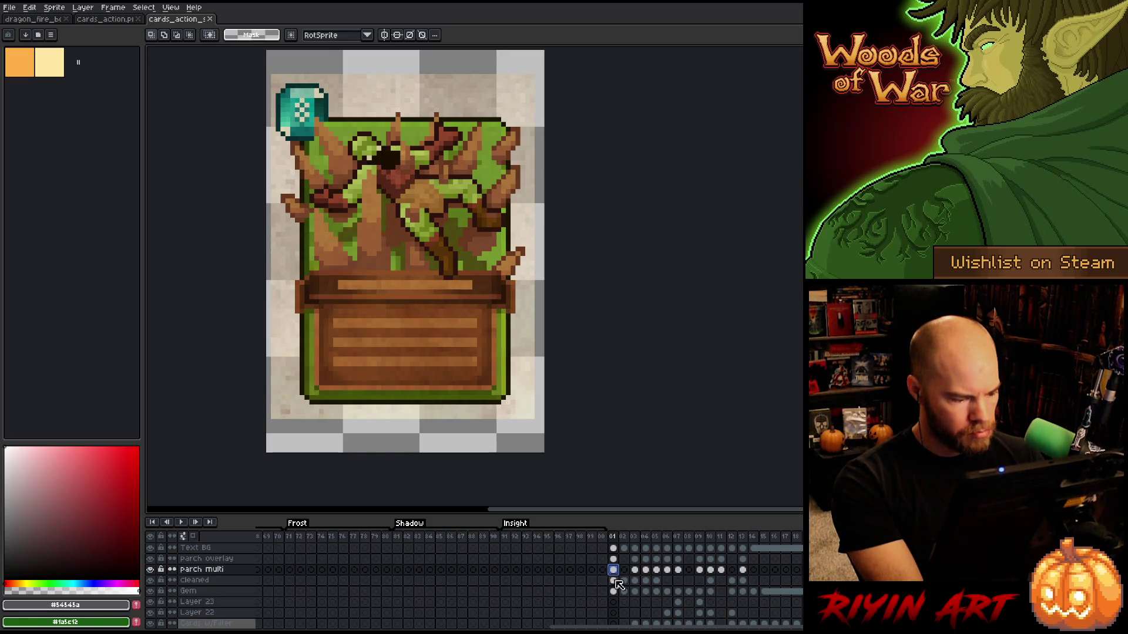
click(615, 580)
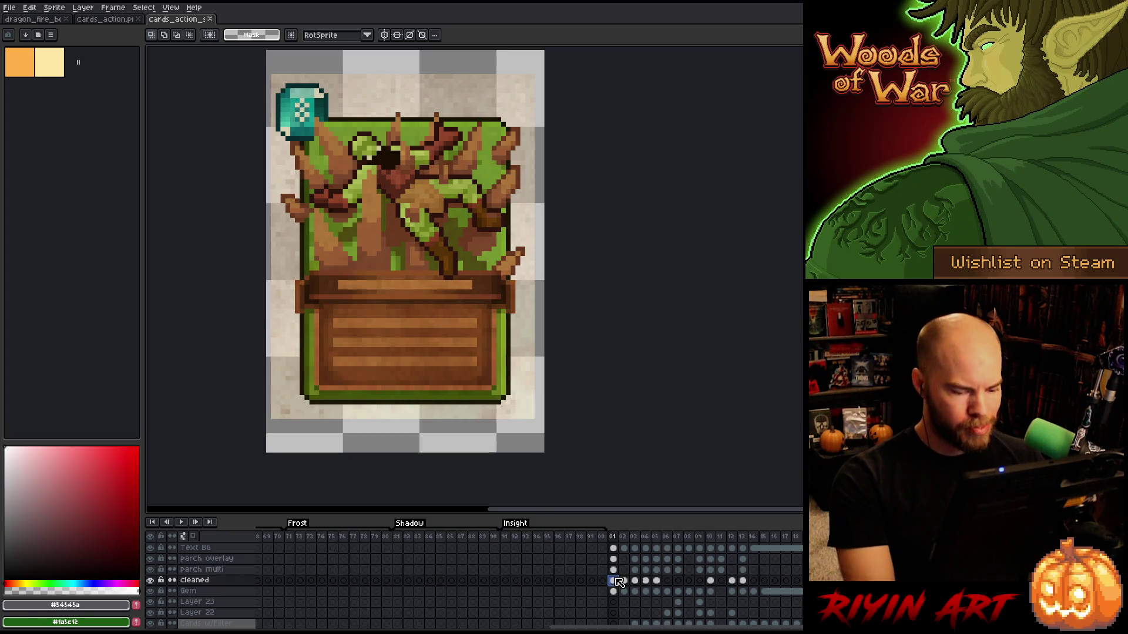
key(Delete)
Move the cleaned artwork of frames 2–4 to later frames in the timeline.
click(623, 581)
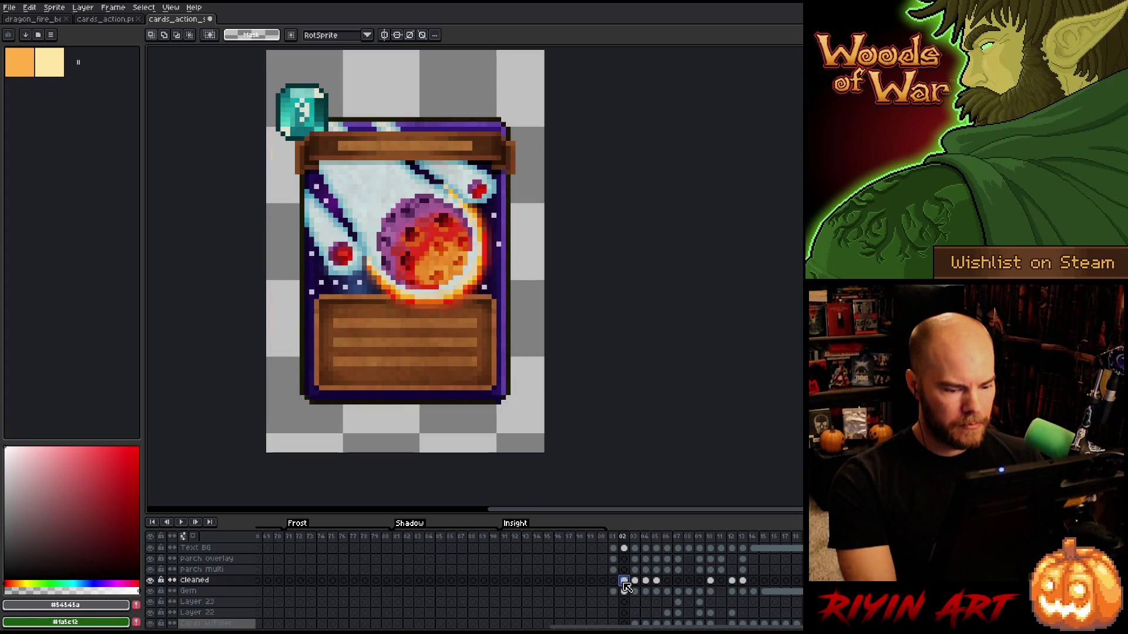
drag(626, 587, 651, 587)
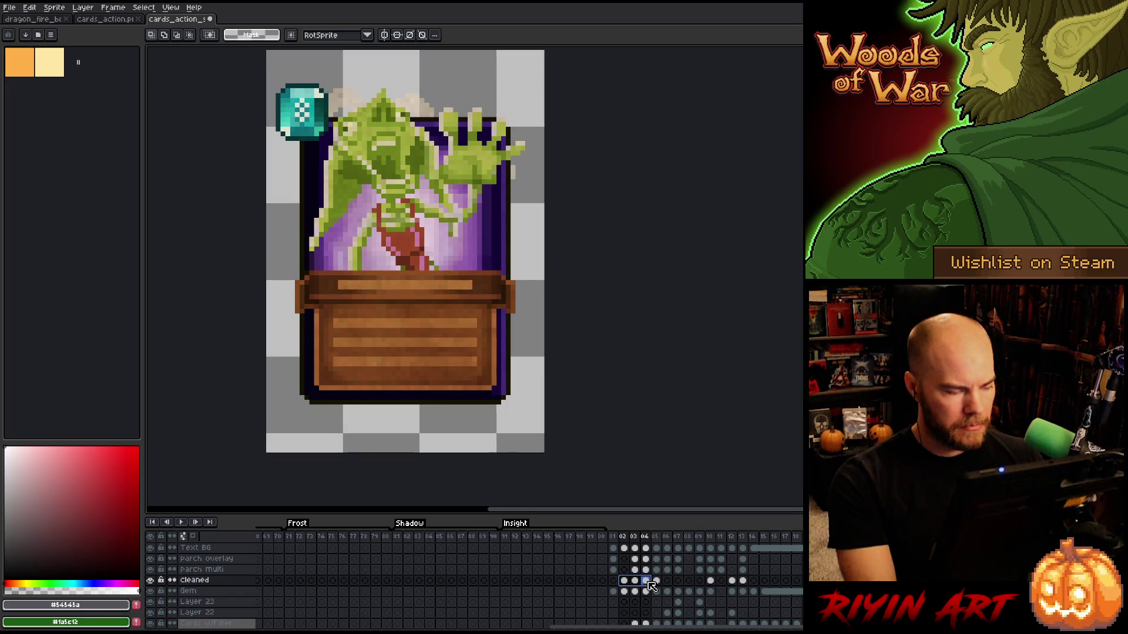
key(Delete)
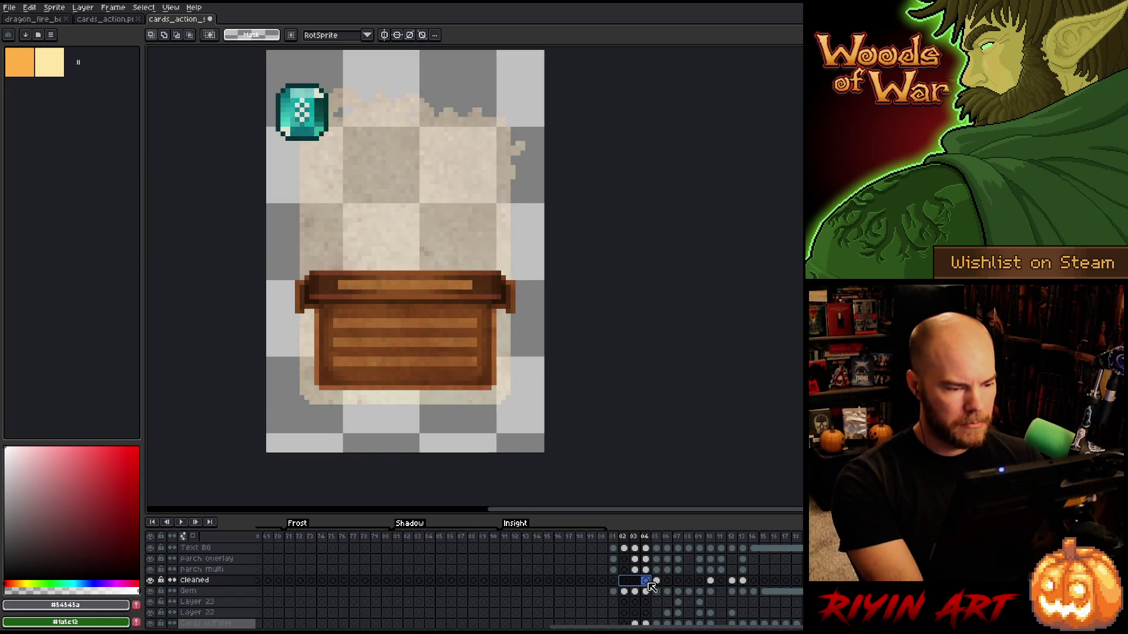
key(ctrl+z)
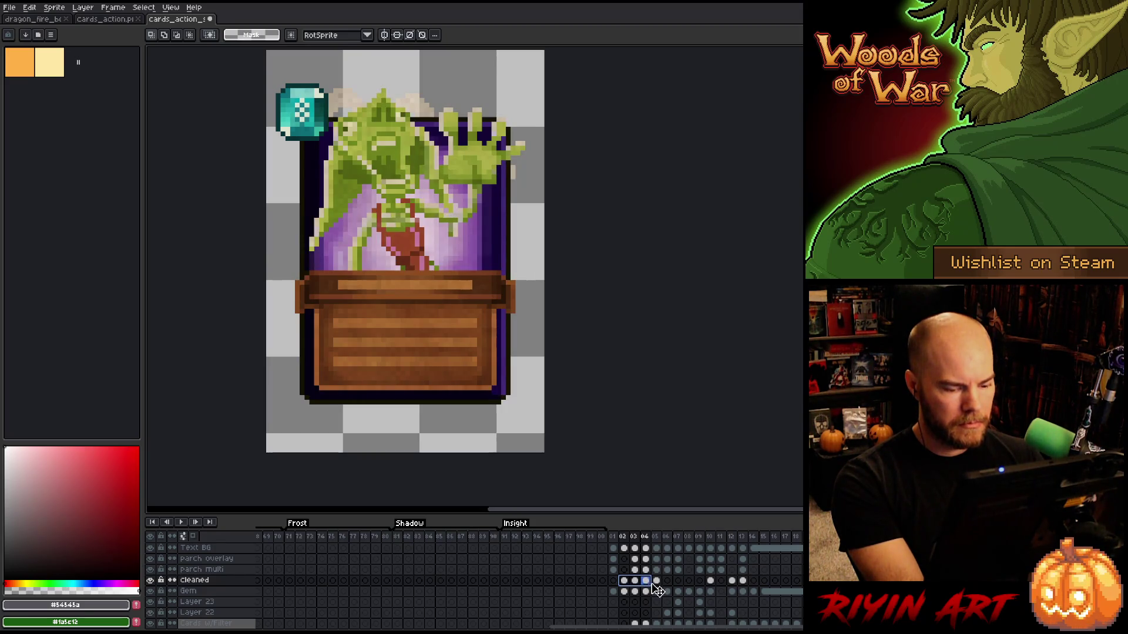
mouse_move(658, 589)
mouse_down()
mouse_move(798, 583)
mouse_move(787, 582)
mouse_up()
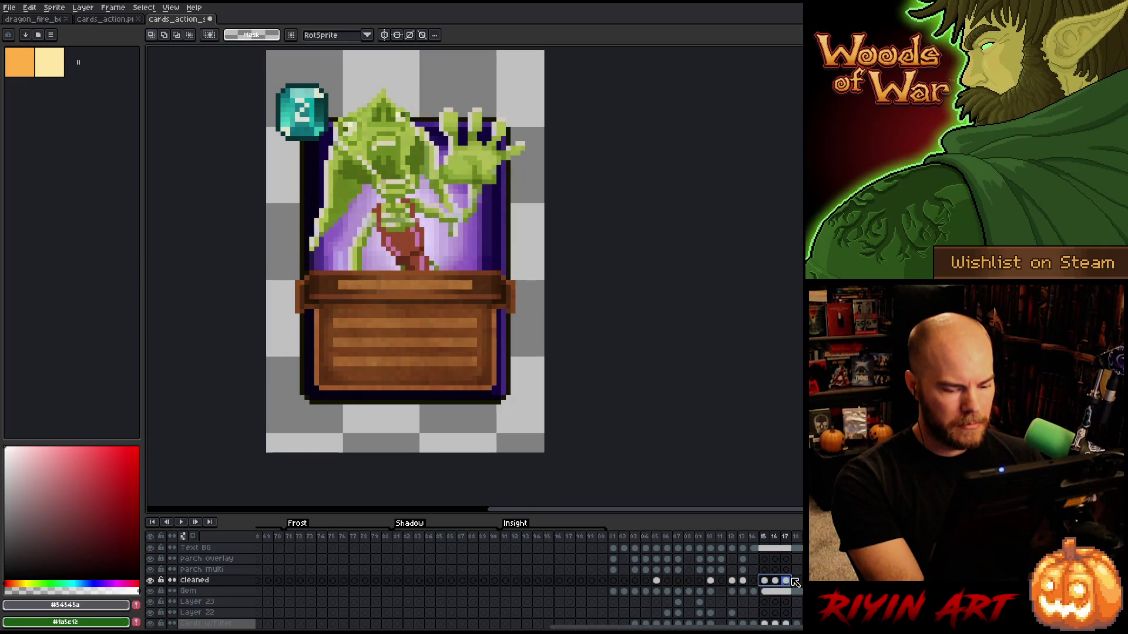
click(626, 541)
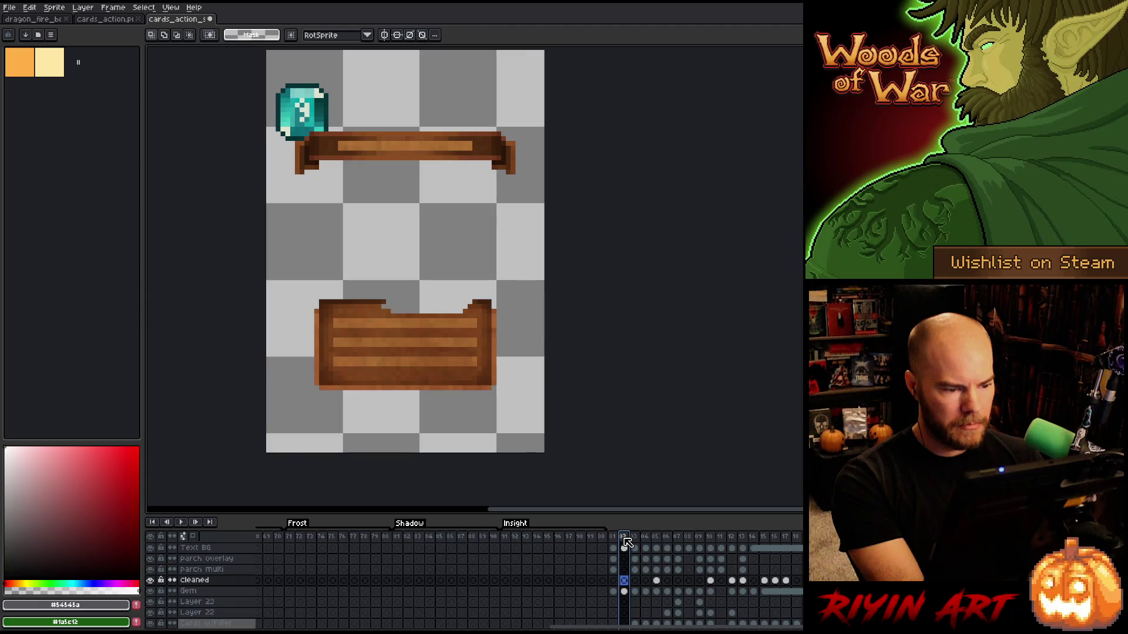
Paste the copied grey blade onto frame 01's cleaned layer.
click(615, 538)
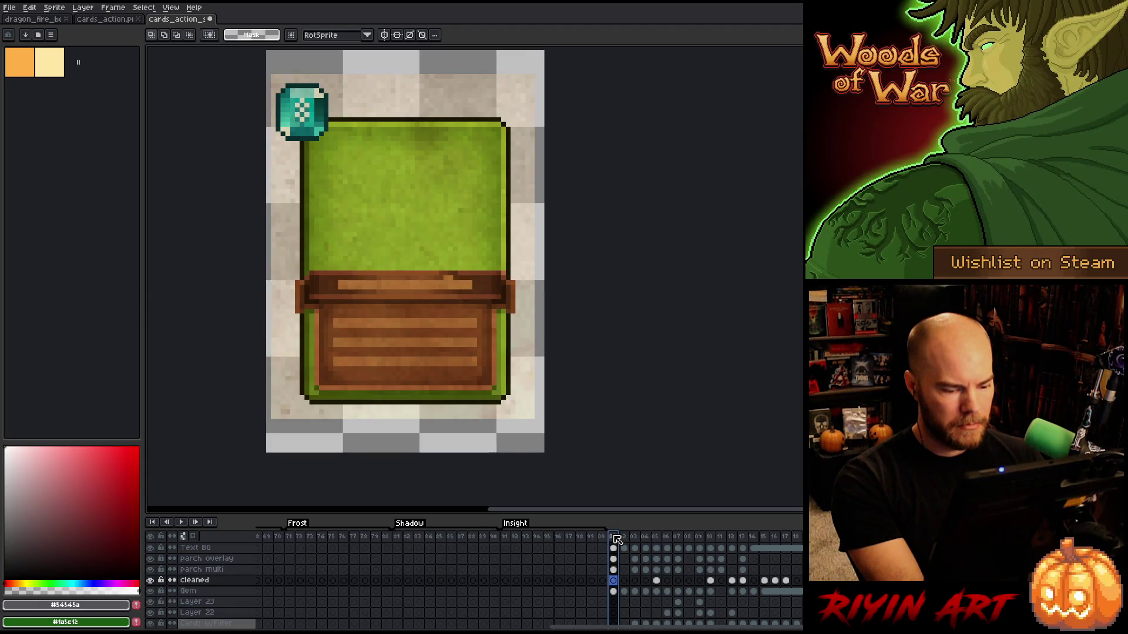
click(614, 580)
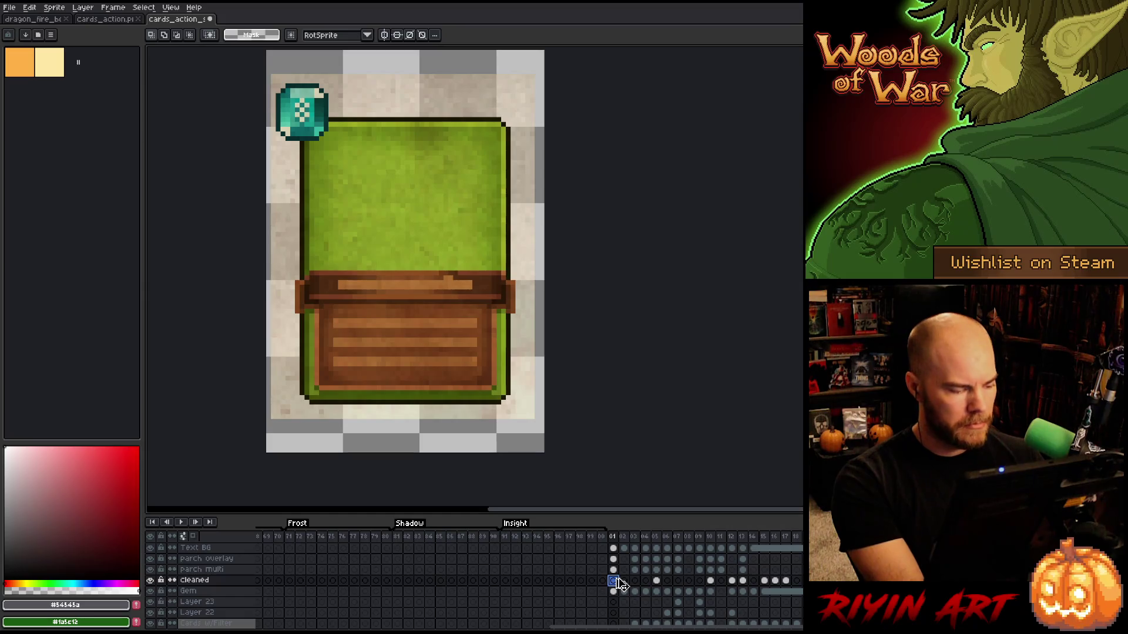
key(ctrl+v)
scroll(514, 257, down, 3)
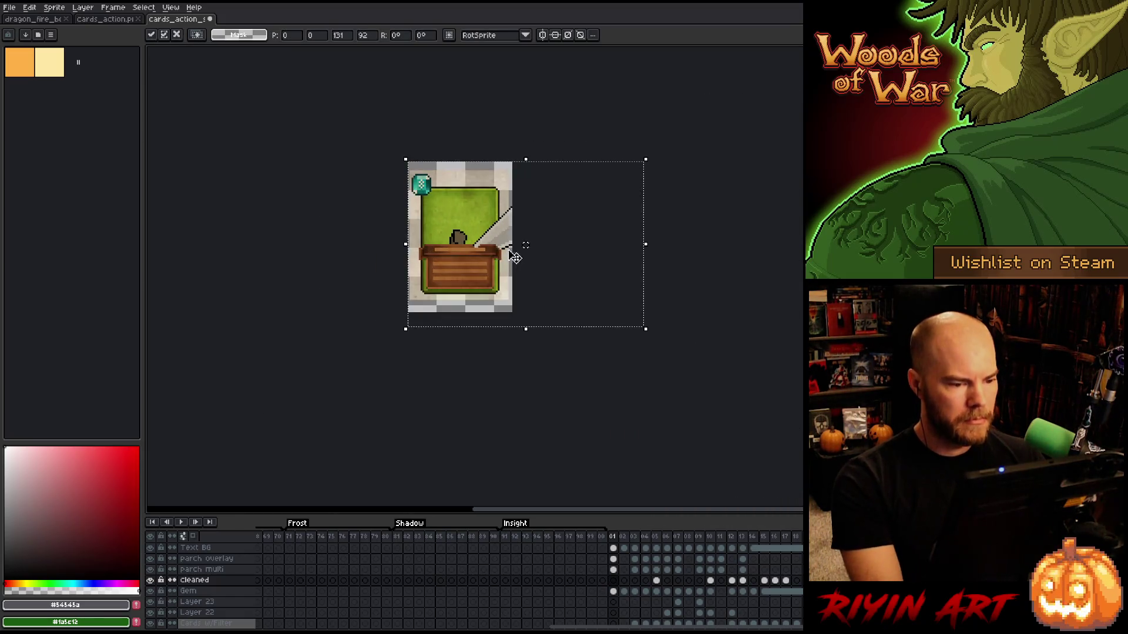
Shrink the pasted blade and position it on the card's art area.
drag(647, 329, 483, 281)
drag(476, 187, 478, 211)
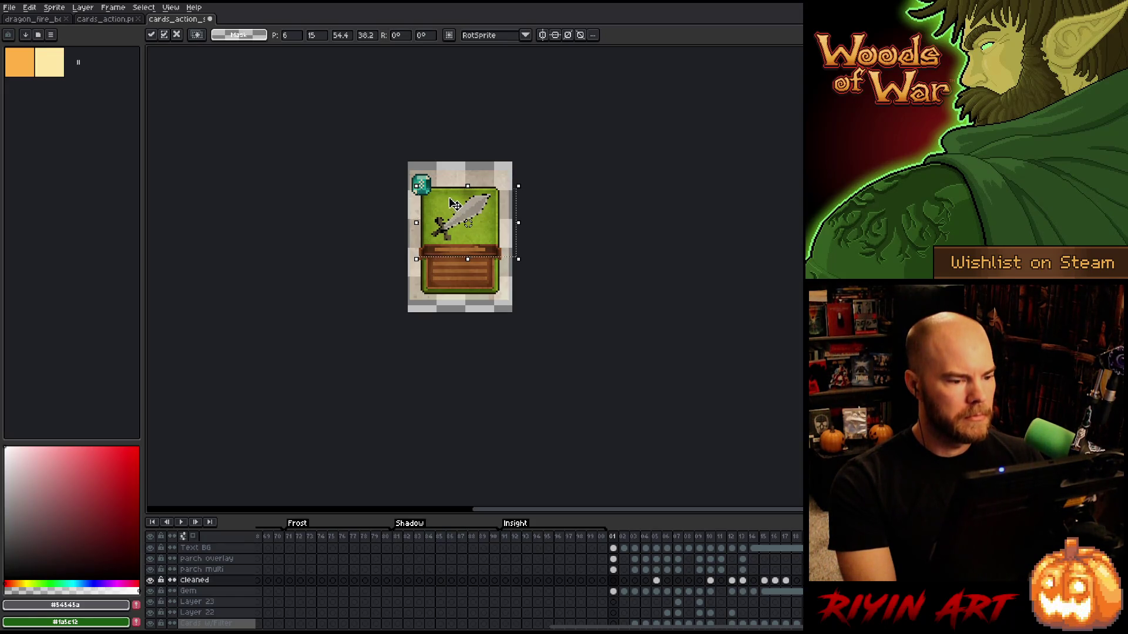
scroll(455, 204, up, 1)
scroll(459, 197, up, 1)
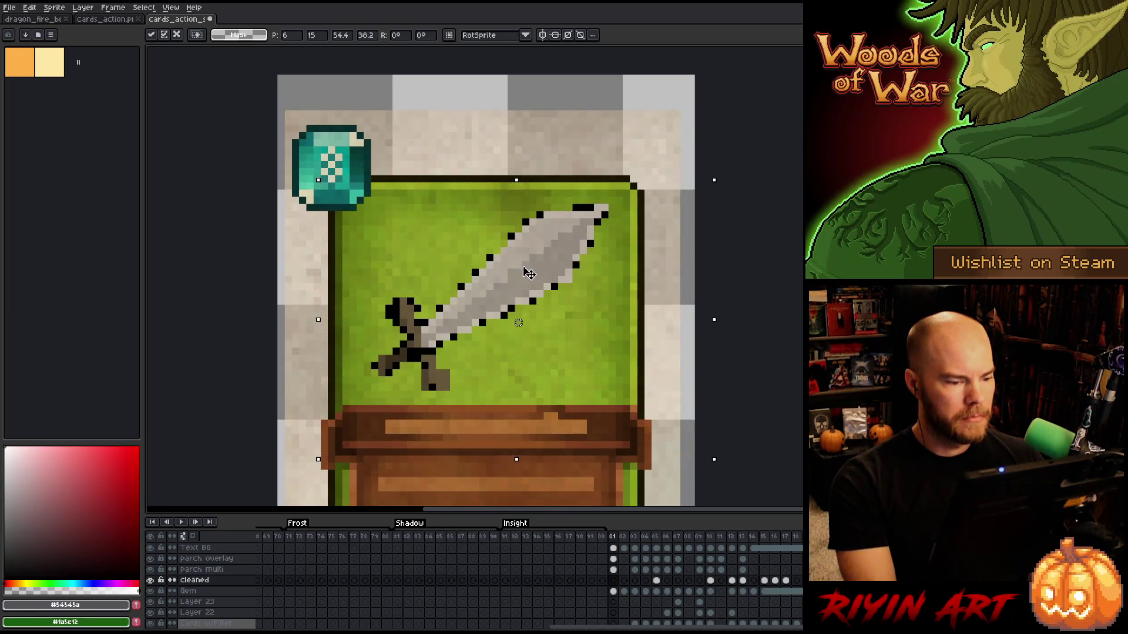
drag(528, 273, 528, 277)
scroll(495, 253, down, 2)
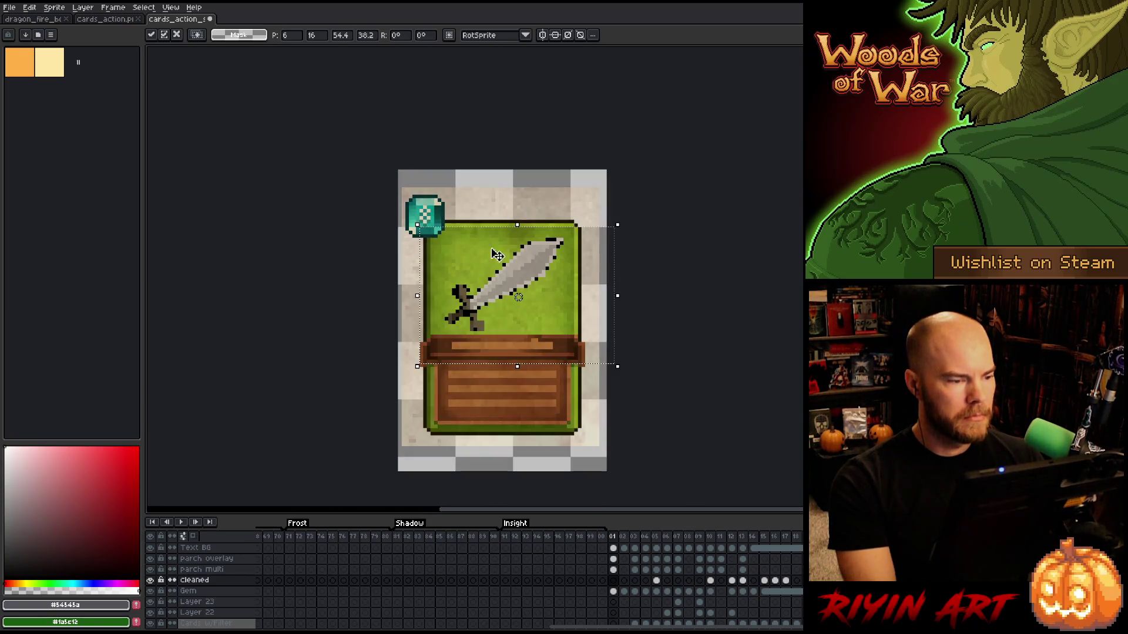
Select the first sword on the sprite sheet, undoing an accidental move.
click(98, 20)
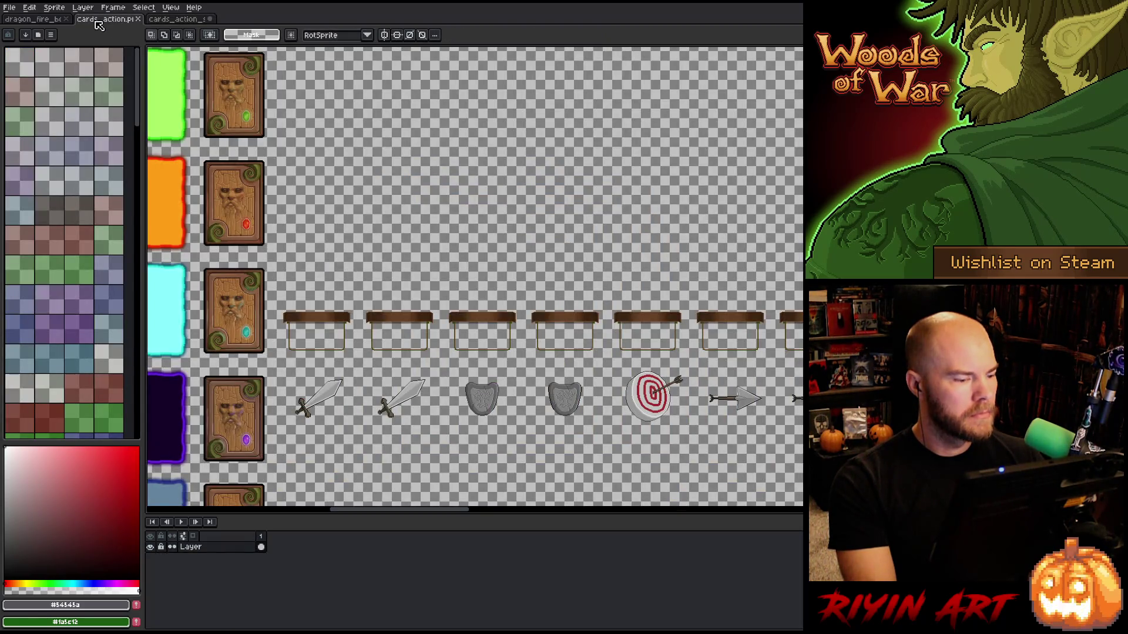
scroll(321, 384, down, 3)
scroll(310, 447, up, 3)
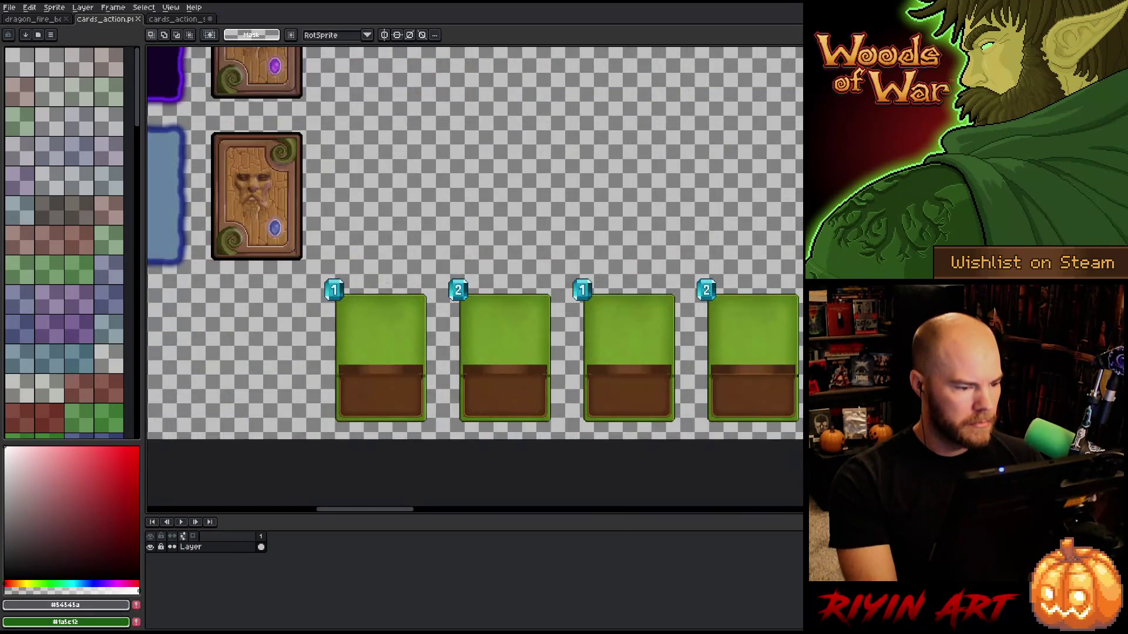
scroll(387, 282, down, 1)
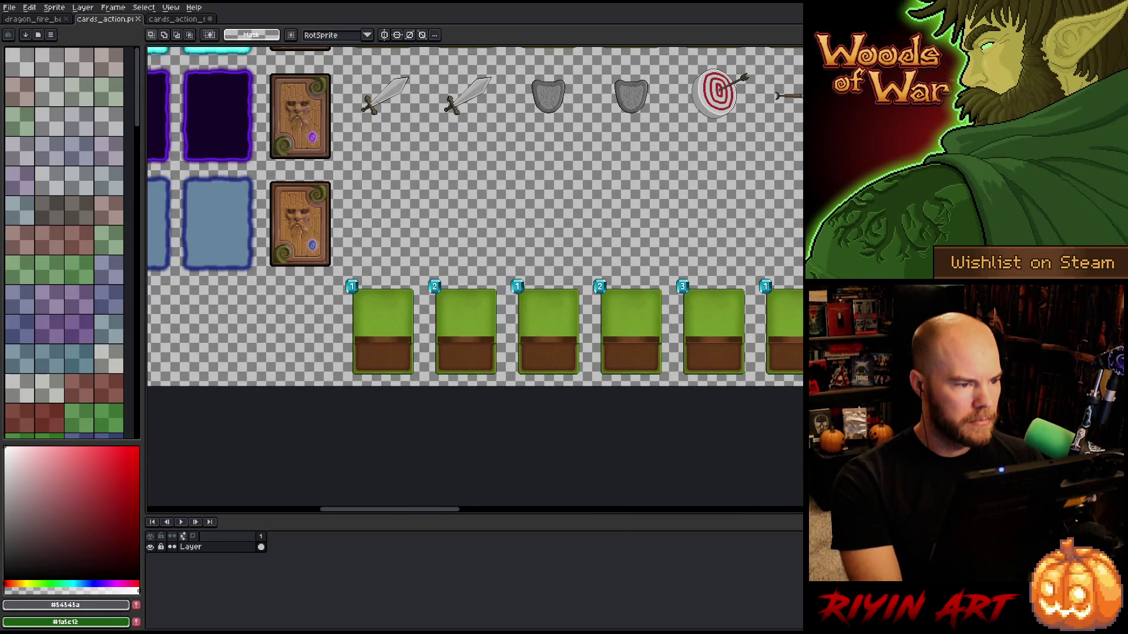
drag(368, 104, 424, 145)
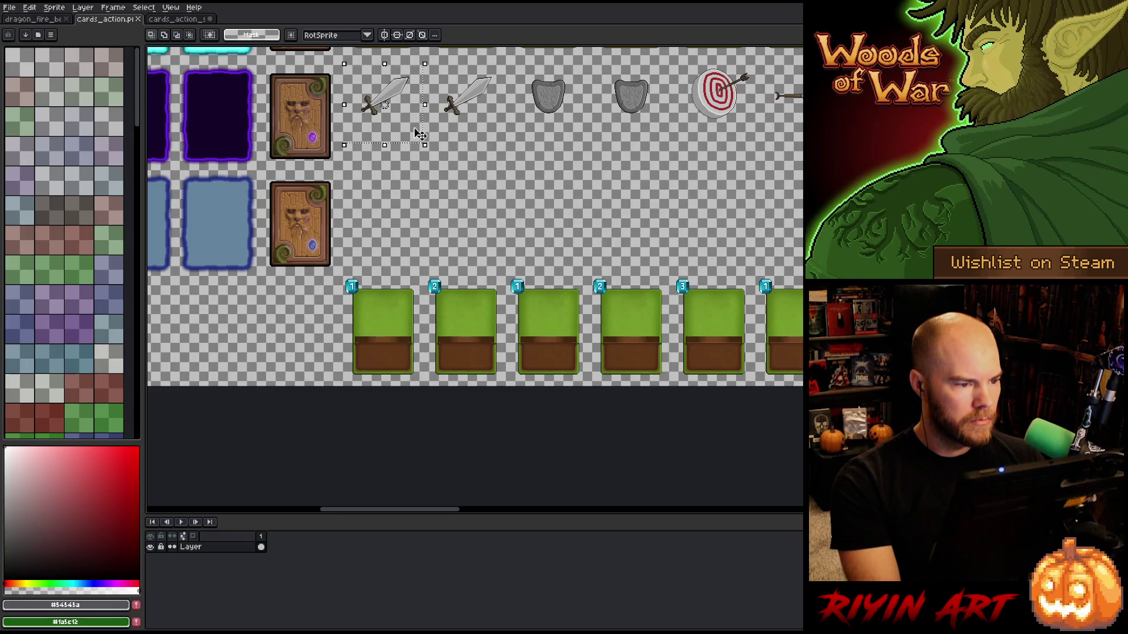
drag(404, 87, 389, 313)
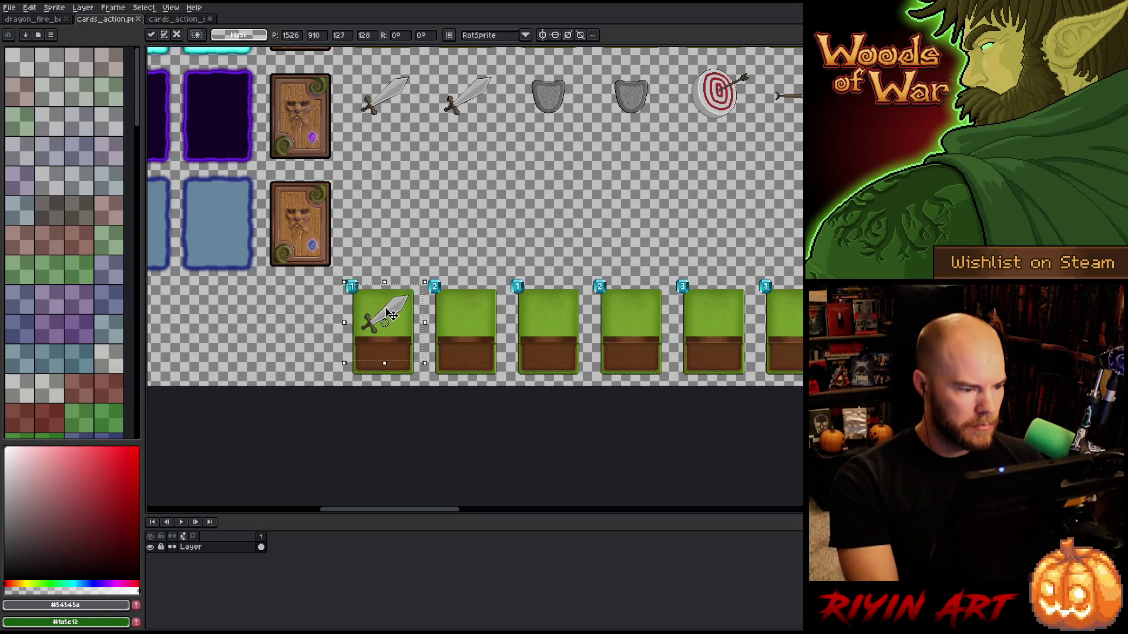
key(ctrl+z)
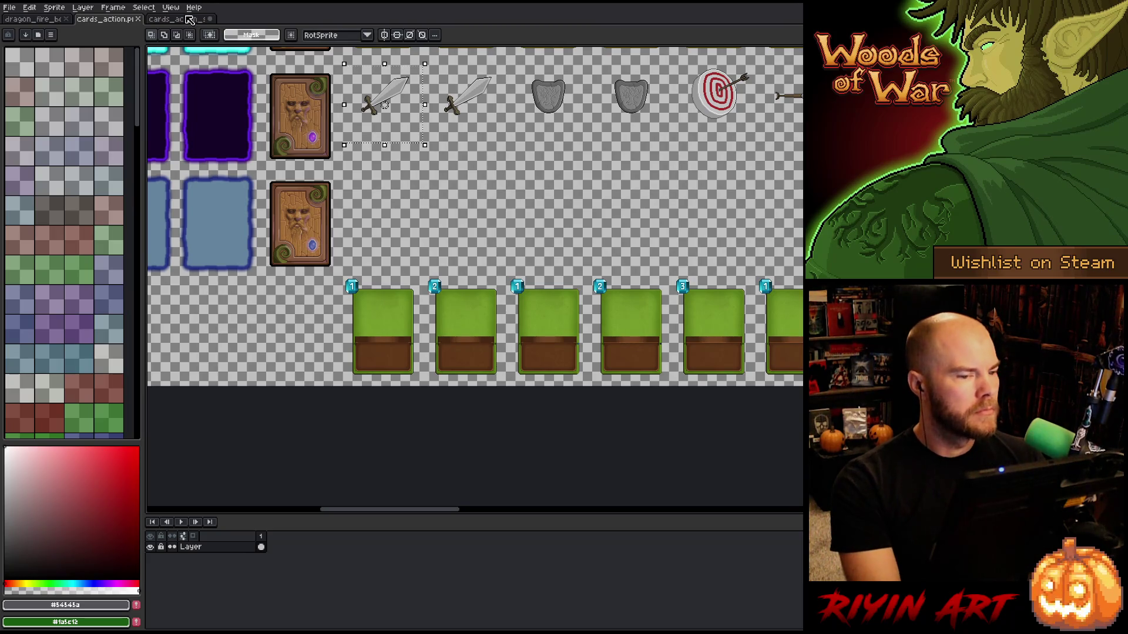
Paste the sword onto the card, nudge it one pixel left and commit.
click(189, 20)
key(ctrl+v)
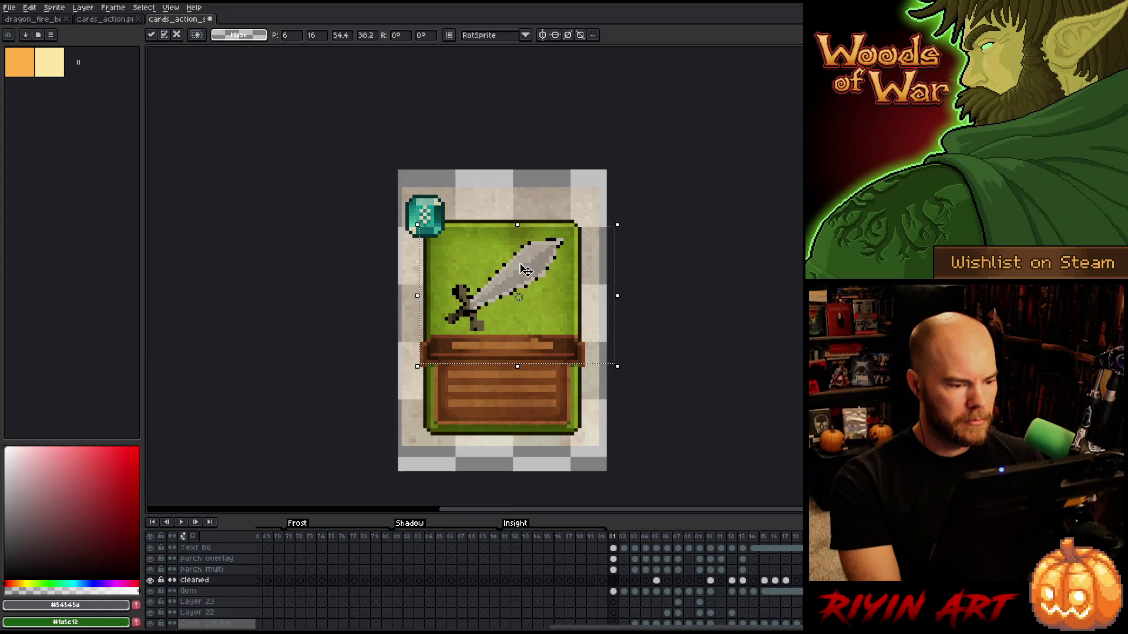
key(Left)
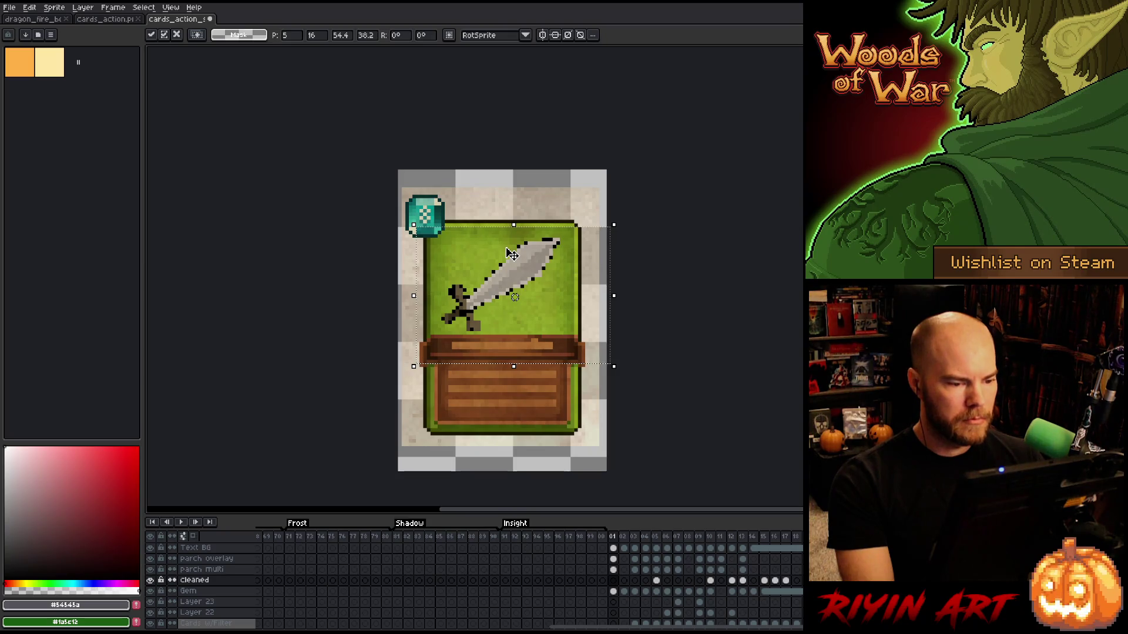
key(Return)
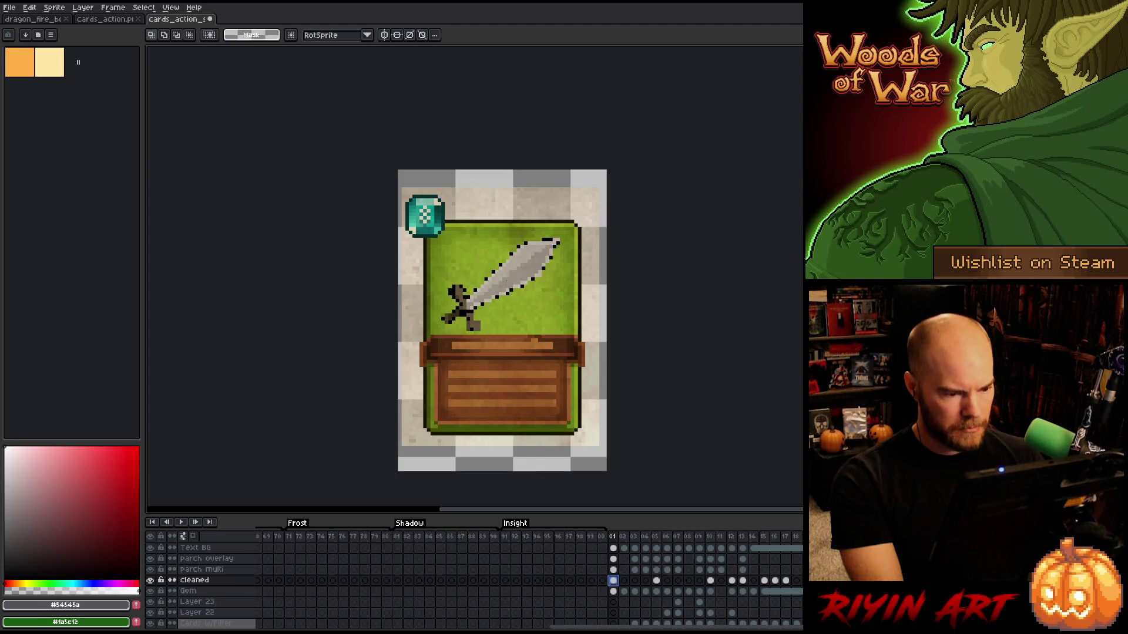
scroll(529, 234, up, 5)
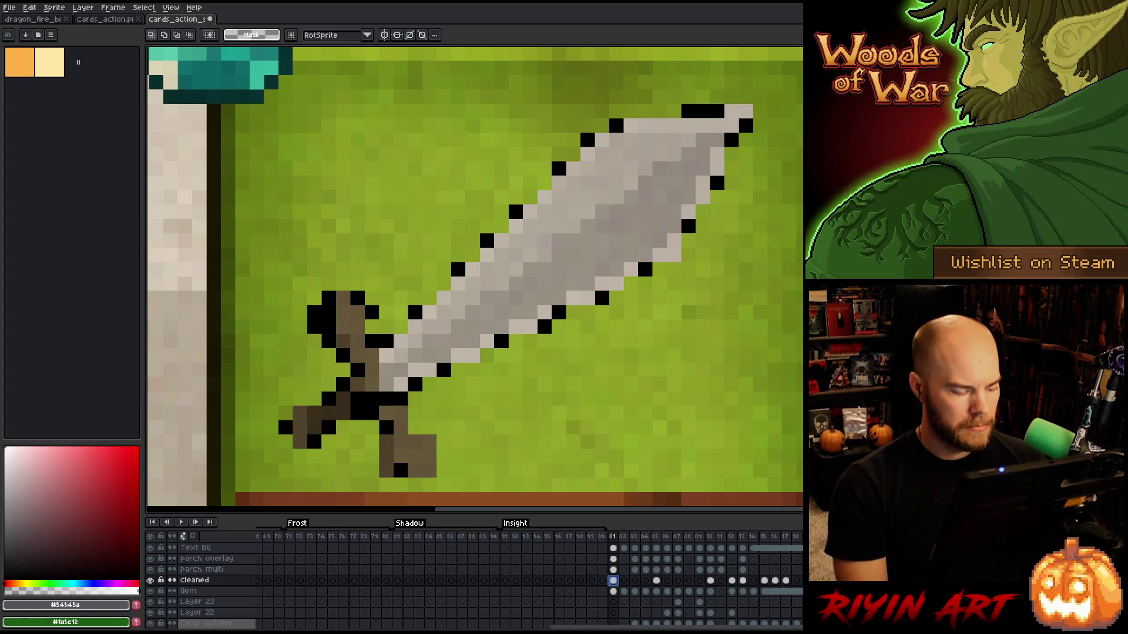
Hide the parchment overlay, save, and recolour black blade-edge pixels light grey.
click(150, 569)
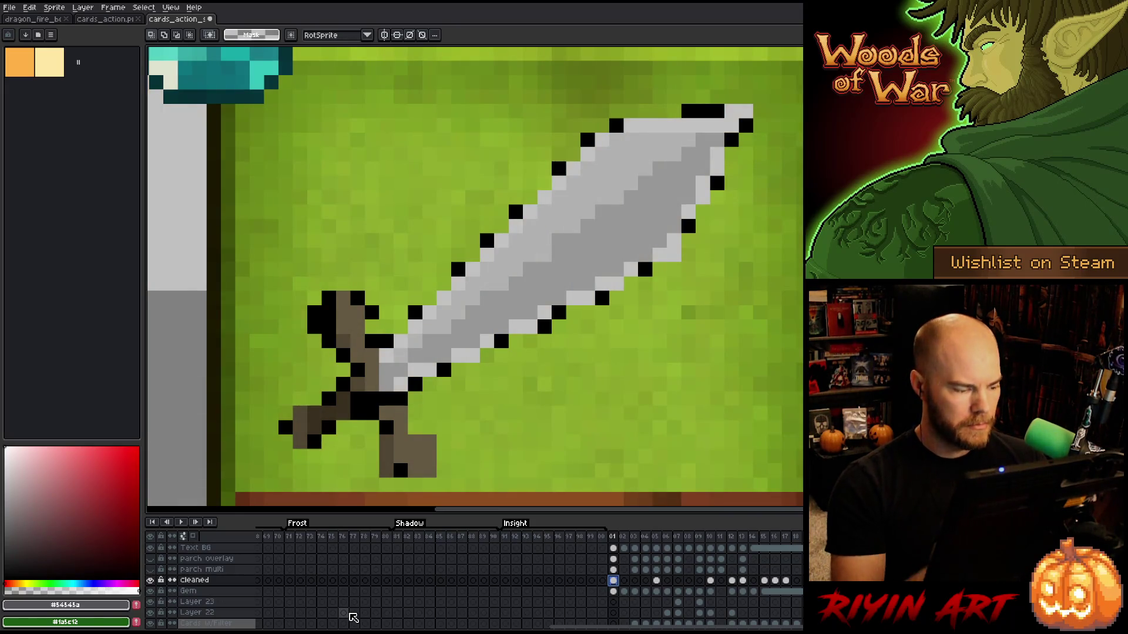
key(ctrl+s)
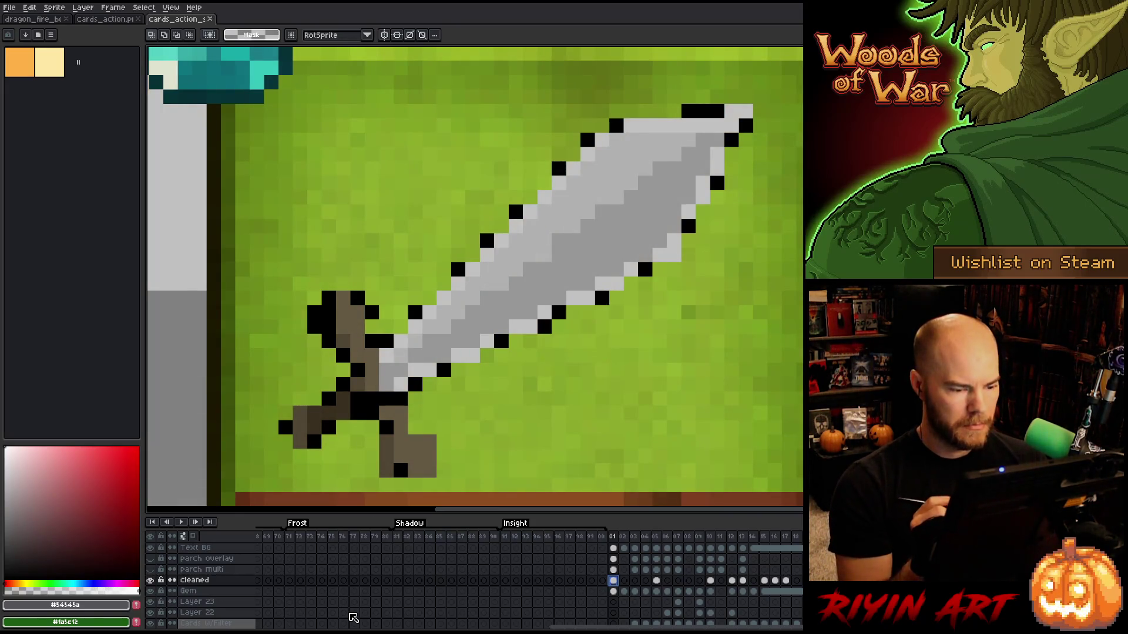
key(b)
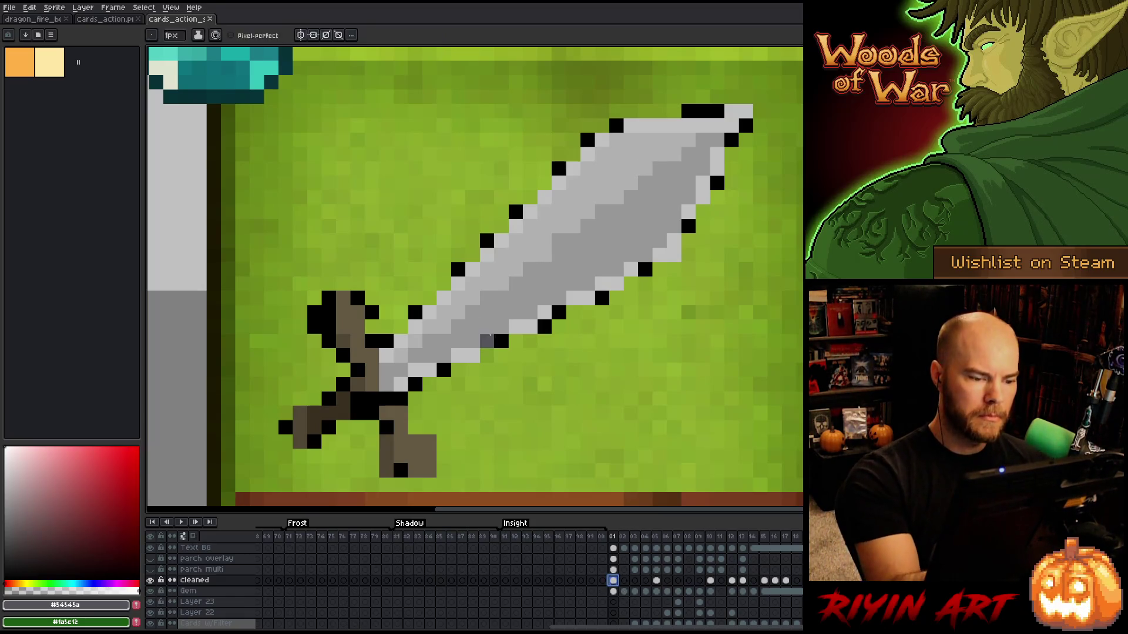
alt+click(531, 255)
click(674, 183)
click(559, 313)
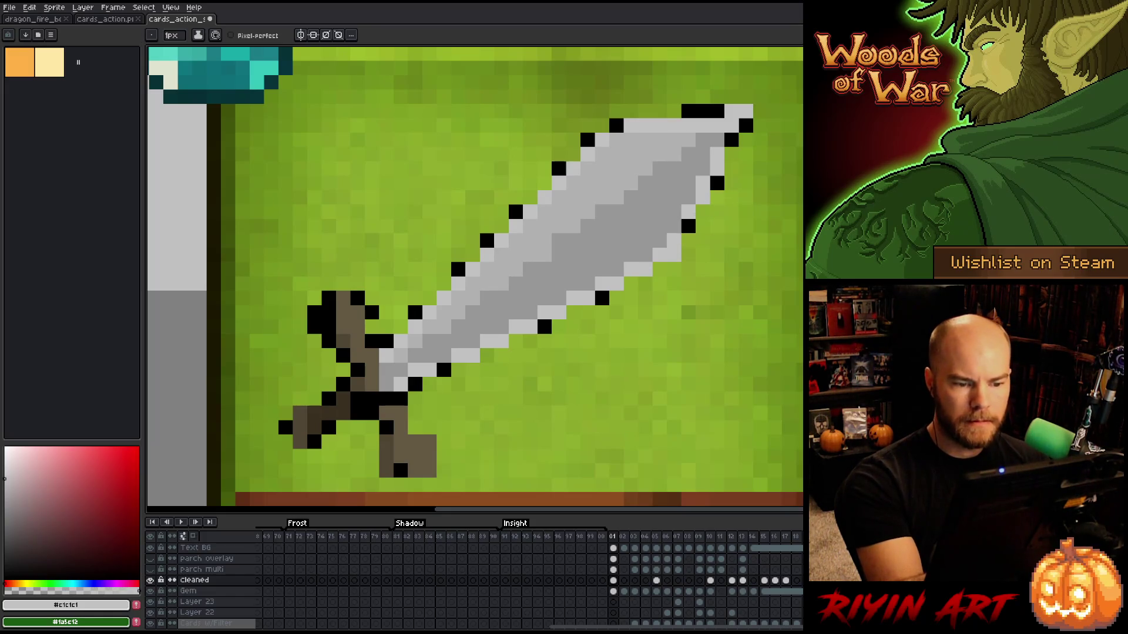
click(688, 227)
click(717, 183)
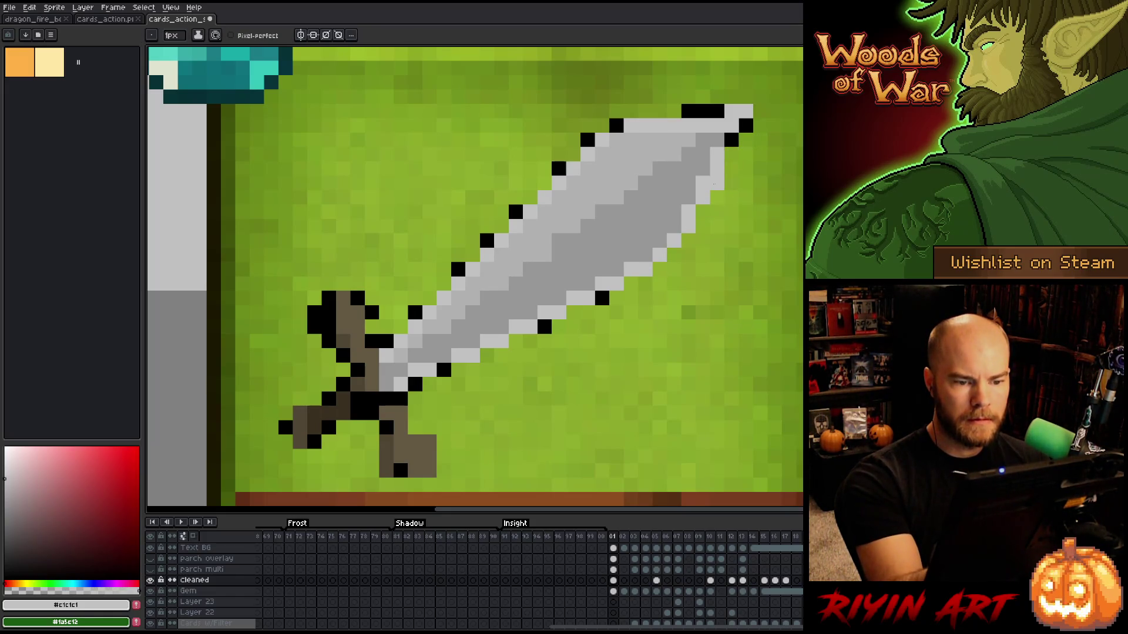
Erase the black outline pixels at the blade tip and along its upper and lower edges.
key(e)
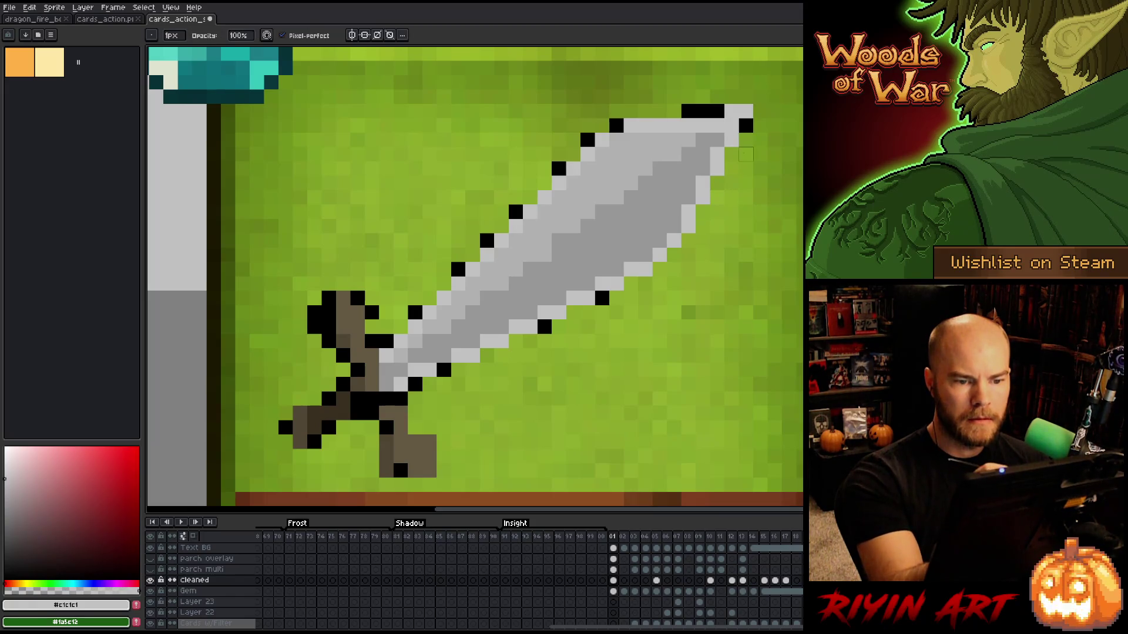
click(746, 125)
key(b)
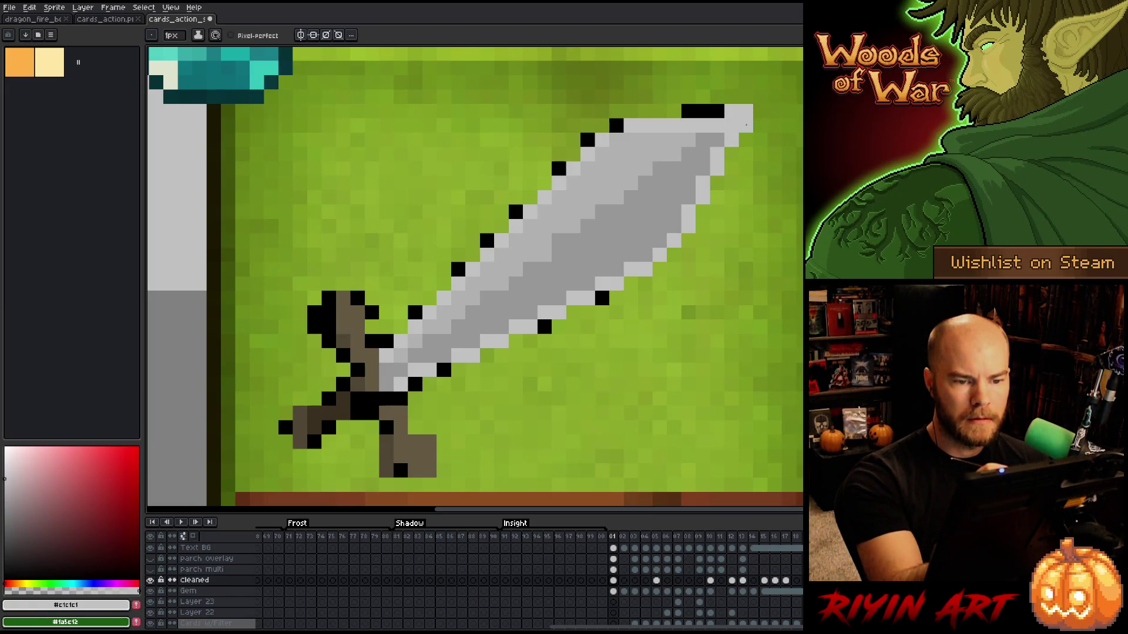
key(e)
mouse_move(746, 111)
mouse_down()
mouse_move(746, 125)
mouse_move(688, 111)
mouse_up()
click(615, 125)
key(i)
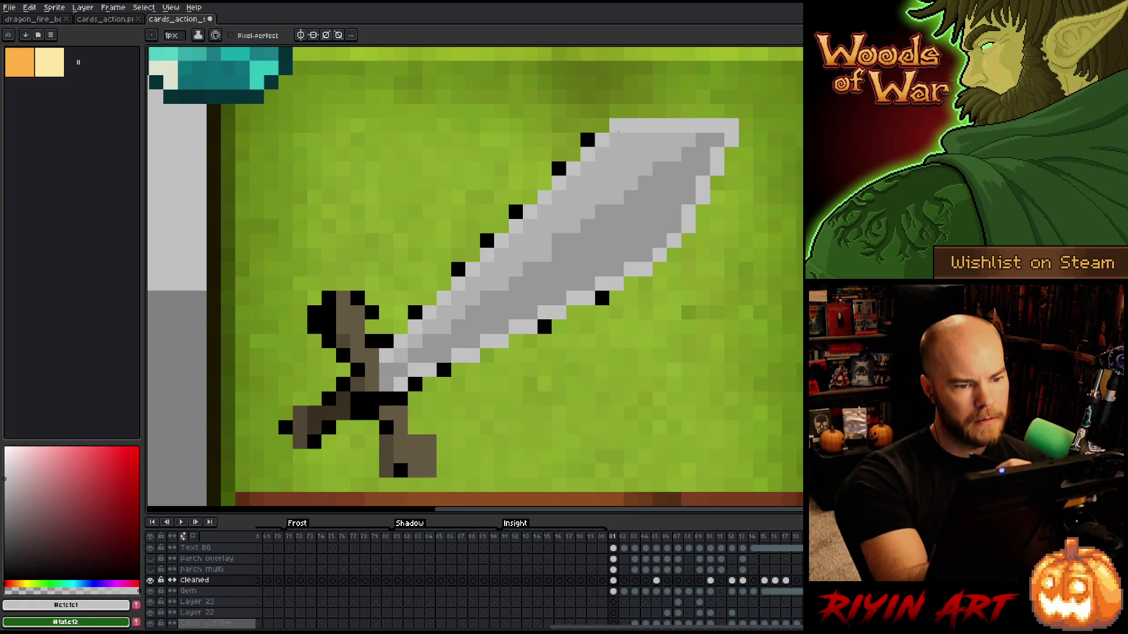
key(e)
click(588, 139)
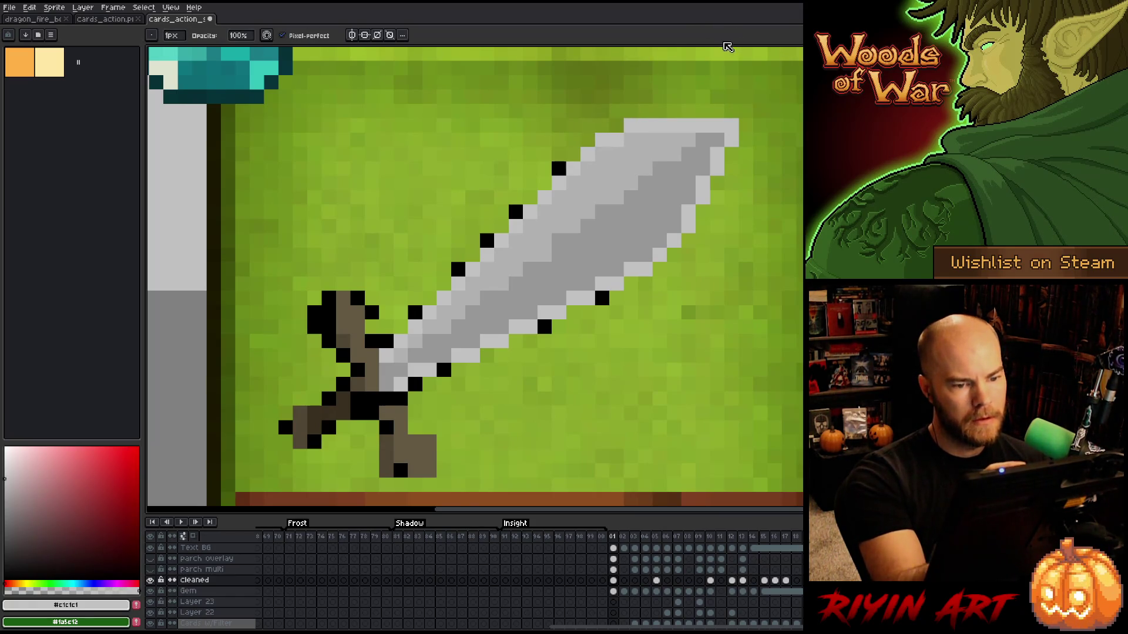
click(559, 169)
click(487, 240)
click(602, 297)
click(544, 326)
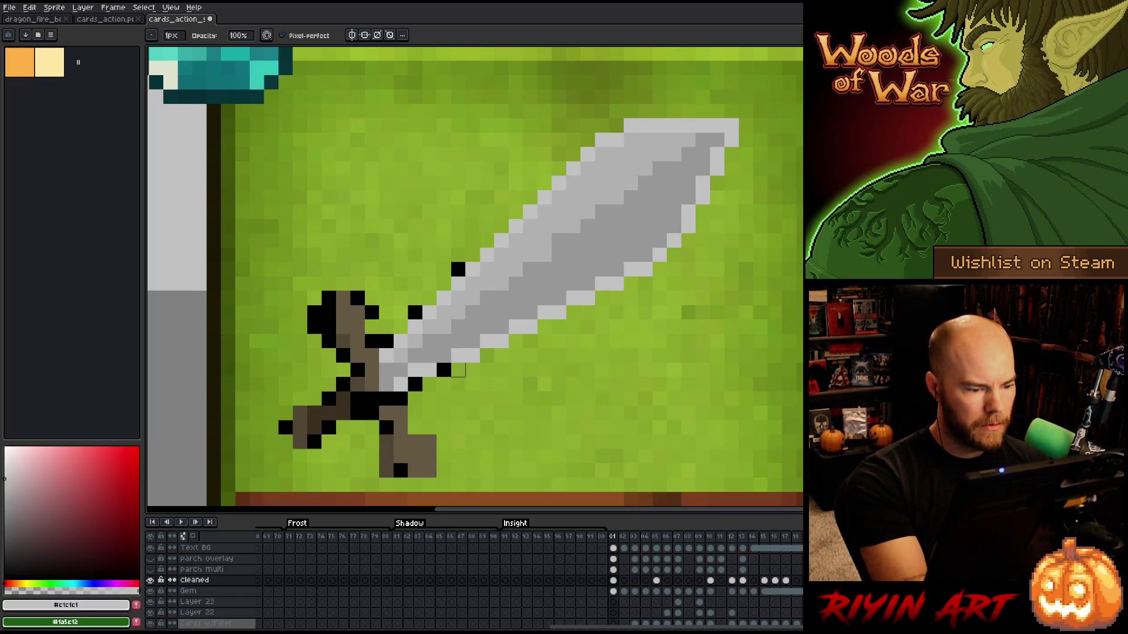
Reshade blade pixels near the hilt in grey and erase dark outline pixels at the upper hilt.
key(b)
click(443, 370)
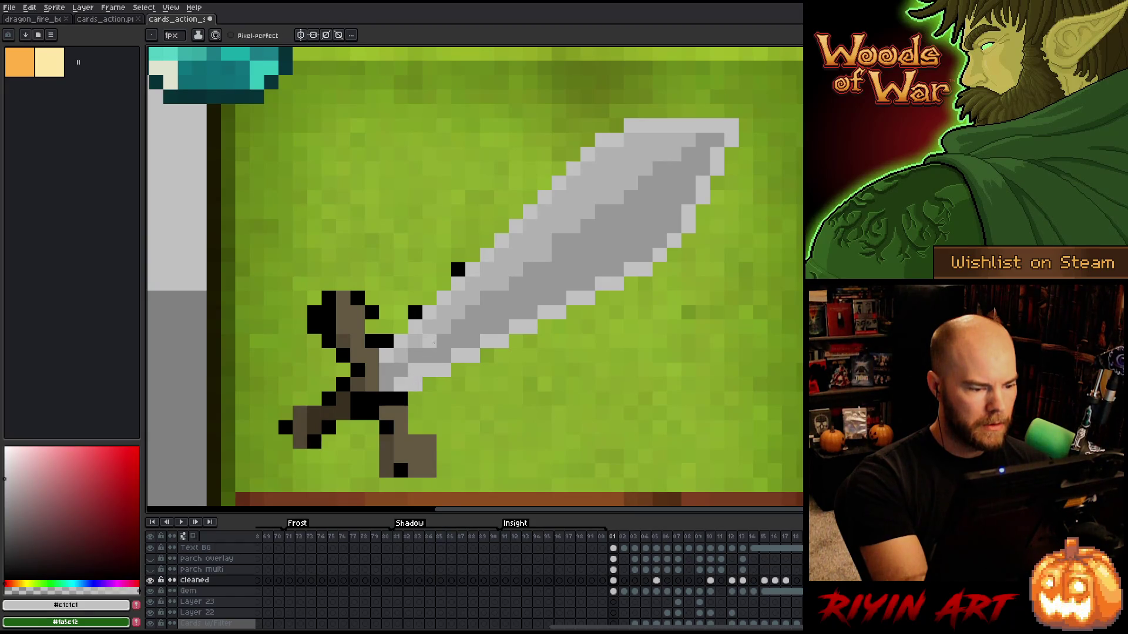
alt+click(415, 370)
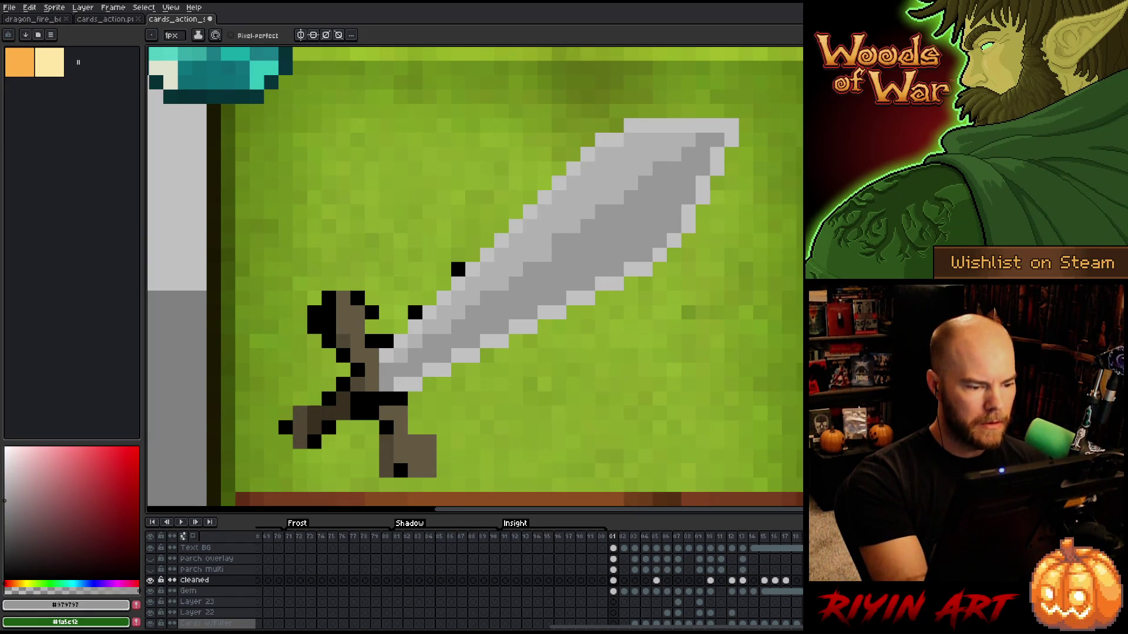
click(415, 341)
key(b)
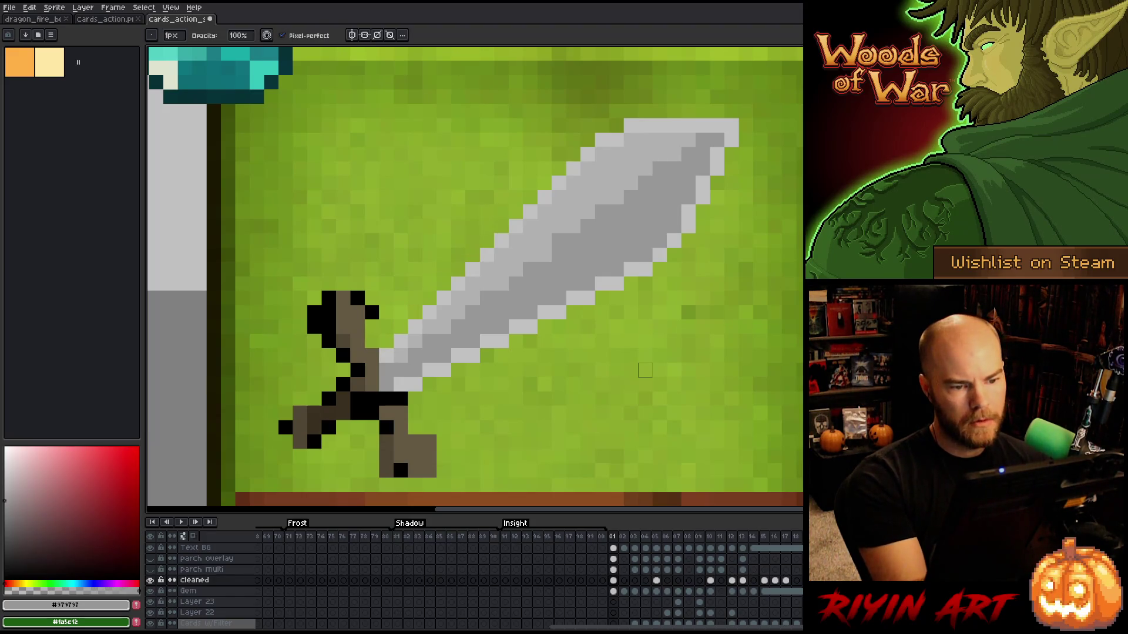
alt+click(576, 224)
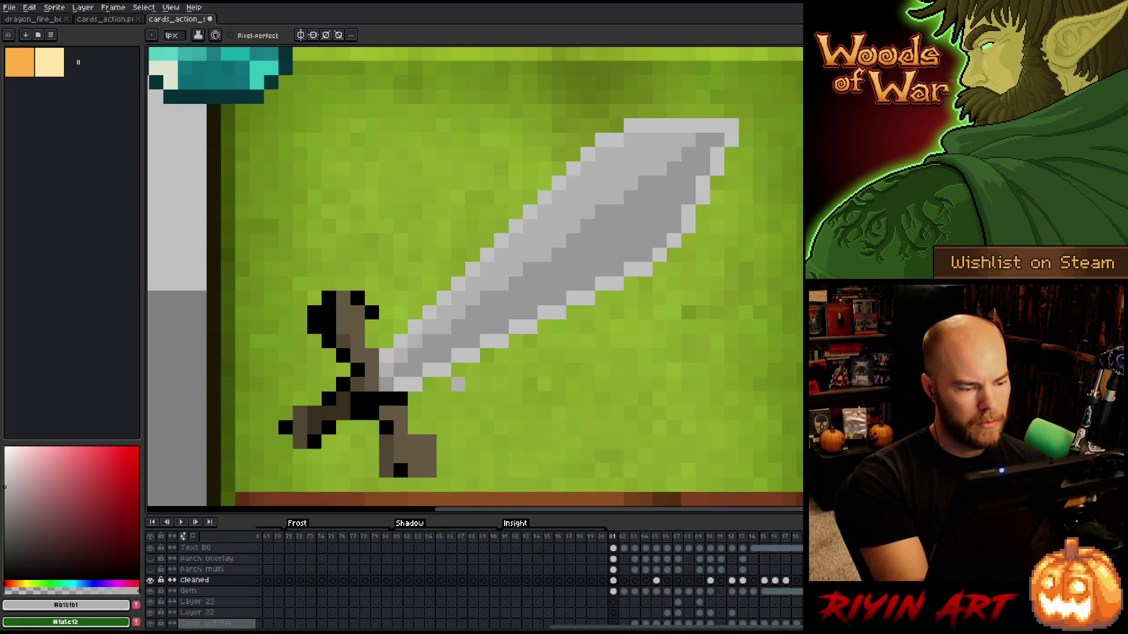
click(371, 313)
click(357, 299)
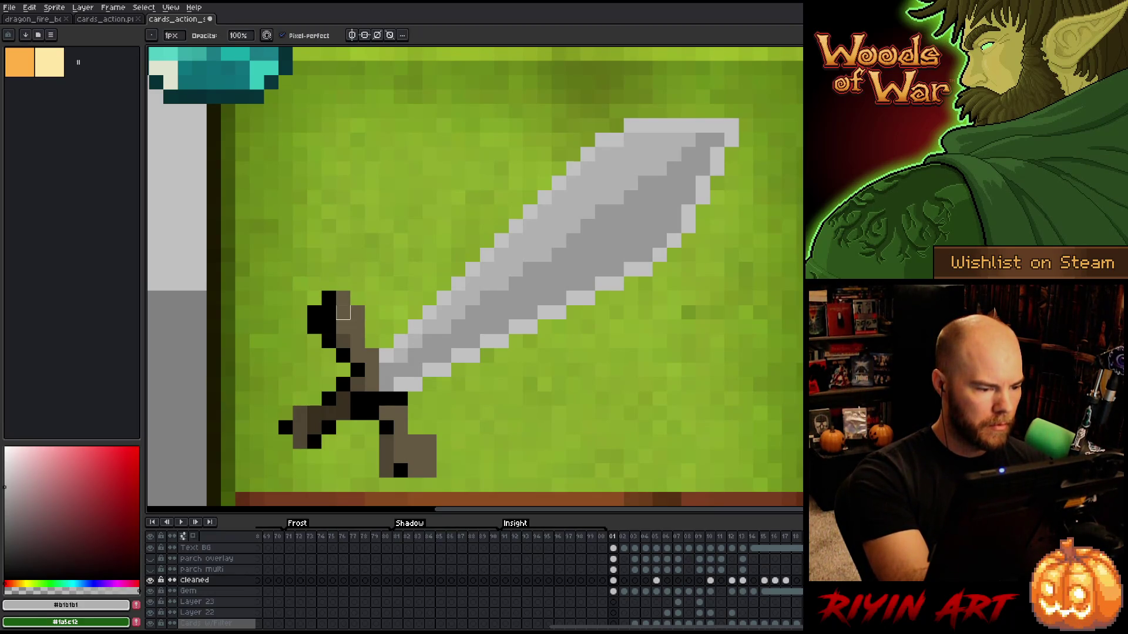
Repaint the black hilt pixels in sampled browns, widening the hilt's left side.
key(b)
alt+click(343, 311)
click(329, 327)
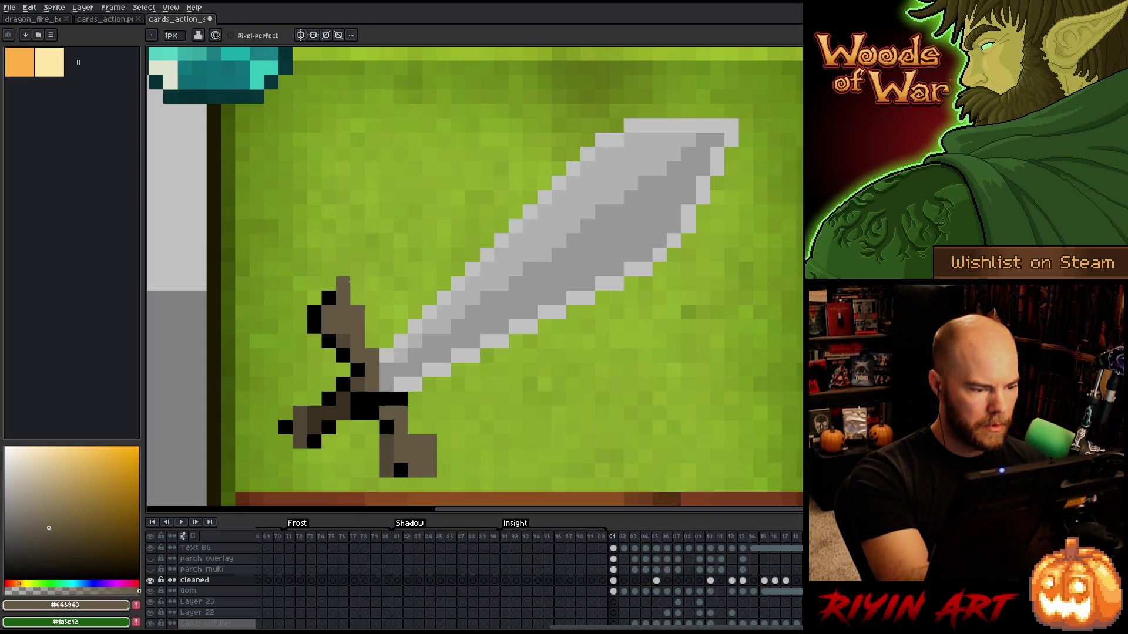
click(329, 298)
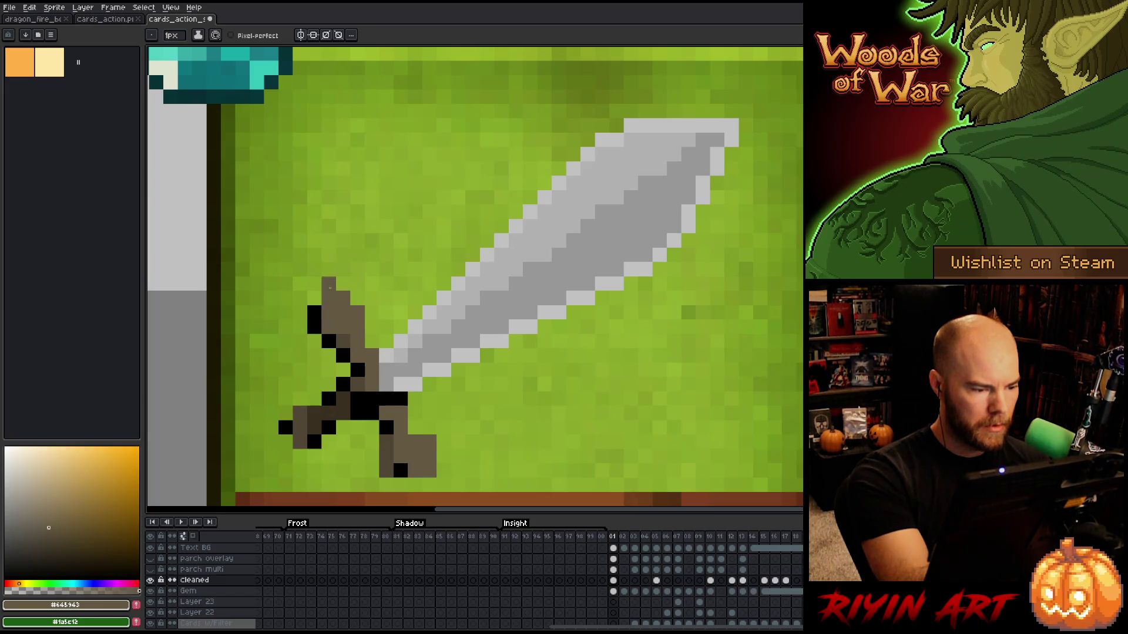
key(e)
drag(314, 312, 329, 341)
click(343, 355)
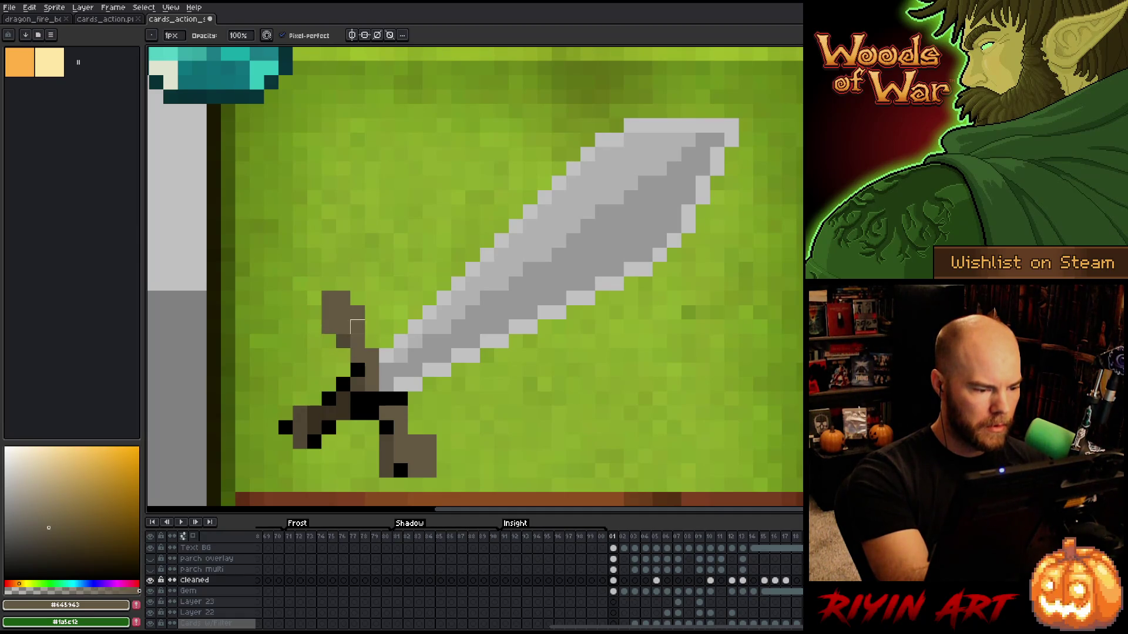
key(b)
alt+click(357, 370)
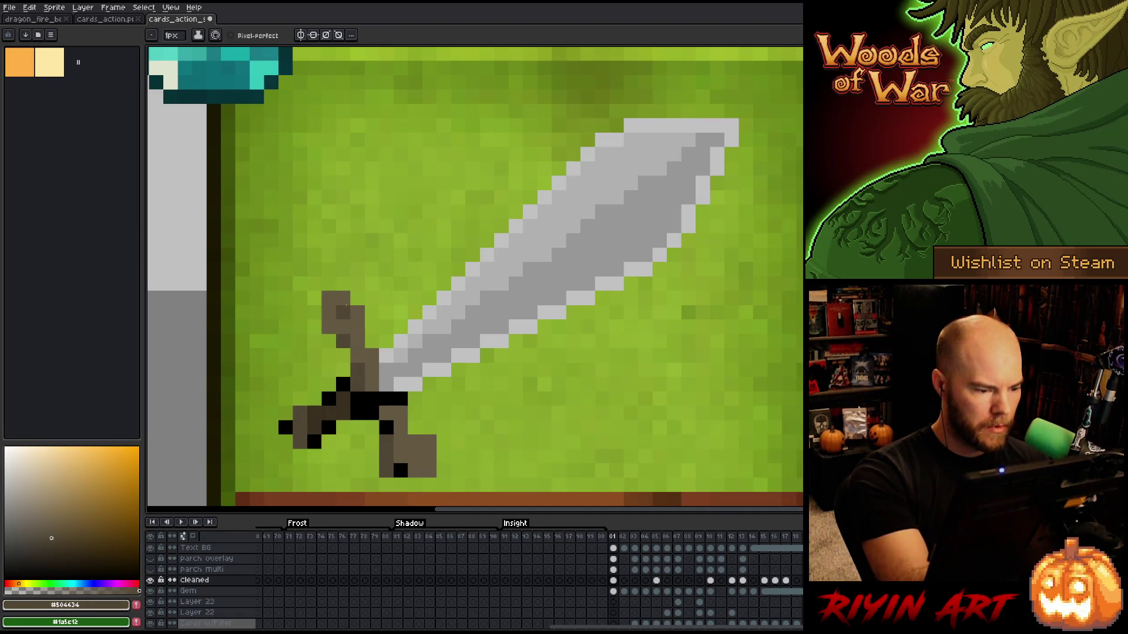
click(329, 342)
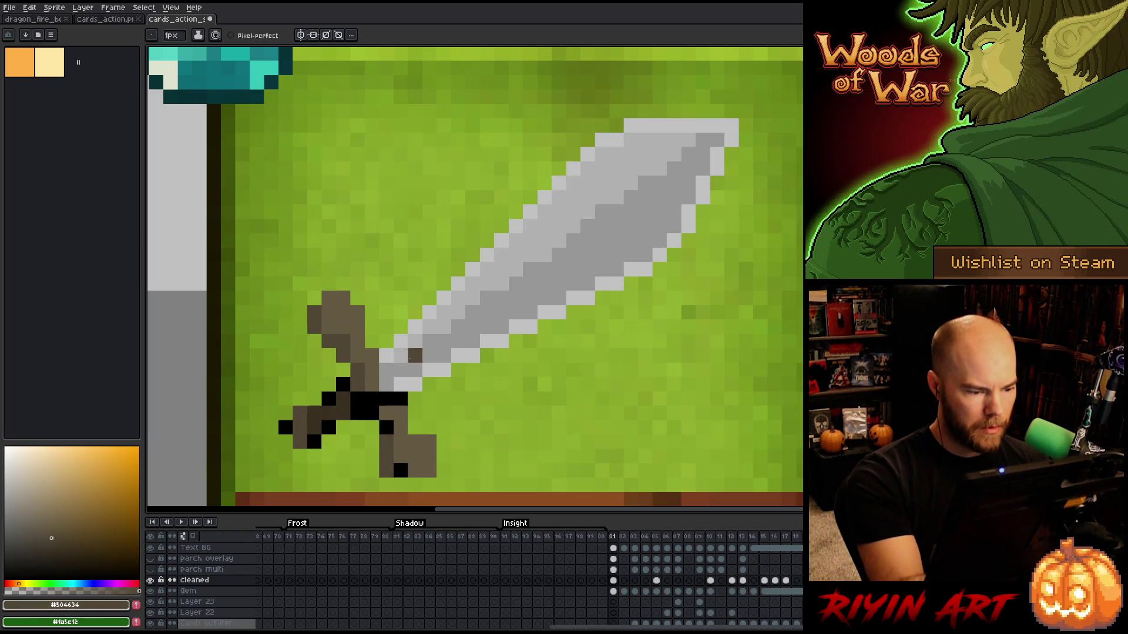
click(400, 470)
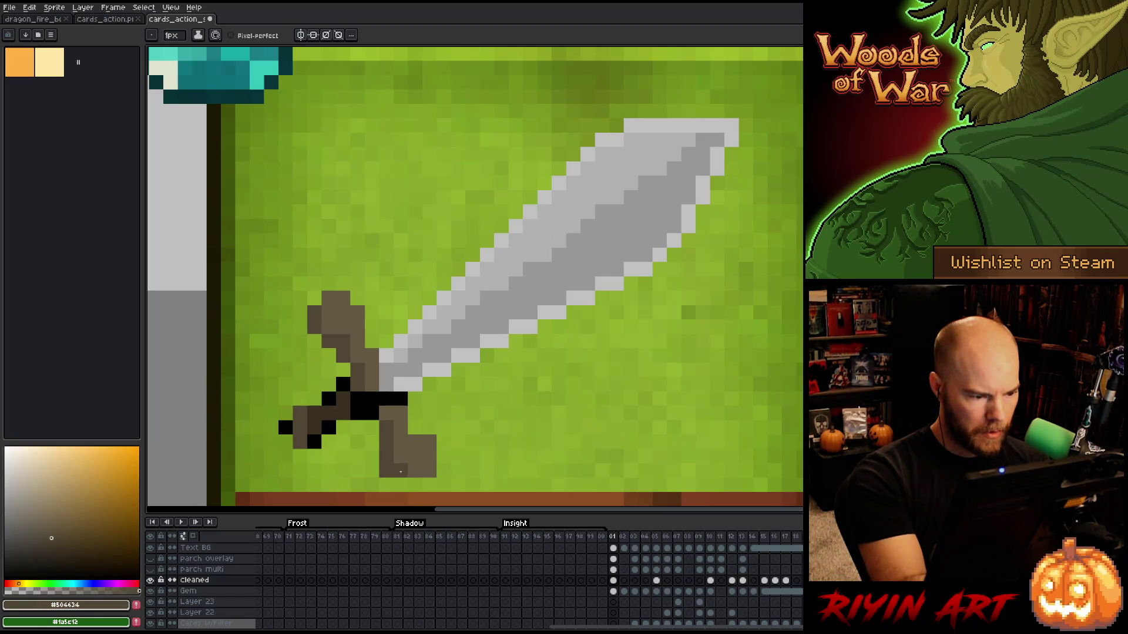
key(ctrl+z)
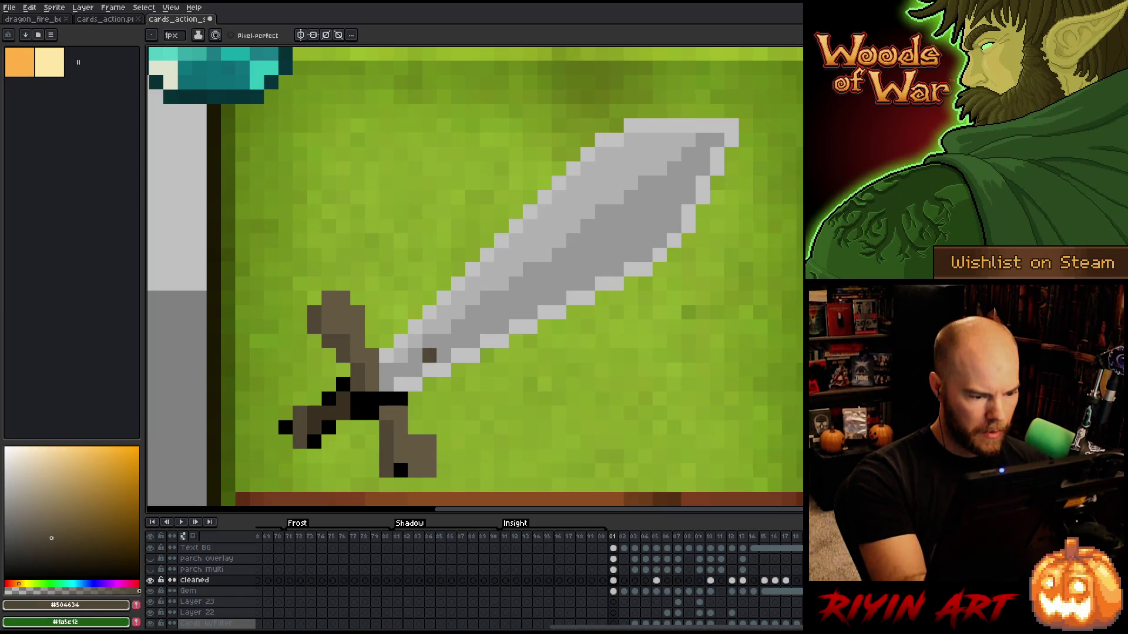
click(400, 470)
Tidy the pixel below the hilt and move the sword up about 48 pixels.
drag(411, 465, 423, 444)
click(424, 461)
click(427, 460)
key(b)
key(v)
drag(397, 352, 400, 325)
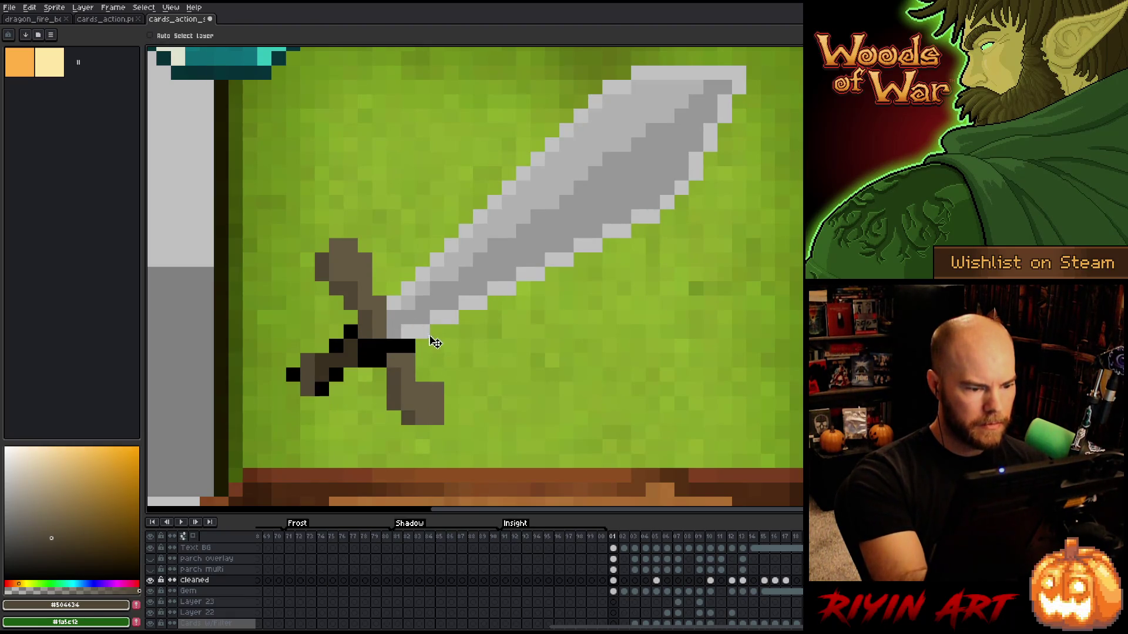
Try dark brown pixels below the pommel, undoing each attempt.
key(b)
click(436, 431)
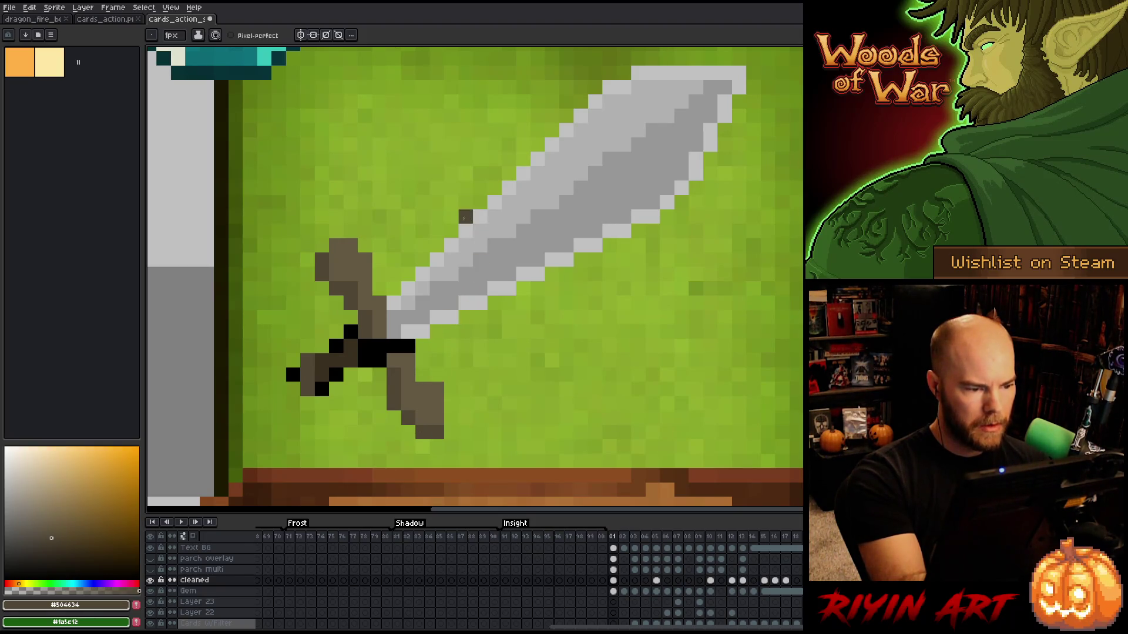
key(ctrl+z)
click(408, 432)
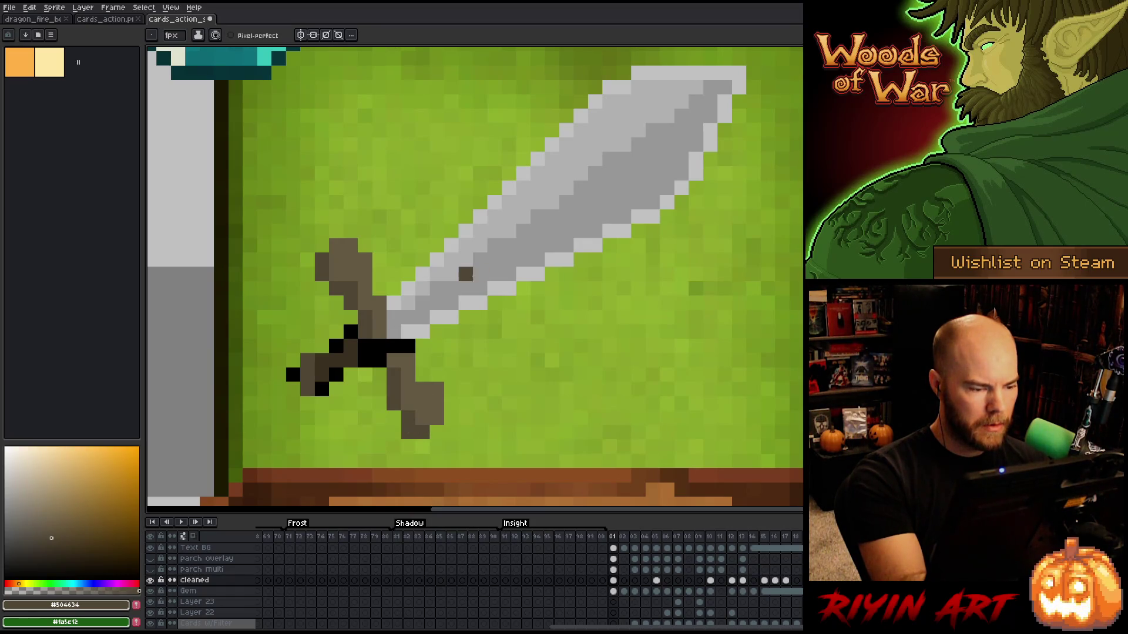
key(ctrl+z)
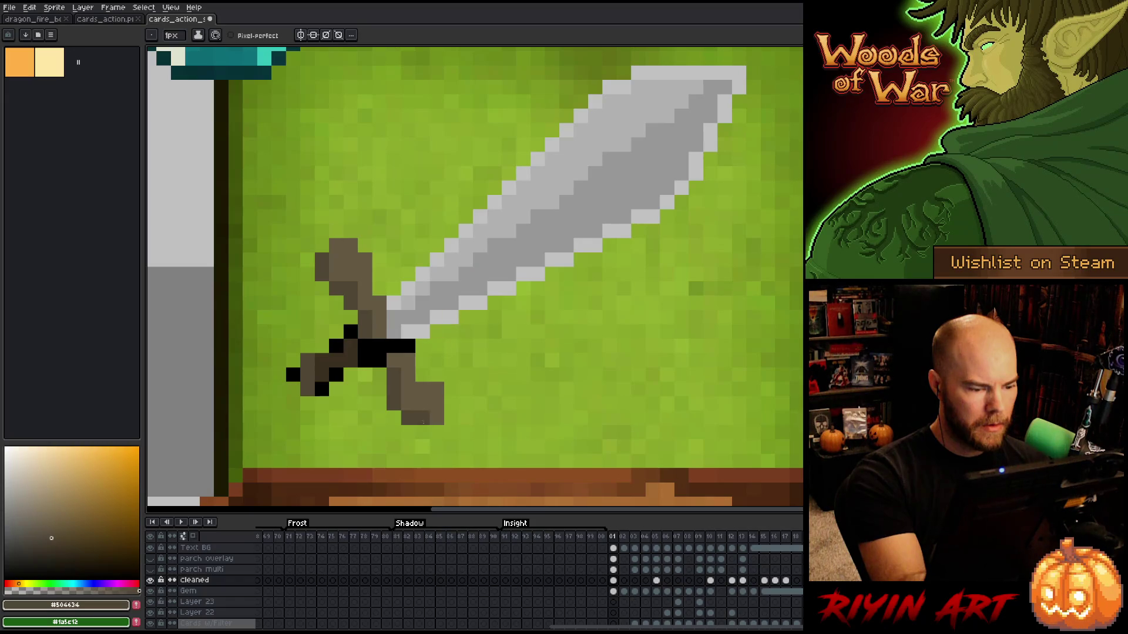
click(436, 432)
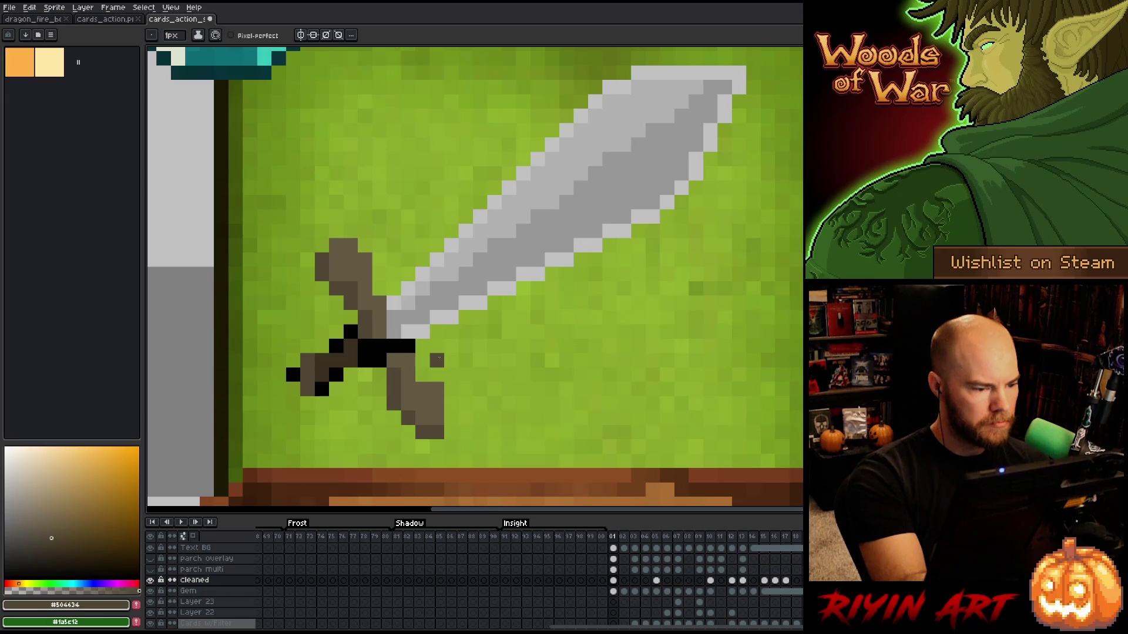
key(ctrl+z)
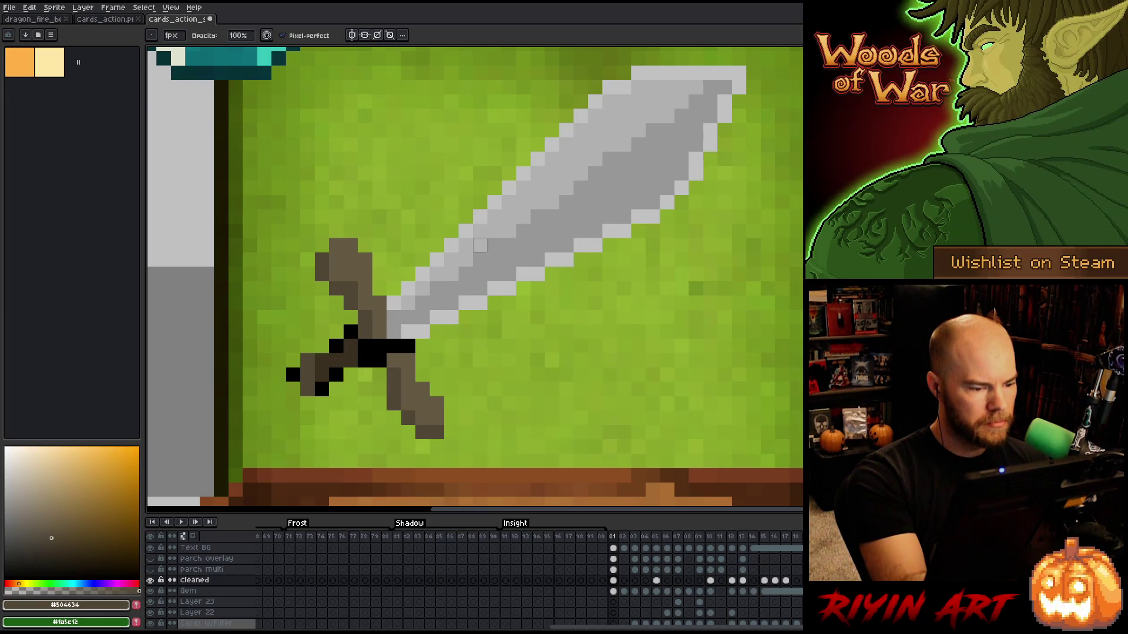
Repaint the black crossguard pixels in light and dark brown, including the left arm.
alt+click(408, 374)
click(394, 346)
key(b)
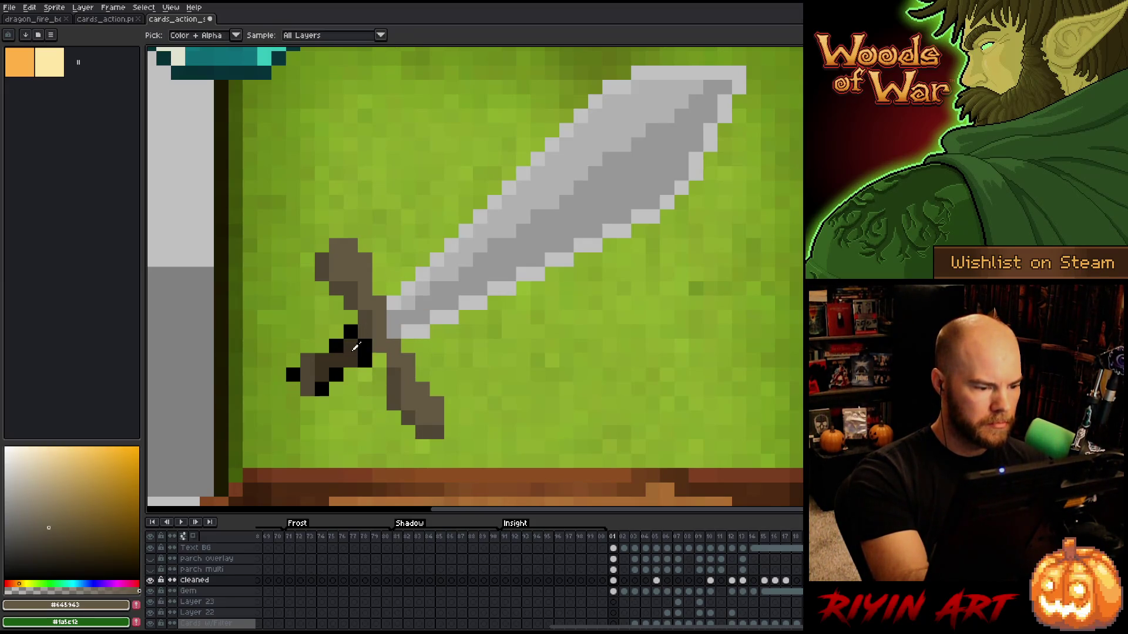
alt+click(365, 317)
click(365, 346)
drag(364, 346, 335, 346)
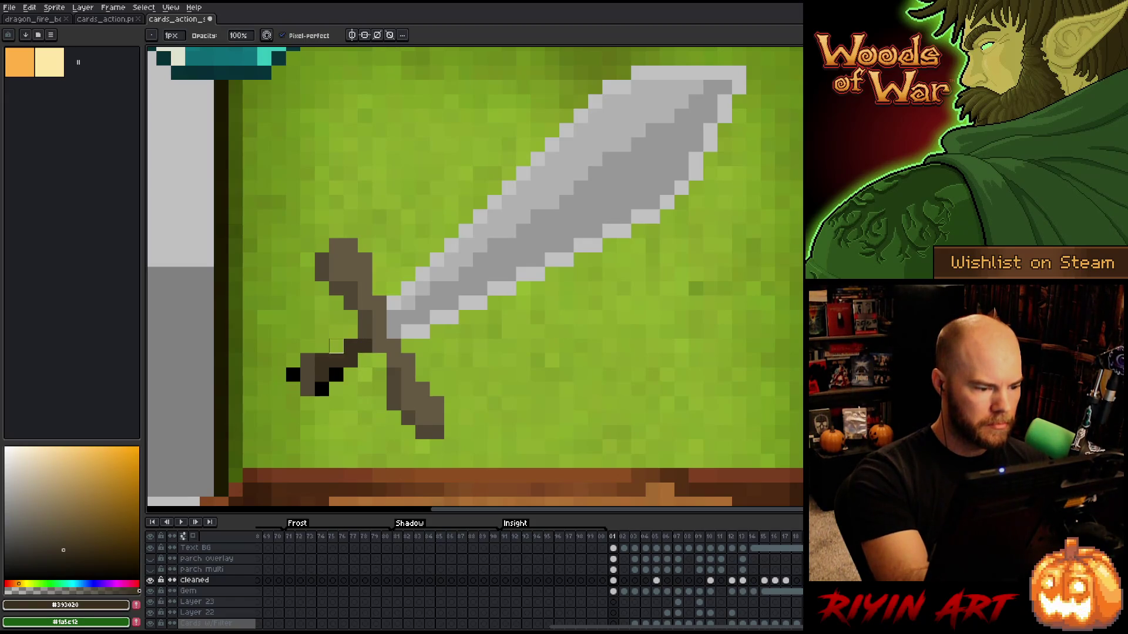
alt+click(336, 274)
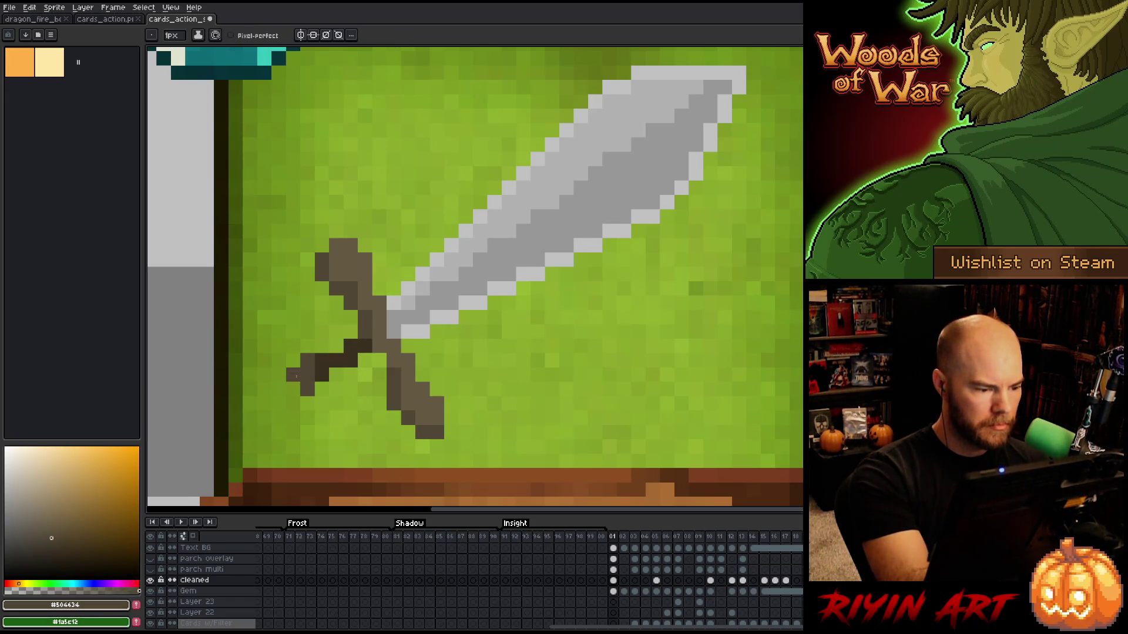
click(336, 360)
alt+click(351, 346)
click(351, 331)
drag(364, 316, 356, 332)
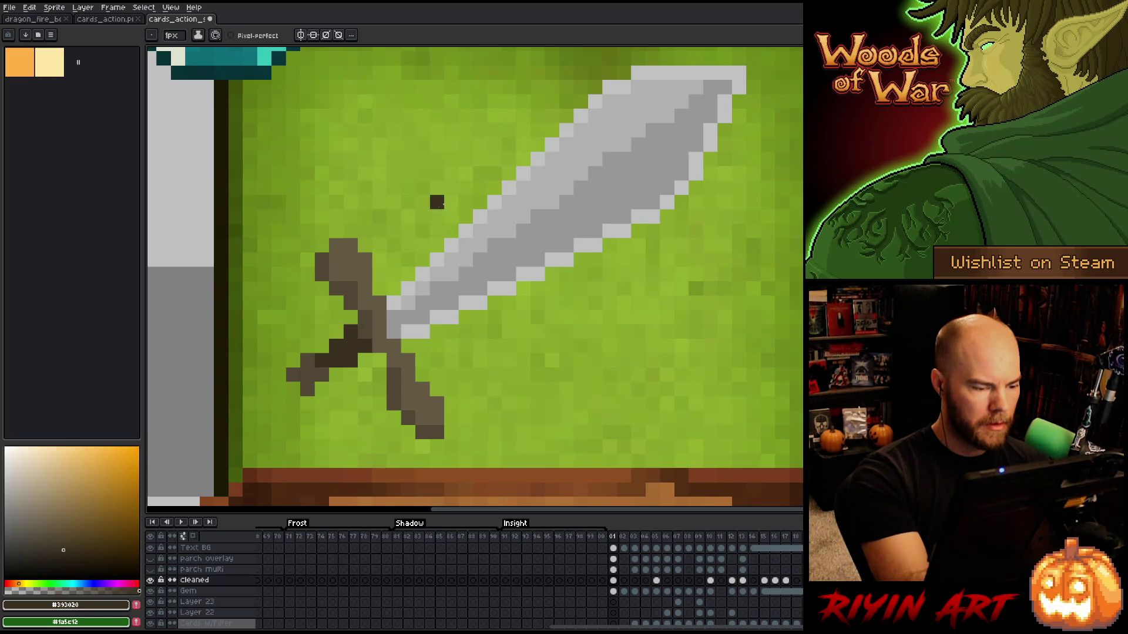
Fill the crossguard's lower-left gap and recolour two dark pixels medium brown.
right_click(337, 375)
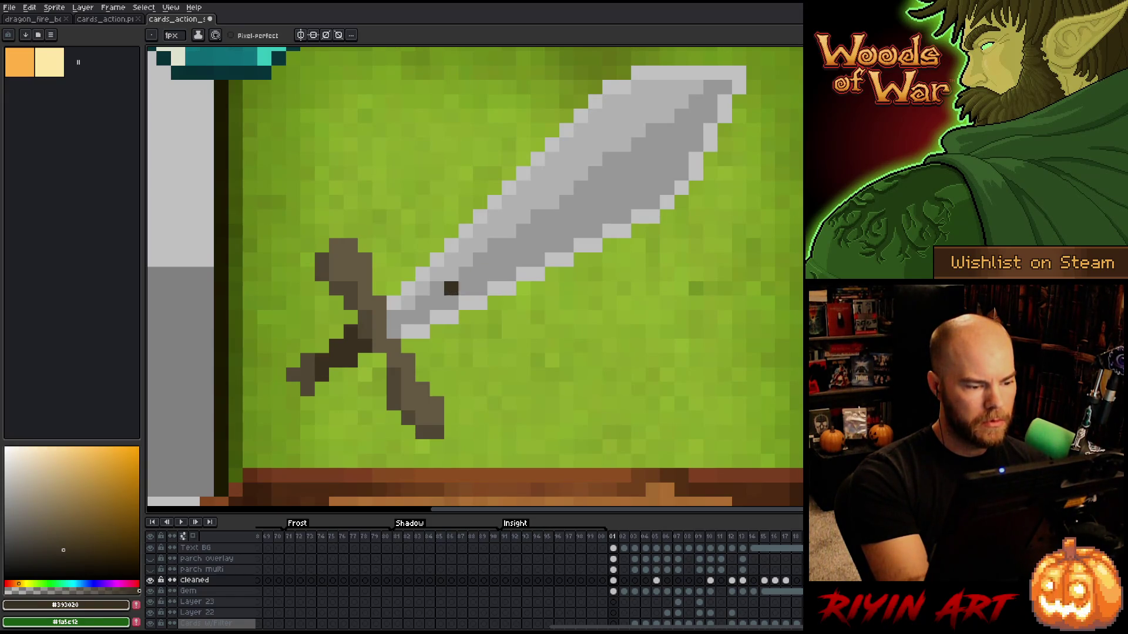
alt+click(307, 375)
drag(292, 389, 322, 359)
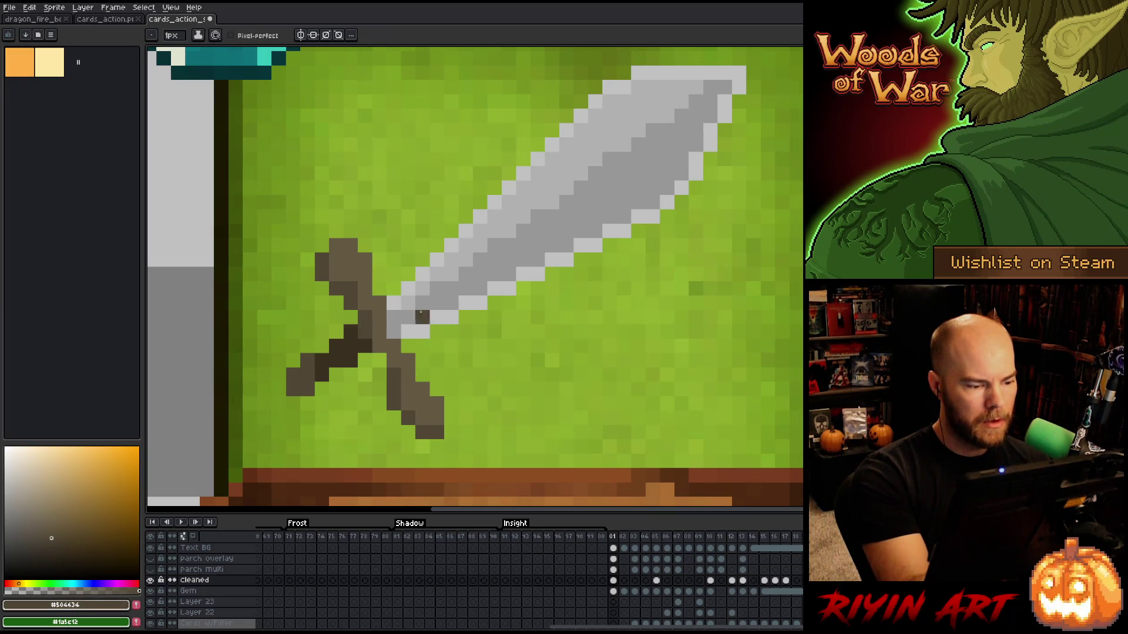
alt+click(331, 359)
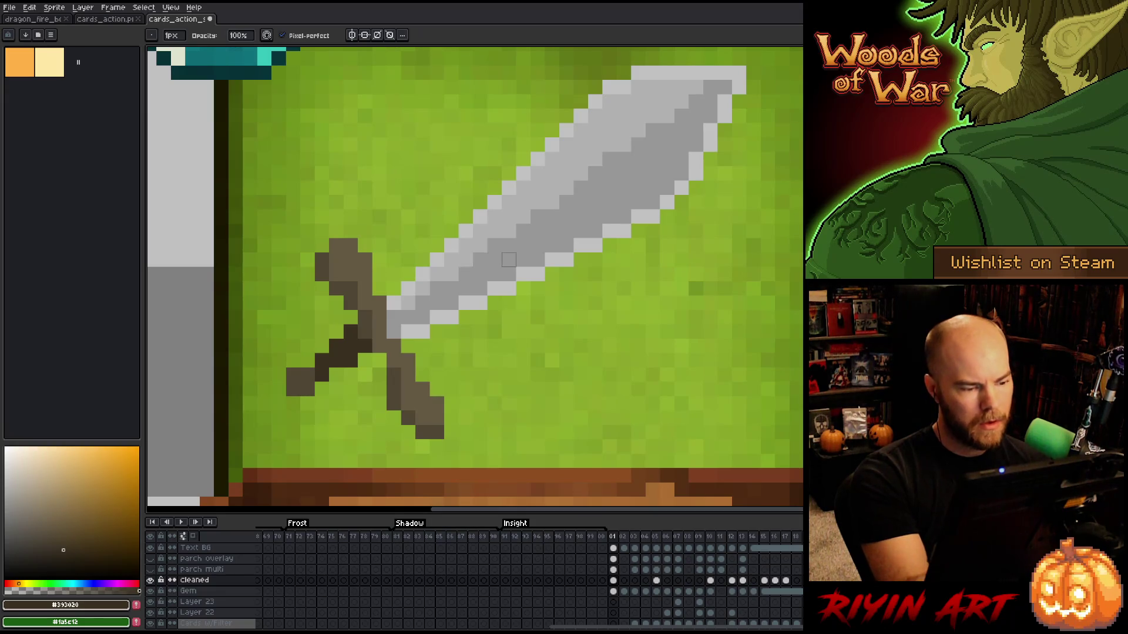
alt+click(379, 353)
drag(379, 346, 366, 347)
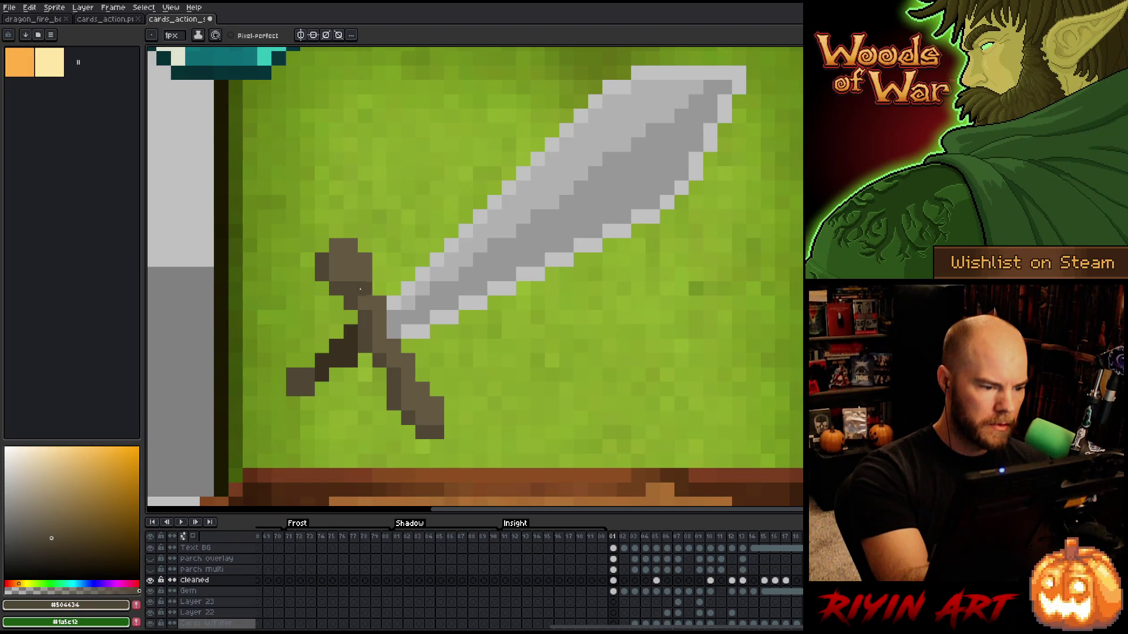
Test a dark brown pixel below the blade, undo it, and switch to the eraser.
key(alt)
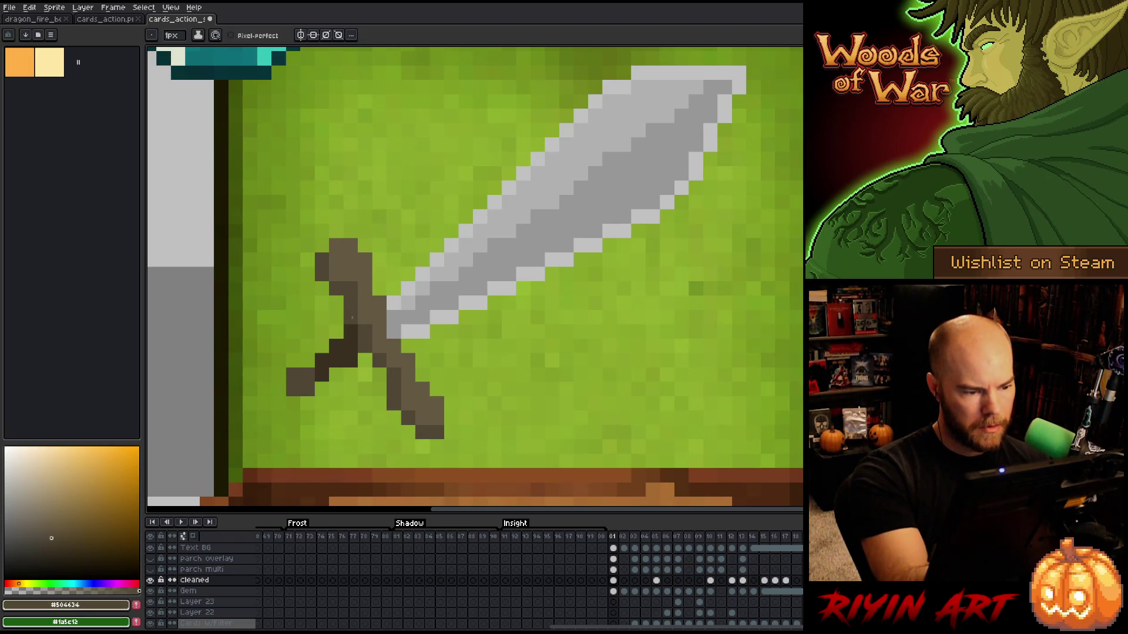
click(523, 289)
key(ctrl+z)
key(e)
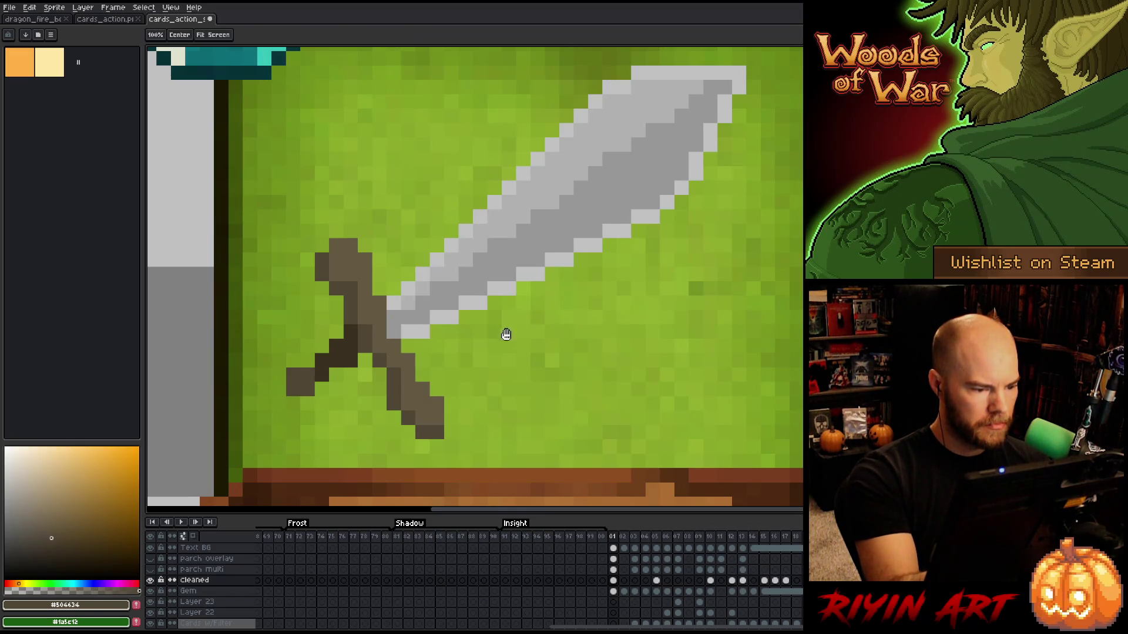
drag(503, 335, 534, 365)
Lasso the lower hilt, add two brown pixels, and shift it one pixel right and down.
key(m)
mouse_move(478, 452)
mouse_down()
mouse_move(497, 477)
mouse_move(446, 411)
mouse_move(470, 452)
mouse_move(451, 437)
mouse_up()
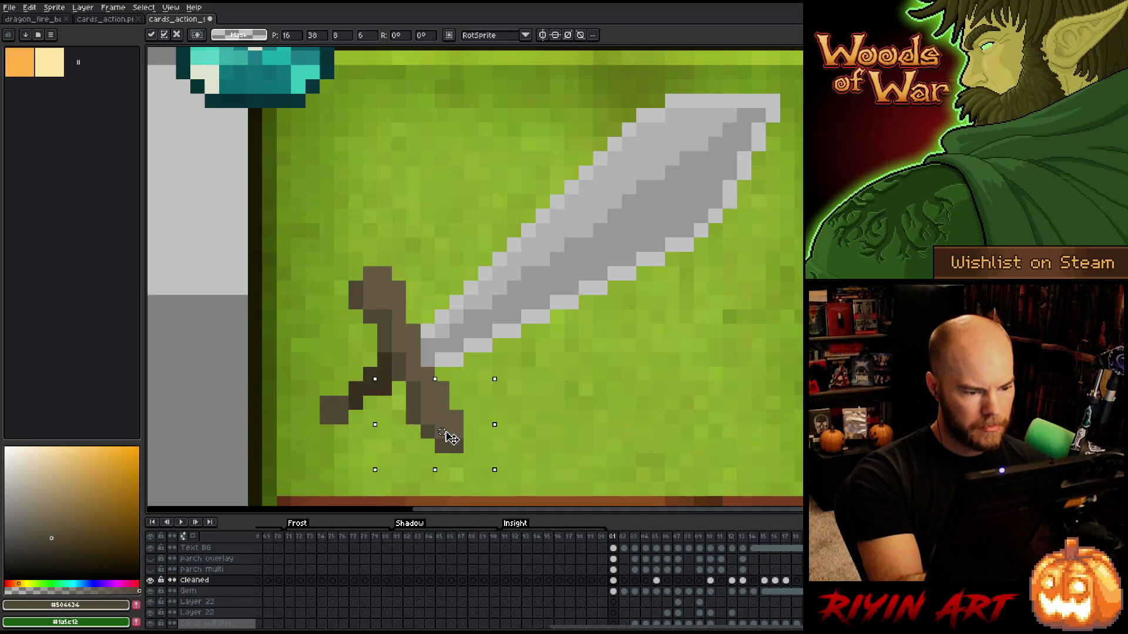
key(b)
click(470, 417)
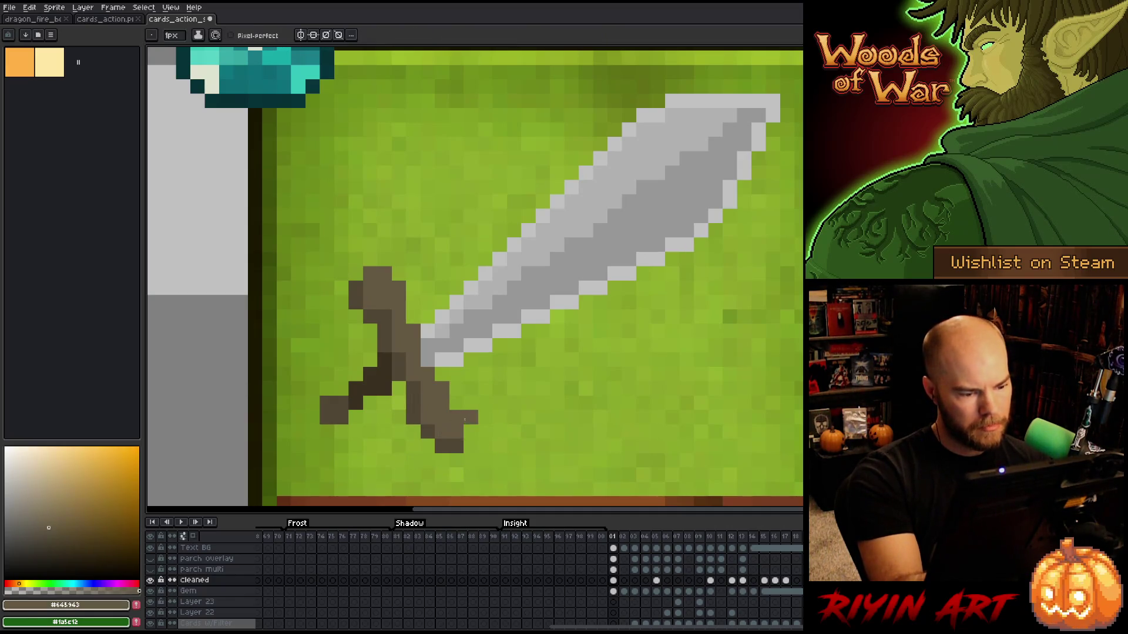
click(462, 401)
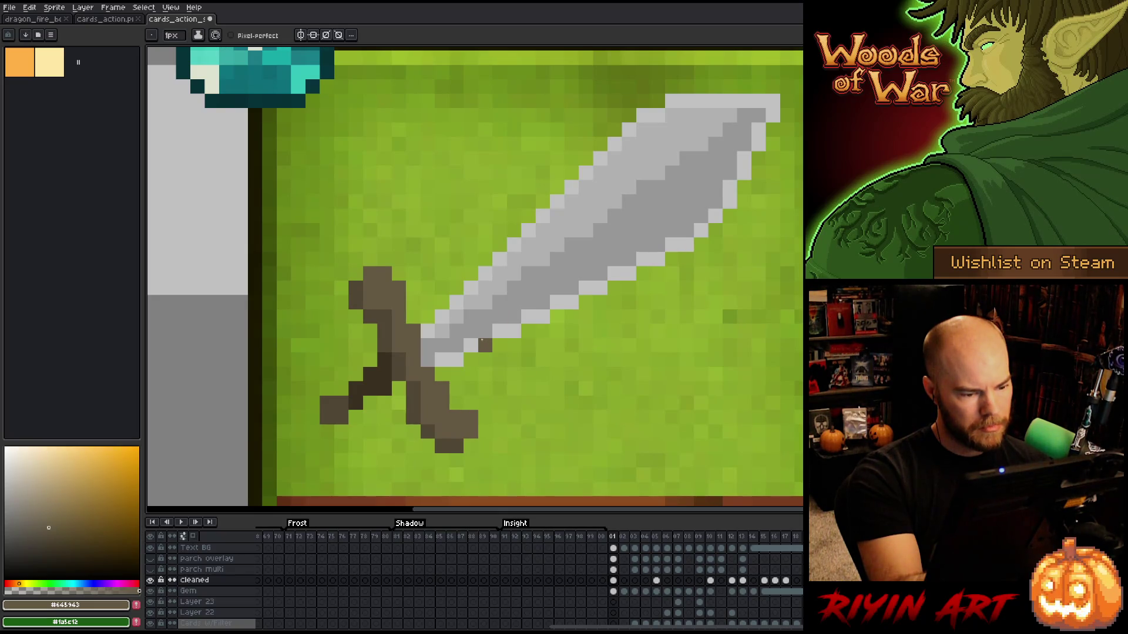
key(Right)
key(Down)
key(ctrl+d)
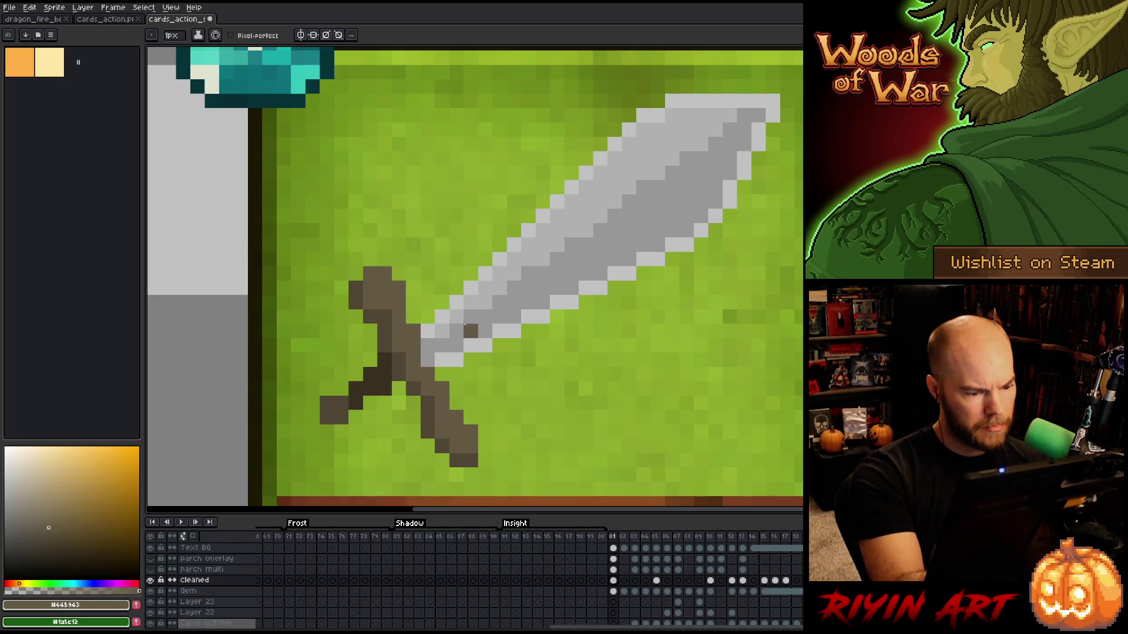
Marquee-select the pommel and move it one pixel up-left into place.
key(m)
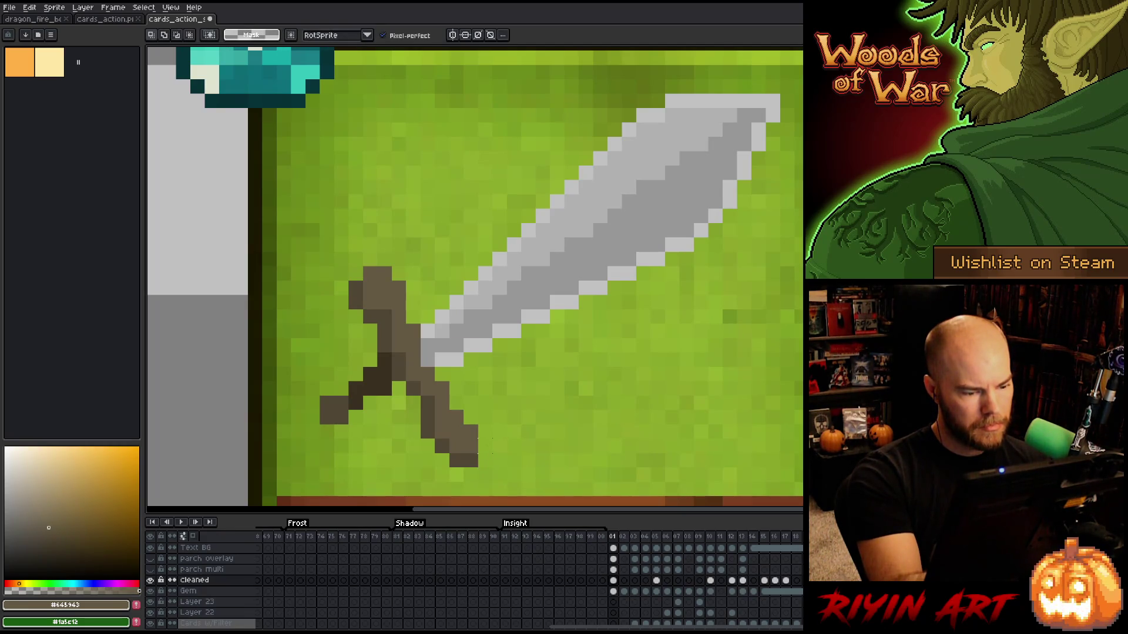
key(b)
key(m)
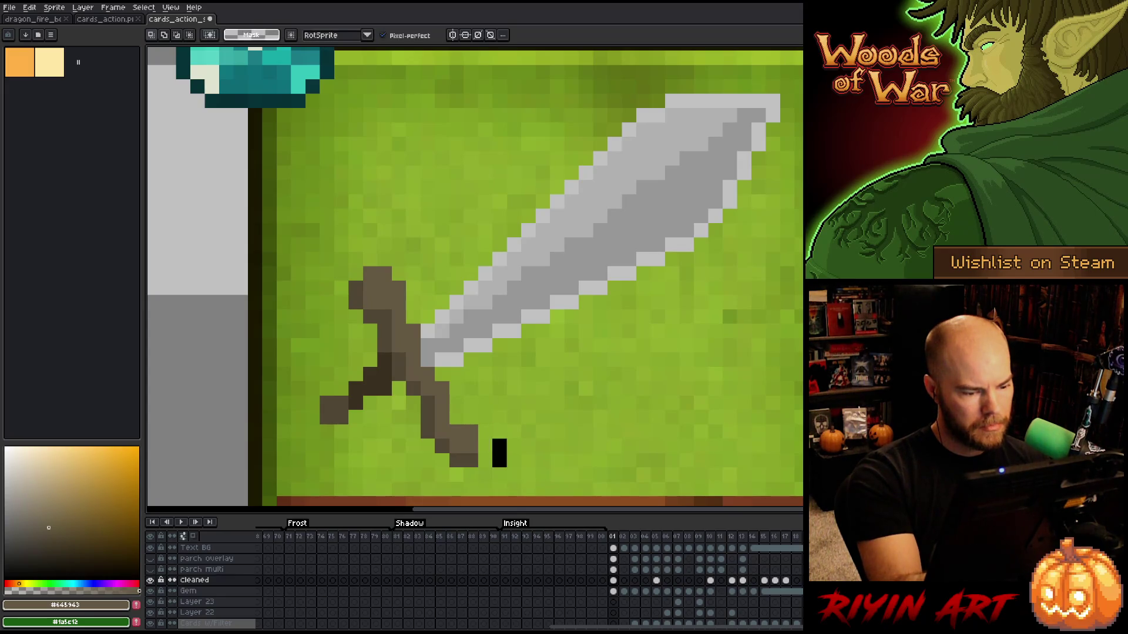
mouse_move(434, 438)
mouse_down()
mouse_move(492, 468)
mouse_move(456, 461)
mouse_up()
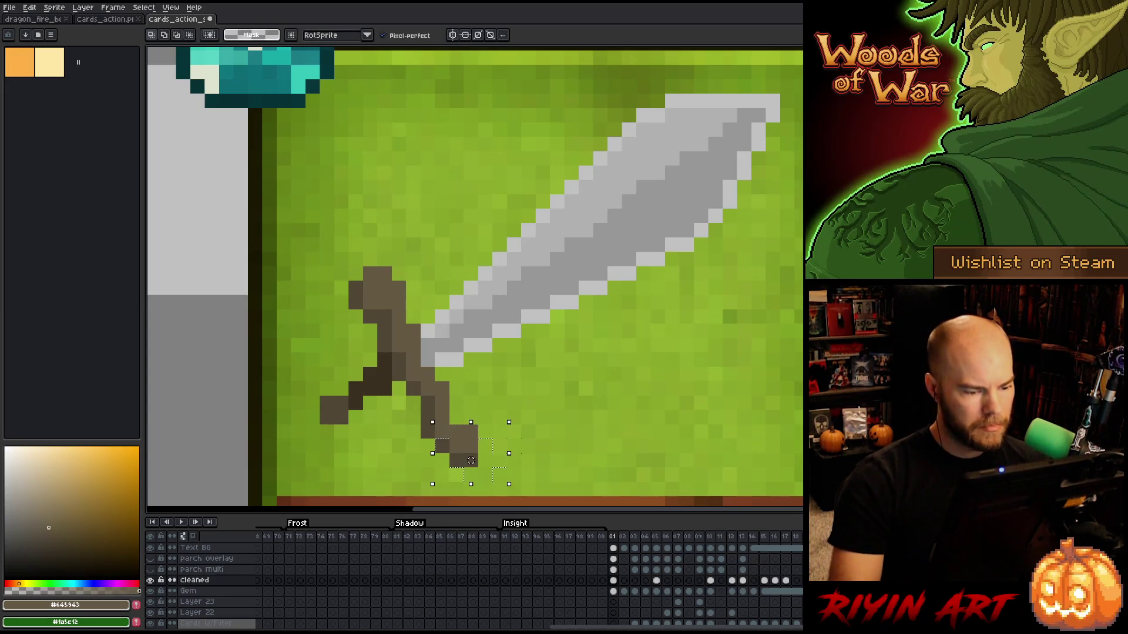
key(ctrl+d)
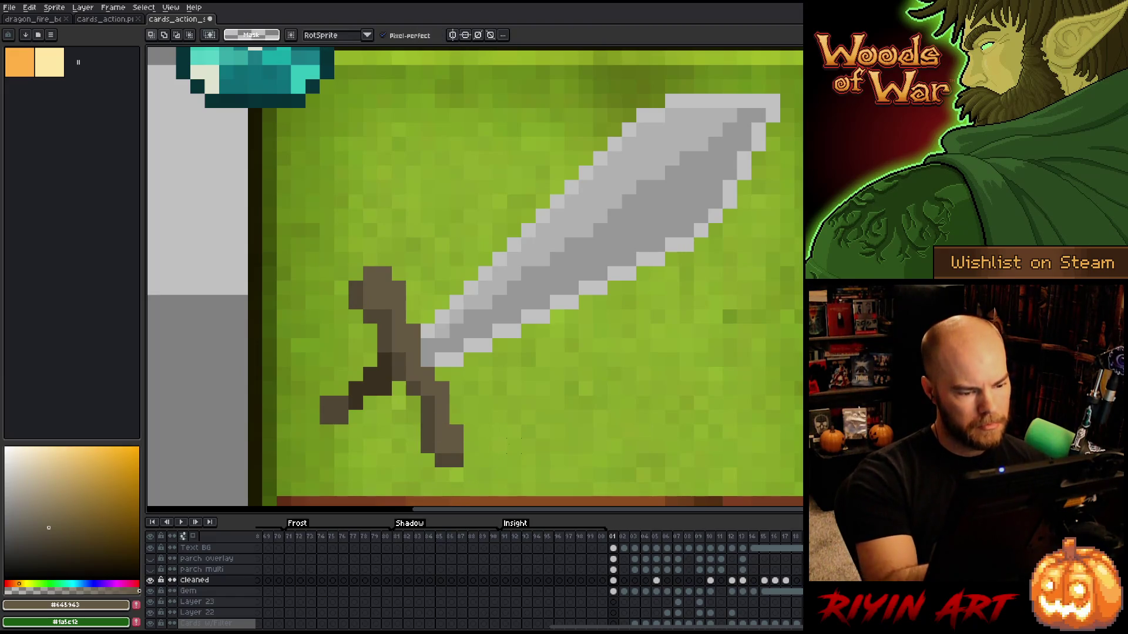
key(ctrl+z)
key(ctrl+z)
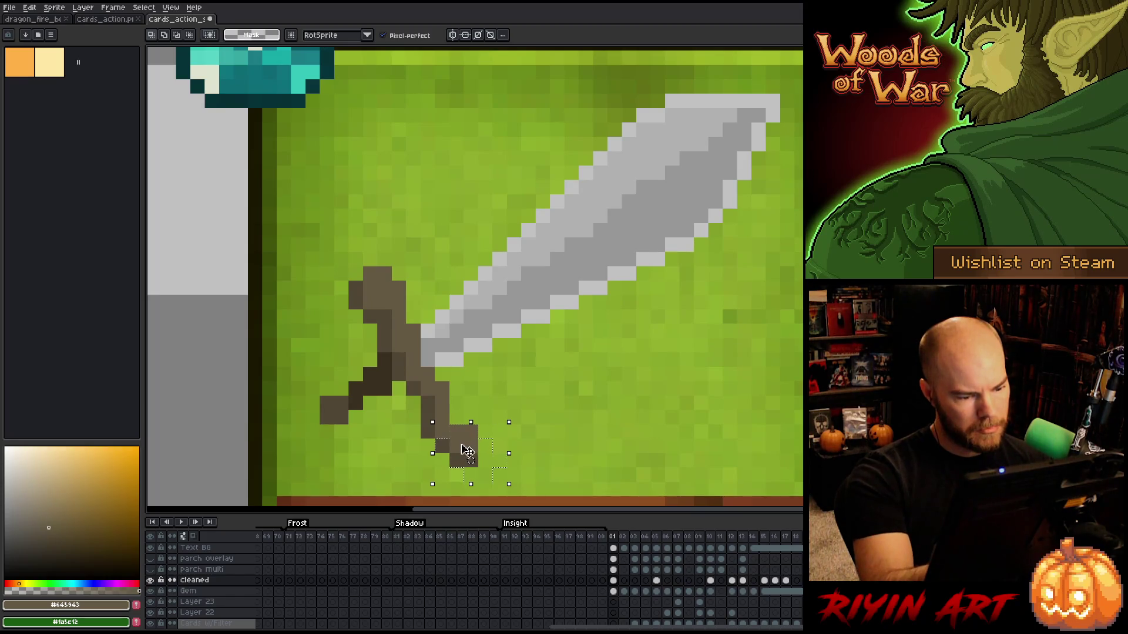
mouse_move(464, 450)
mouse_down()
mouse_move(451, 438)
mouse_move(468, 432)
mouse_up()
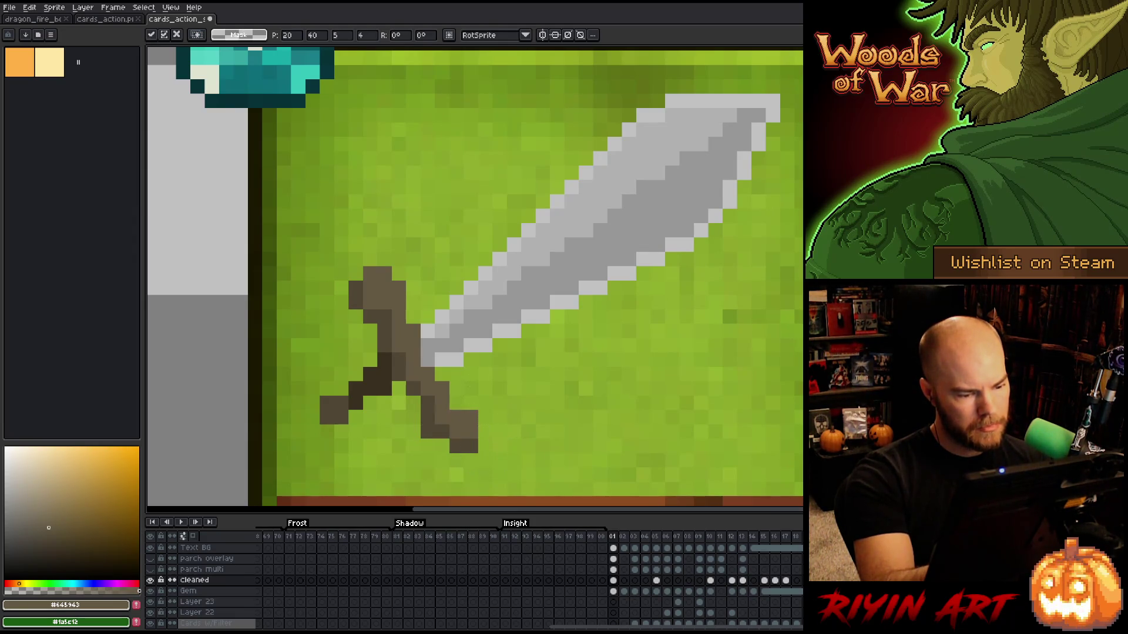
key(b)
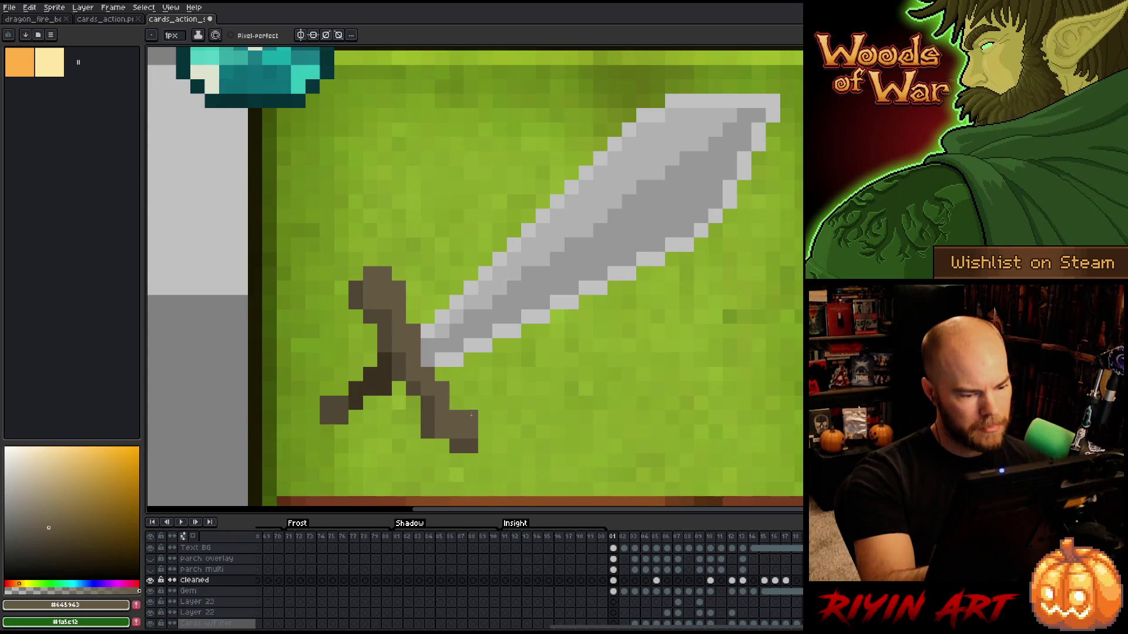
key(i)
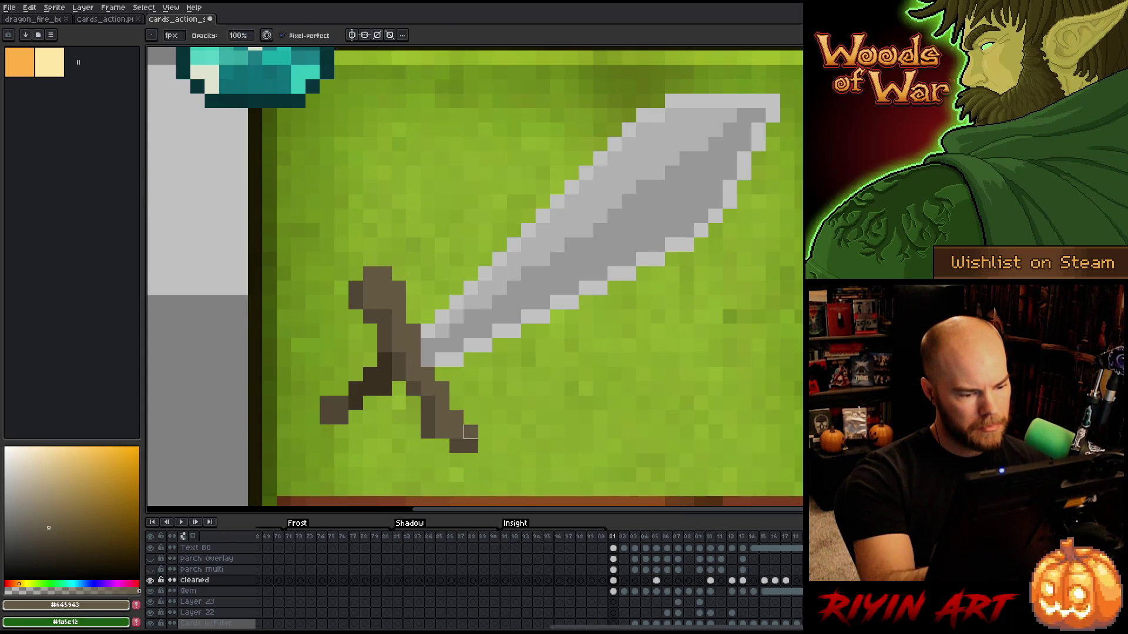
key(ctrl+z)
Trim the pommel's rightmost pixel and pick the handle's lighter brown.
alt+click(452, 448)
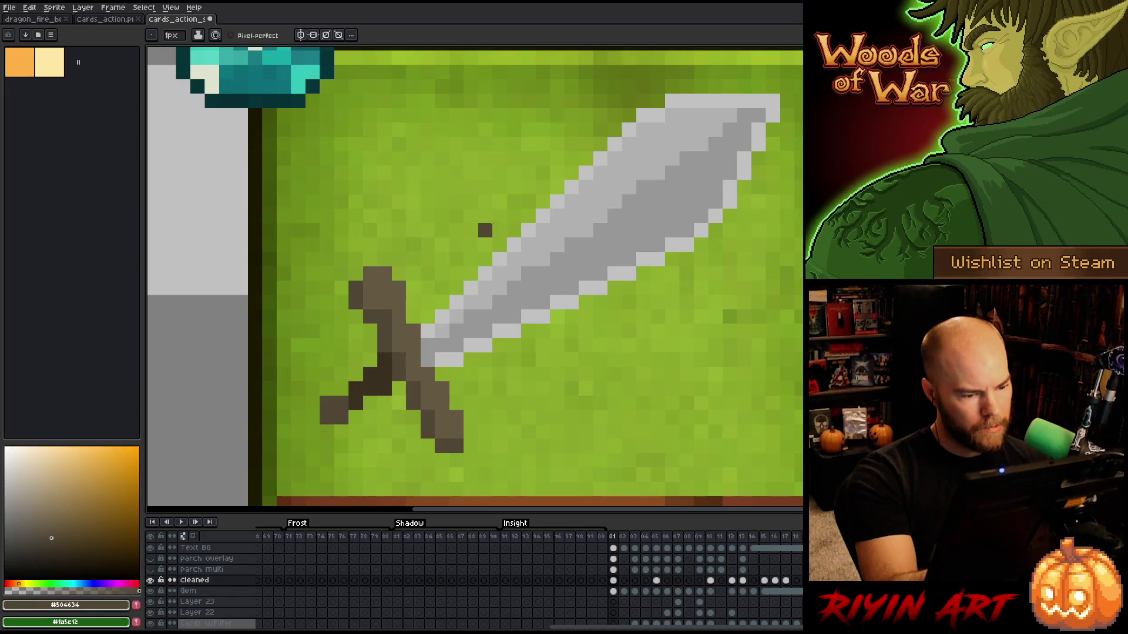
alt+click(398, 315)
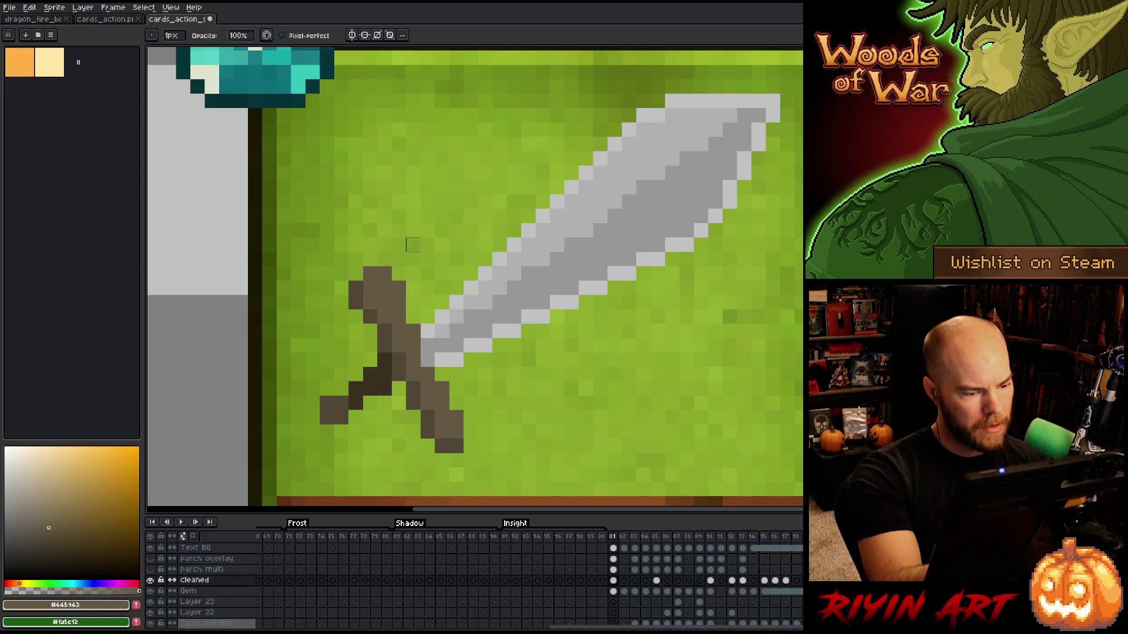
key(alt)
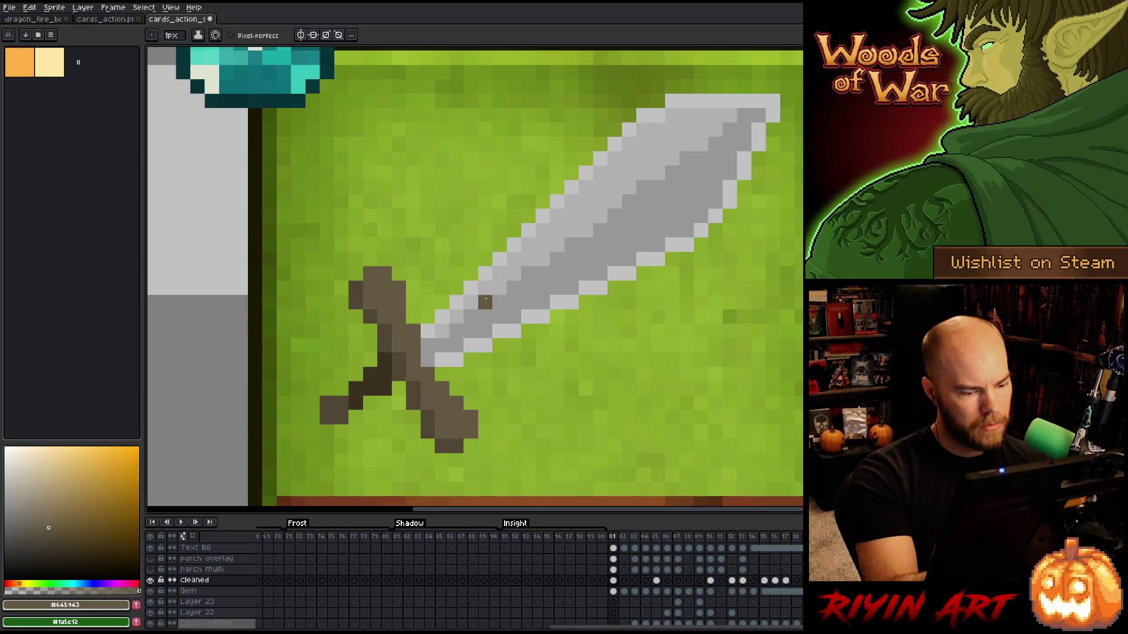
Repaint the two lower-right hilt pixels in brown and zoom out over the card.
key(e)
drag(470, 417, 471, 432)
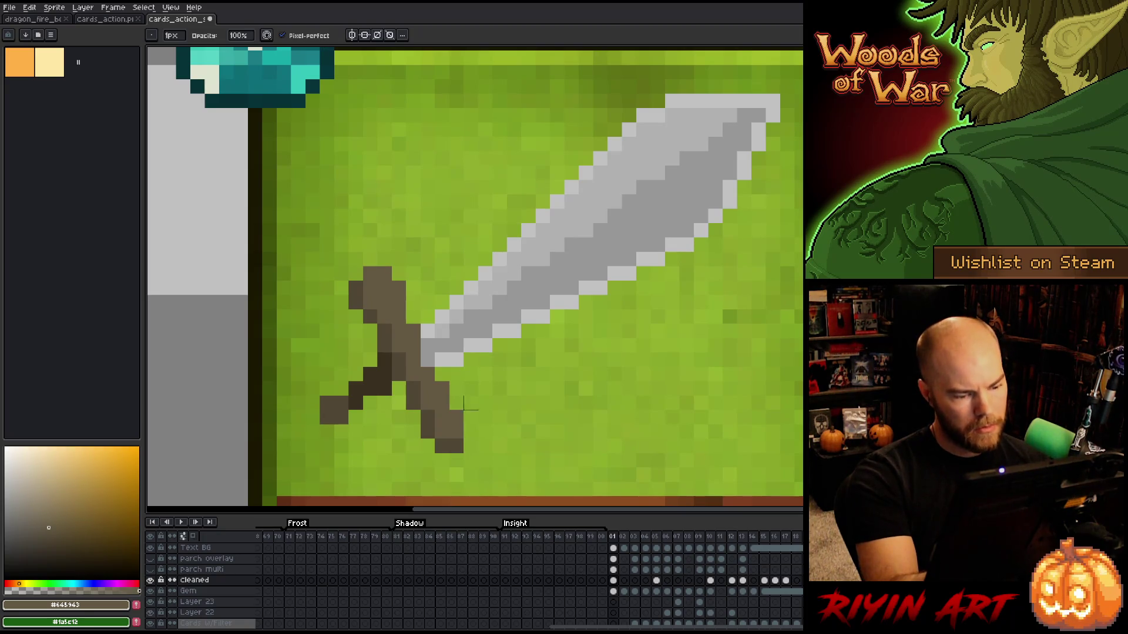
key(b)
click(471, 432)
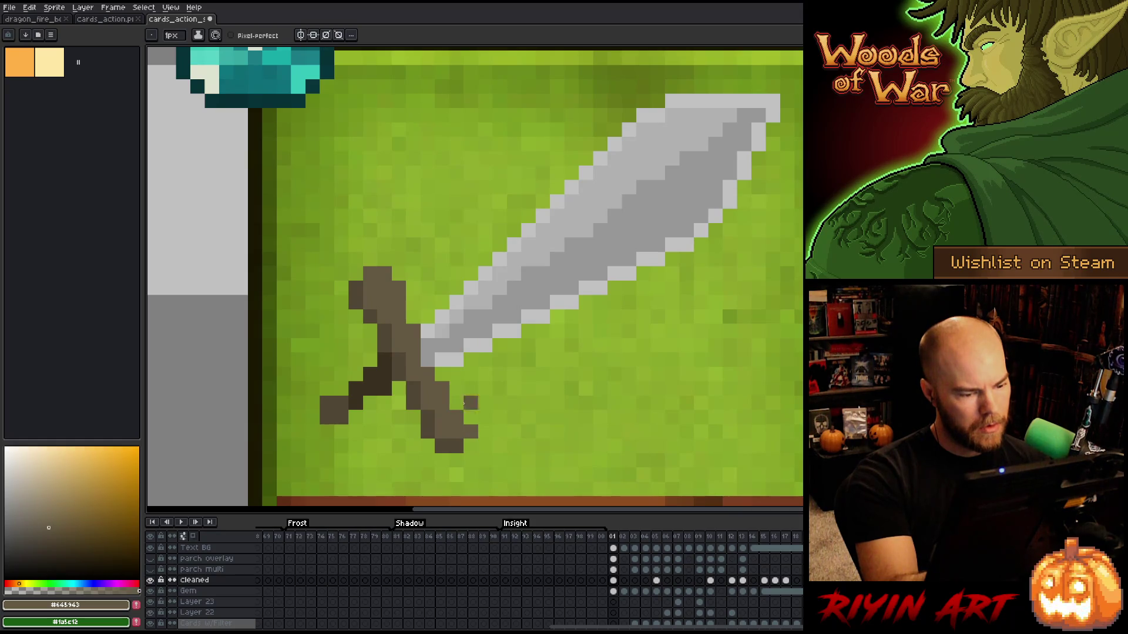
key(ctrl+z)
key(ctrl+z)
drag(471, 417, 470, 432)
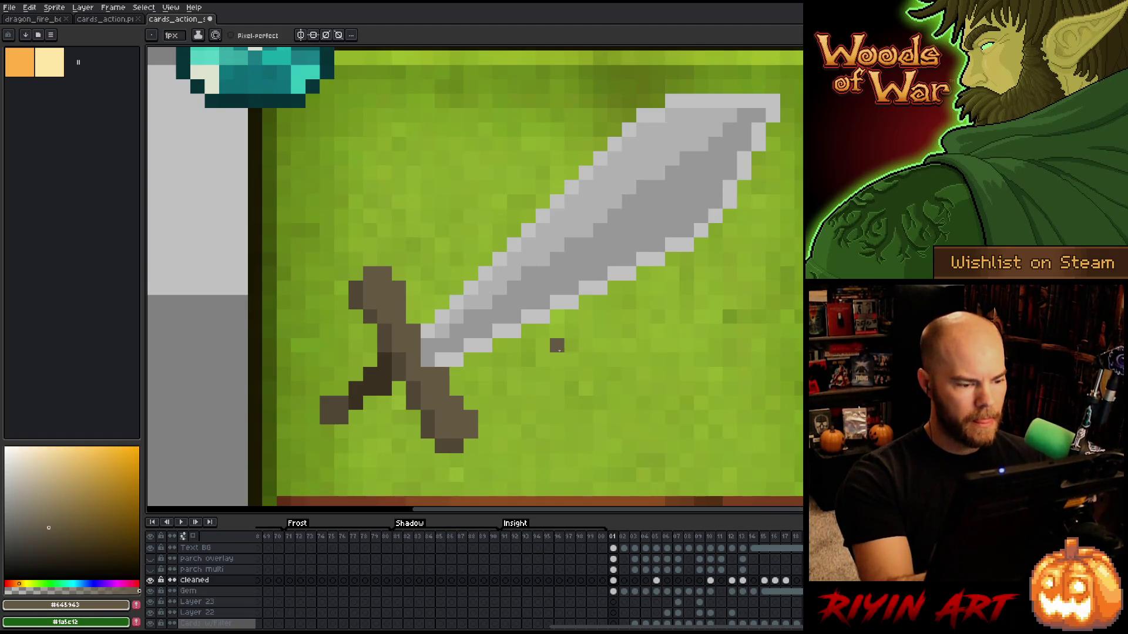
alt+click(413, 346)
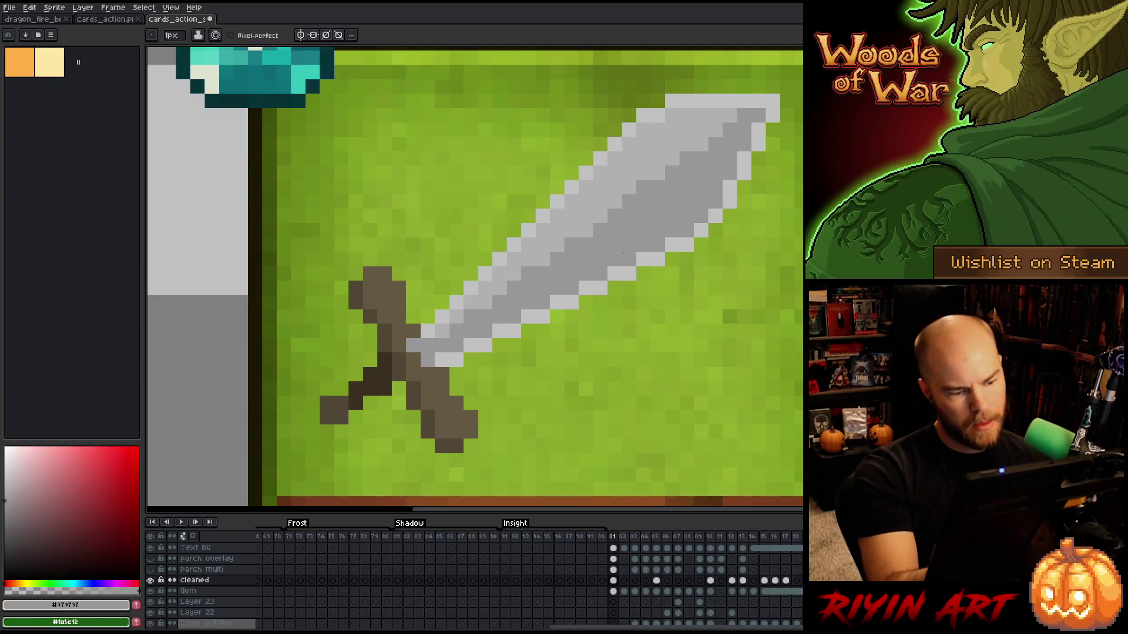
scroll(585, 332, down, 6)
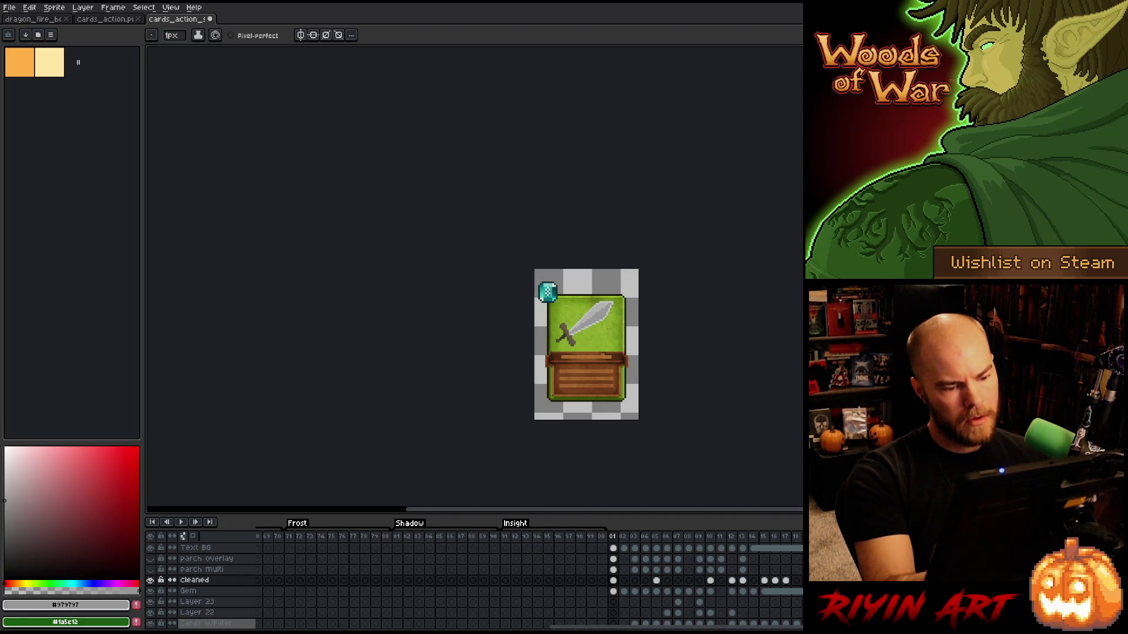
Toggle Layer 9 and Text BG visibility to check what each layer holds.
scroll(636, 292, up, 4)
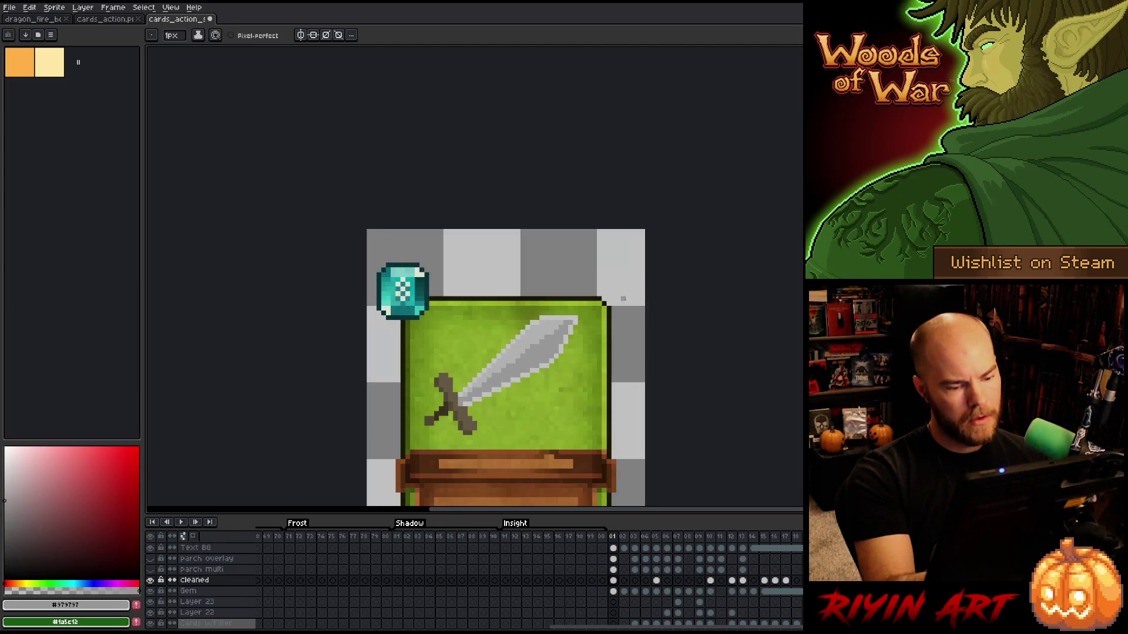
scroll(609, 308, up, 2)
drag(510, 423, 626, 272)
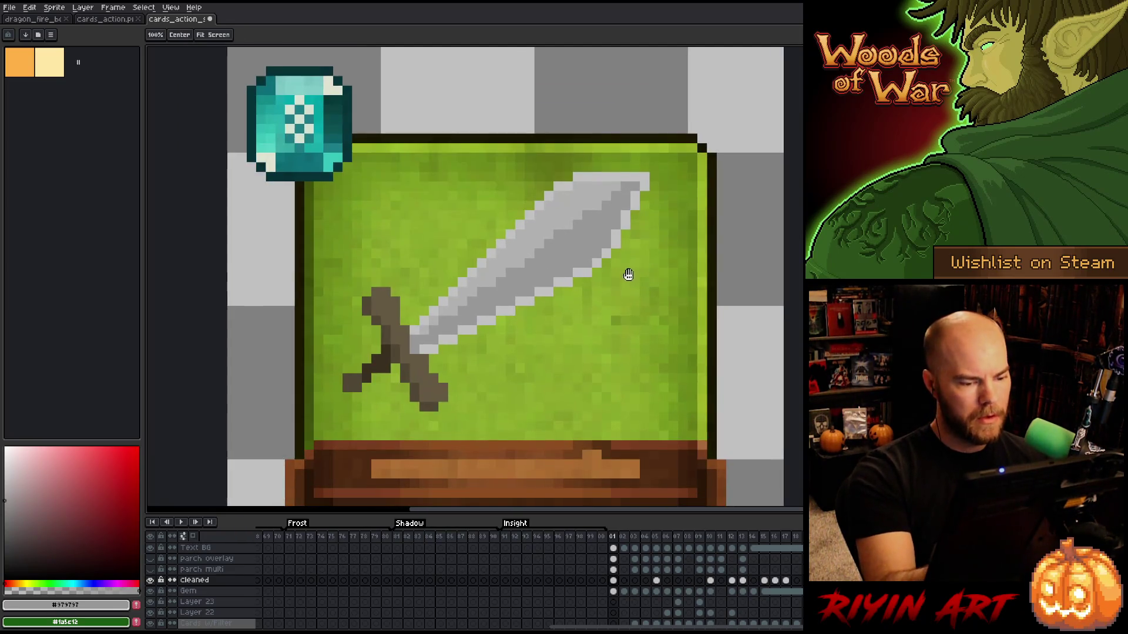
key(v)
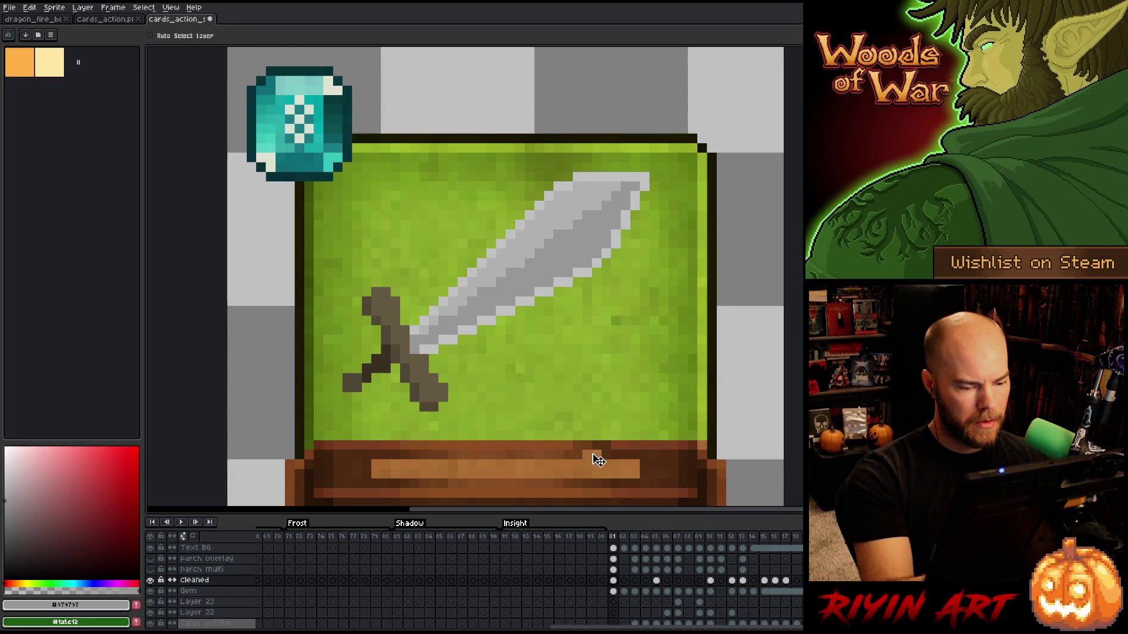
key(b)
key(i)
key(v)
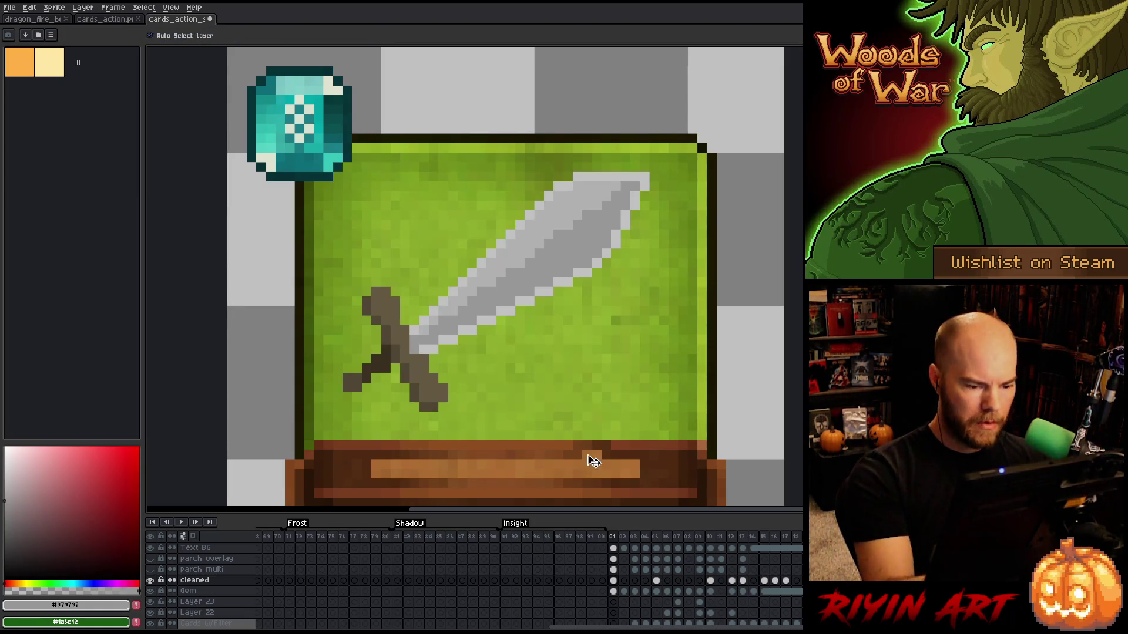
ctrl+click(597, 458)
click(151, 619)
click(151, 619)
click(152, 620)
click(152, 621)
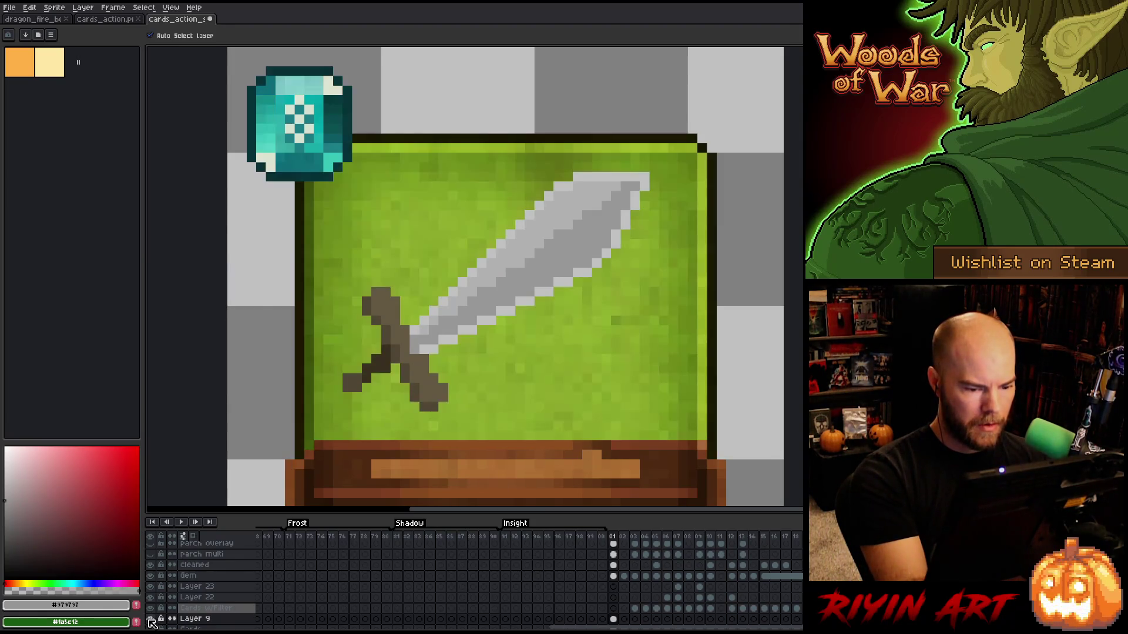
ctrl+click(567, 452)
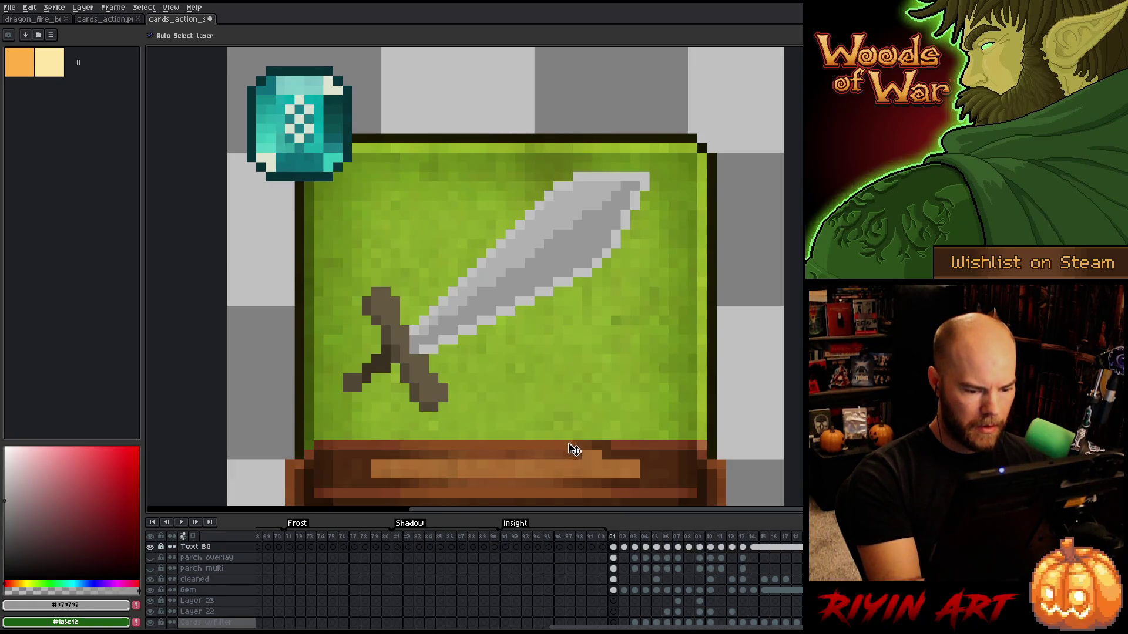
click(151, 550)
click(151, 551)
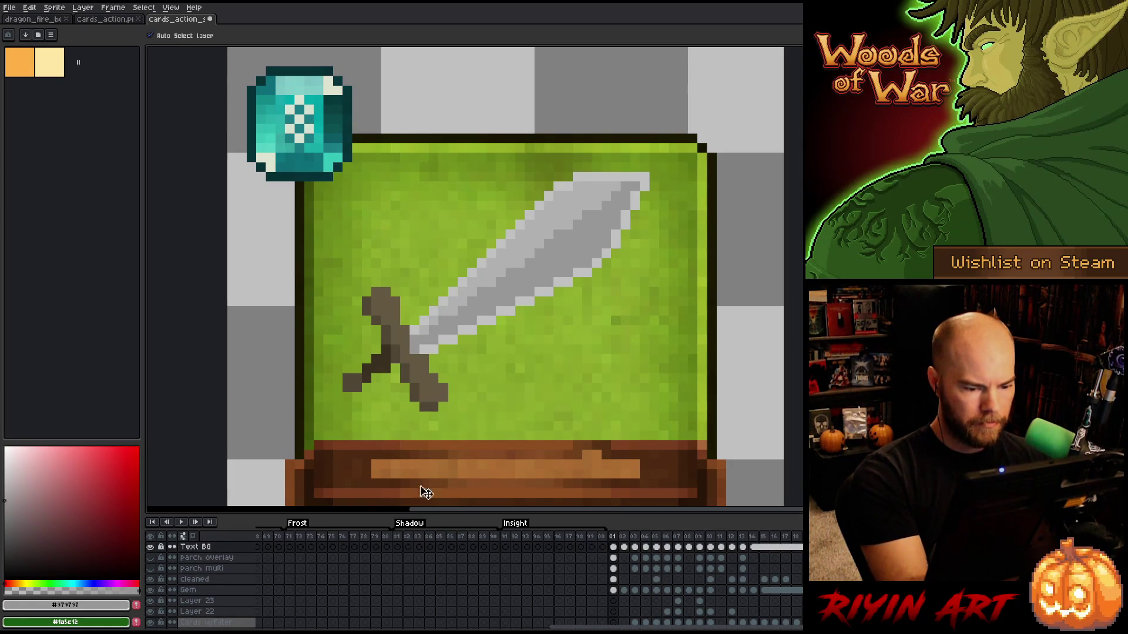
Sample several browns from the text banner and the card's green.
key(i)
alt+click(606, 488)
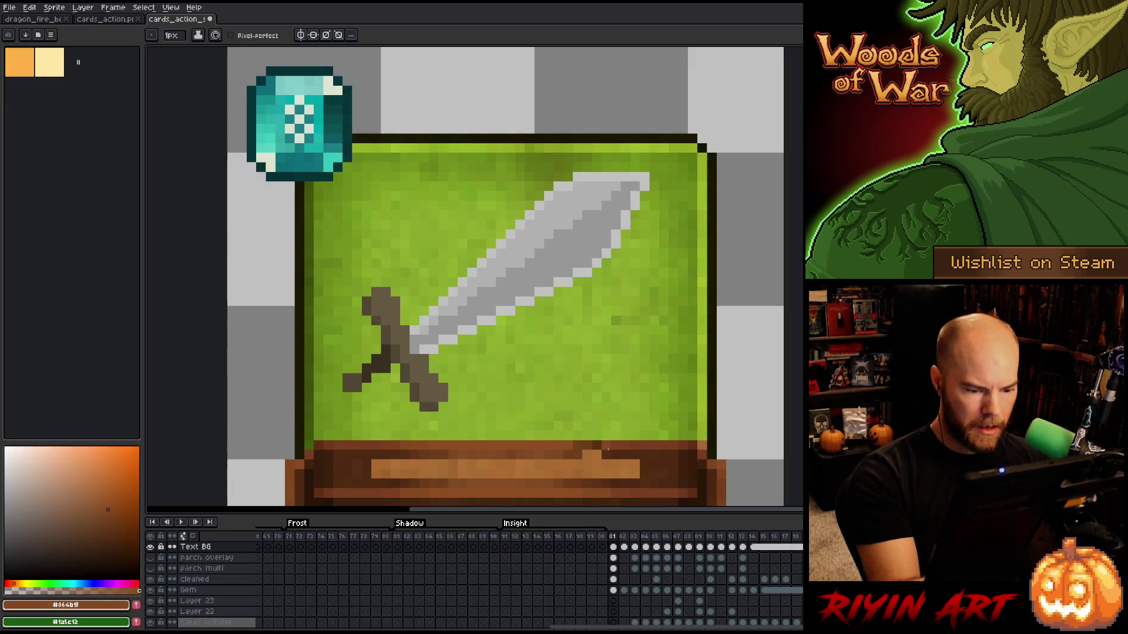
alt+click(581, 489)
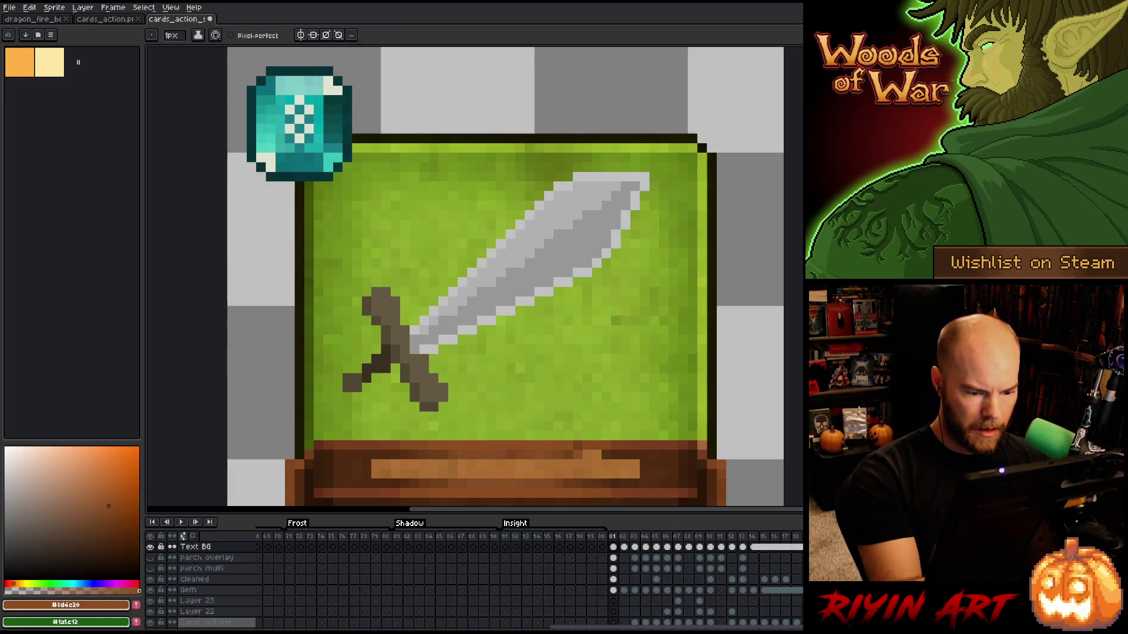
alt+click(594, 456)
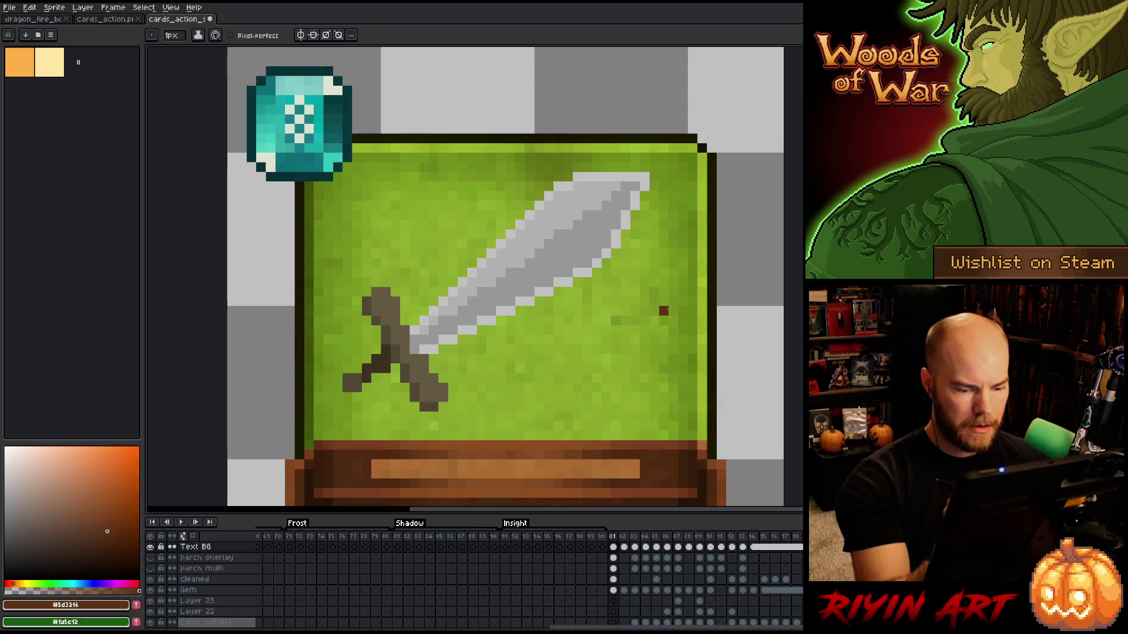
key(e)
key(v)
click(708, 451)
key(b)
key(e)
key(b)
alt+click(702, 445)
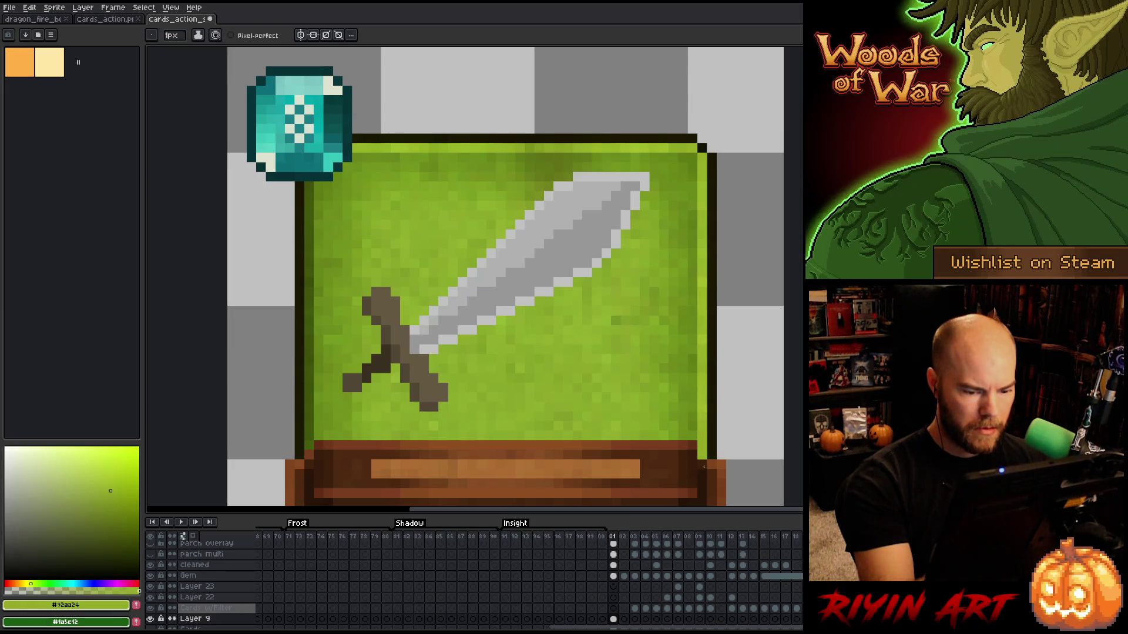
Check the canvas size unchanged, then set the drawing colour to brown #773d20.
key(ctrl+alt+c)
click(712, 245)
key(v)
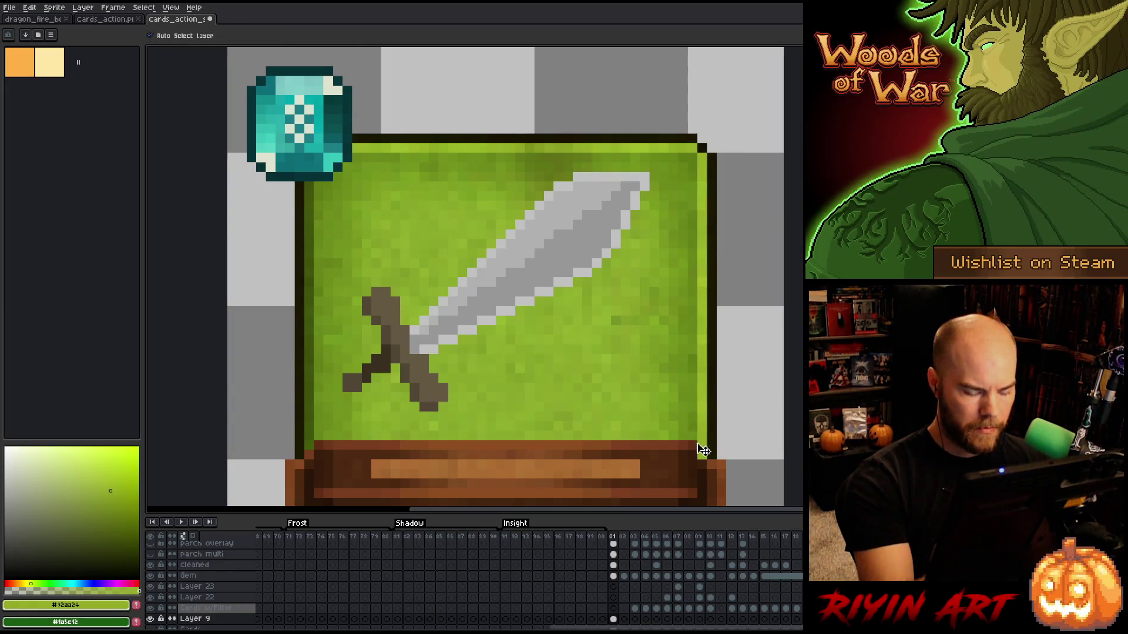
click(707, 461)
alt+click(383, 457)
key(b)
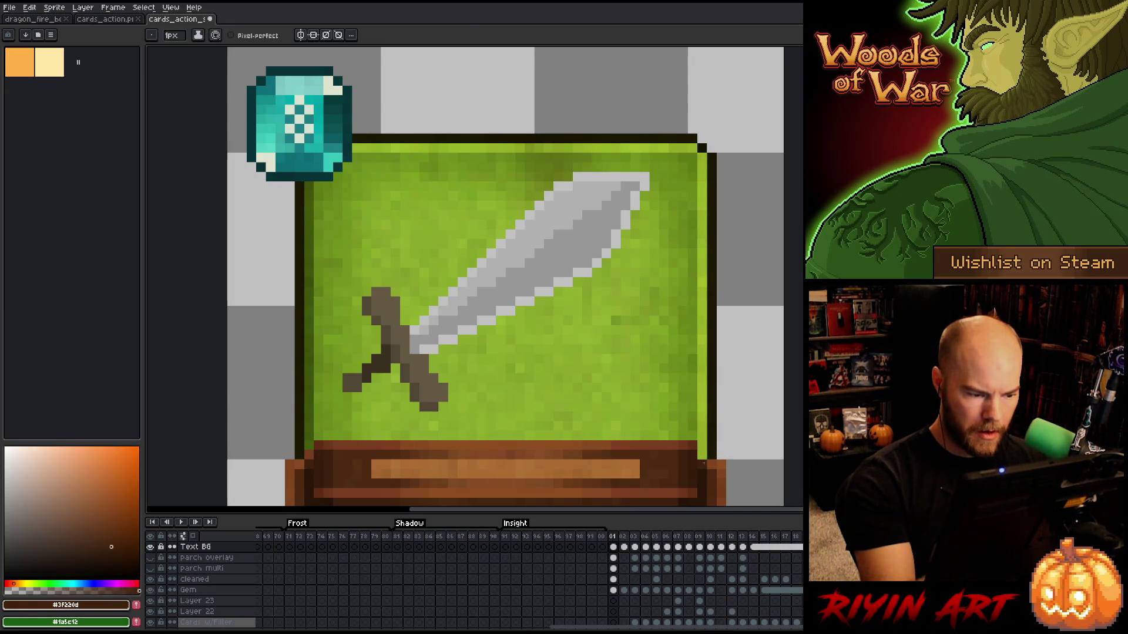
alt+click(305, 451)
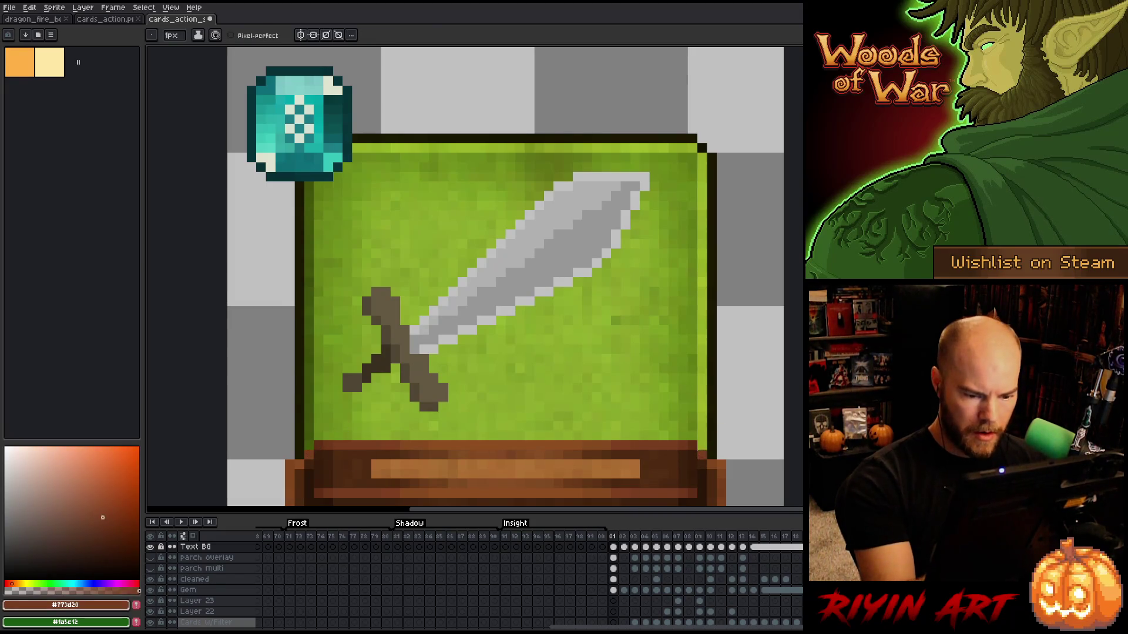
scroll(751, 272, down, 2)
drag(751, 271, 485, 317)
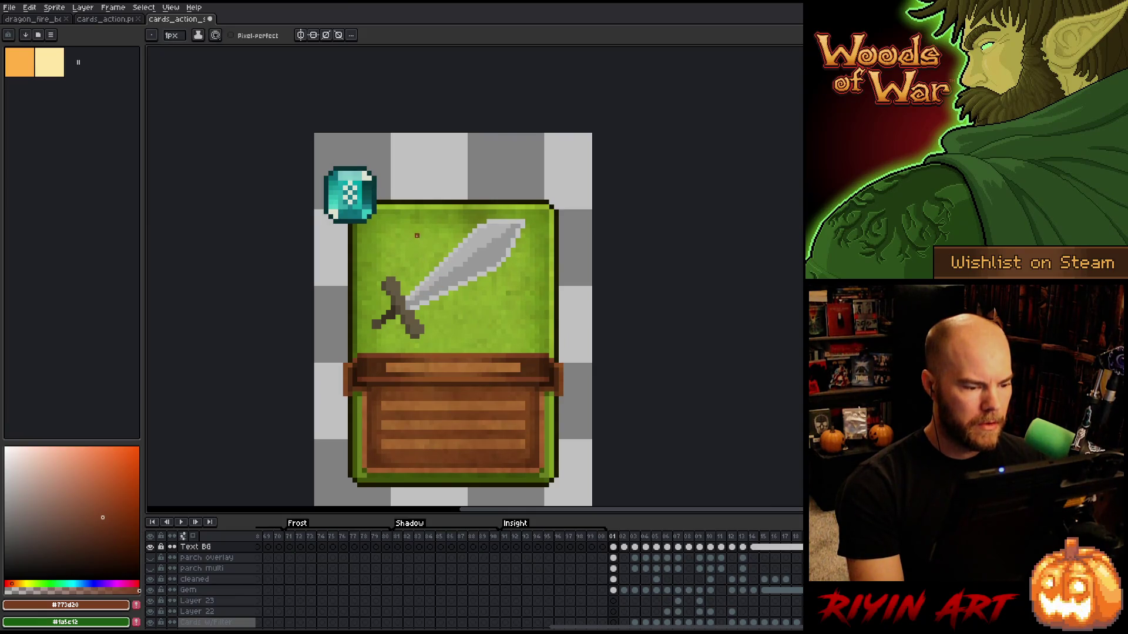
Save the card with the cleaned sword layer active and nudge the sword down one pixel.
scroll(417, 236, up, 1)
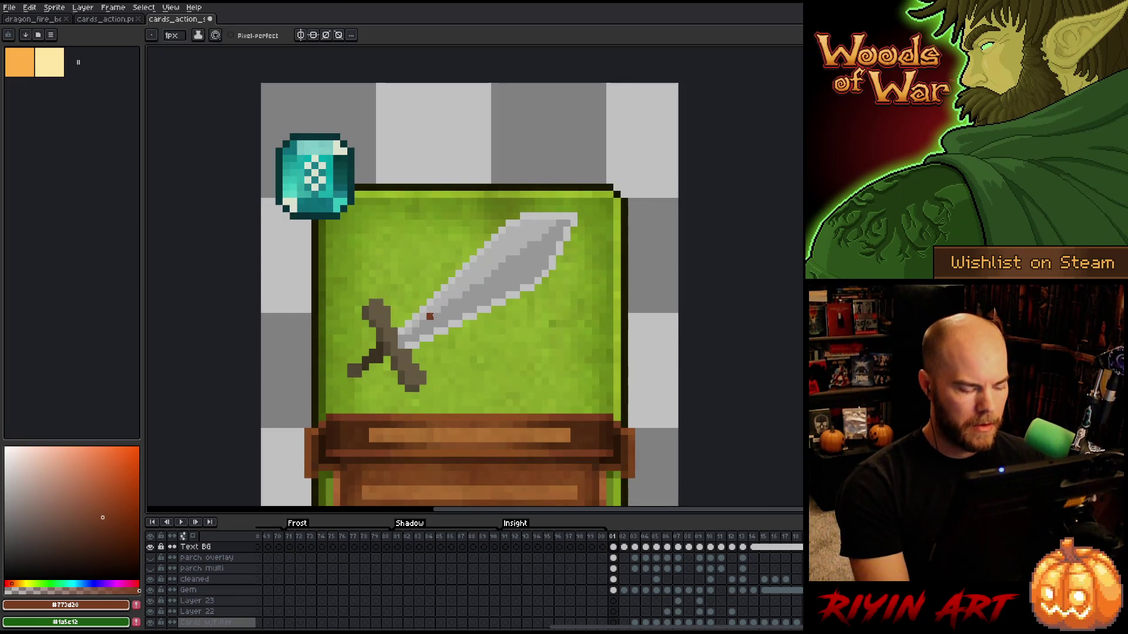
ctrl+click(415, 307)
scroll(360, 269, up, 1)
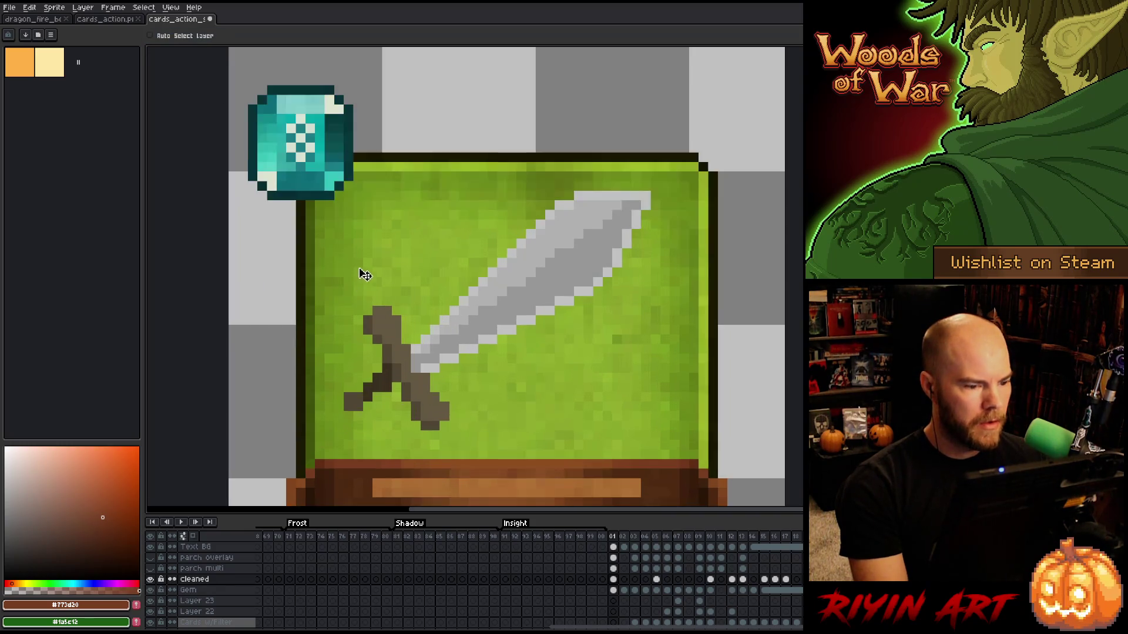
key(ctrl+s)
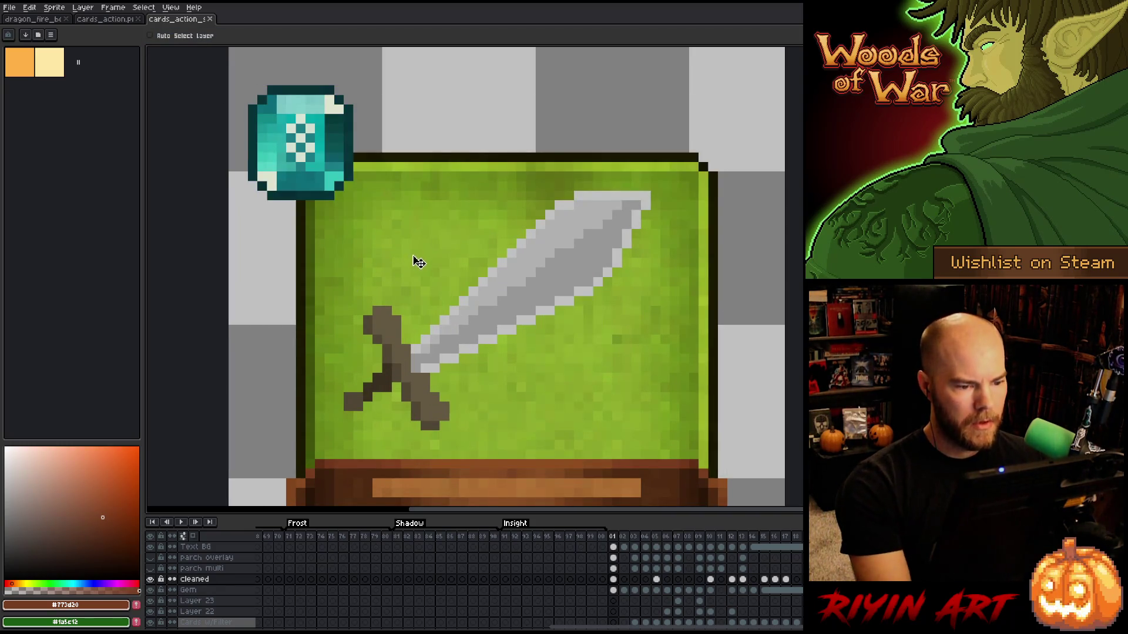
drag(573, 280, 573, 284)
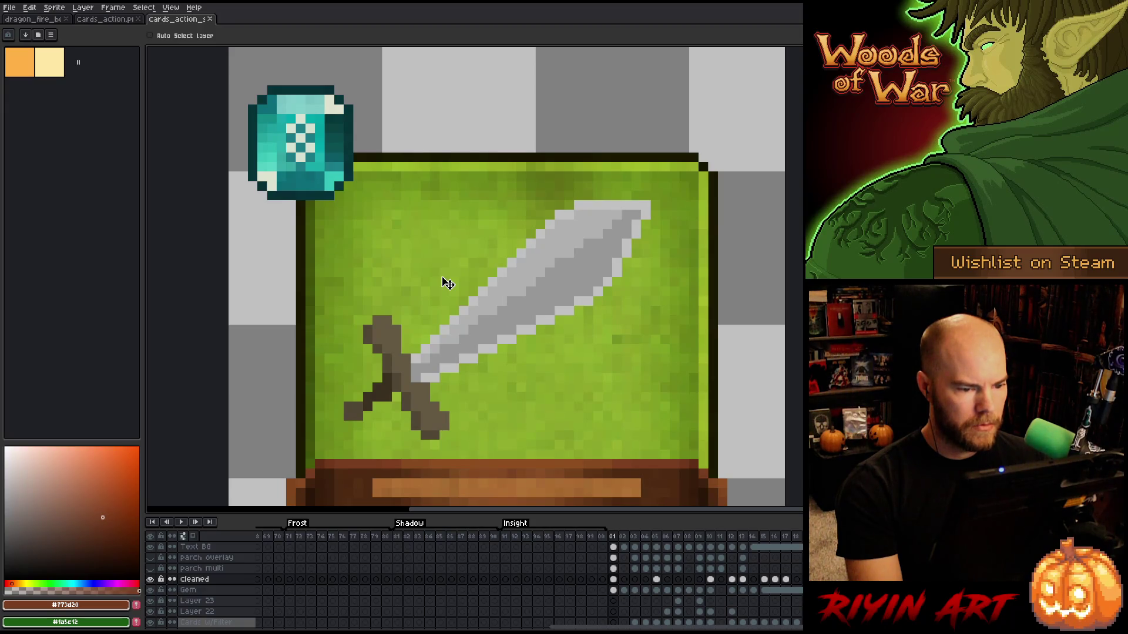
Sample black from the reference sword's outline on the sprite sheet, then return to the card.
click(116, 19)
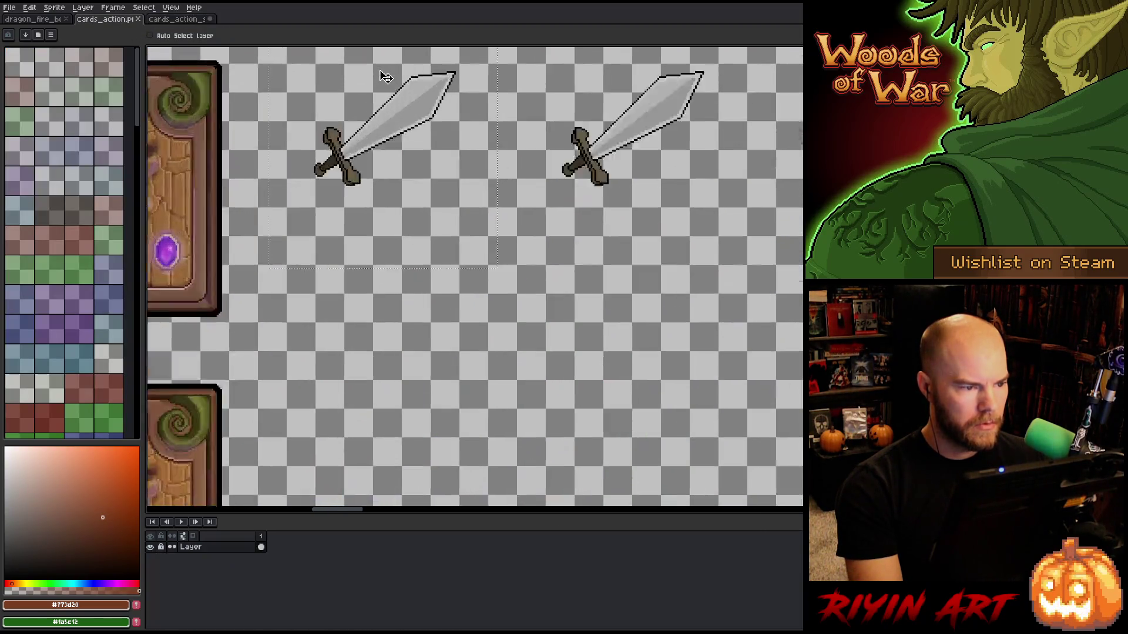
scroll(385, 77, up, 2)
drag(574, 138, 662, 226)
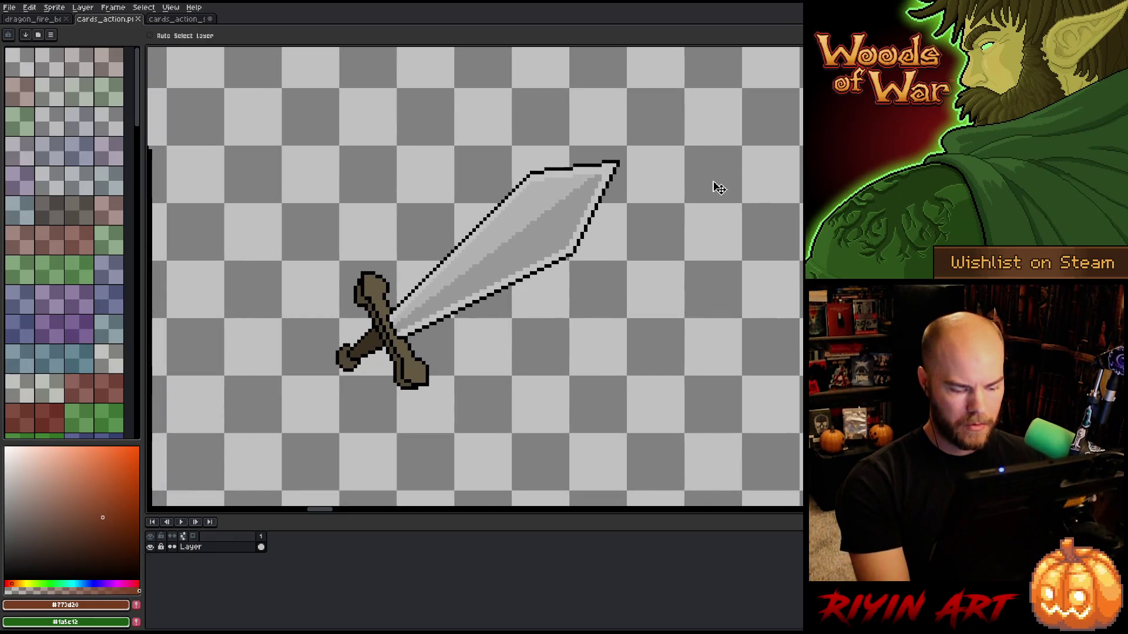
key(i)
click(620, 161)
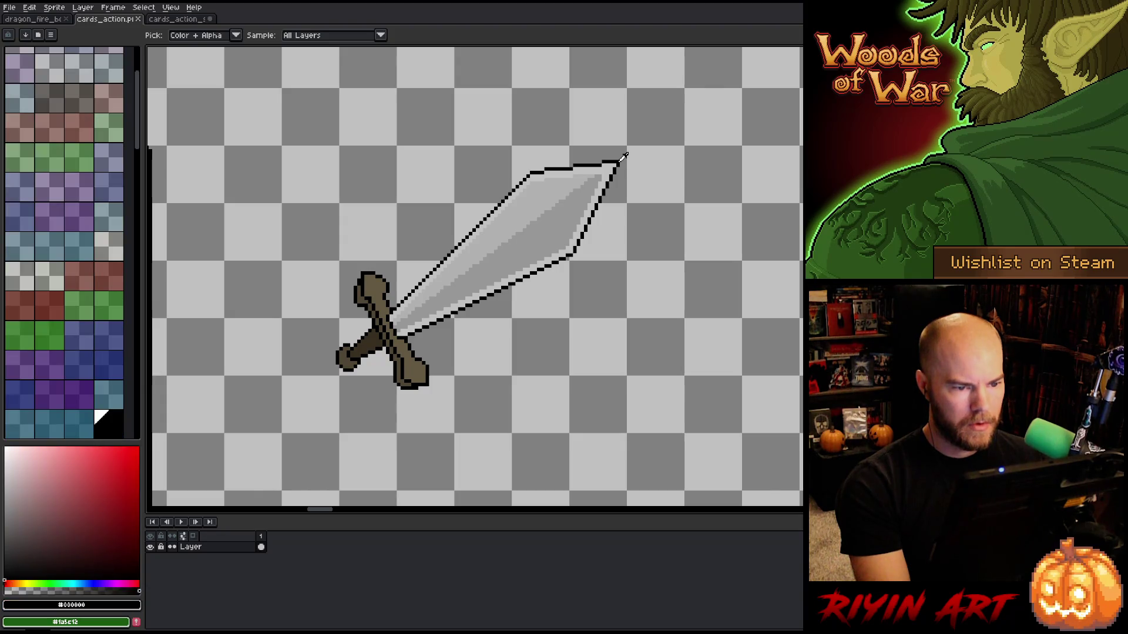
click(180, 19)
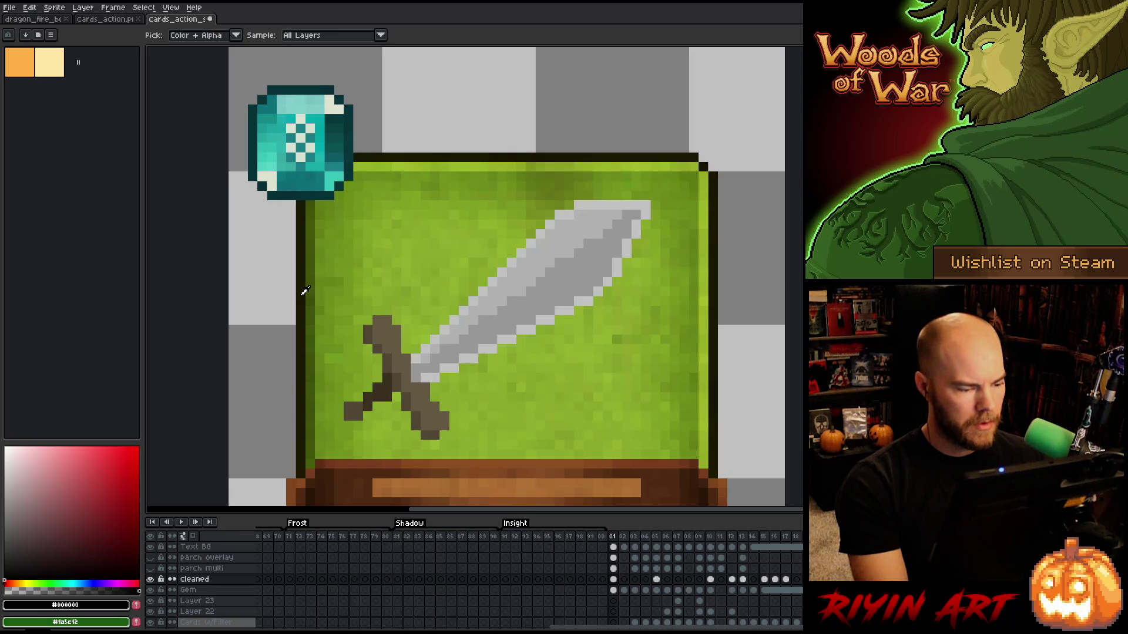
Apply a black Outline effect to the sword and add a black pixel at its tip.
key(shift+o)
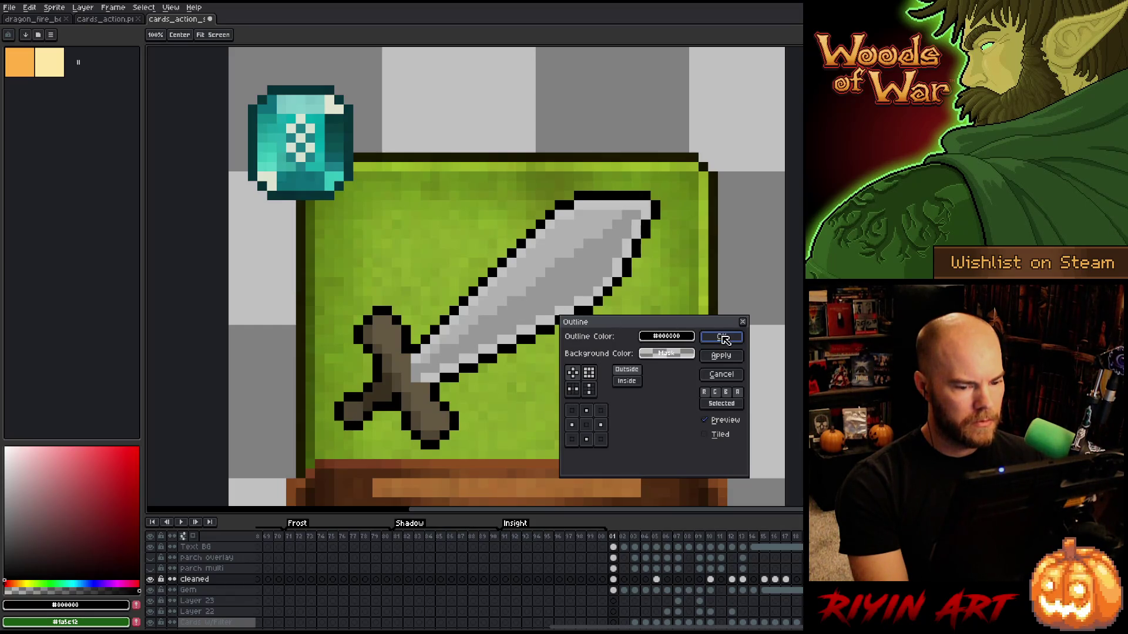
click(723, 338)
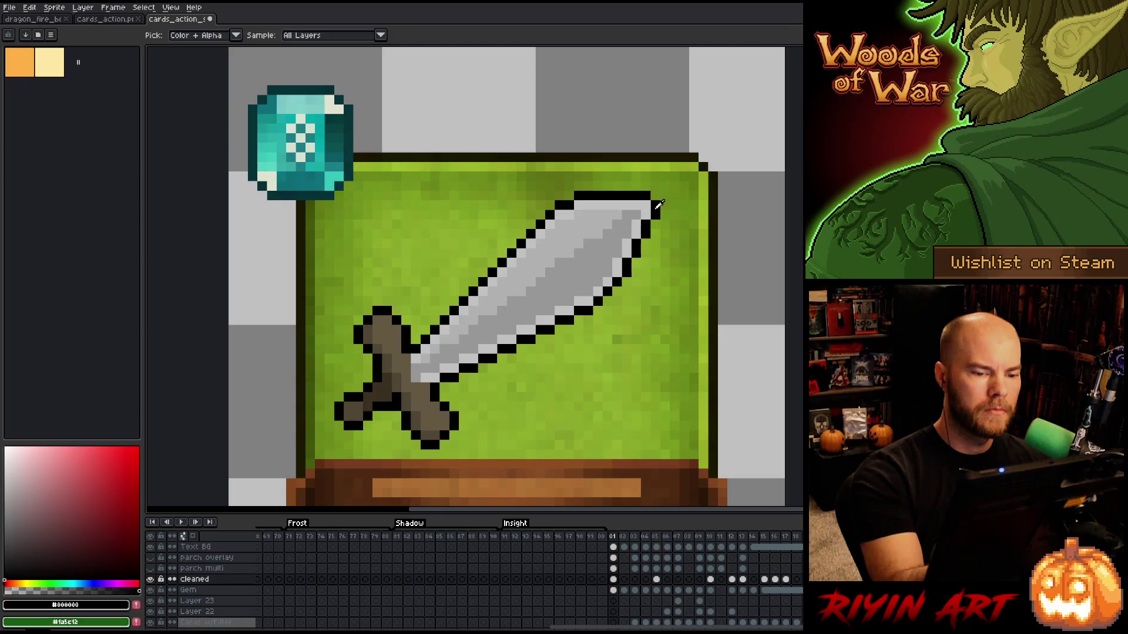
click(656, 197)
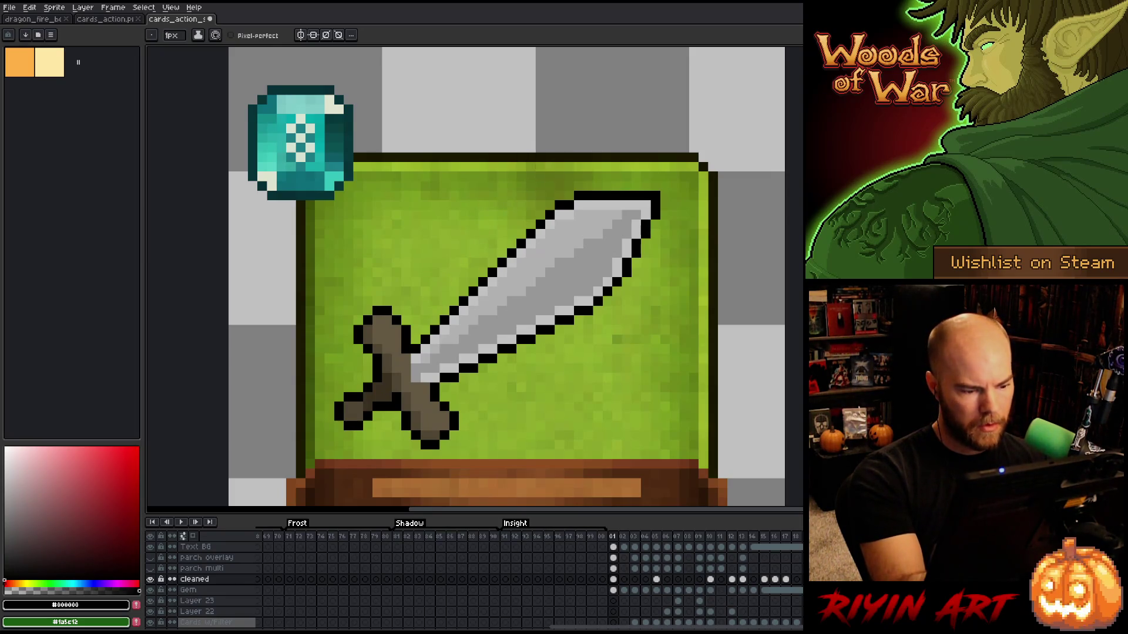
Recolour a hilt pixel brown #504634 and add black outline pixels at the hilt and blade edge.
key(b)
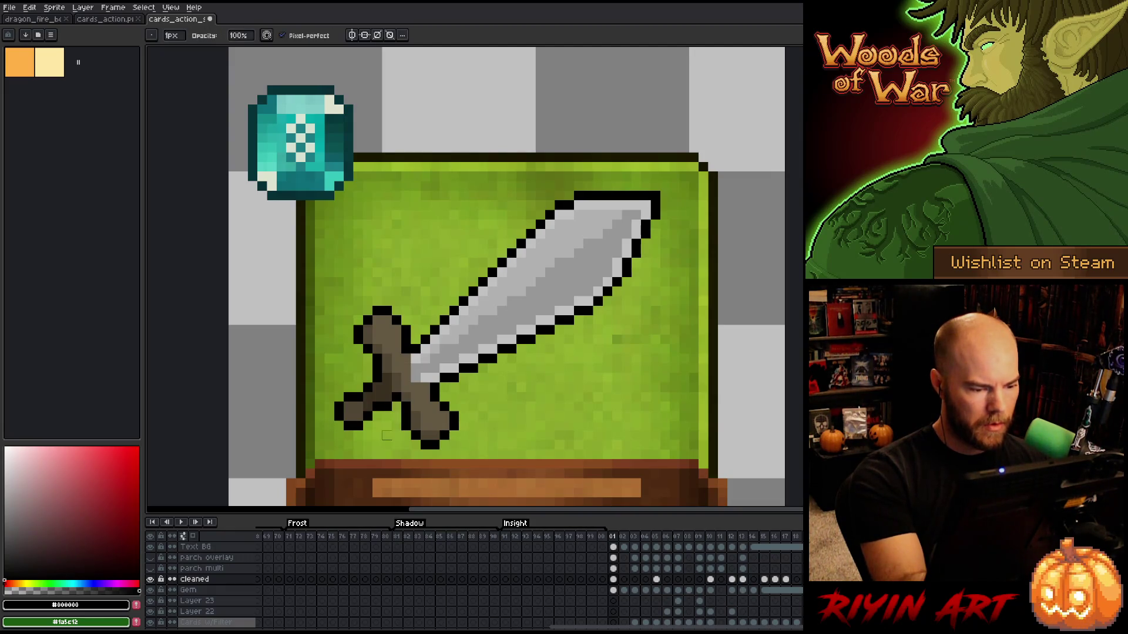
key(e)
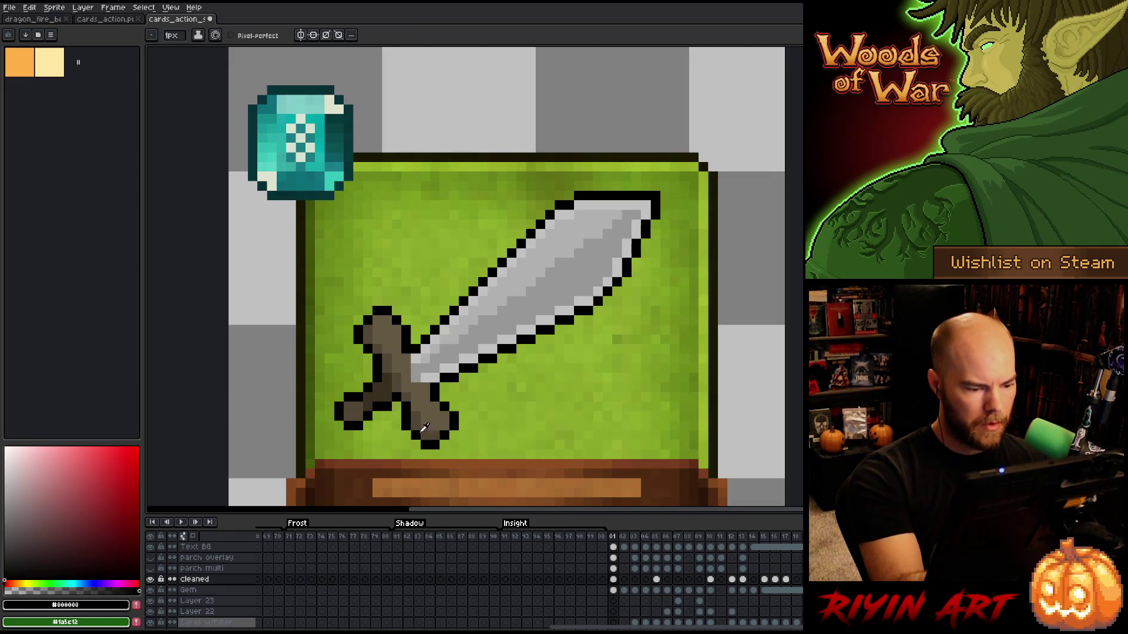
alt+click(420, 424)
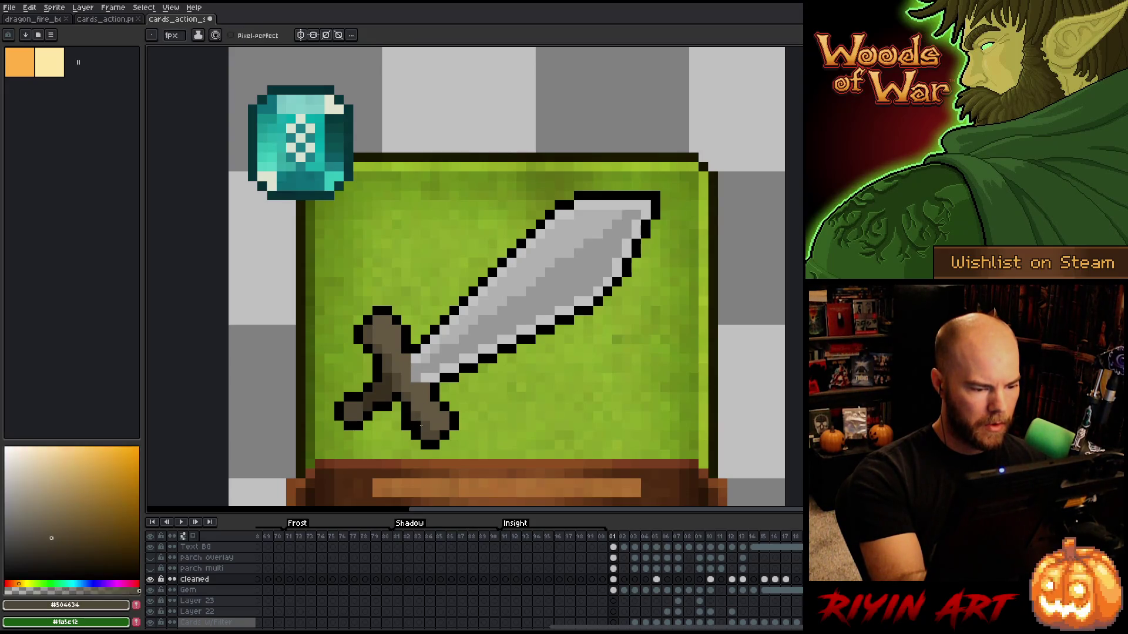
alt+click(426, 440)
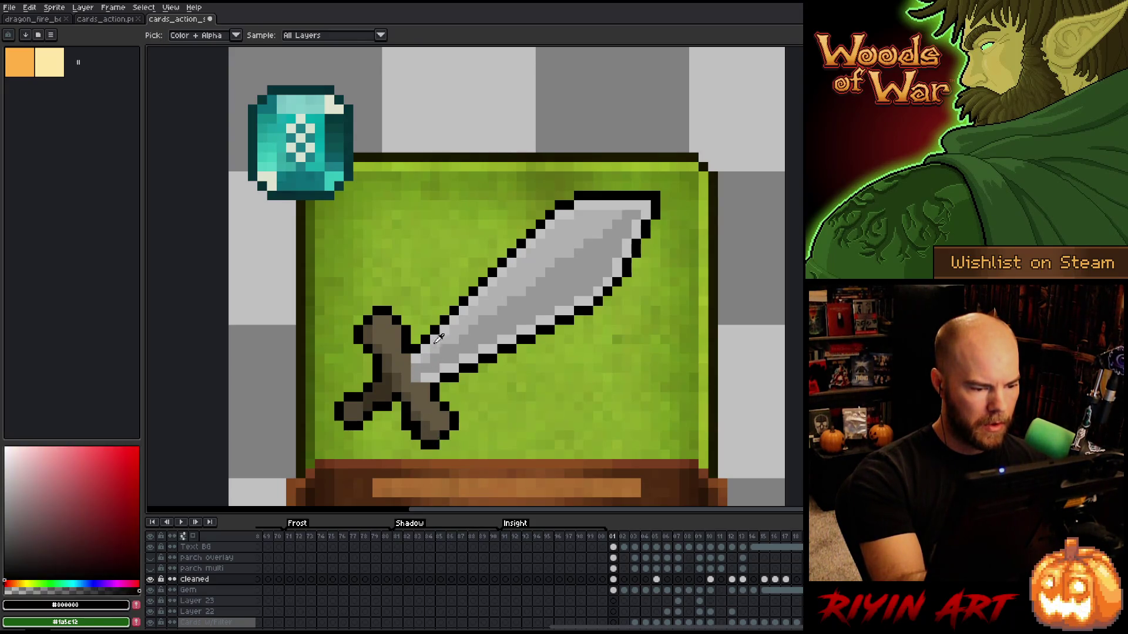
key(b)
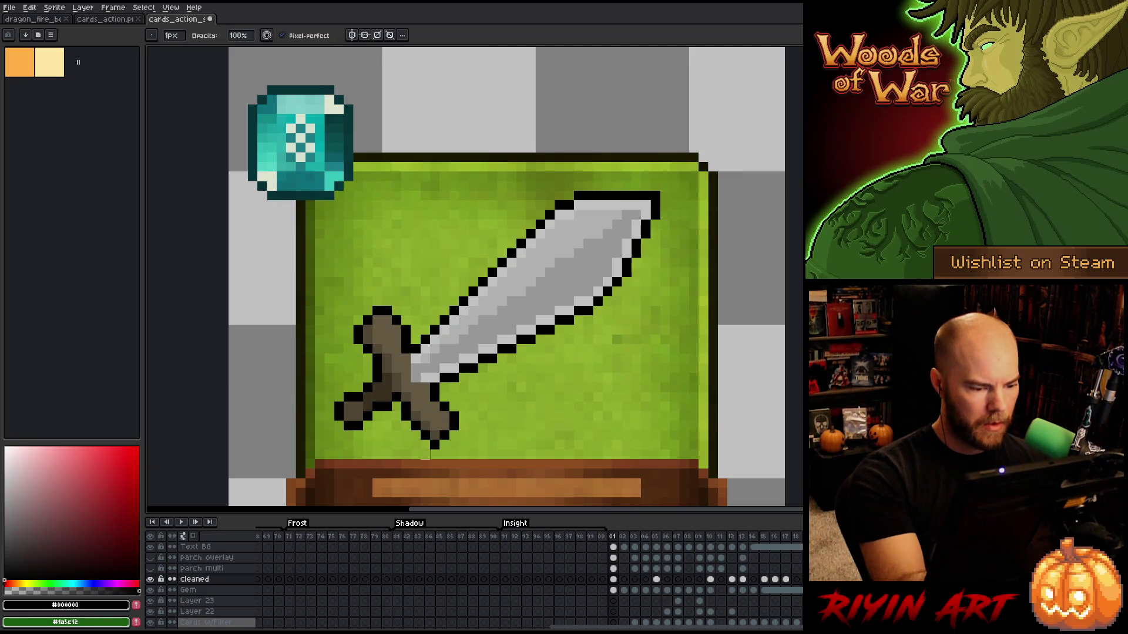
alt+click(444, 424)
click(444, 435)
alt+click(454, 426)
click(445, 444)
click(454, 436)
click(463, 377)
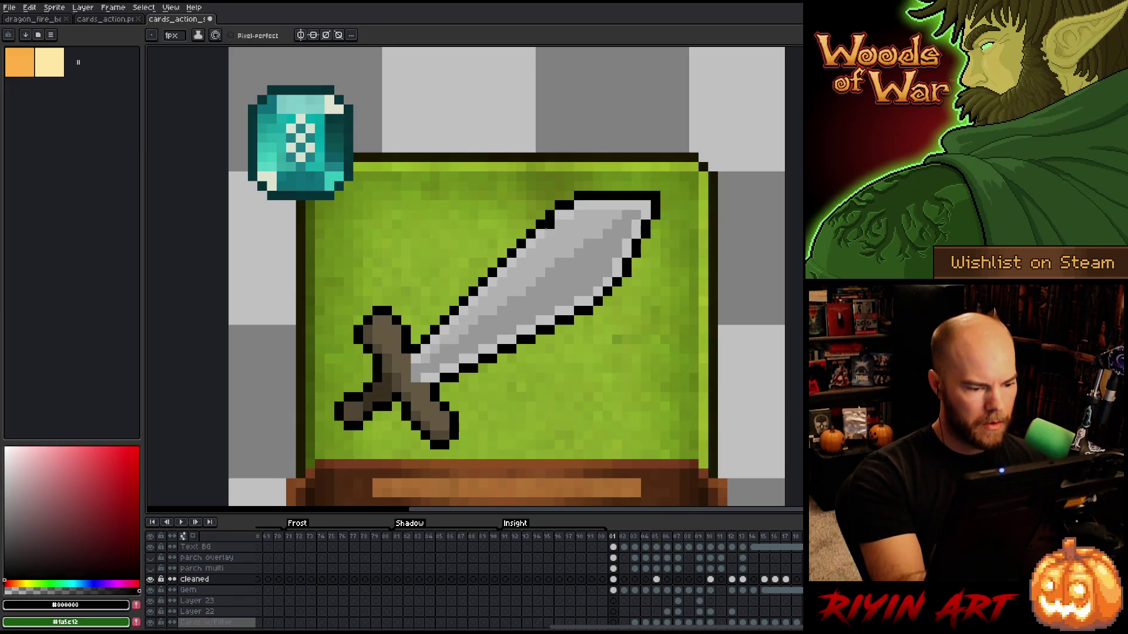
Sample hilt browns #504634 and #645943, then black from the outline.
key(alt)
alt+click(446, 433)
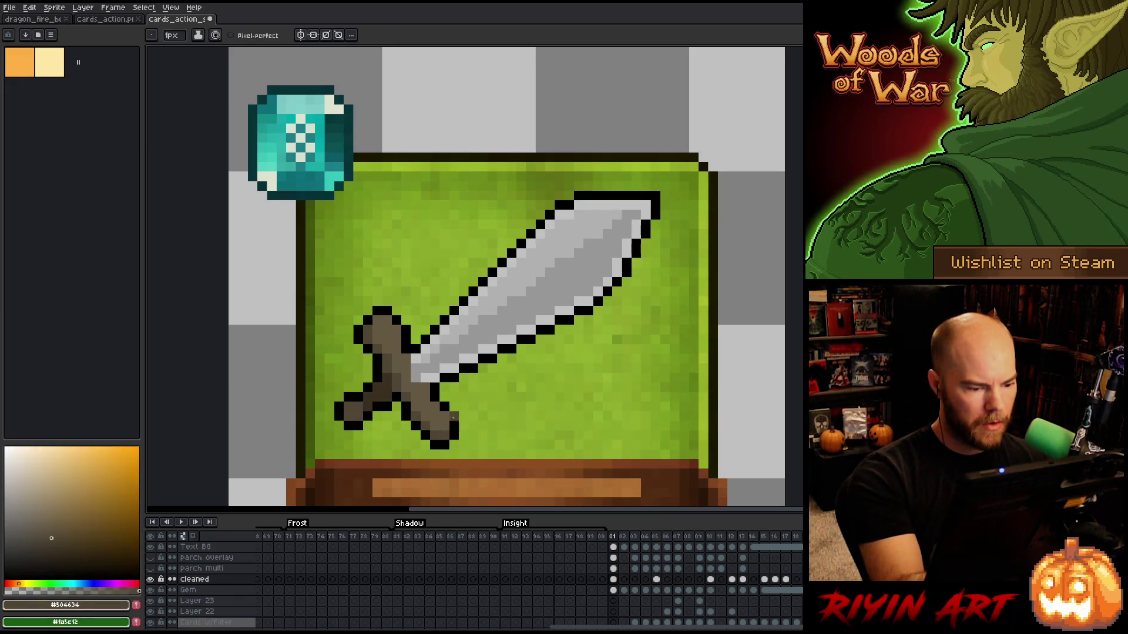
alt+click(452, 422)
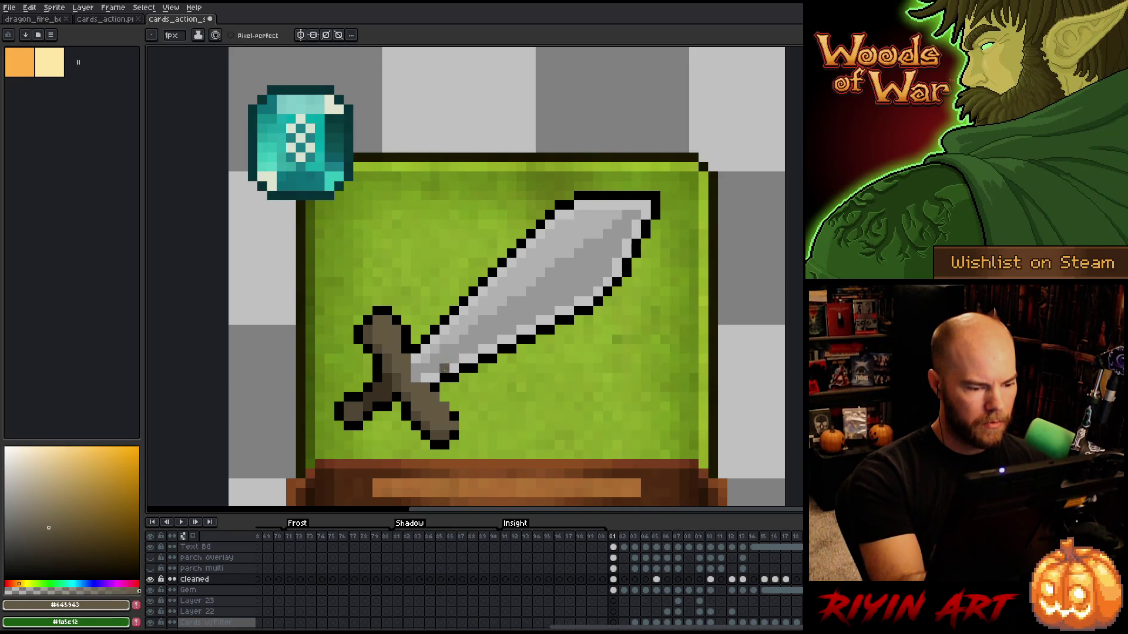
alt+click(443, 397)
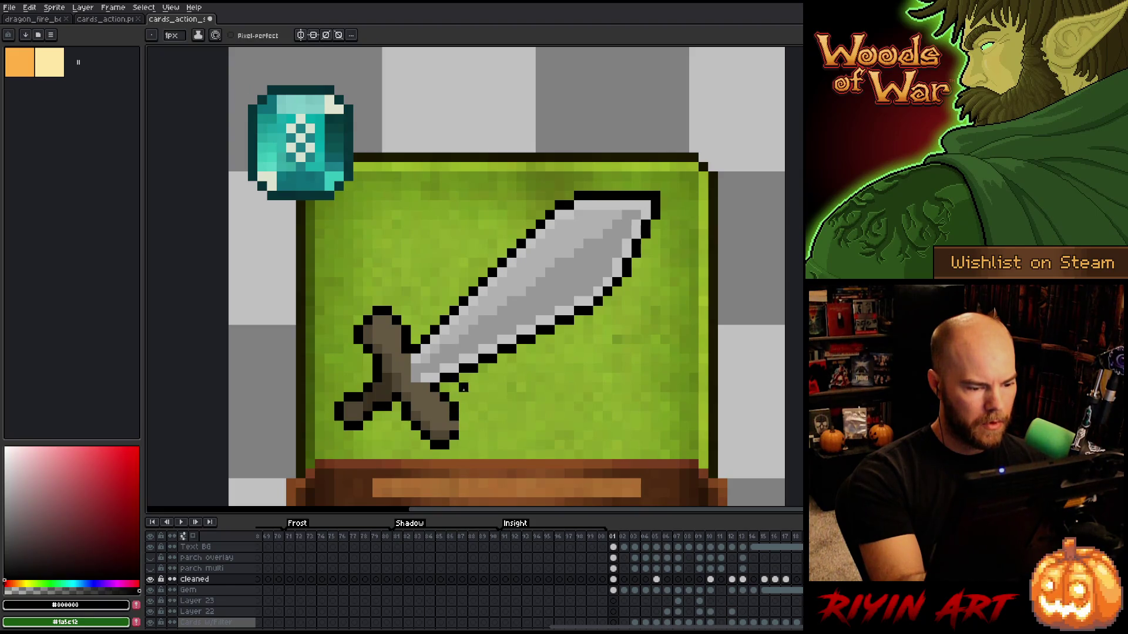
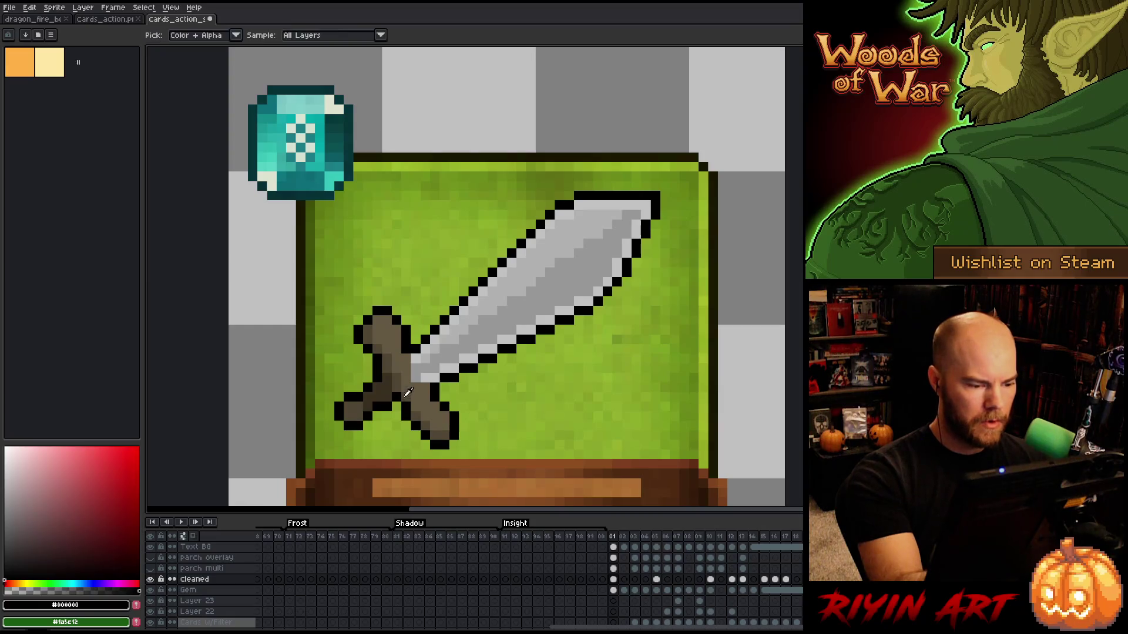
Sample the hilt's brown, undo the last hilt strokes, and pick the black outline colour.
alt+click(399, 404)
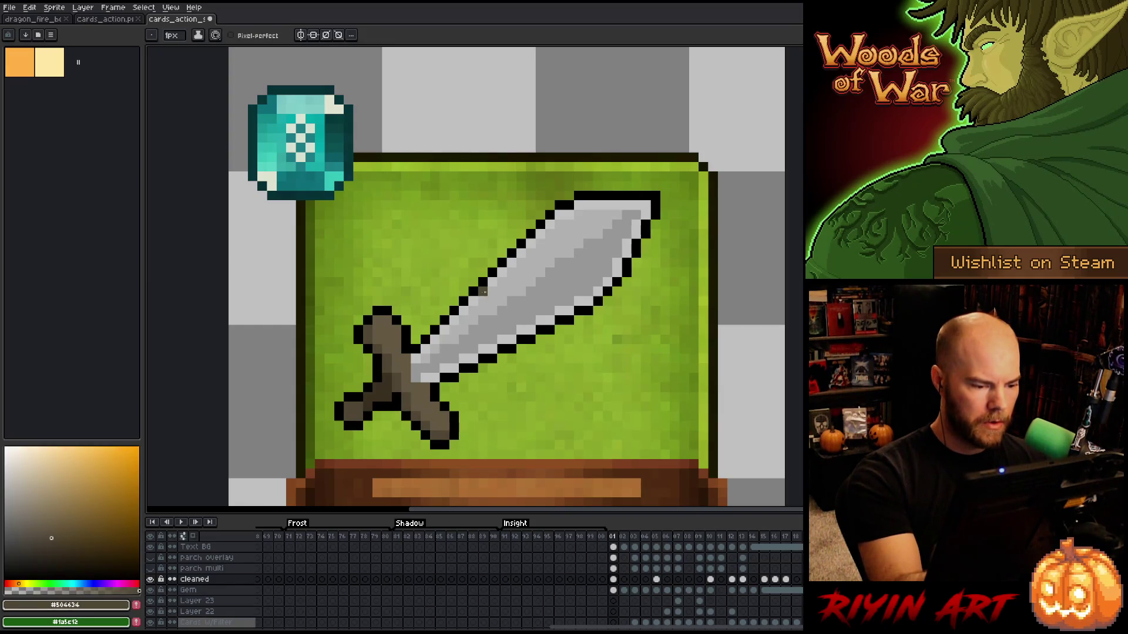
key(ctrl+z)
key(ctrl+z)
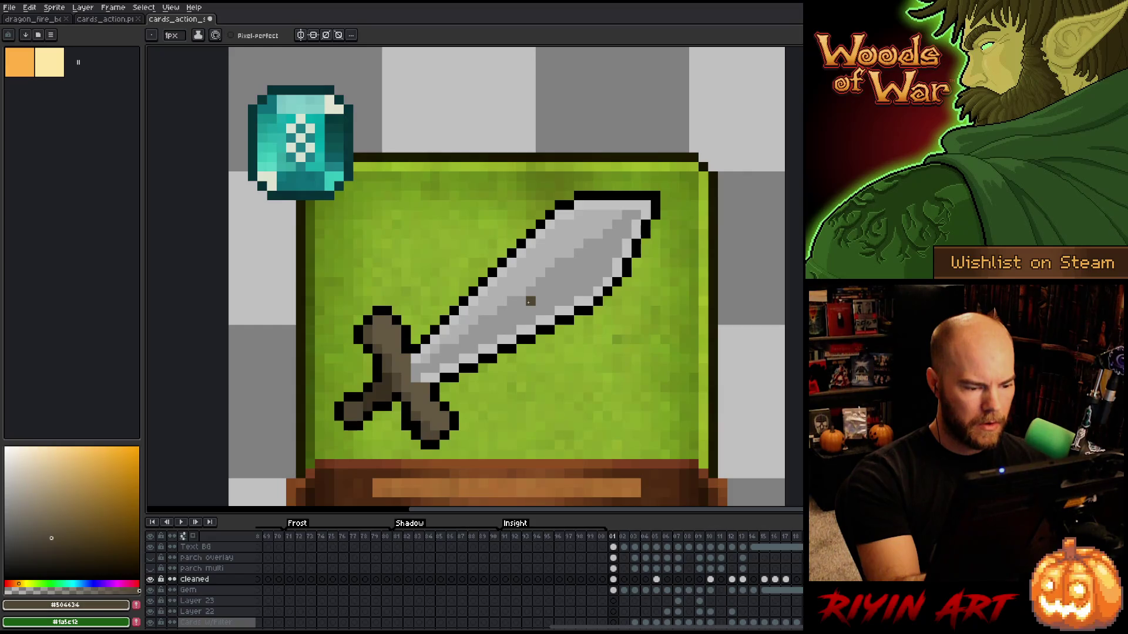
mouse_move(534, 364)
mouse_down()
mouse_move(606, 378)
mouse_move(635, 365)
mouse_move(605, 369)
mouse_up()
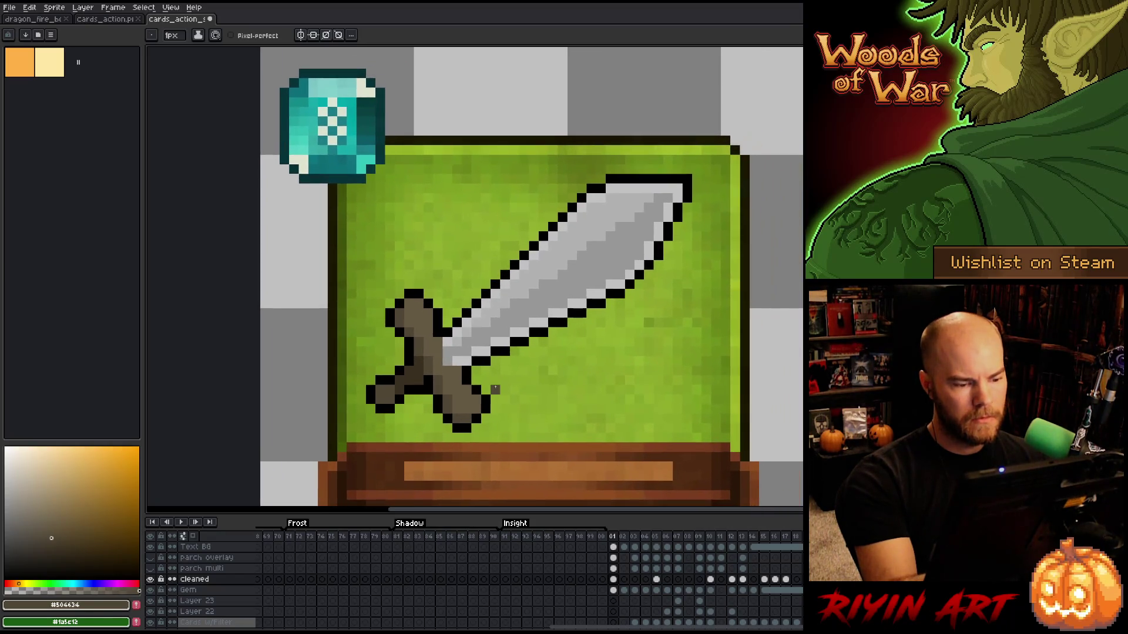
scroll(554, 368, down, 5)
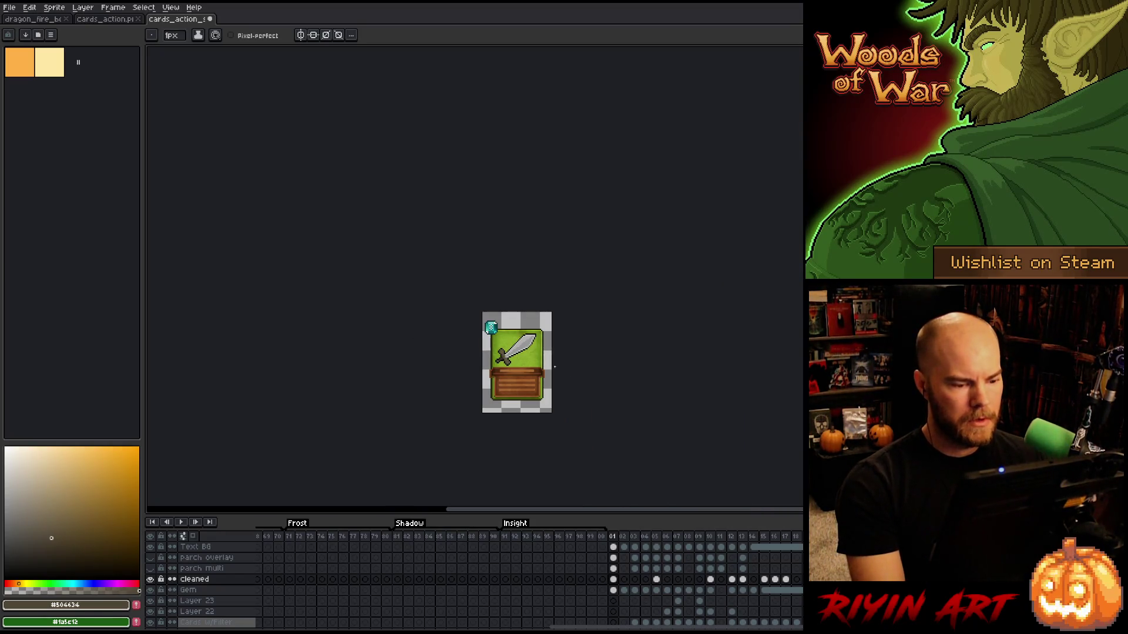
scroll(517, 344, up, 5)
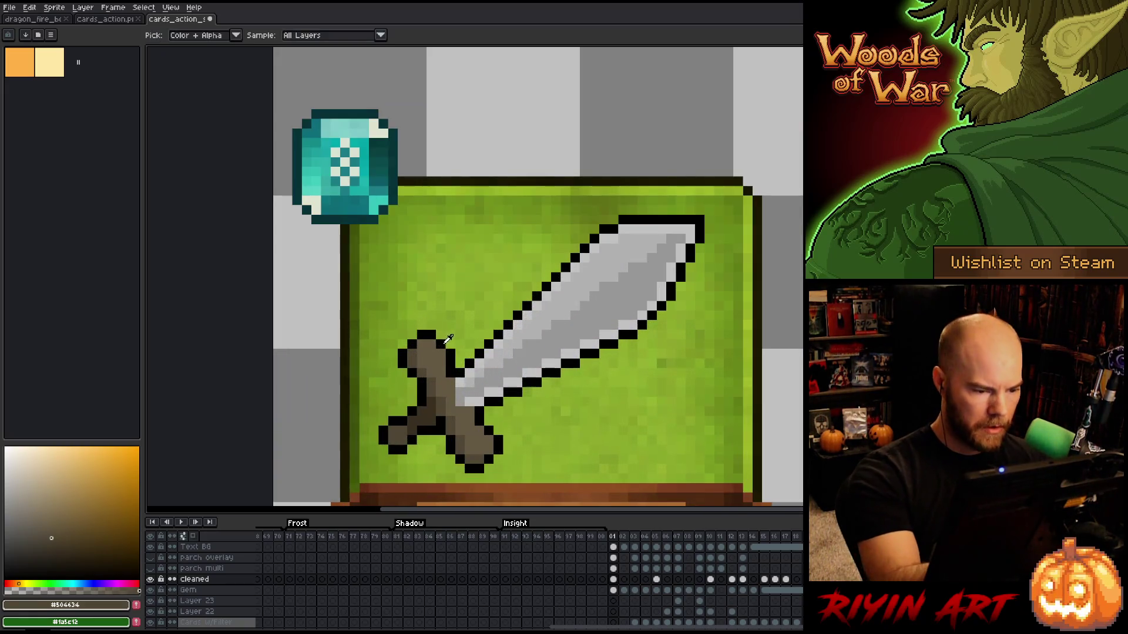
alt+click(448, 354)
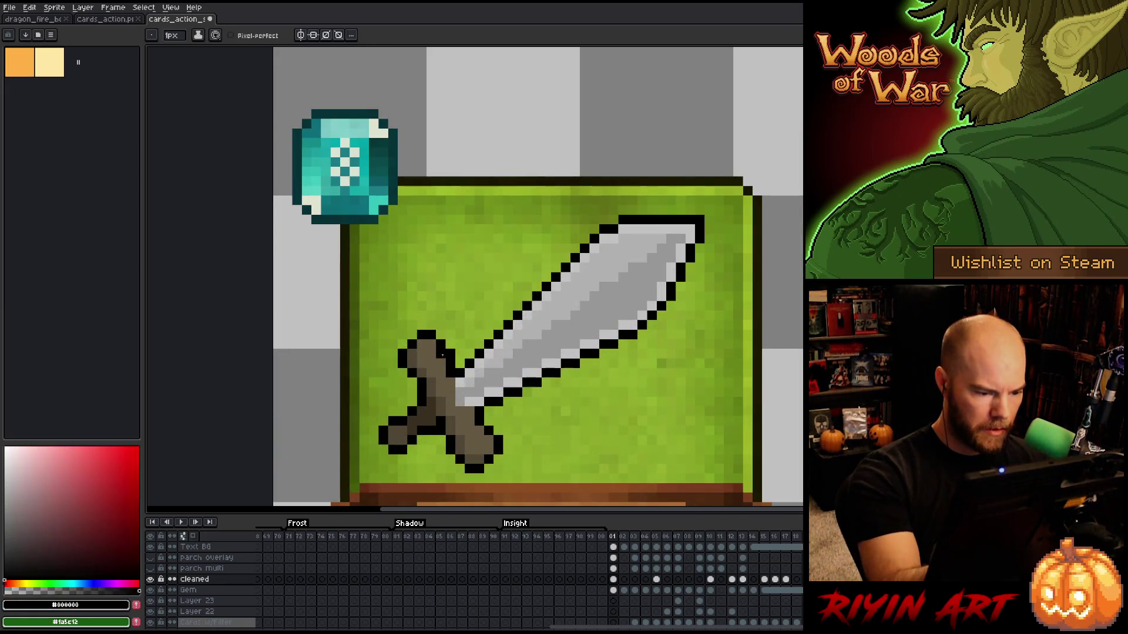
key(e)
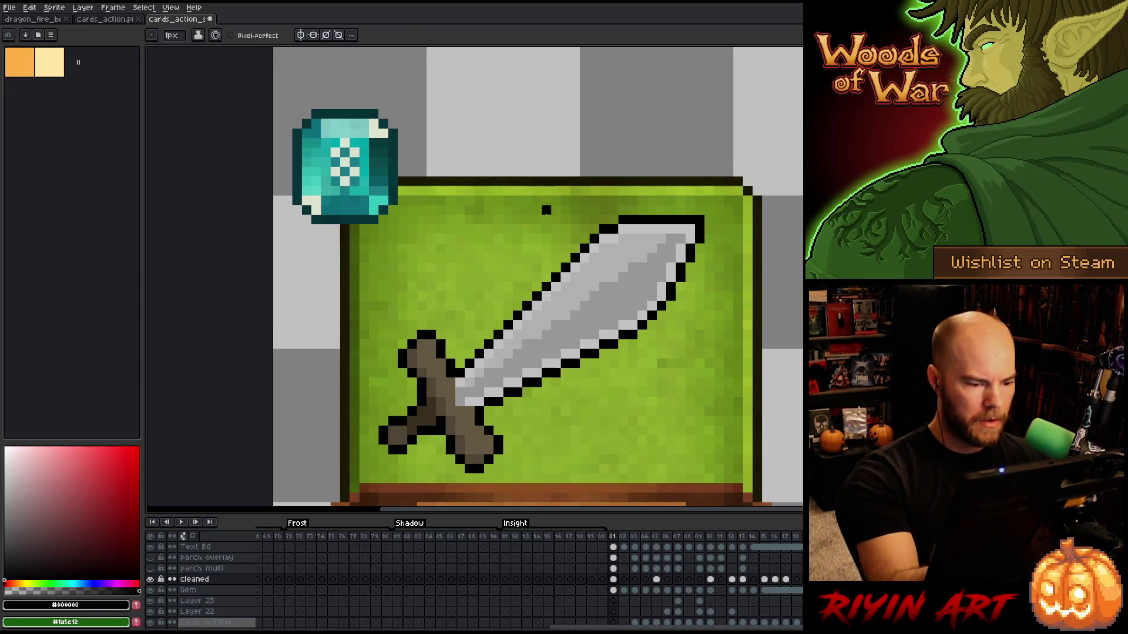
scroll(545, 210, down, 5)
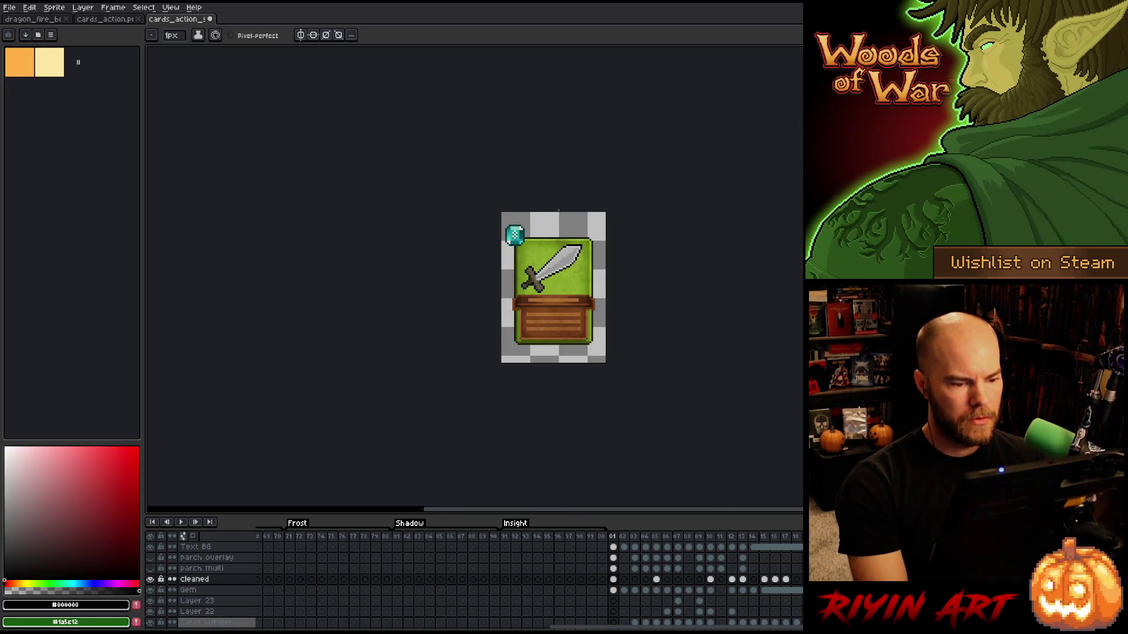
scroll(550, 280, up, 4)
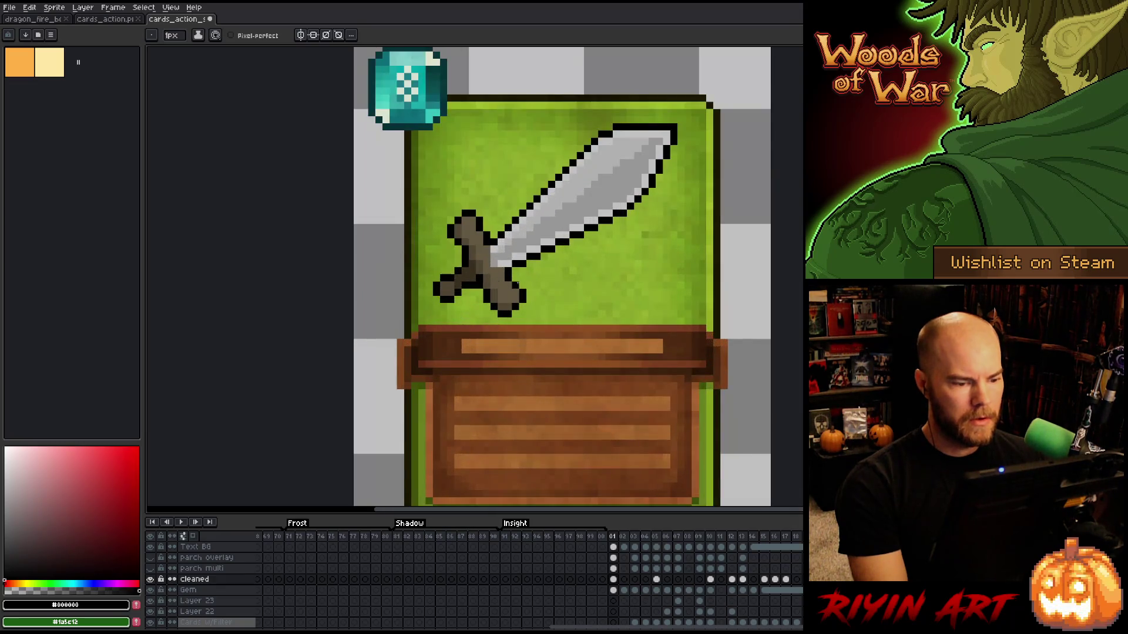
Sample the handle's brown-grey and the hilt outline's black while shifting the card view.
alt+click(512, 275)
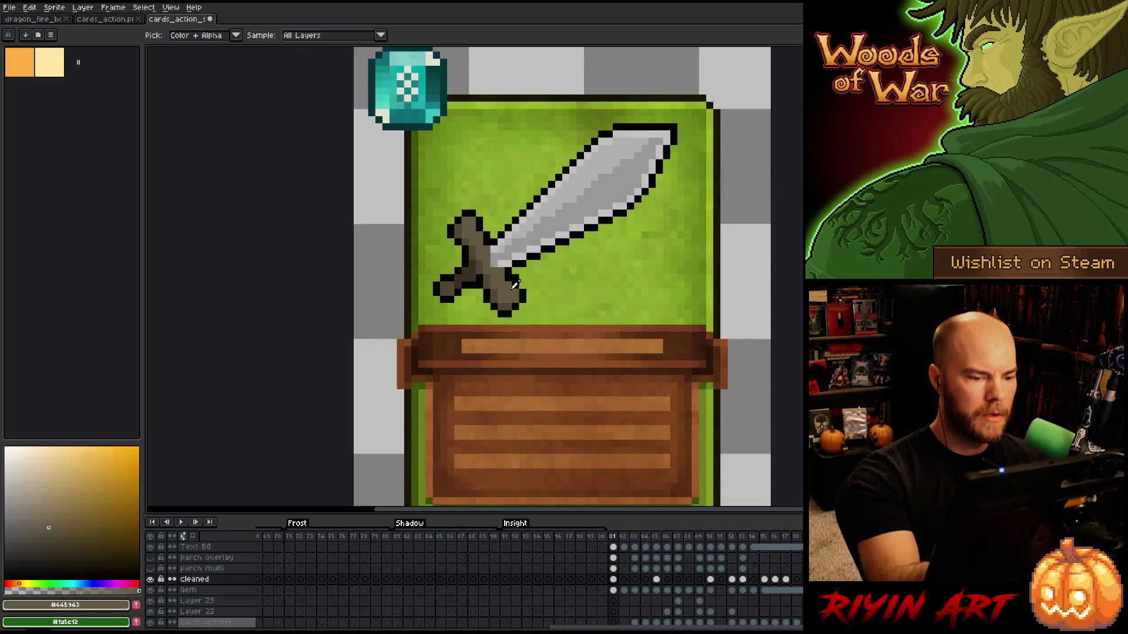
scroll(644, 160, down, 5)
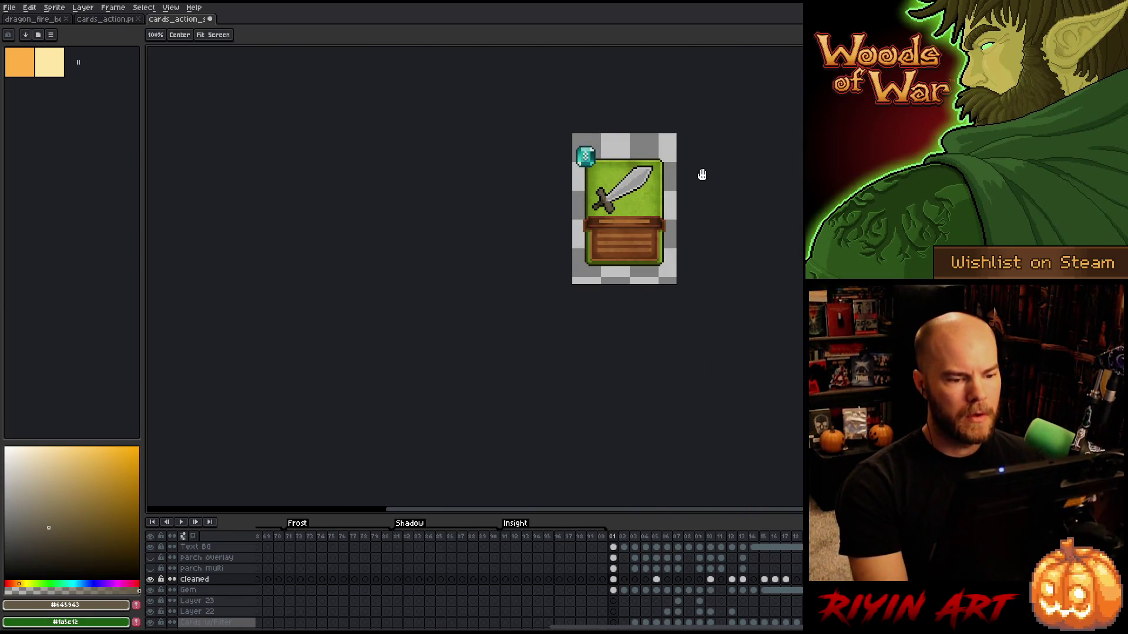
drag(619, 215, 490, 311)
scroll(489, 312, up, 1)
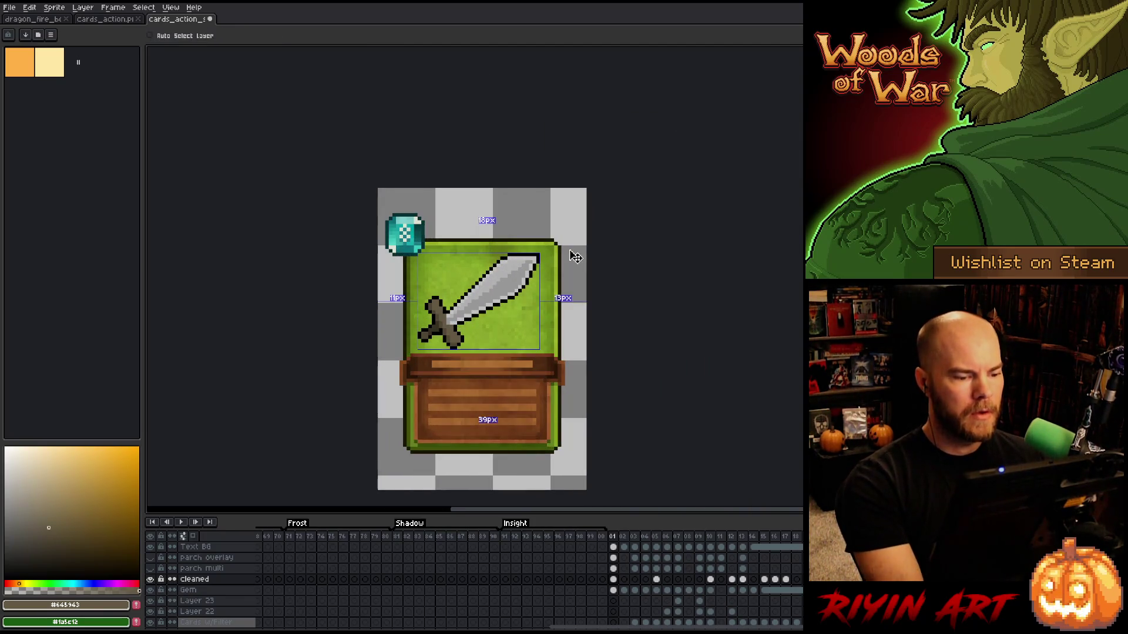
scroll(545, 289, down, 1)
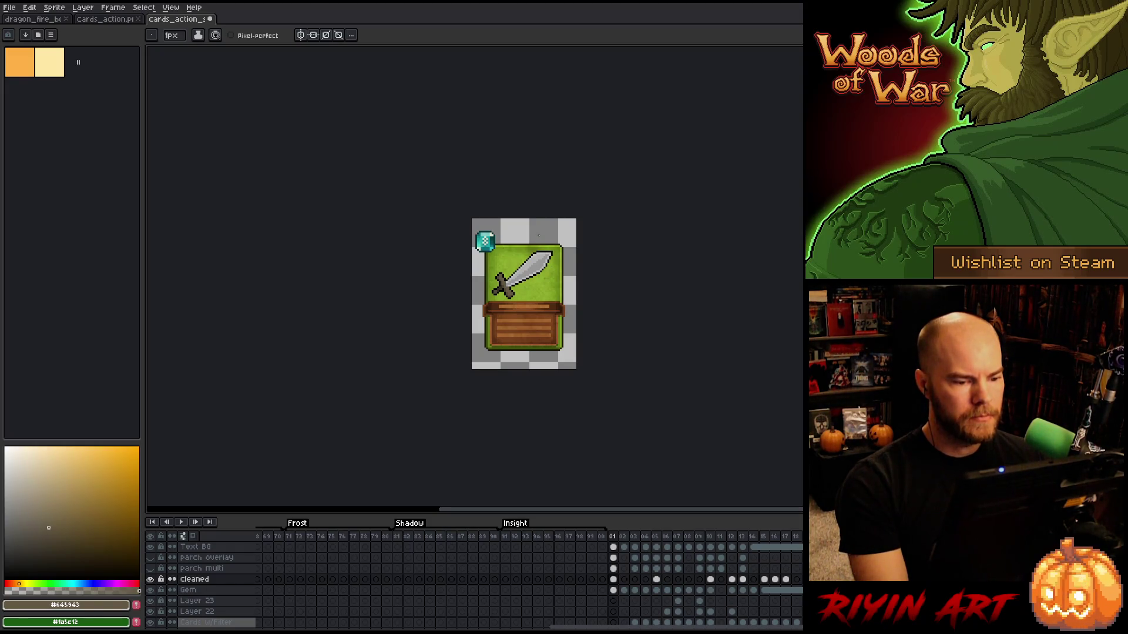
scroll(537, 236, up, 5)
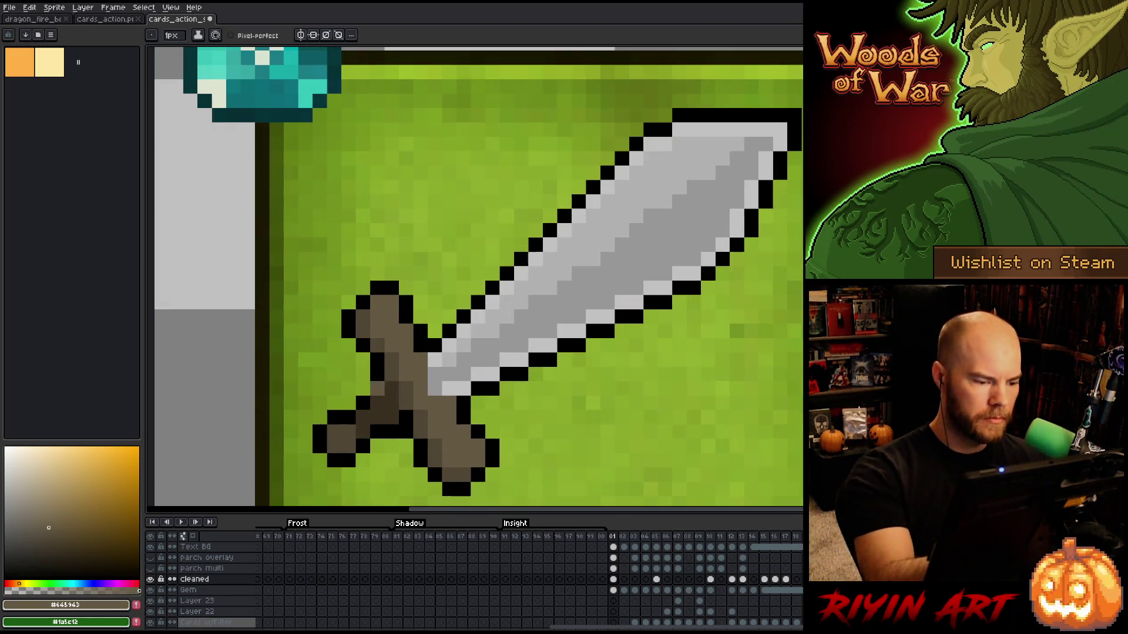
alt+click(390, 390)
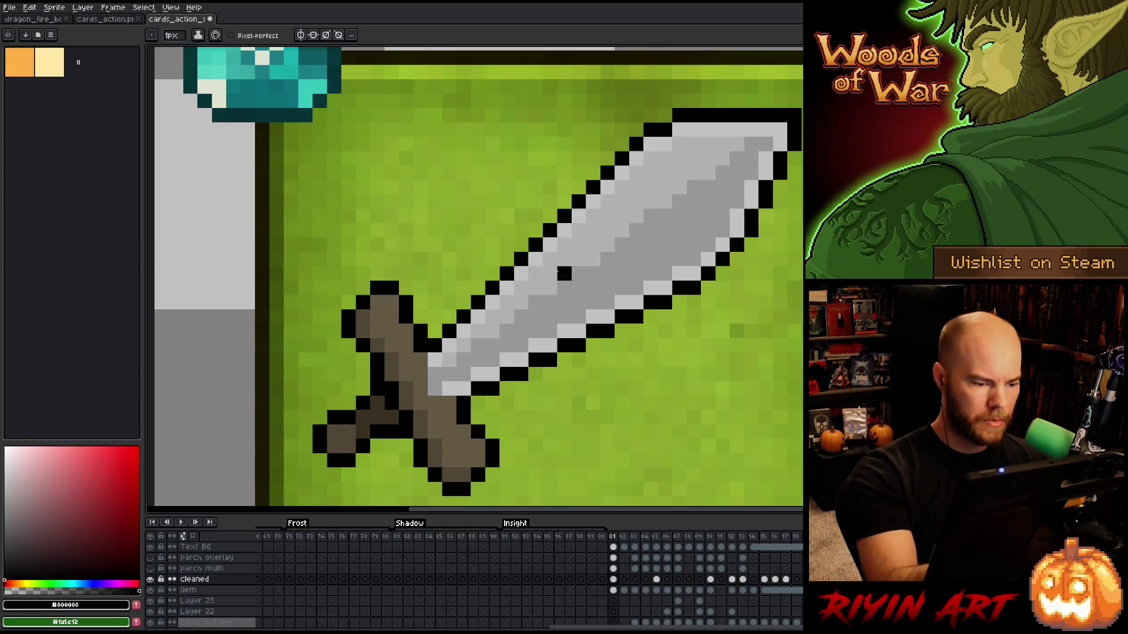
scroll(608, 265, down, 5)
scroll(607, 266, down, 1)
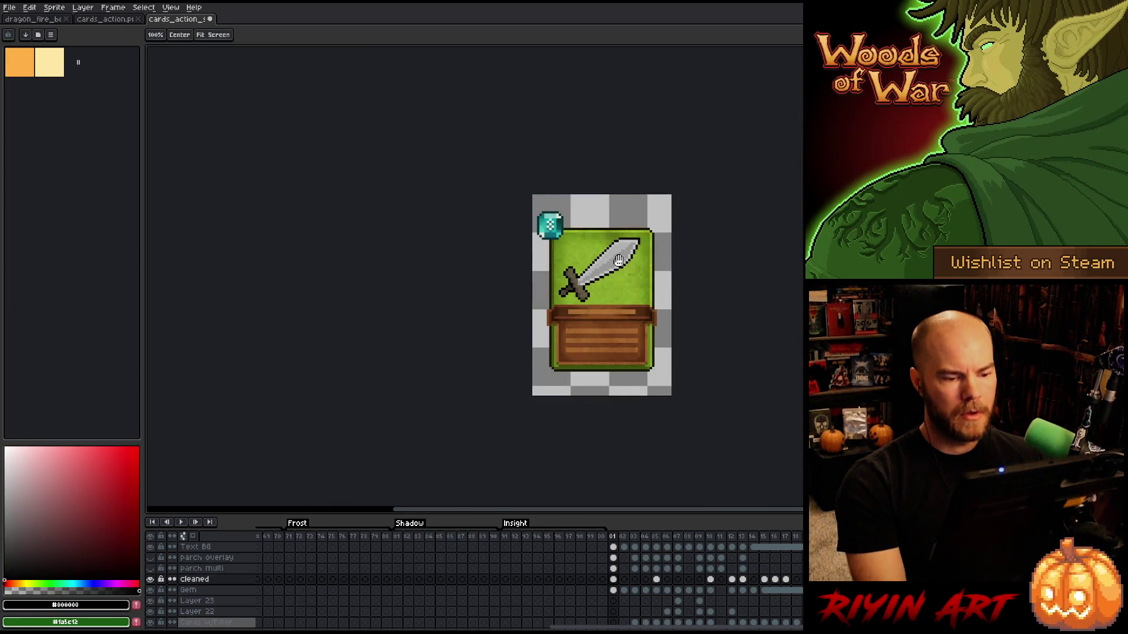
drag(616, 300, 528, 346)
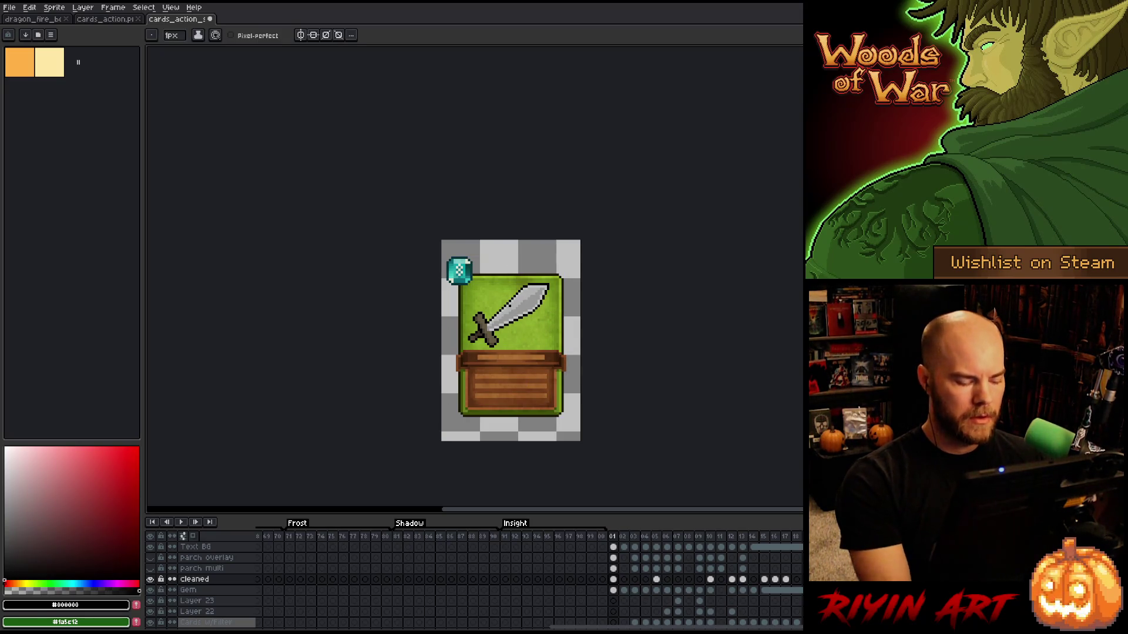
Marquee the areas right of the blade tip and left of the hilt, then deselect.
key(v)
scroll(515, 304, up, 2)
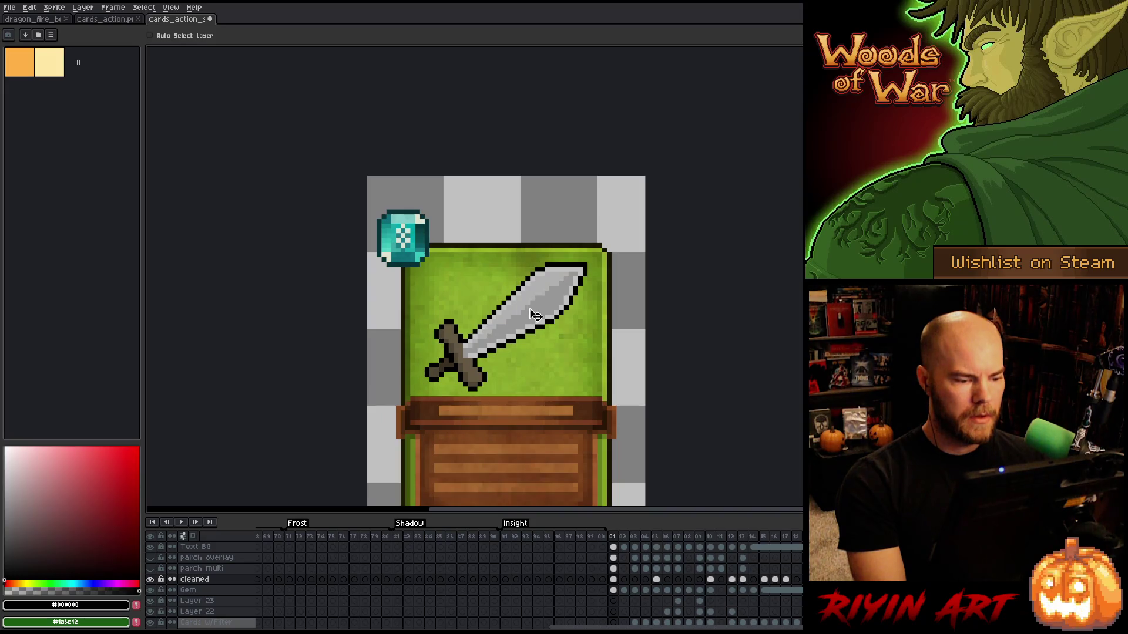
key(m)
scroll(555, 284, up, 2)
drag(652, 223, 713, 355)
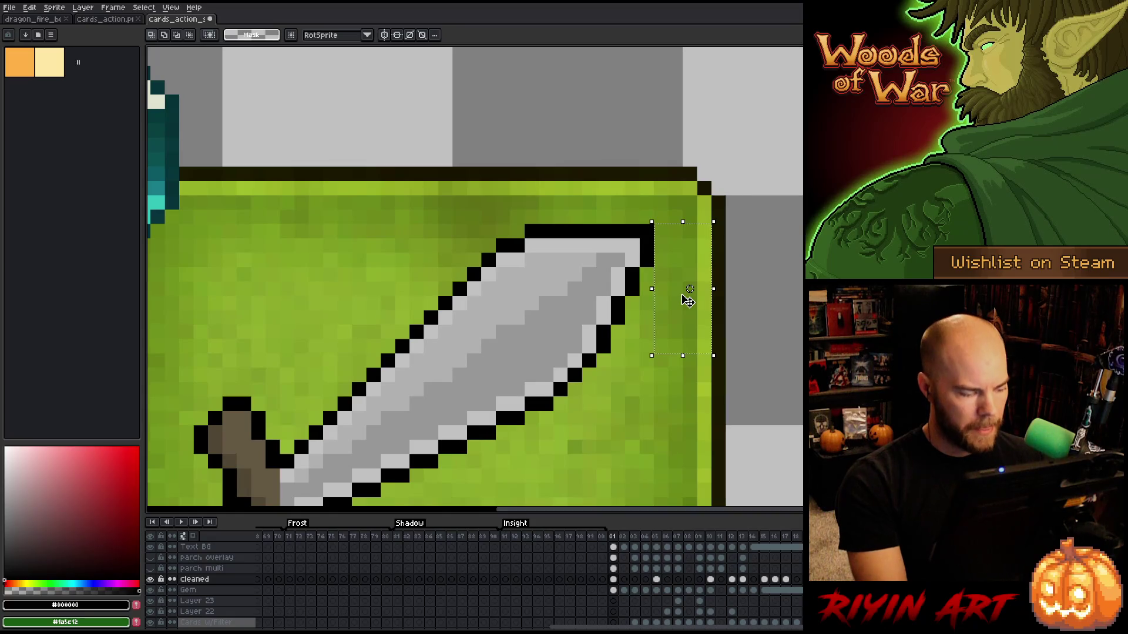
scroll(687, 301, down, 2)
scroll(505, 353, up, 2)
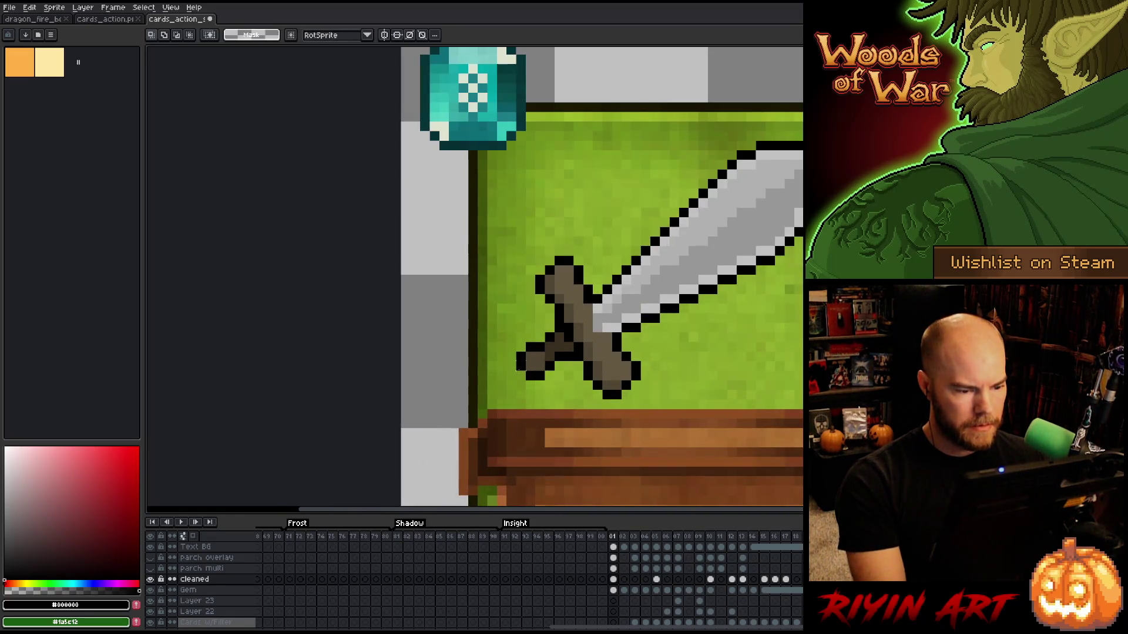
drag(518, 373, 475, 331)
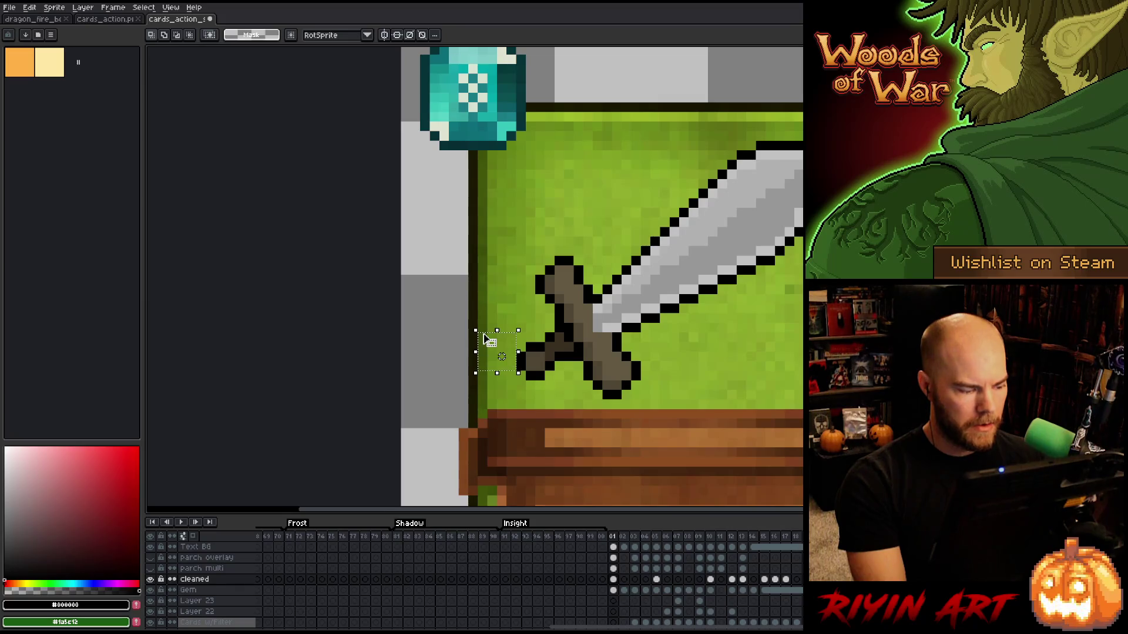
key(ctrl+d)
Return to the pencil, recentre the card, and save the file.
key(b)
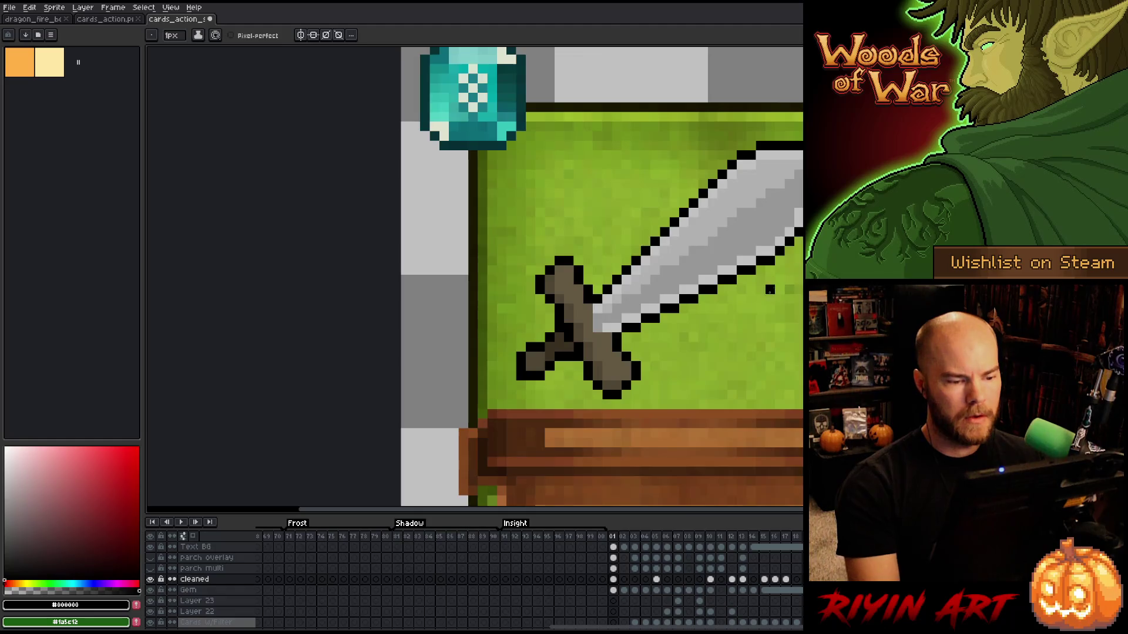
scroll(758, 299, down, 4)
drag(784, 343, 518, 343)
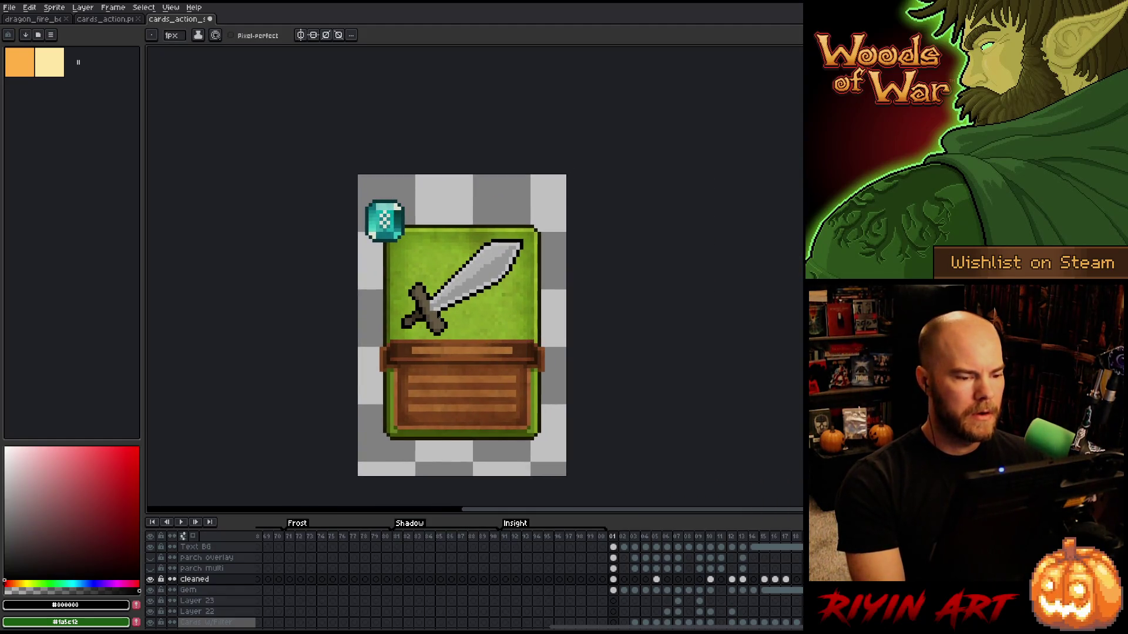
key(ctrl+s)
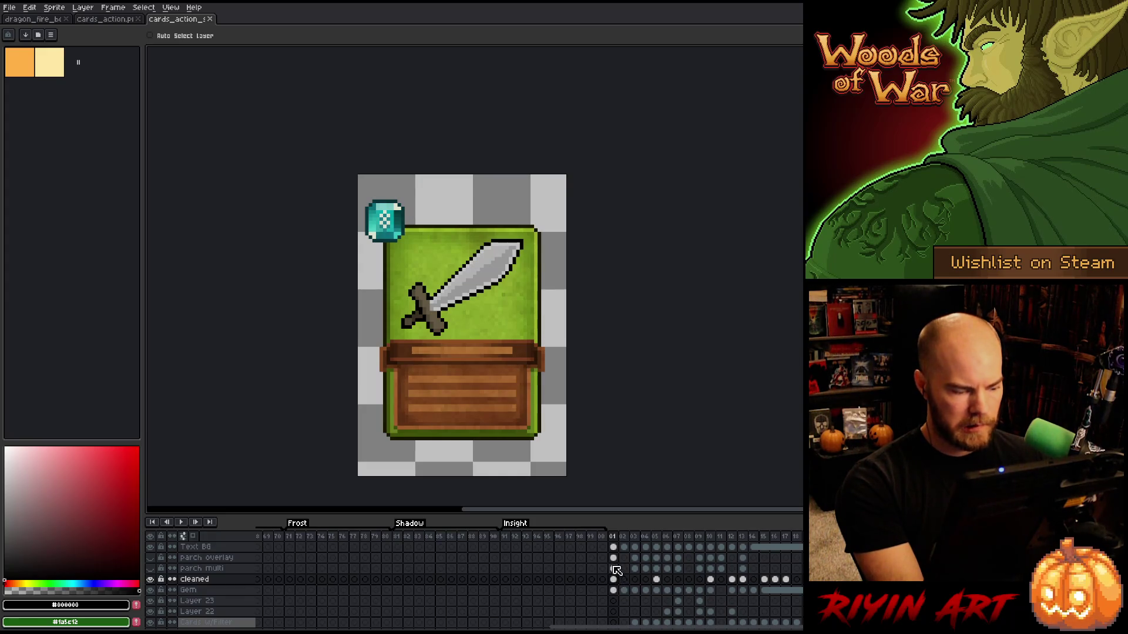
Activate and show the parch multi layer, then undo a stray rectangle and gem marks.
click(612, 569)
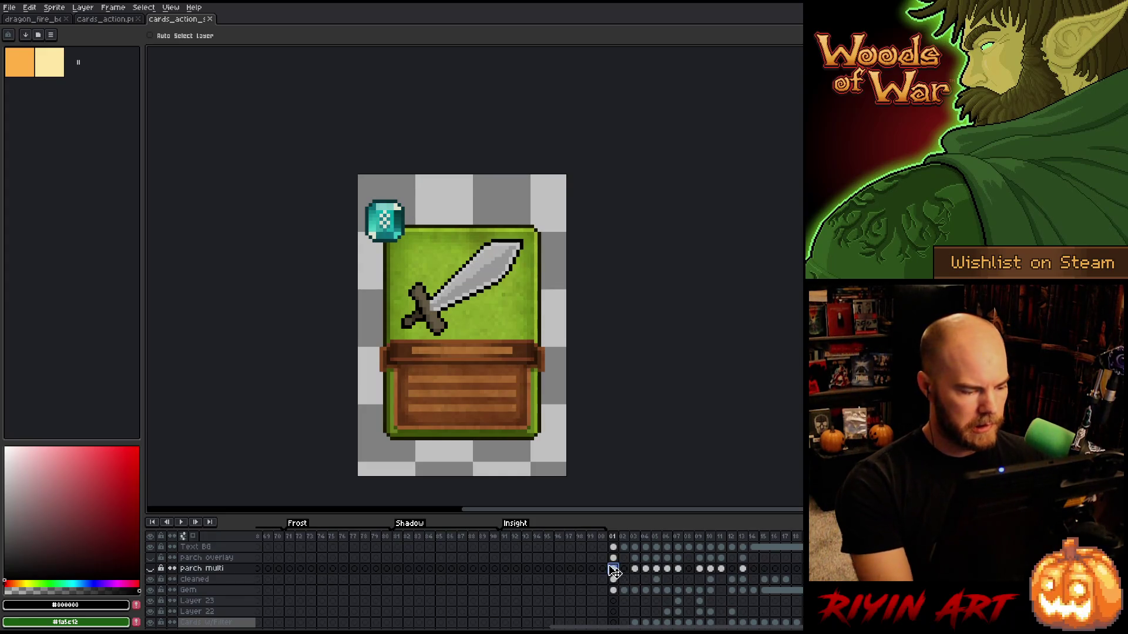
click(150, 568)
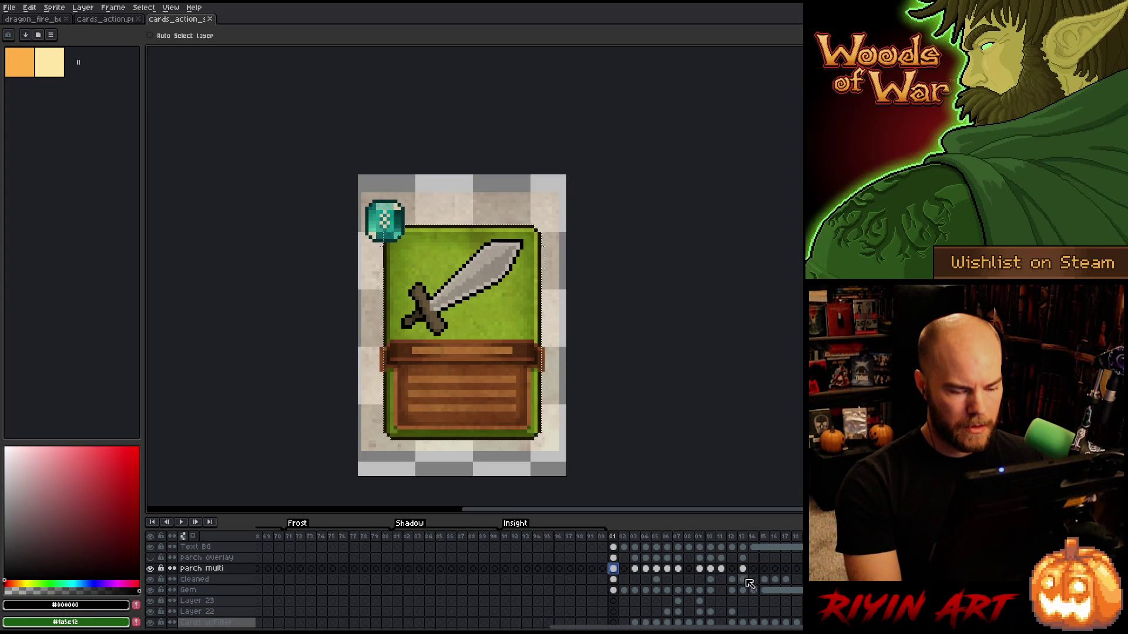
key(m)
scroll(370, 311, up, 3)
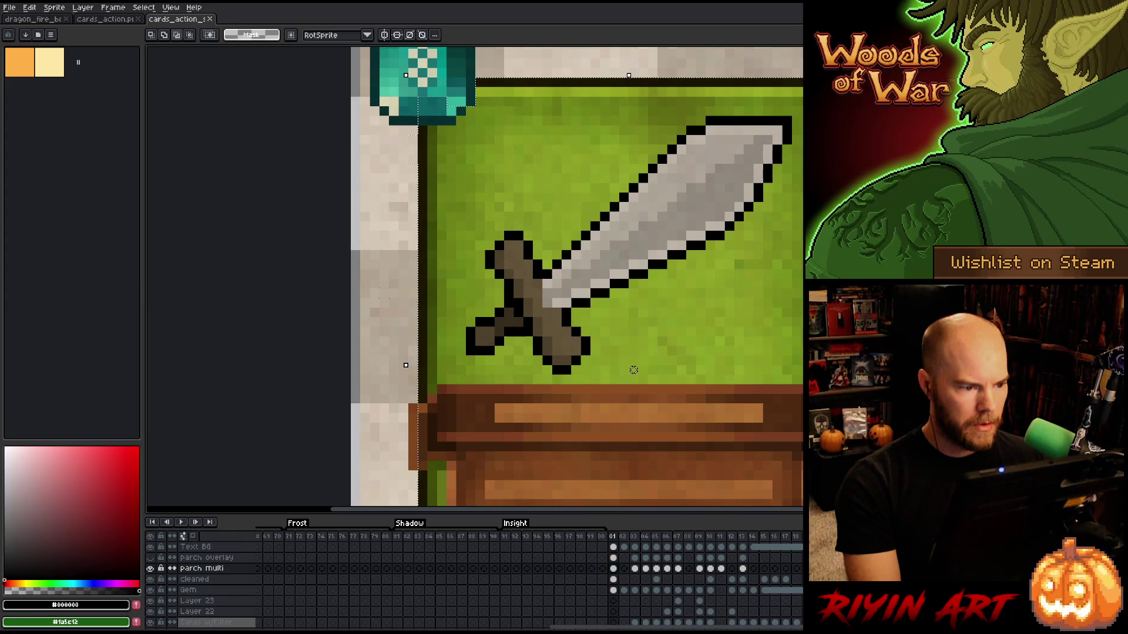
drag(381, 108, 407, 298)
key(ctrl+z)
key(ctrl+z)
key(ctrl+z)
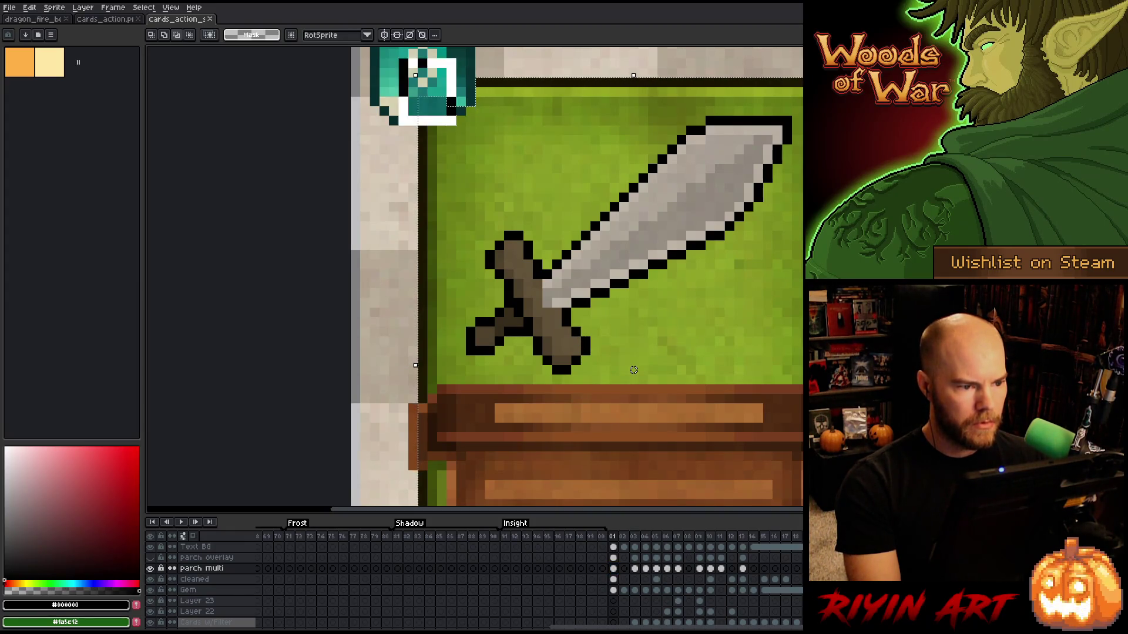
key(ctrl+z)
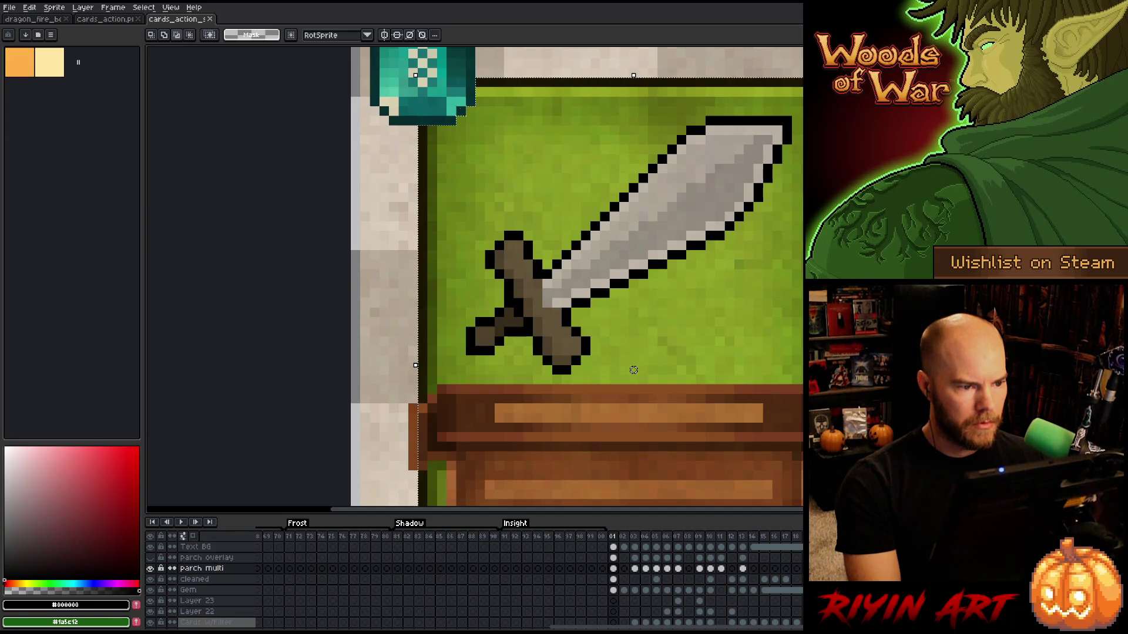
Compare the card with parch multi hidden, then clear the whole frame 01 parch multi cel.
scroll(552, 150, down, 3)
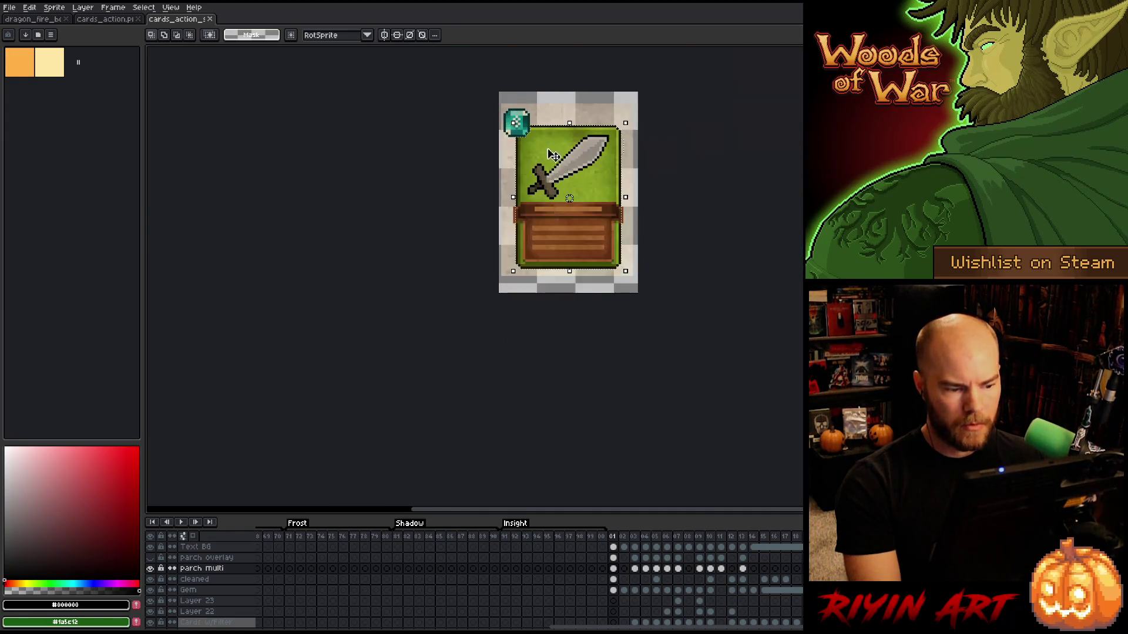
scroll(597, 167, up, 1)
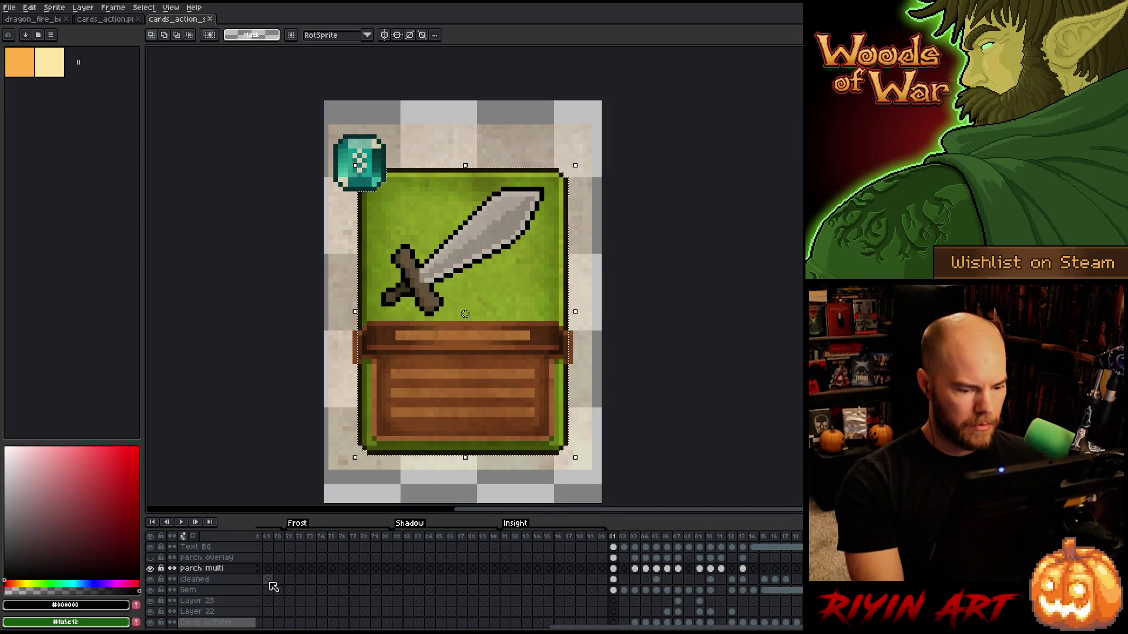
click(151, 569)
click(151, 569)
click(151, 570)
click(151, 569)
click(151, 569)
click(151, 569)
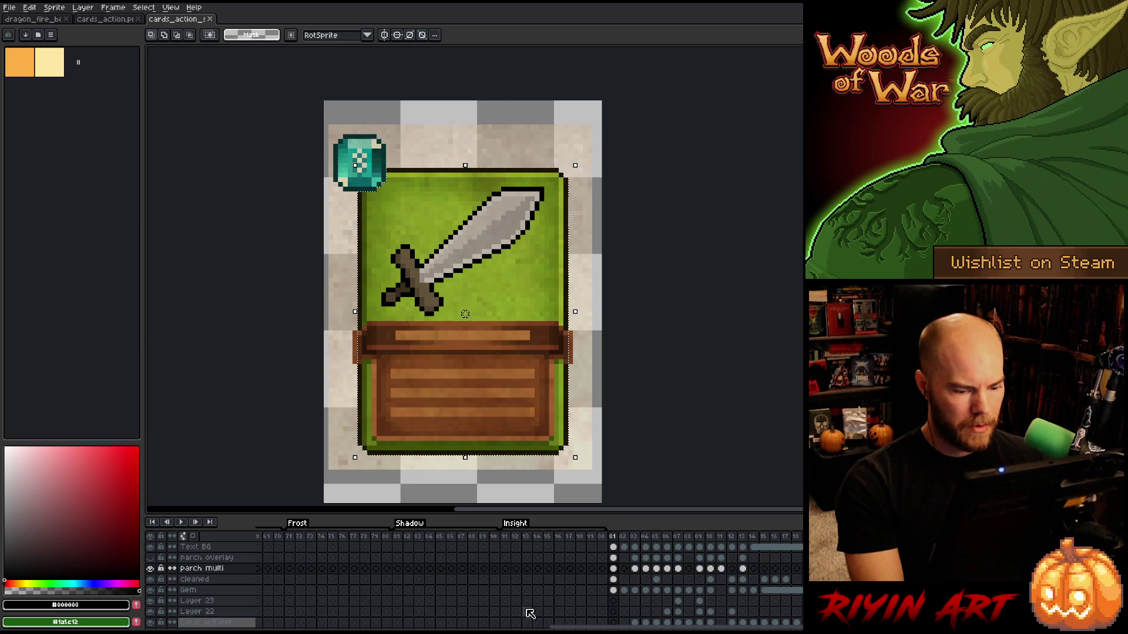
click(613, 569)
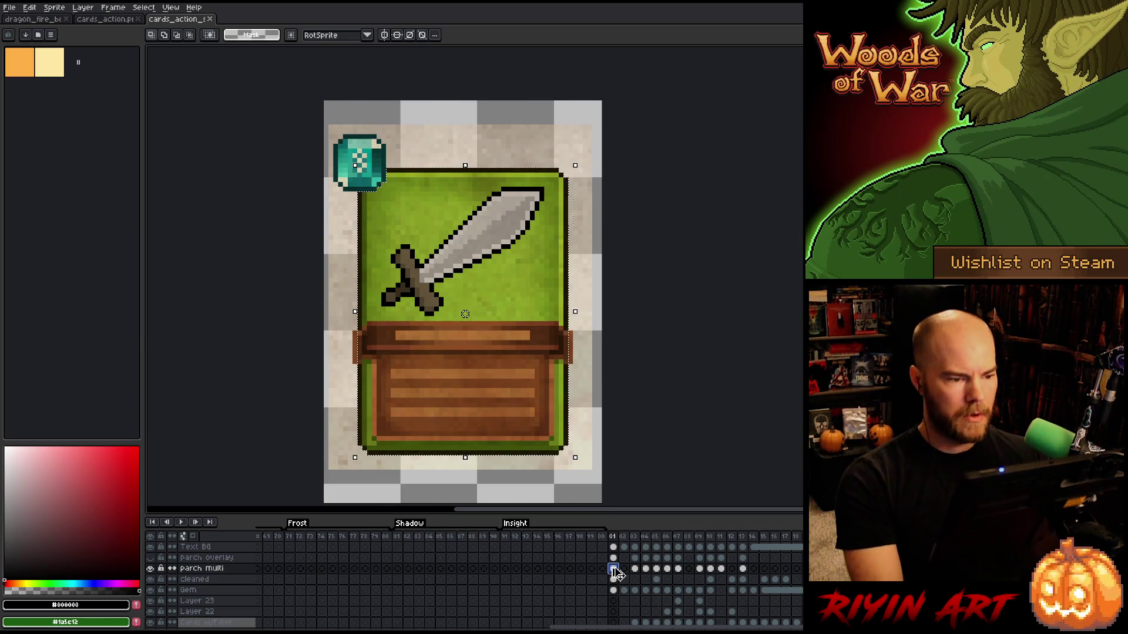
key(ctrl+a)
key(Delete)
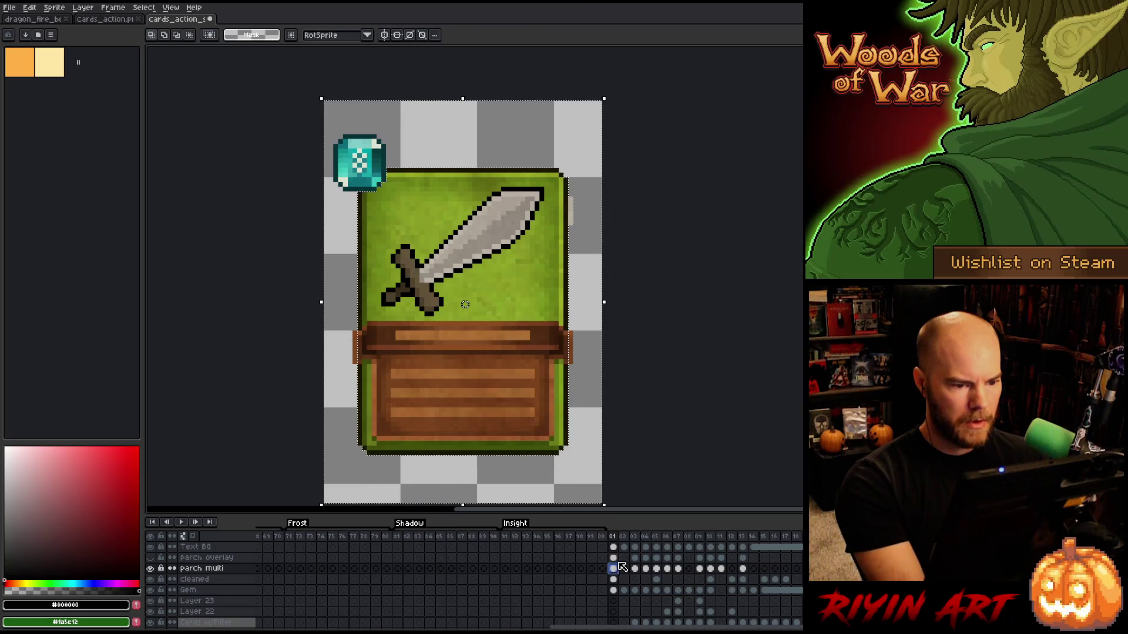
Deselect, switch to the pencil, and toggle parch multi visibility to check the card.
key(ctrl+d)
key(b)
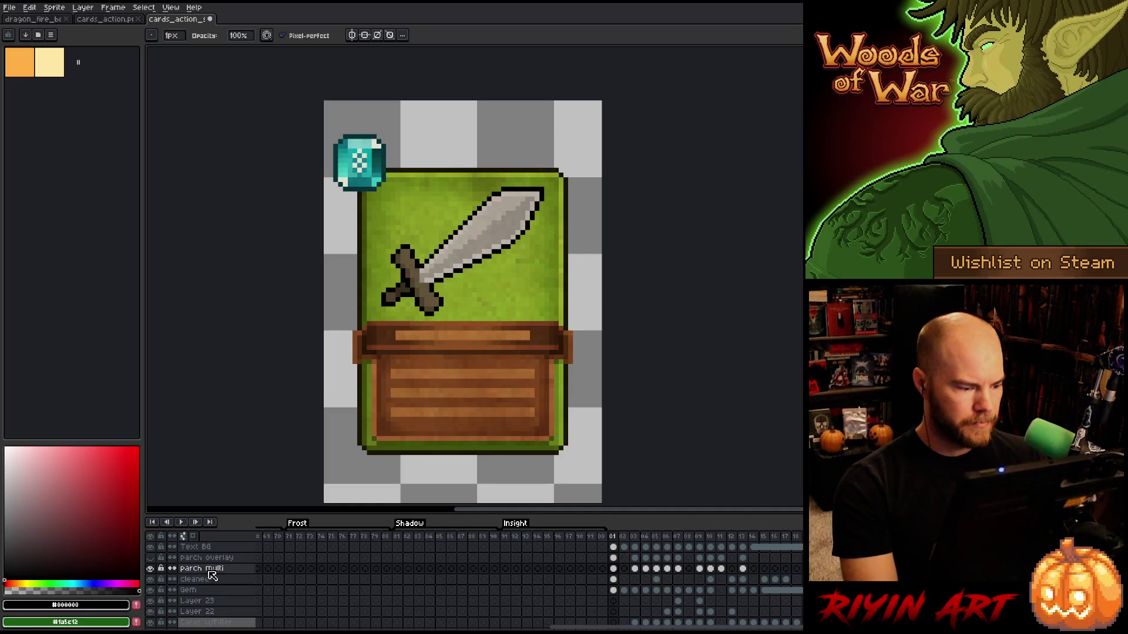
click(151, 569)
click(150, 568)
click(151, 569)
click(151, 568)
click(151, 568)
click(151, 568)
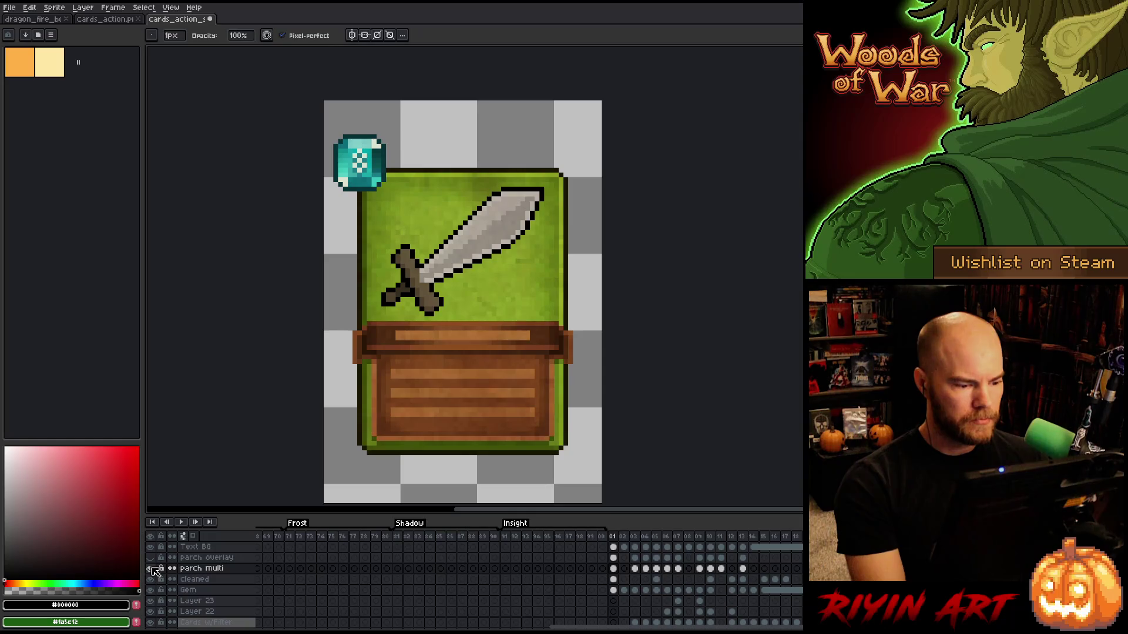
Check the parch overlay, Text BG and multiply layer cels on frame 01, then save.
click(615, 558)
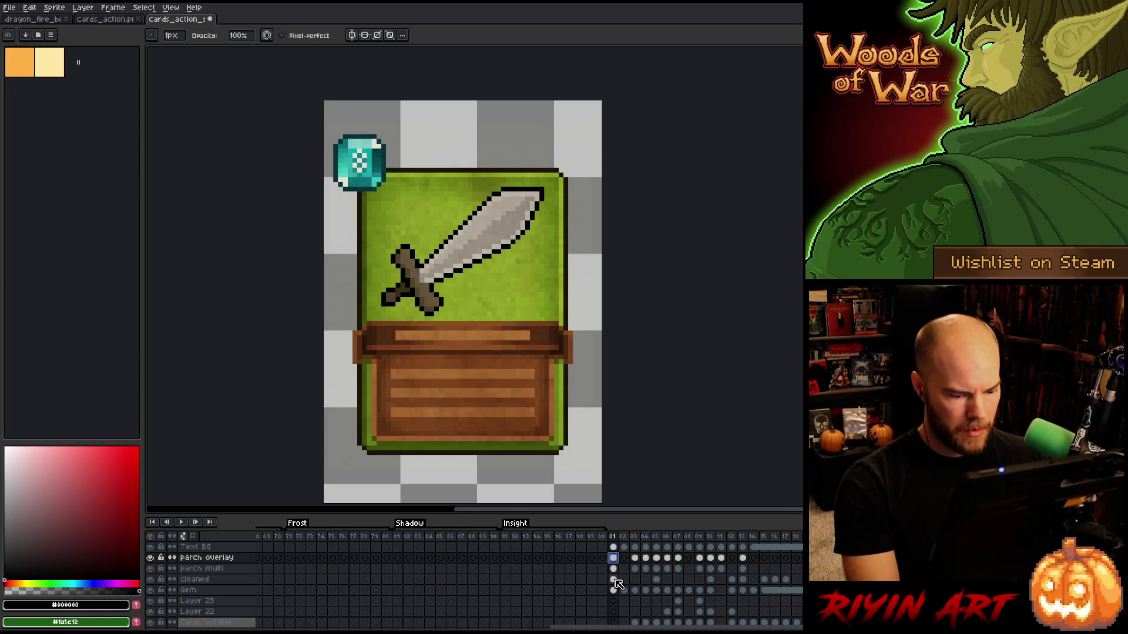
key(ctrl+a)
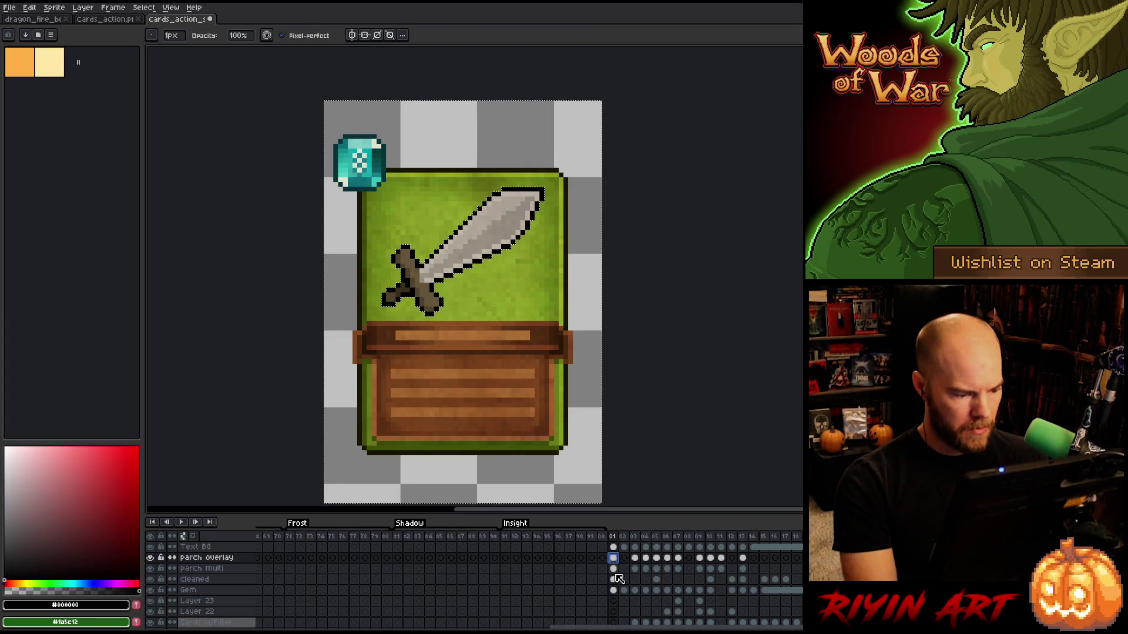
scroll(618, 579, up, 1)
click(614, 559)
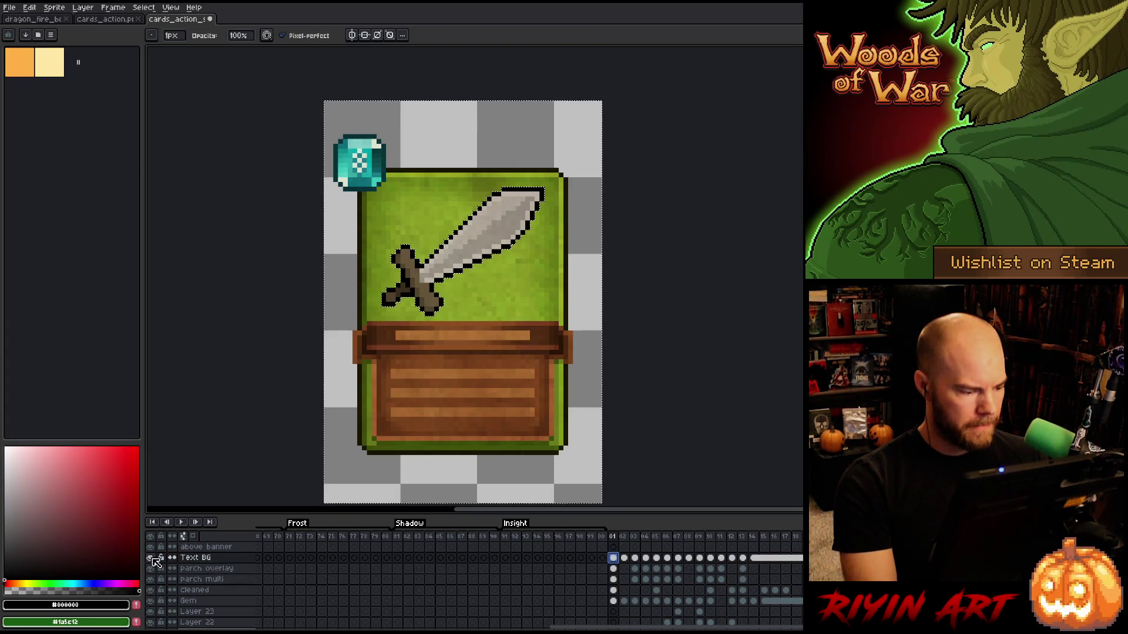
scroll(355, 258, down, 1)
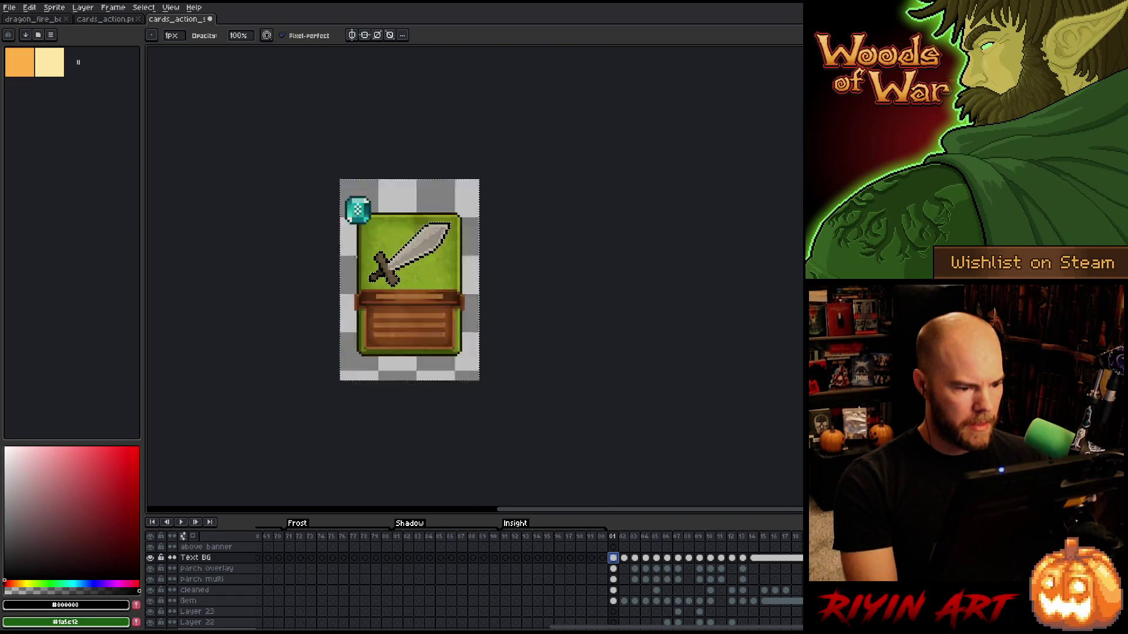
scroll(368, 231, up, 1)
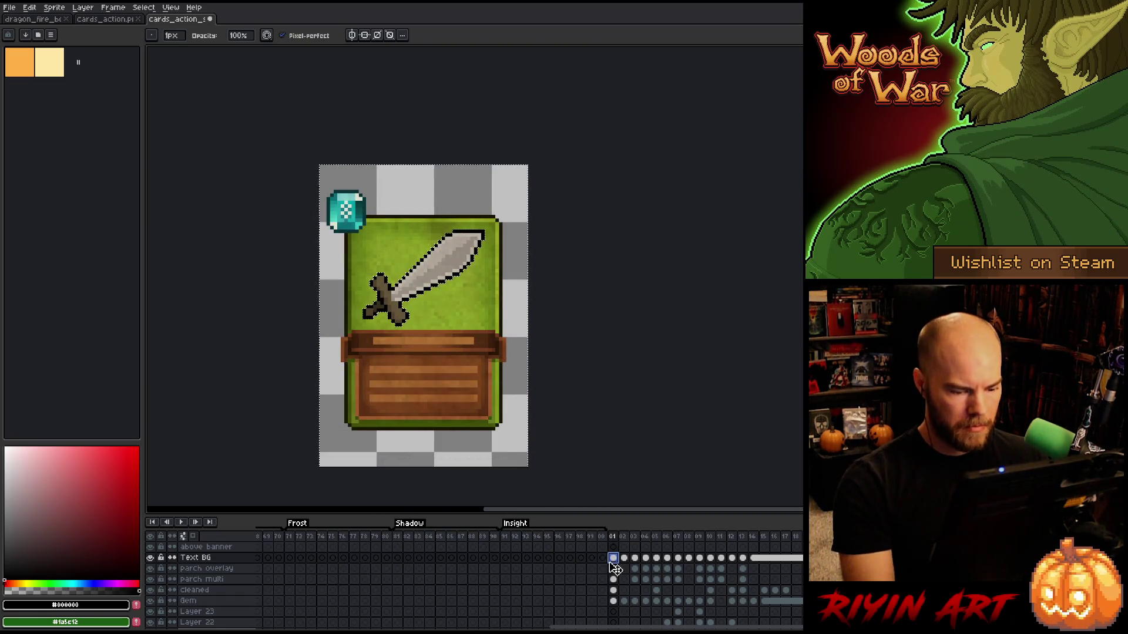
scroll(617, 577, up, 2)
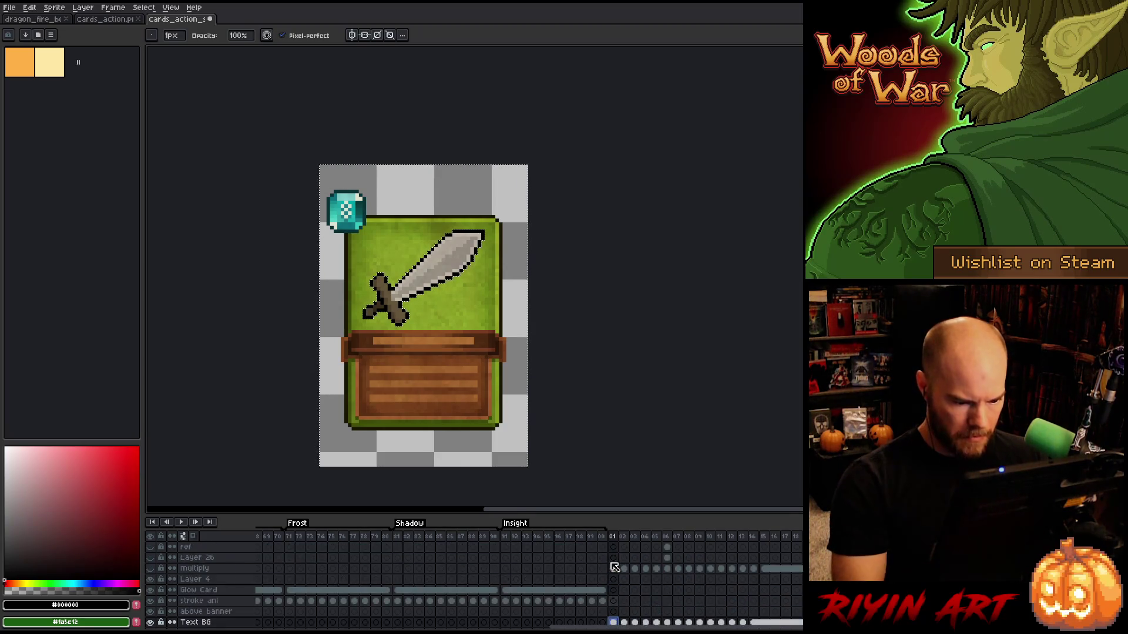
click(613, 569)
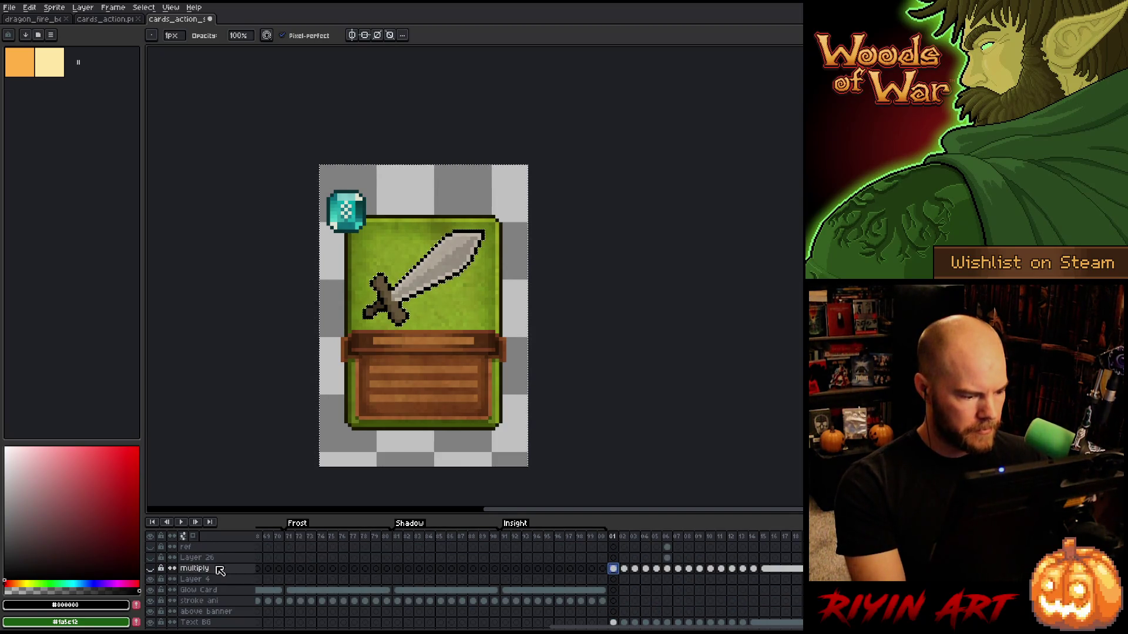
scroll(605, 573, down, 2)
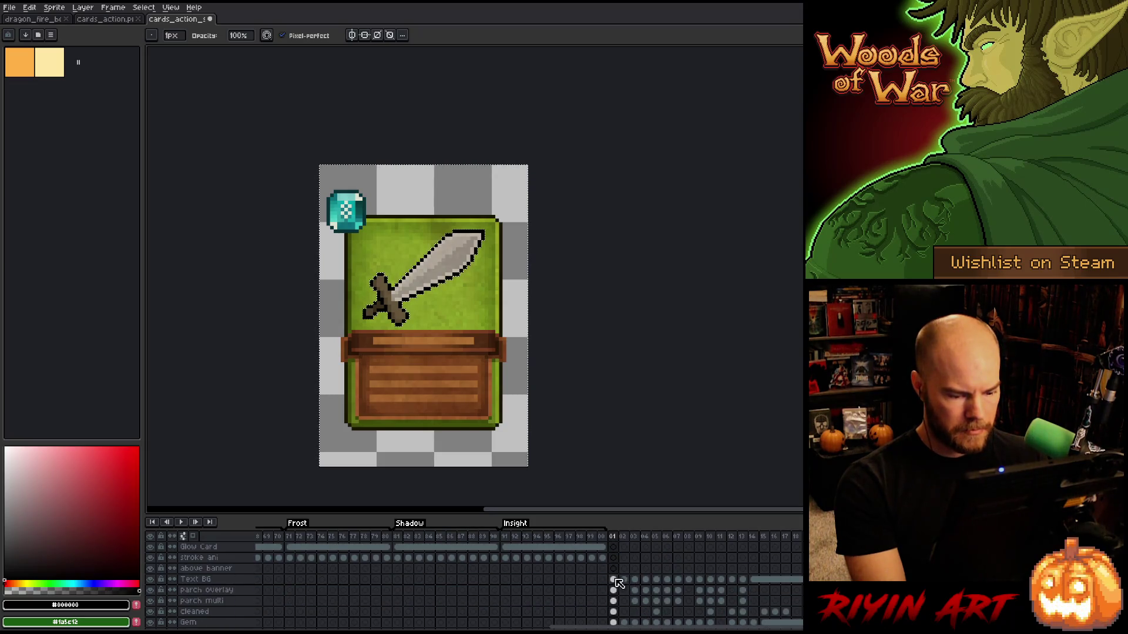
key(ctrl+s)
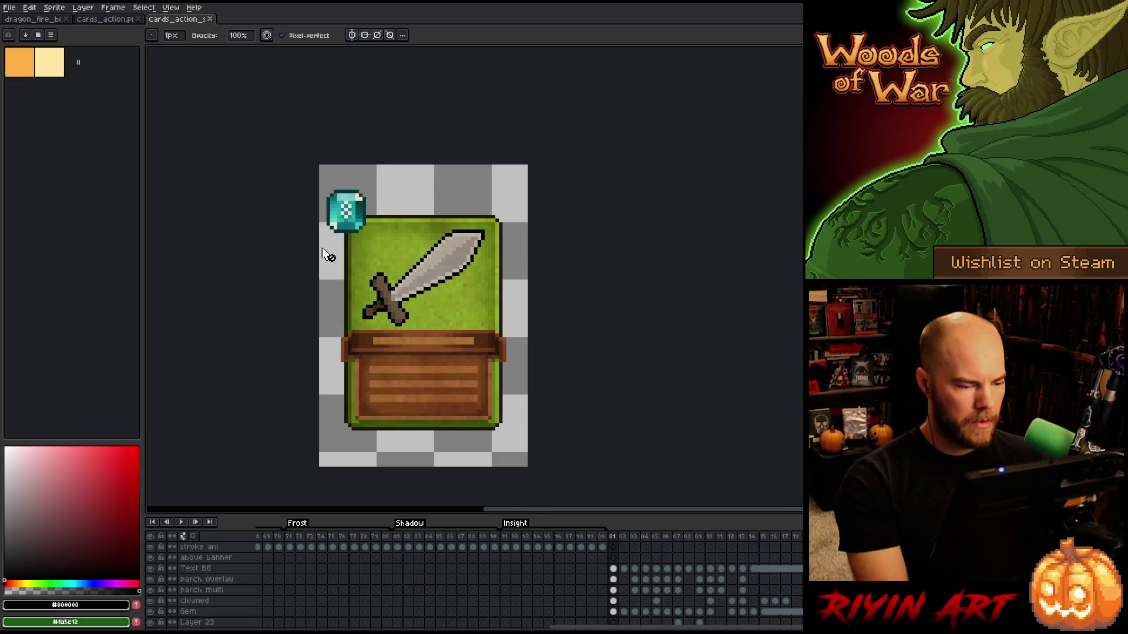
scroll(356, 215, up, 1)
Enable Auto Select Layer on the Move tool, pick the Gem layer by clicking the gem, and pan.
key(v)
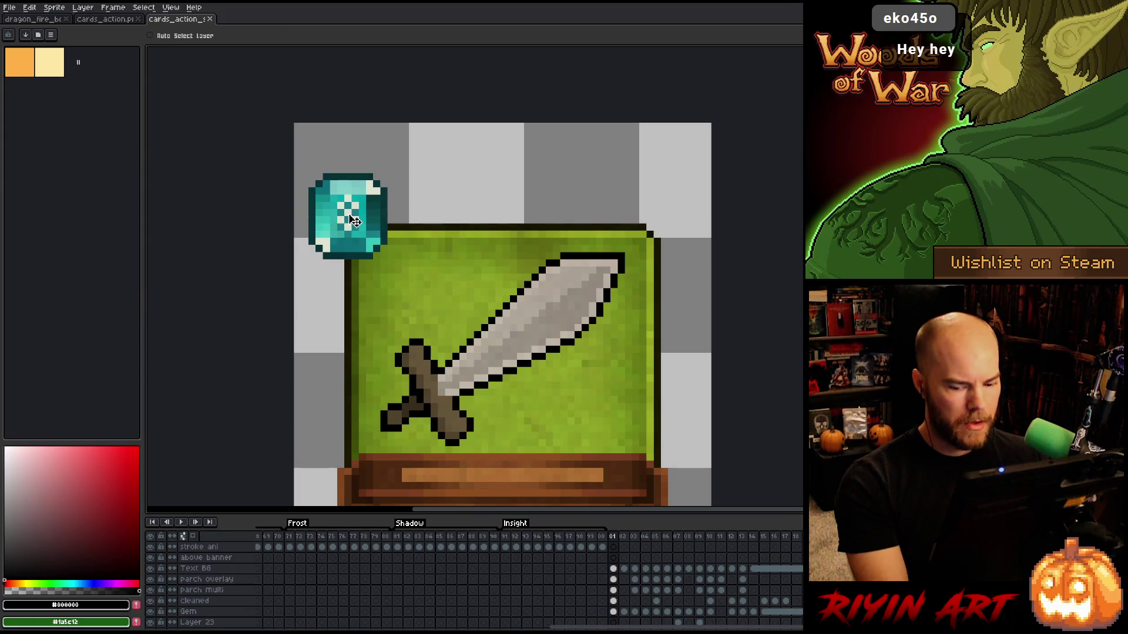
click(151, 36)
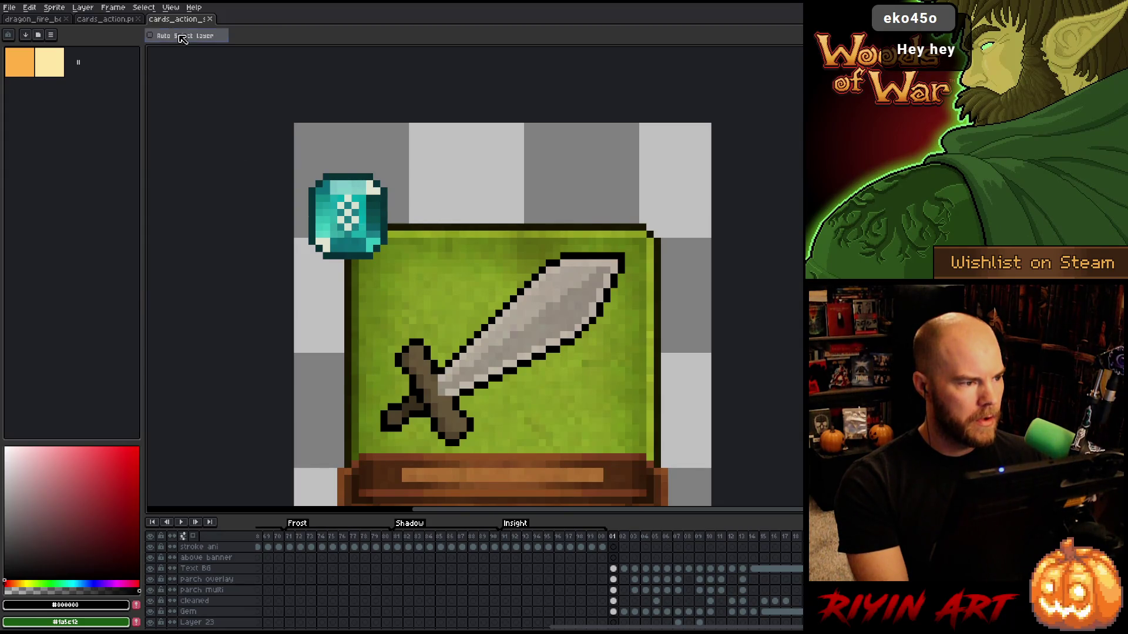
click(351, 216)
key(space)
mouse_move(410, 303)
mouse_down()
mouse_move(372, 259)
mouse_move(380, 252)
mouse_up()
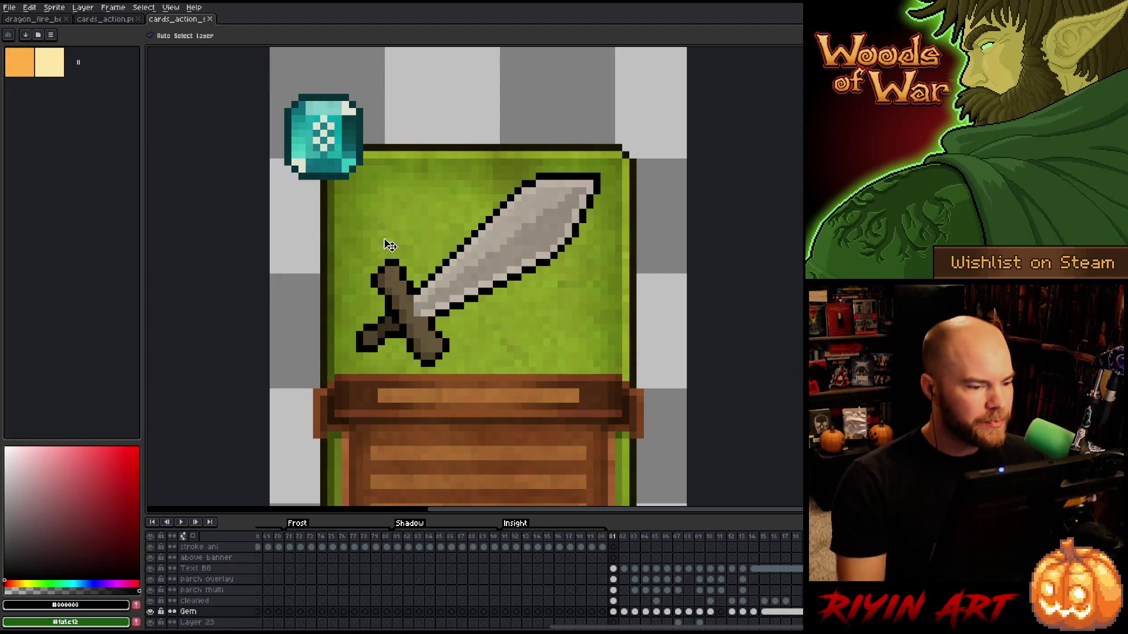
scroll(327, 139, down, 1)
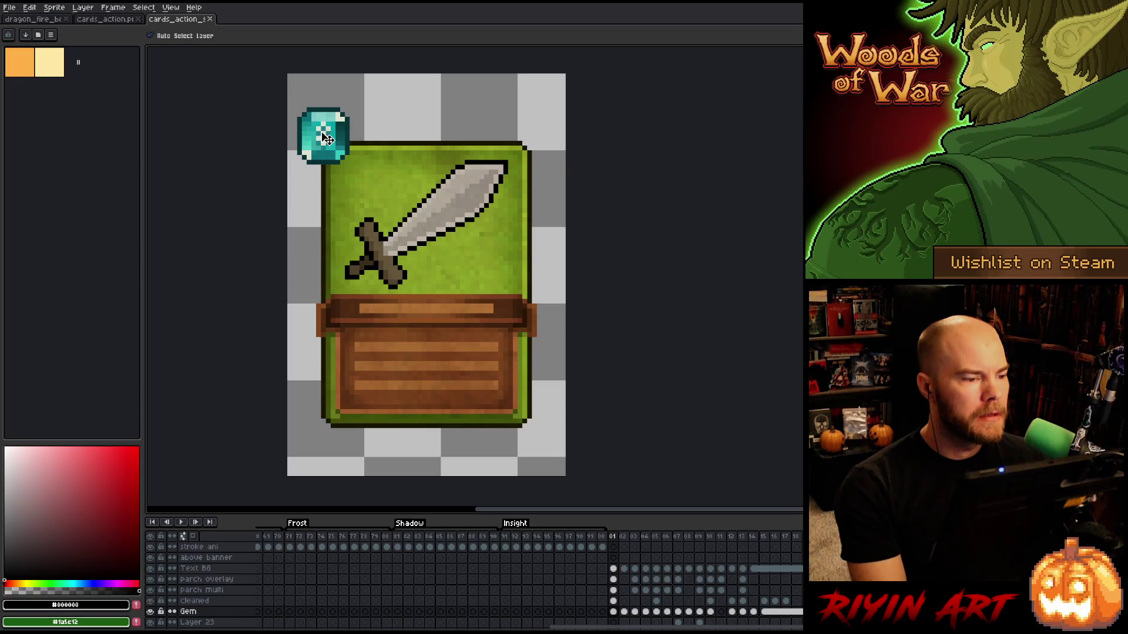
Paste the frame 07 Gem cel into frame 01 so its gem reads 1.
drag(635, 537, 682, 540)
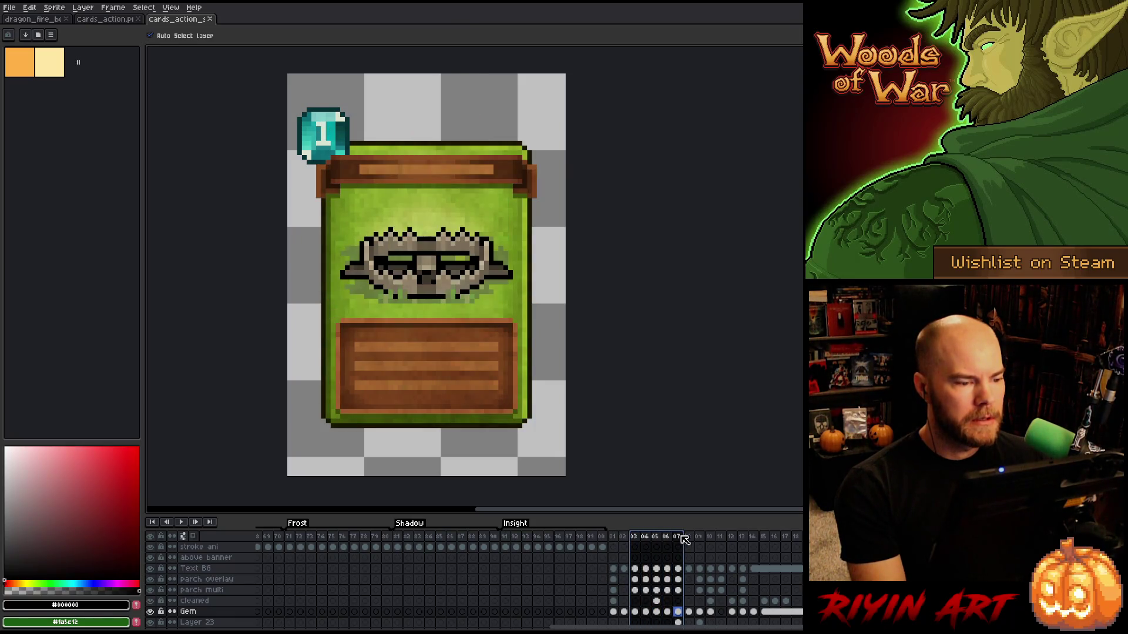
key(m)
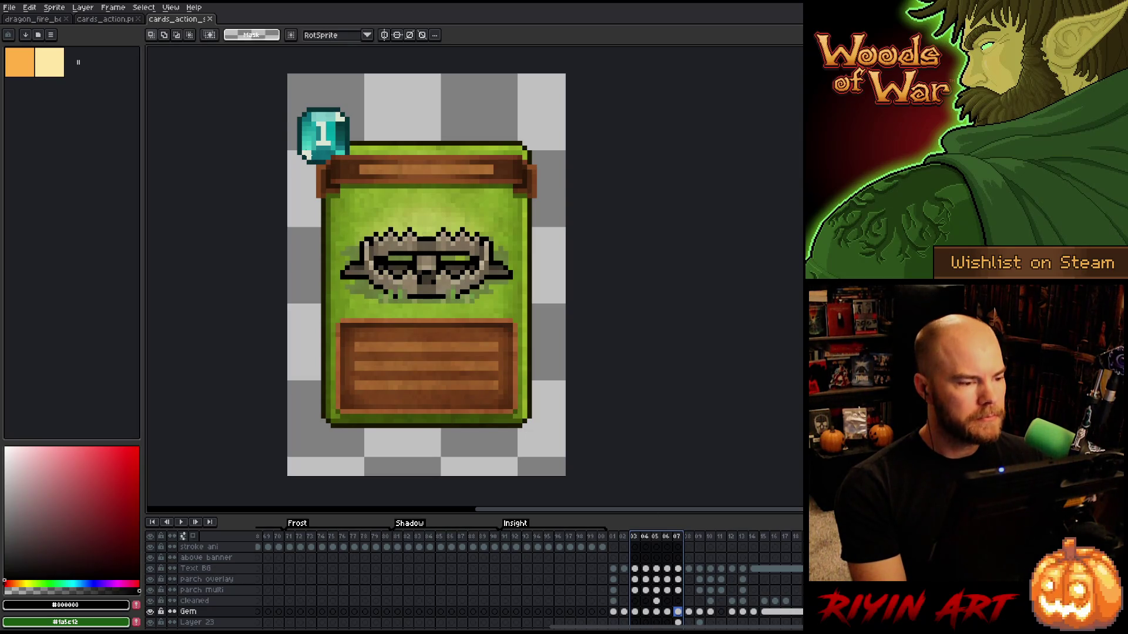
key(Escape)
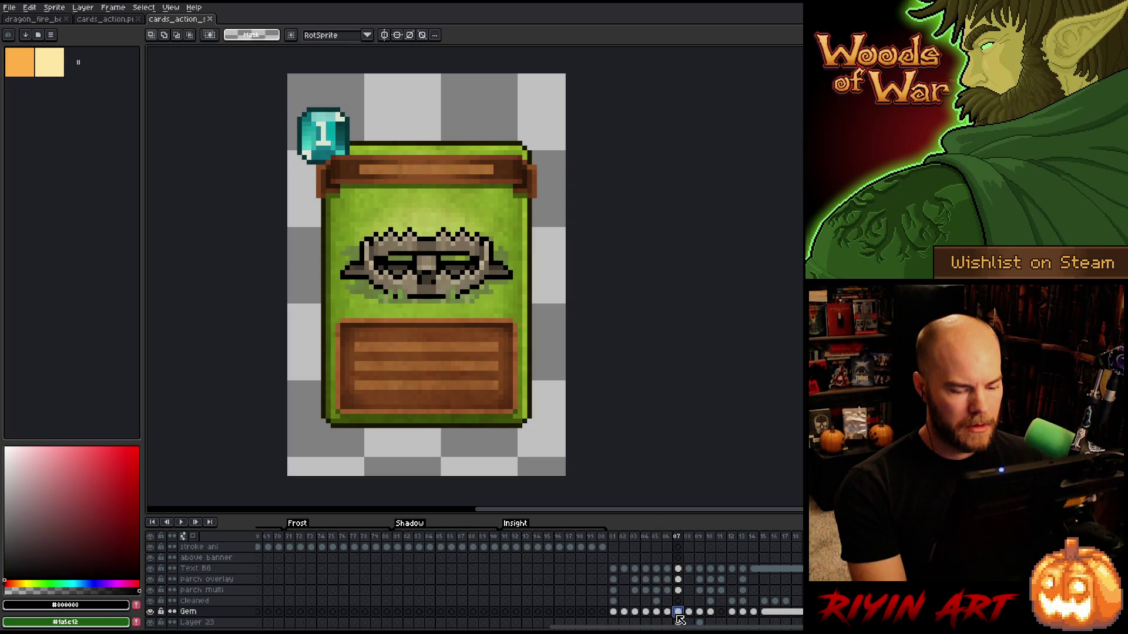
key(v)
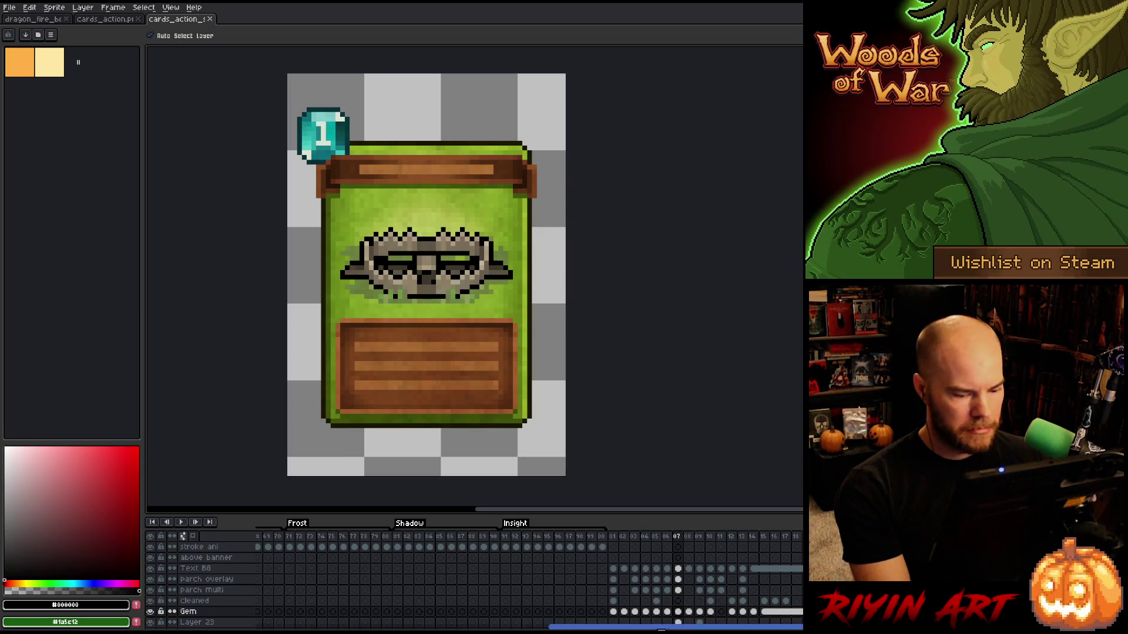
click(679, 612)
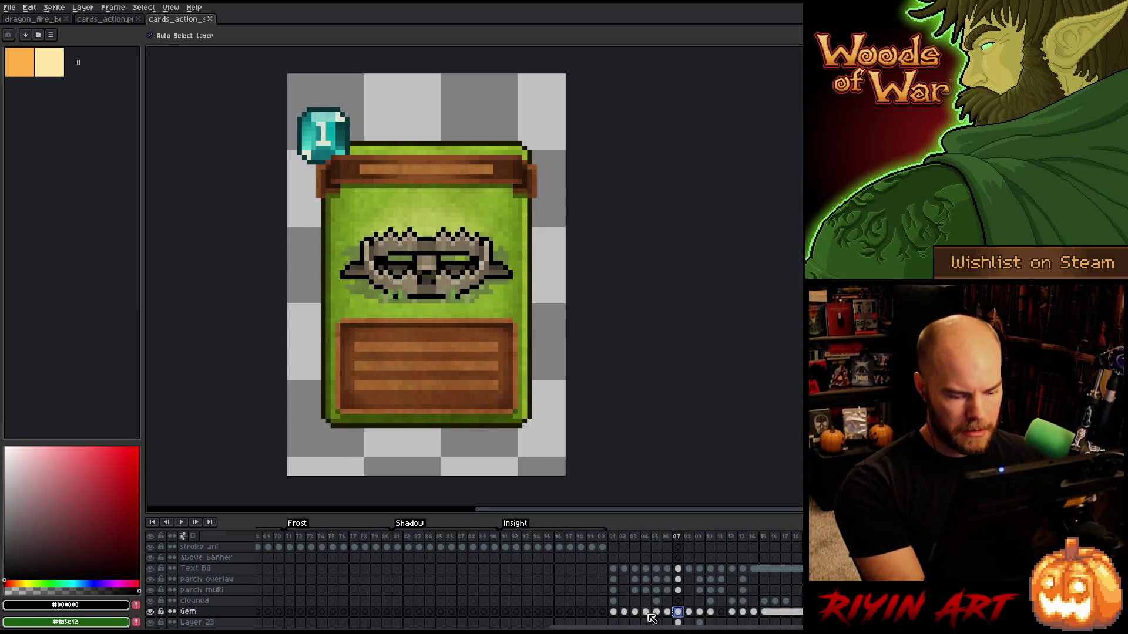
click(614, 612)
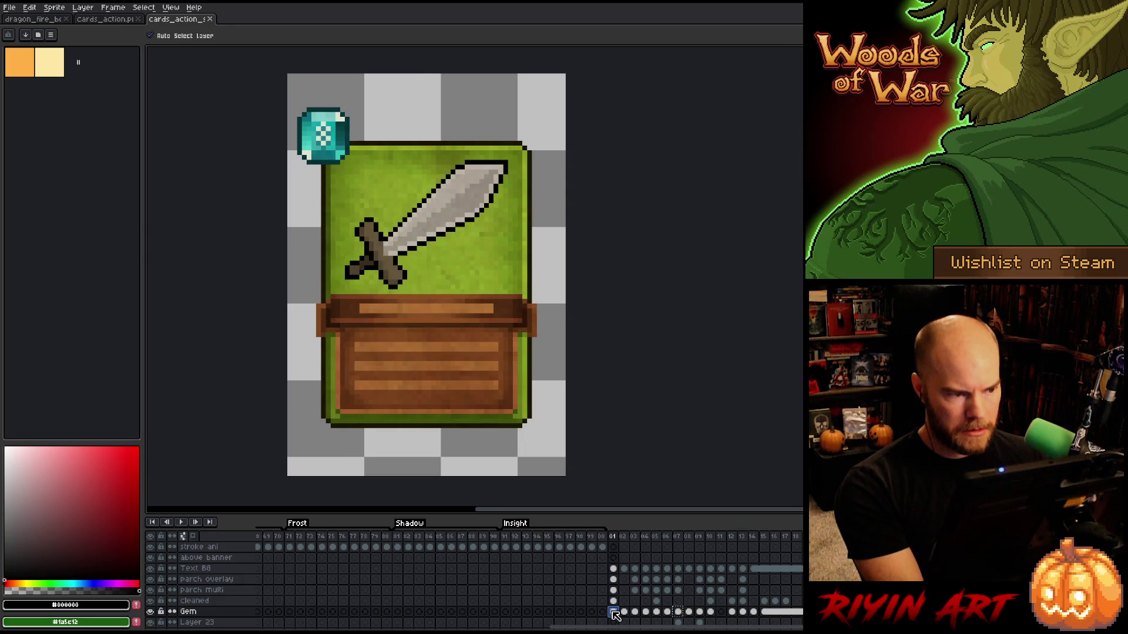
key(ctrl+v)
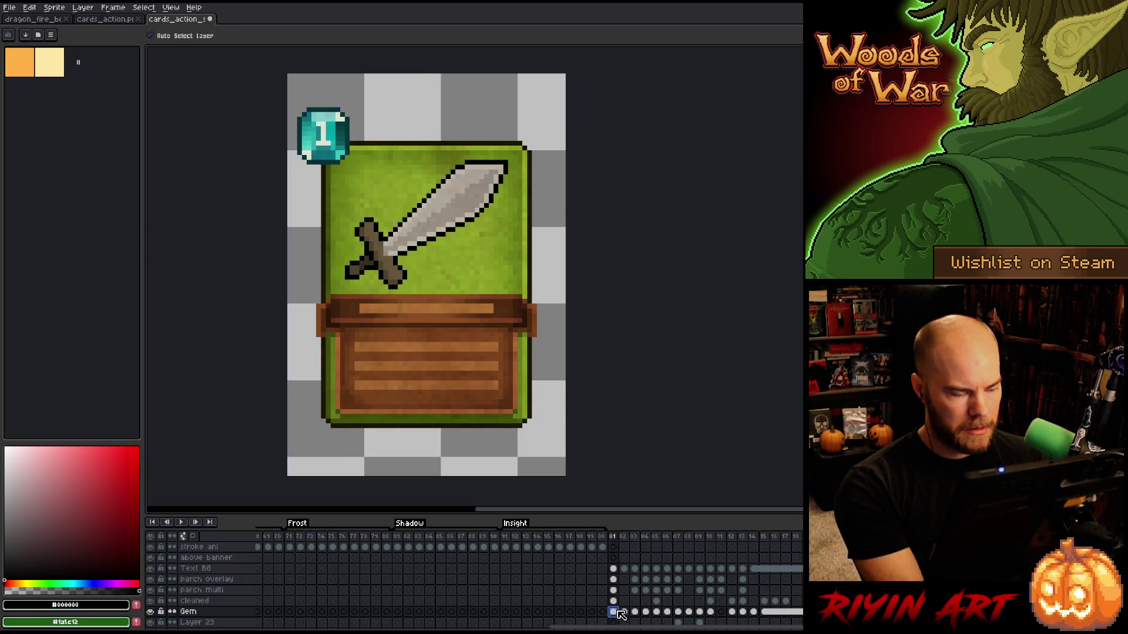
Copy frame 09's Gem cel into frame 02 so its gem reads 2.
click(700, 612)
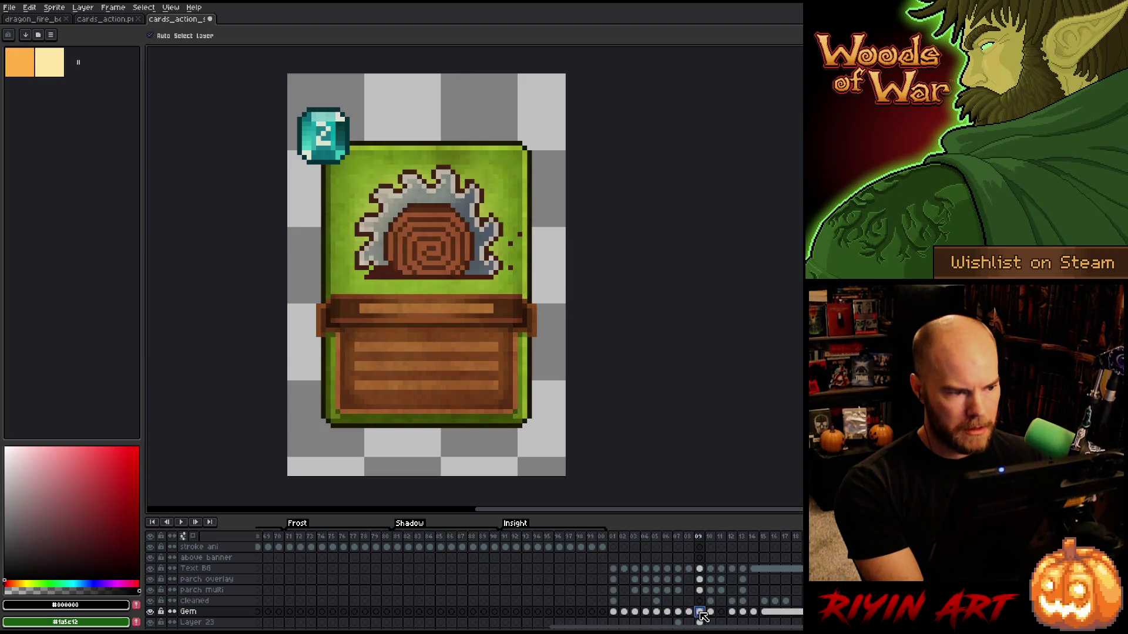
key(ctrl+c)
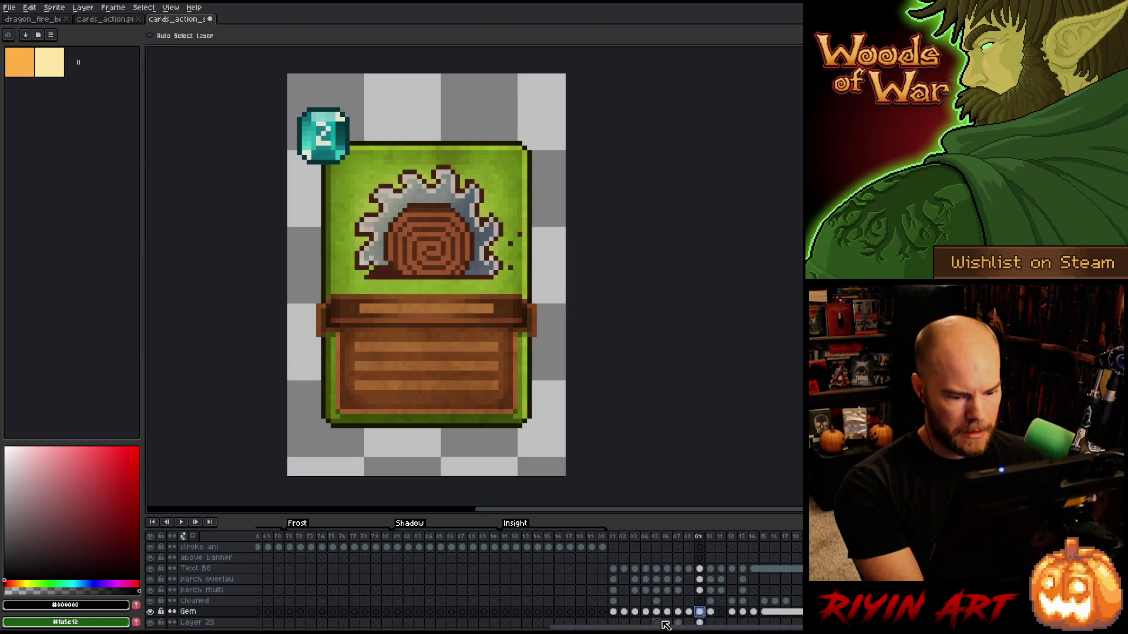
click(625, 611)
key(ctrl+v)
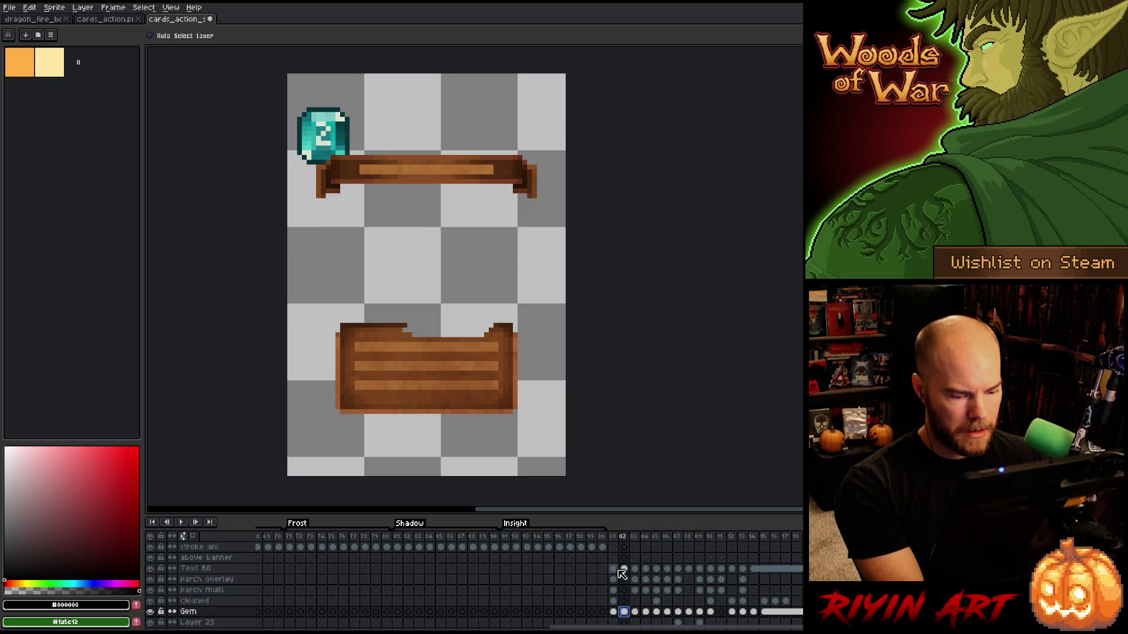
drag(617, 569, 619, 602)
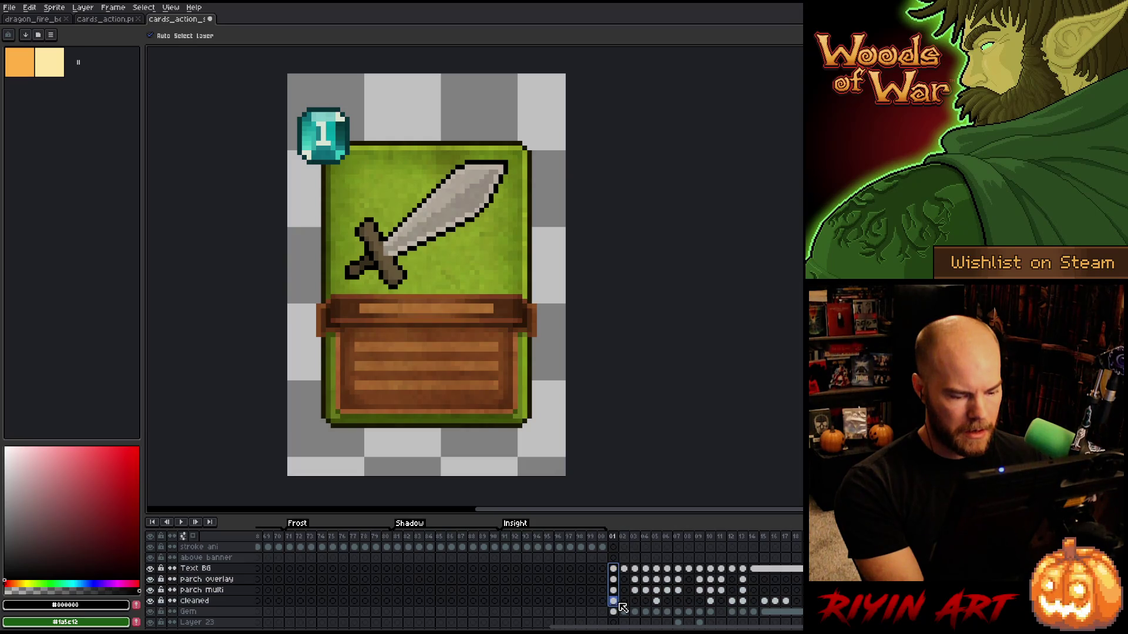
Compare frames 01 and 02 across the Text BG, Gem and Layer 9 cels.
click(626, 569)
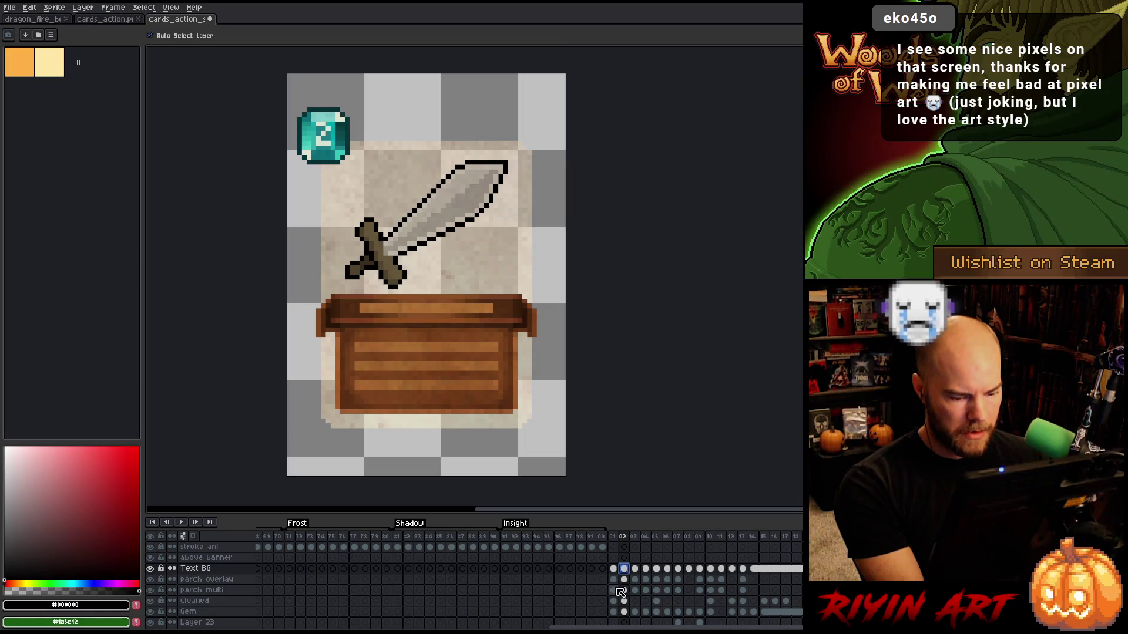
scroll(620, 593, down, 1)
scroll(619, 593, down, 1)
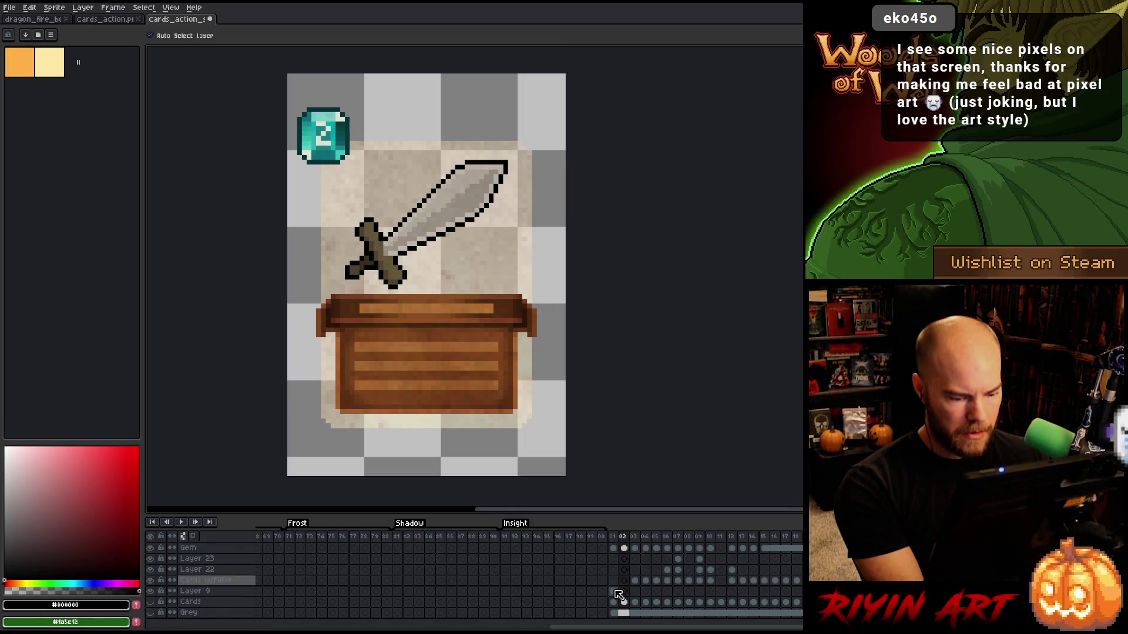
click(614, 591)
scroll(615, 593, up, 2)
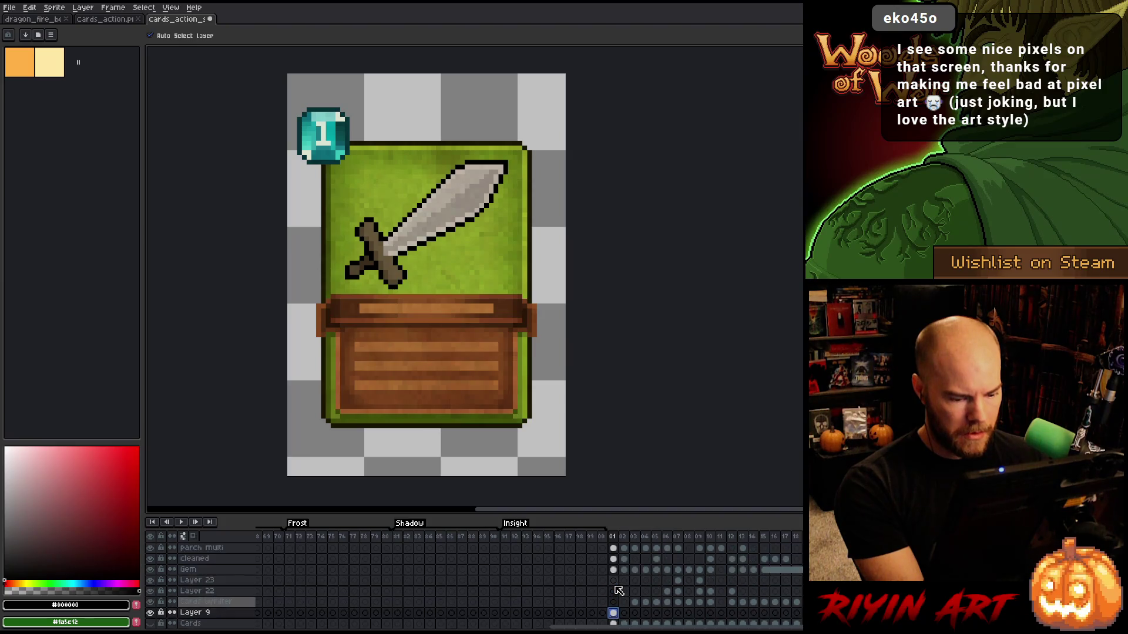
click(615, 592)
click(622, 592)
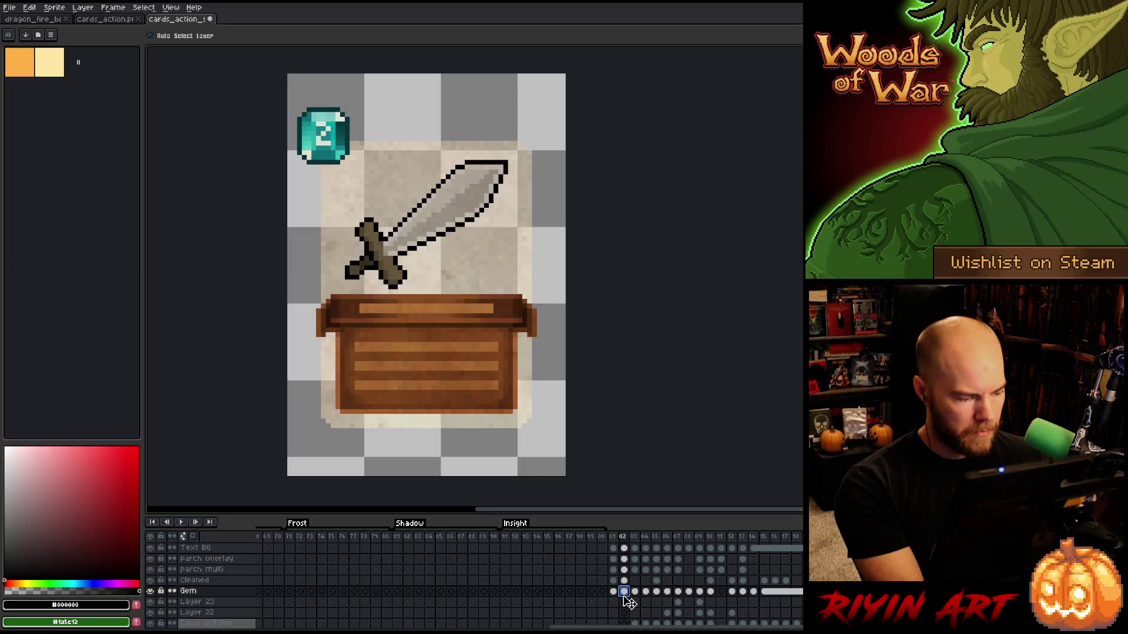
scroll(623, 592, up, 4)
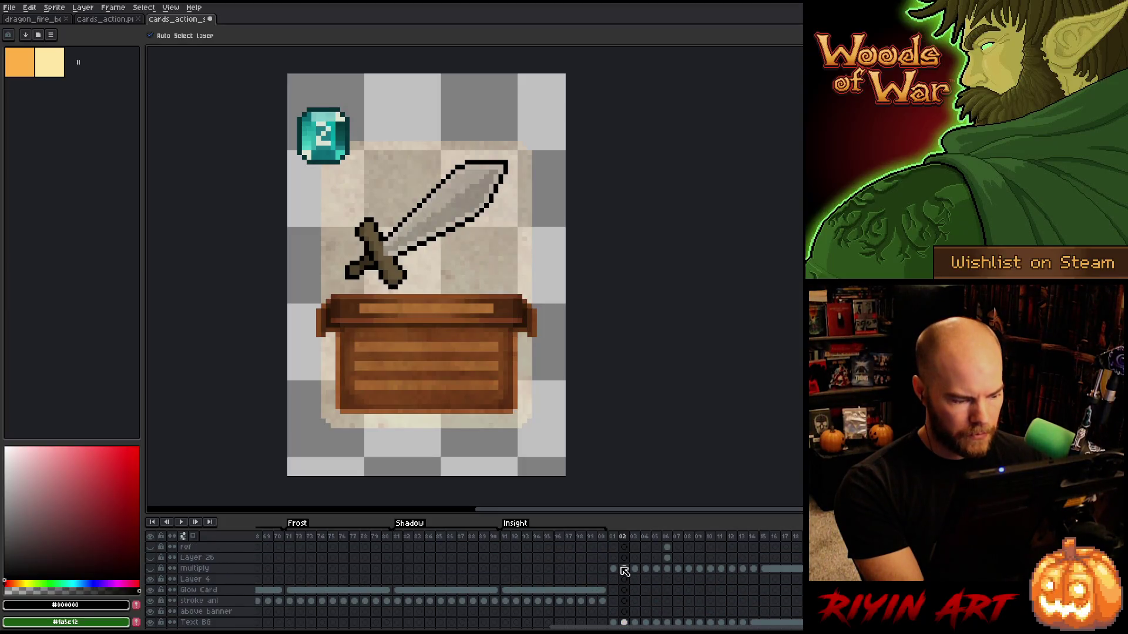
scroll(623, 591, down, 5)
scroll(615, 581, down, 1)
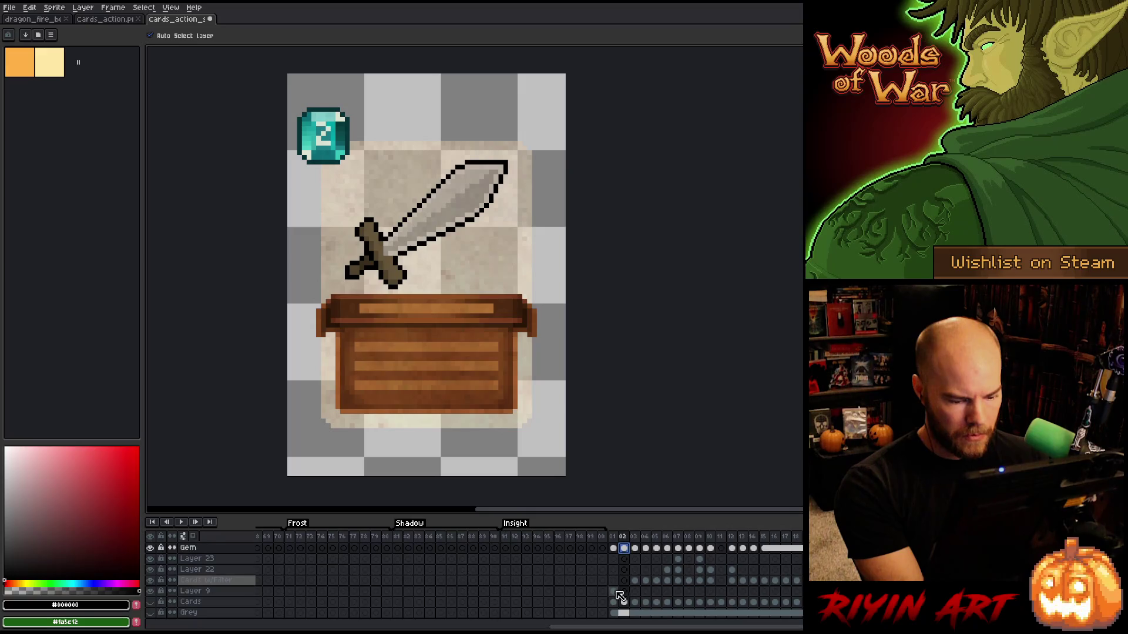
click(614, 592)
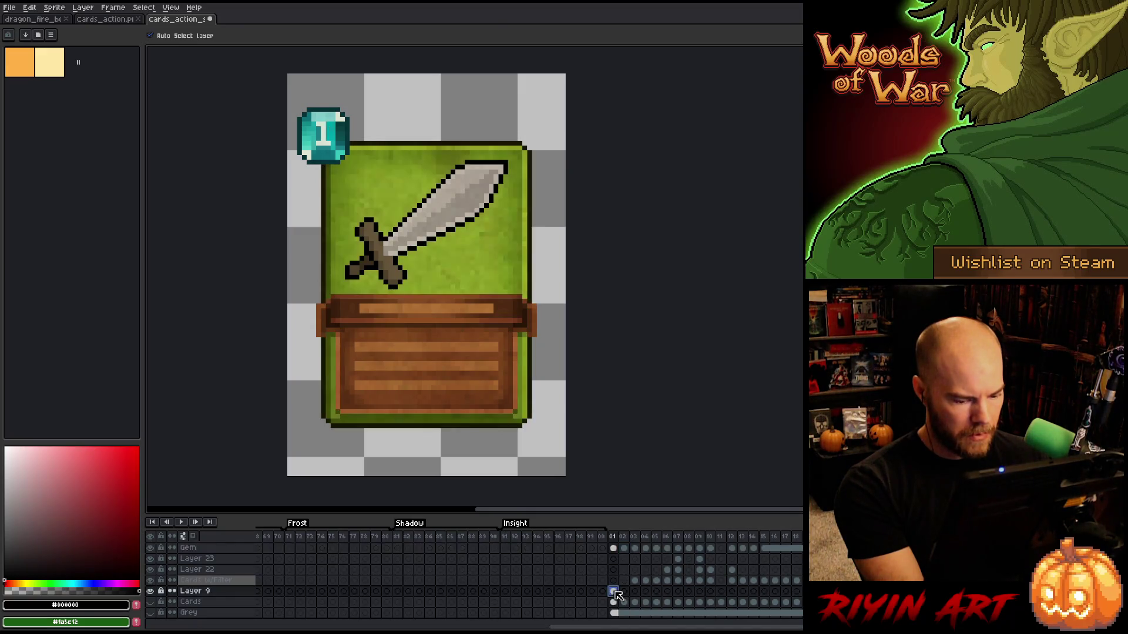
click(624, 592)
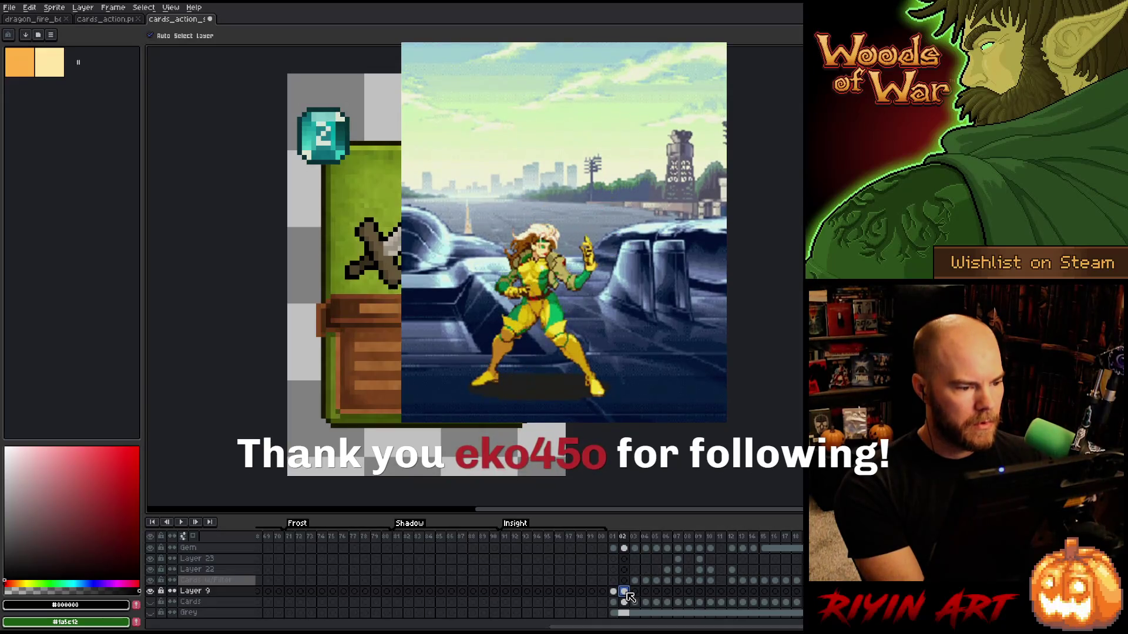
Delete the Cards w/Filter layer and save the card file.
click(241, 592)
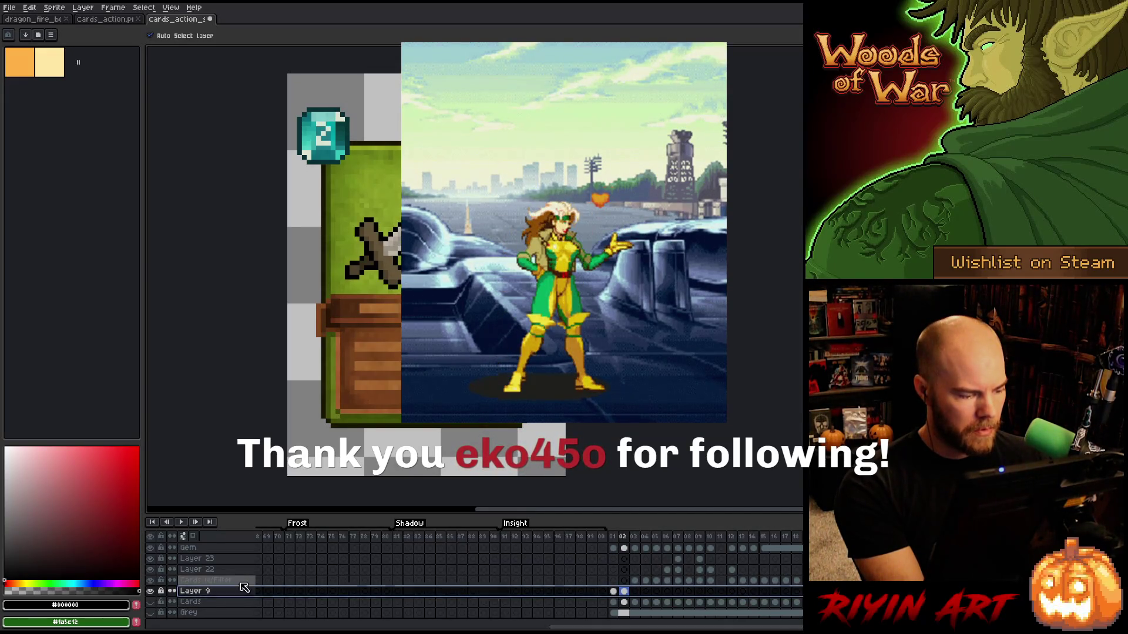
click(199, 580)
key(Delete)
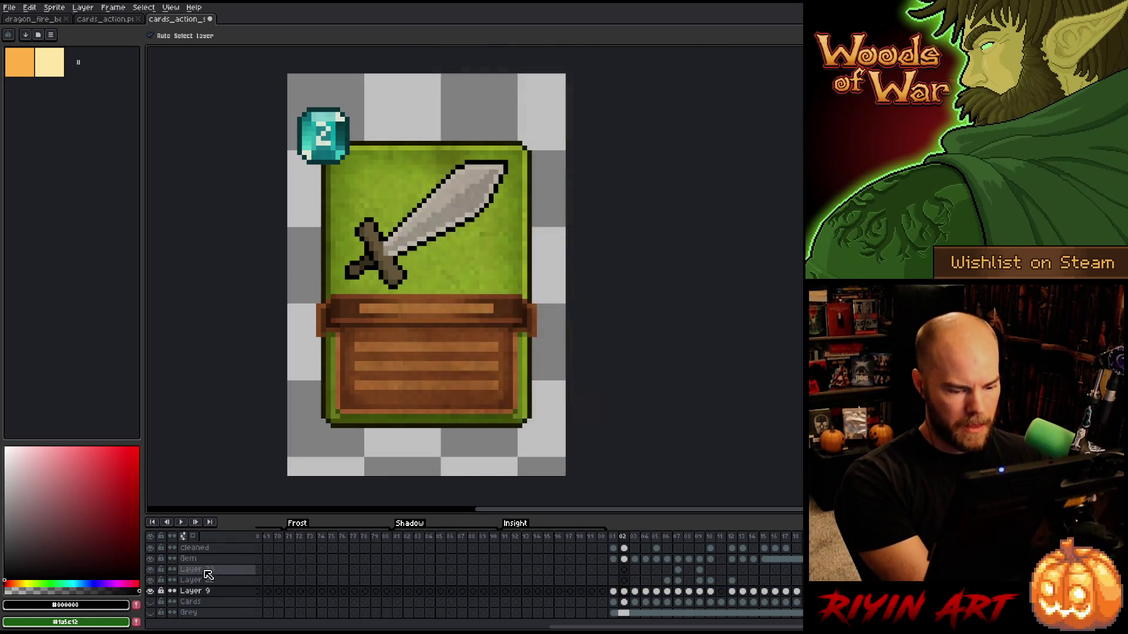
key(ctrl+s)
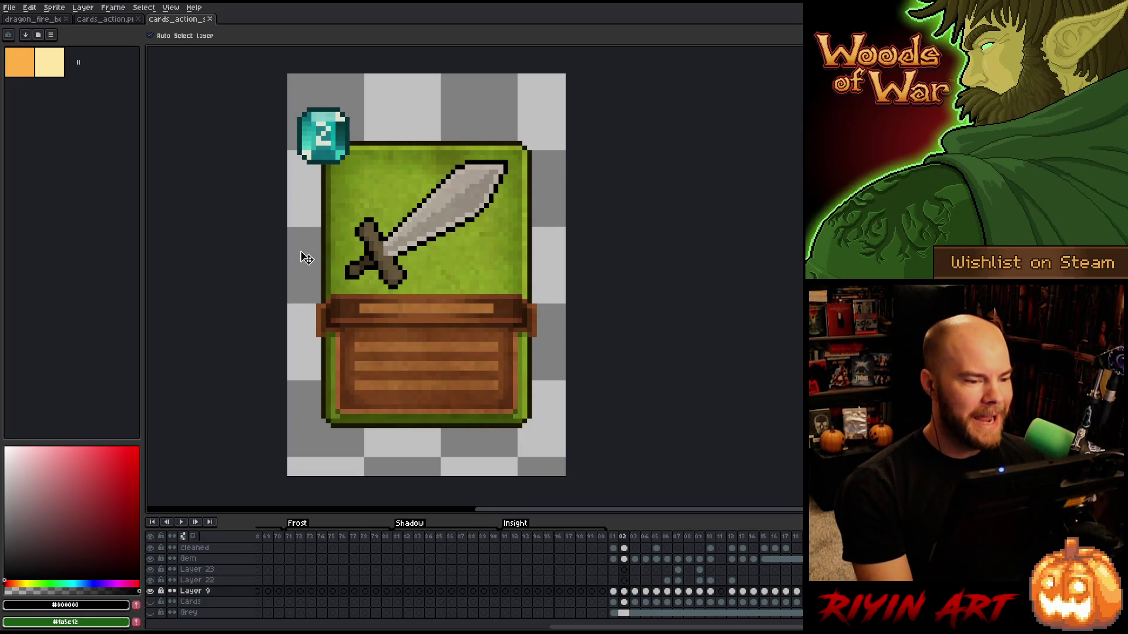
scroll(629, 573, up, 2)
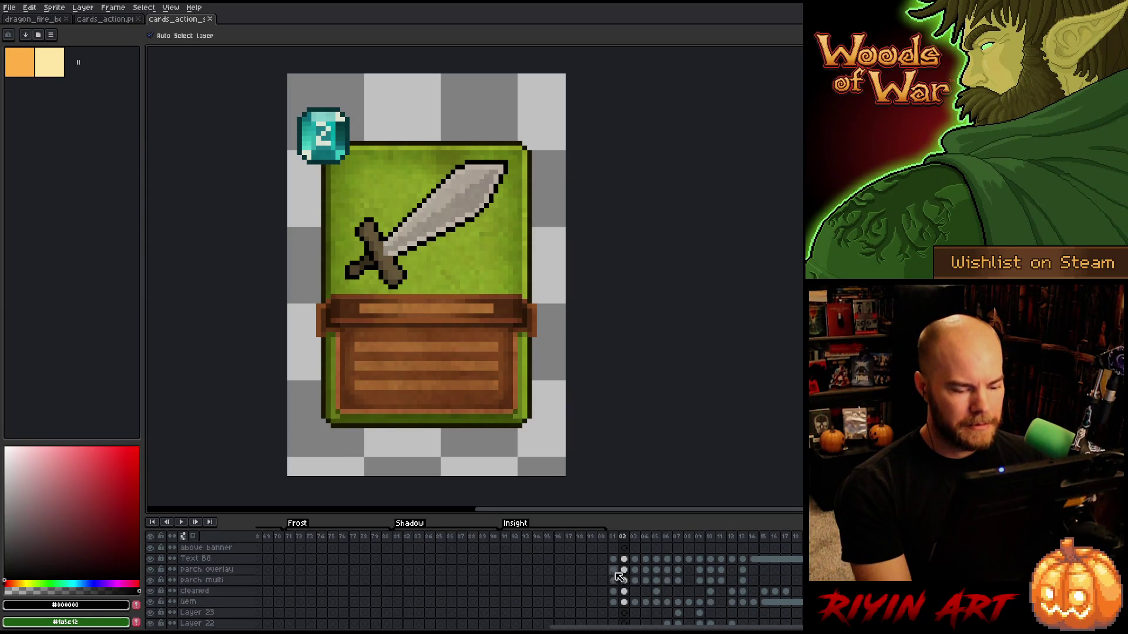
click(613, 591)
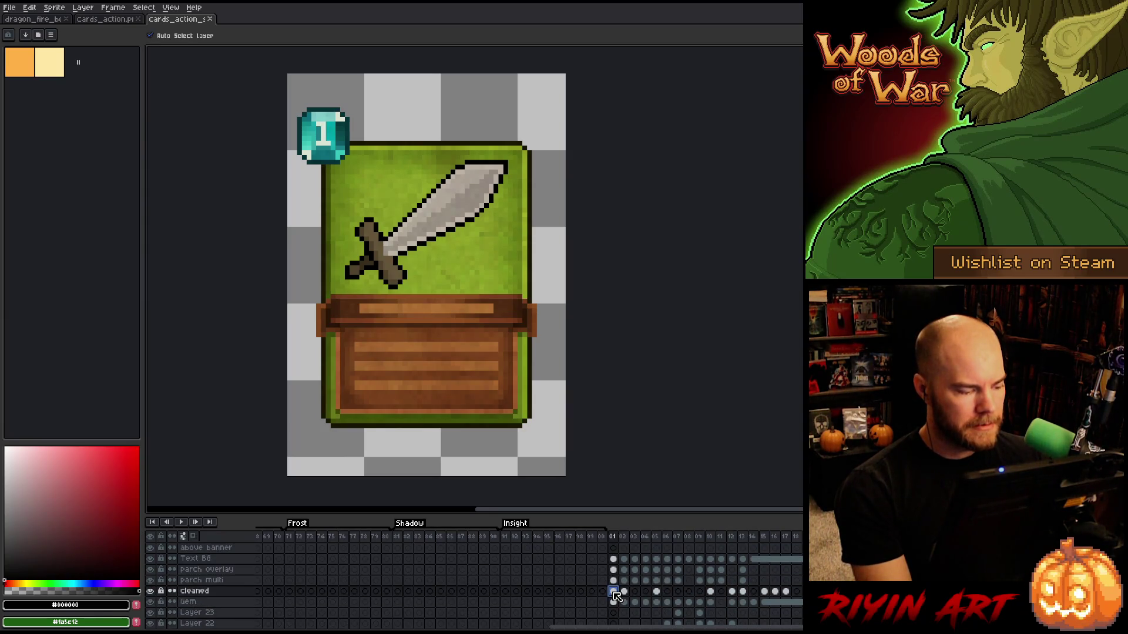
Solo the cleaned layer and redraw a black outline pixel near the blade tip.
alt+click(151, 591)
scroll(405, 155, up, 2)
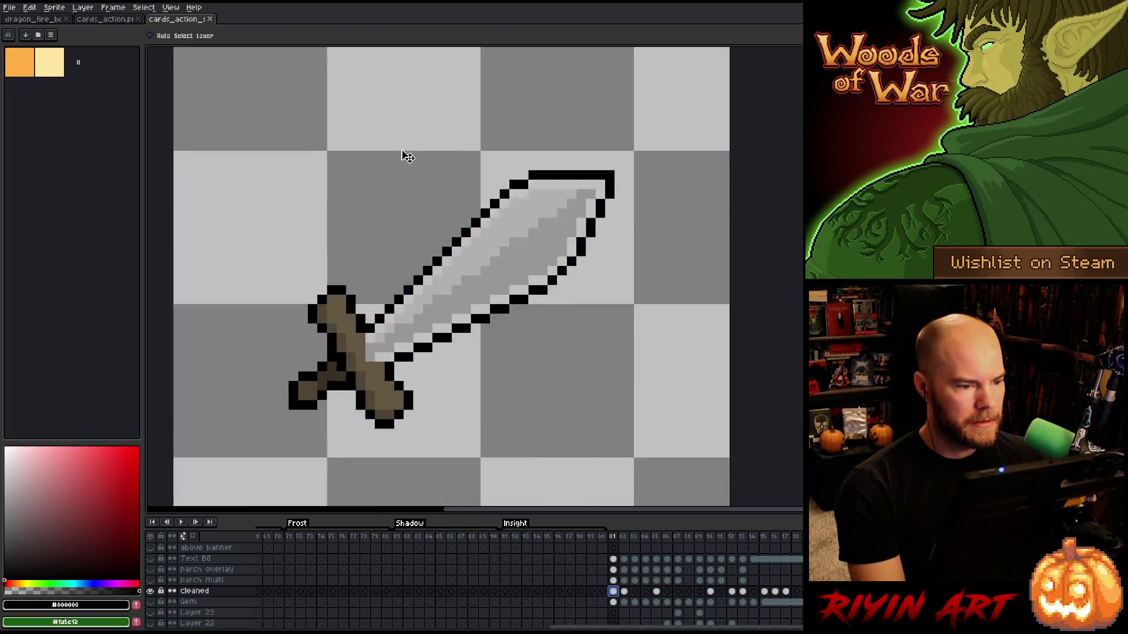
scroll(405, 155, up, 1)
scroll(505, 183, down, 2)
scroll(505, 183, down, 1)
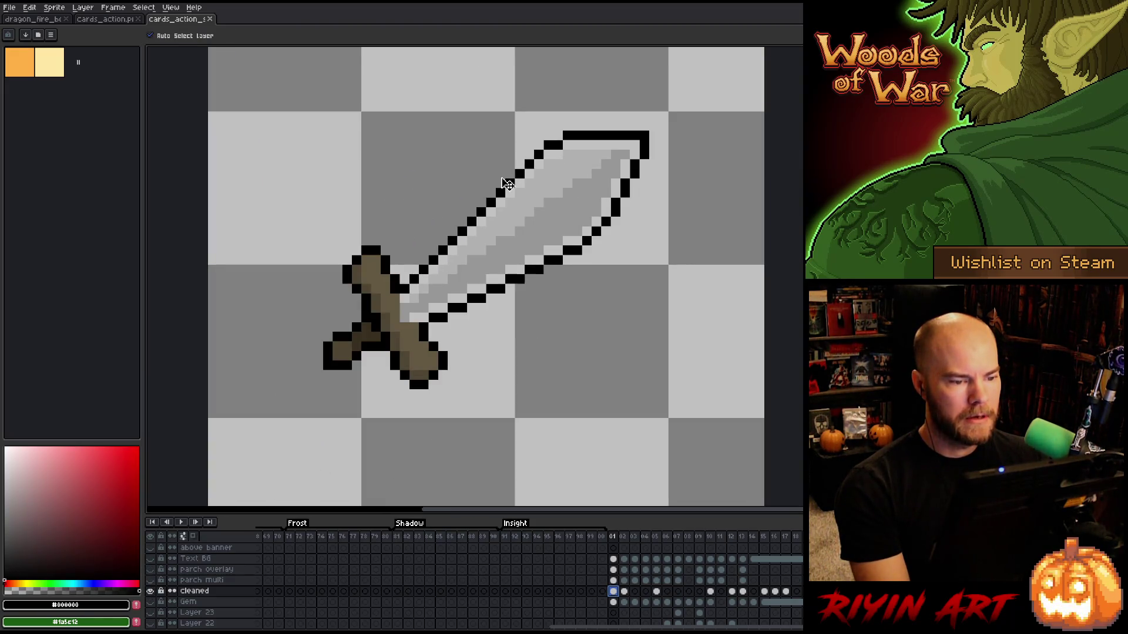
key(i)
key(b)
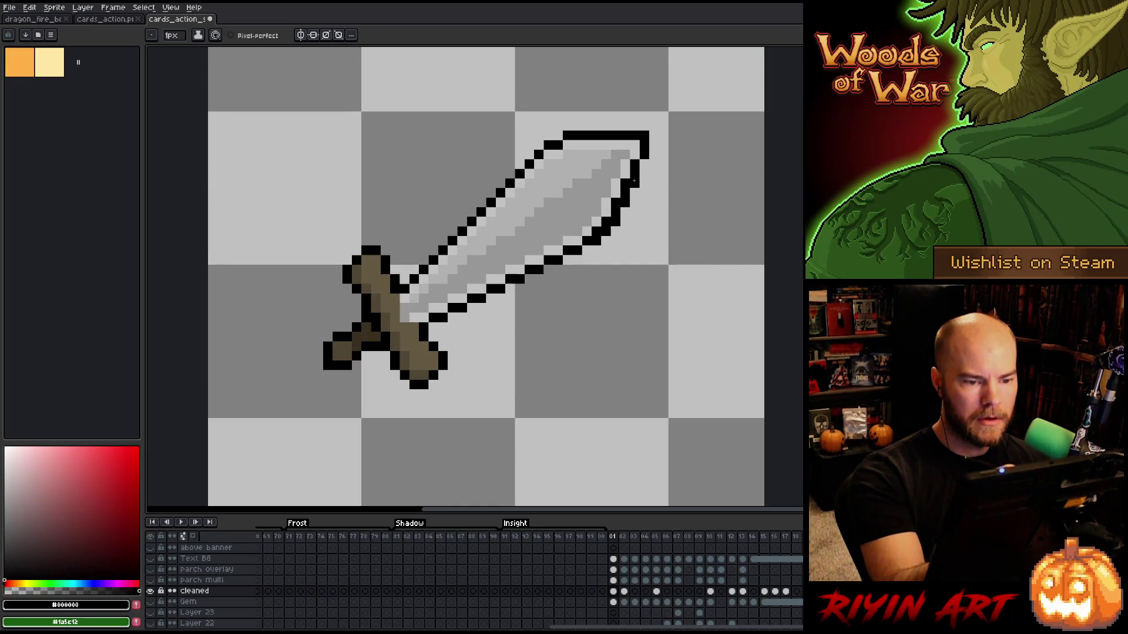
alt+click(635, 159)
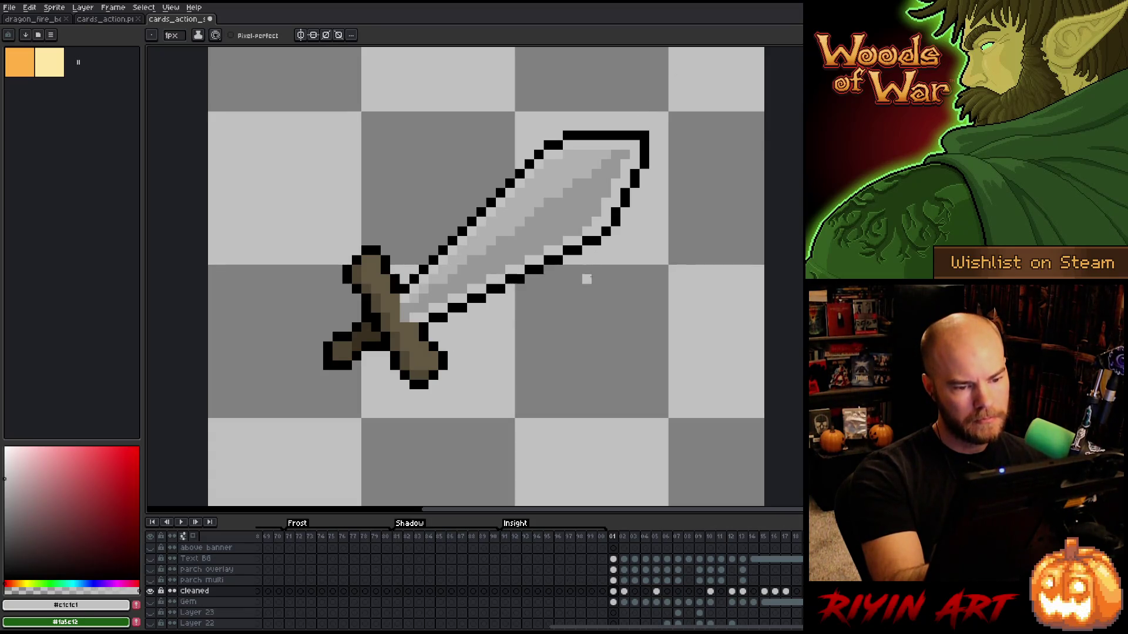
alt+click(602, 231)
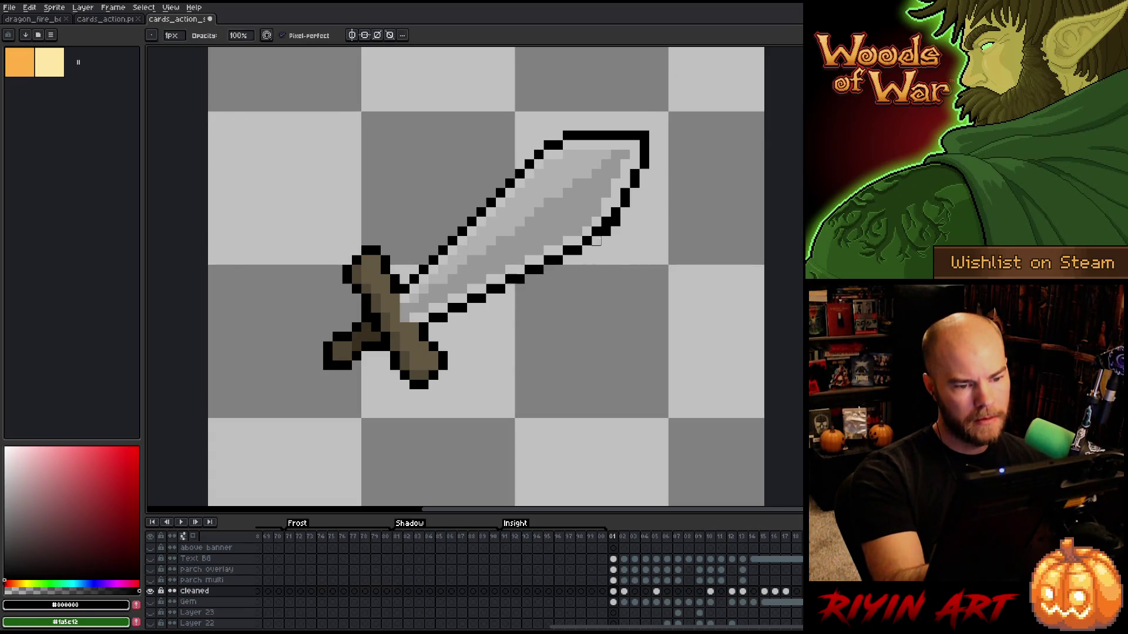
click(610, 222)
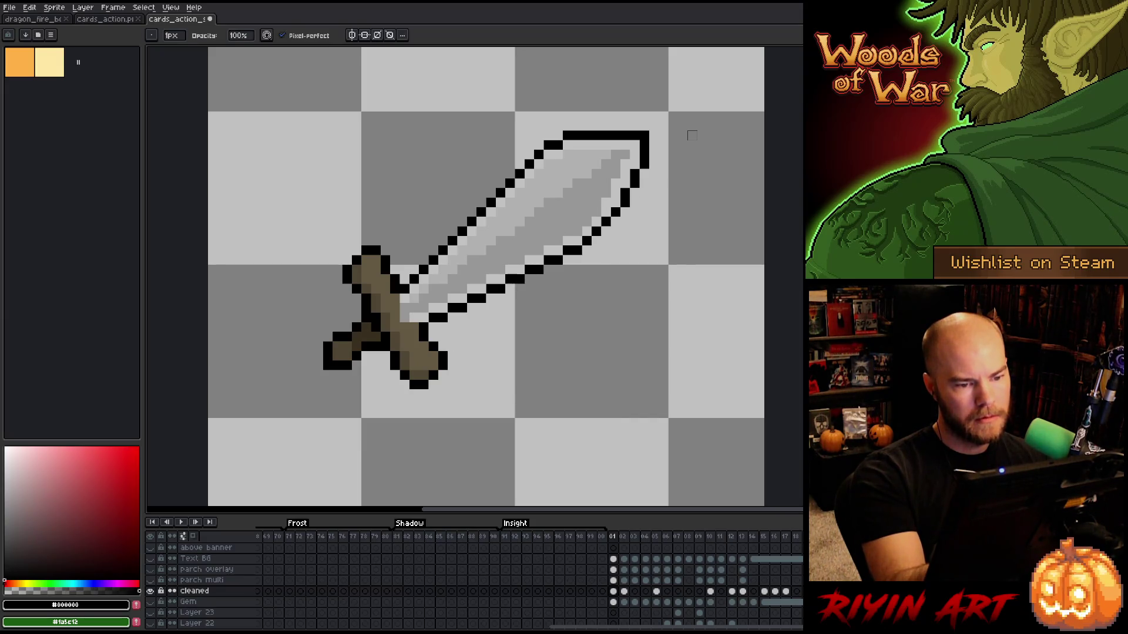
key(ctrl+z)
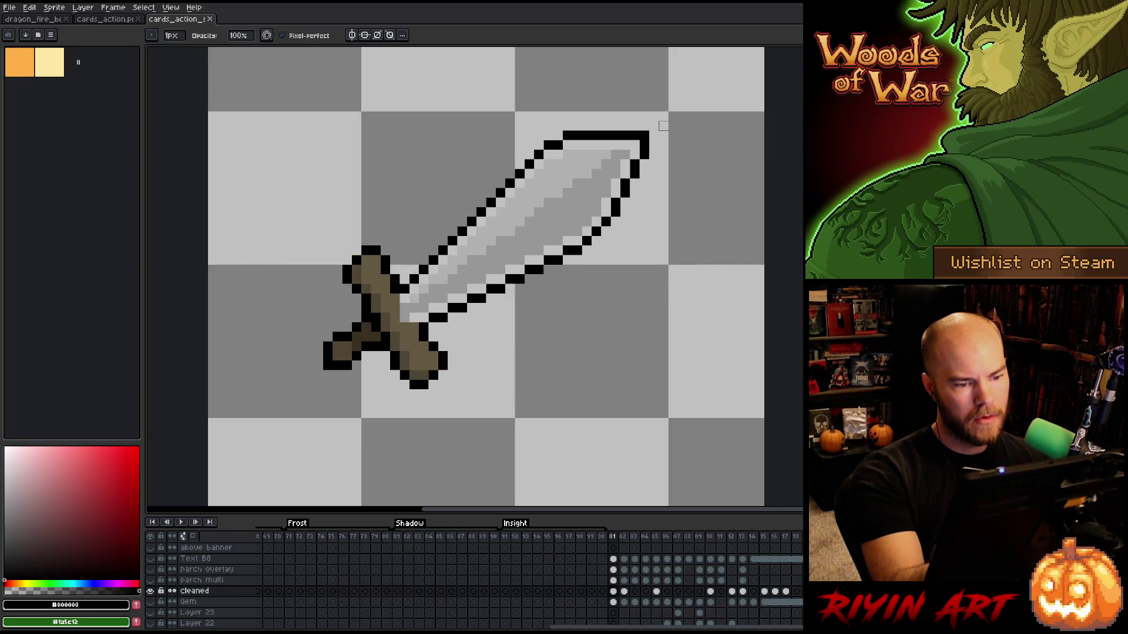
Try a black pixel on the blade's upper edge, undo it, and sample blade greys including #979797.
key(e)
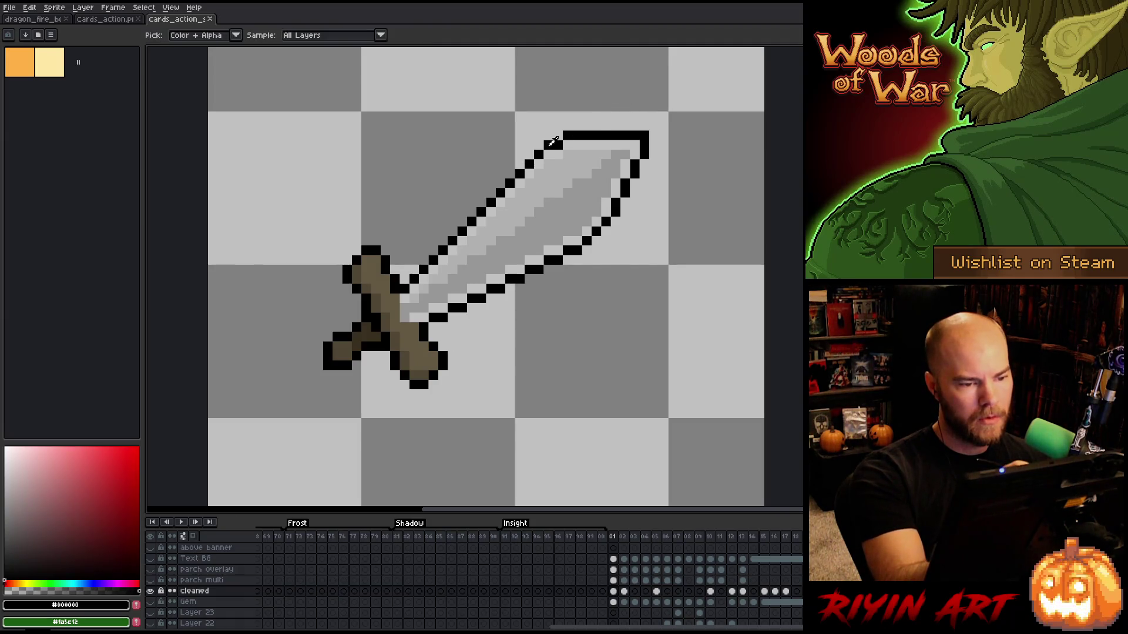
click(576, 144)
key(b)
key(ctrl+z)
key(ctrl+z)
key(ctrl+z)
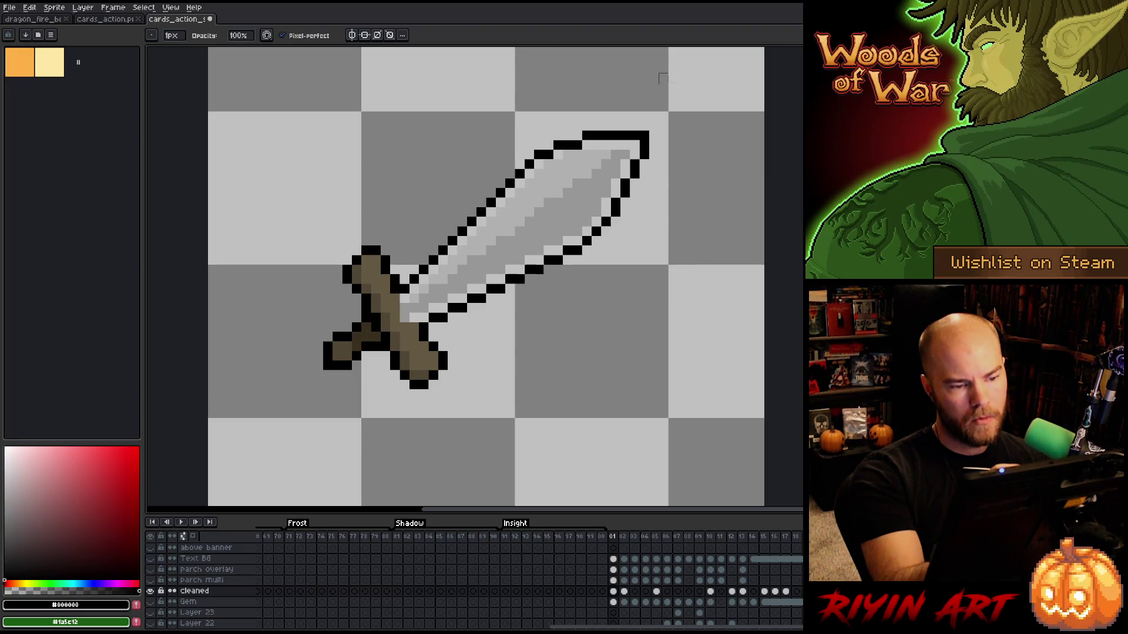
alt+click(577, 154)
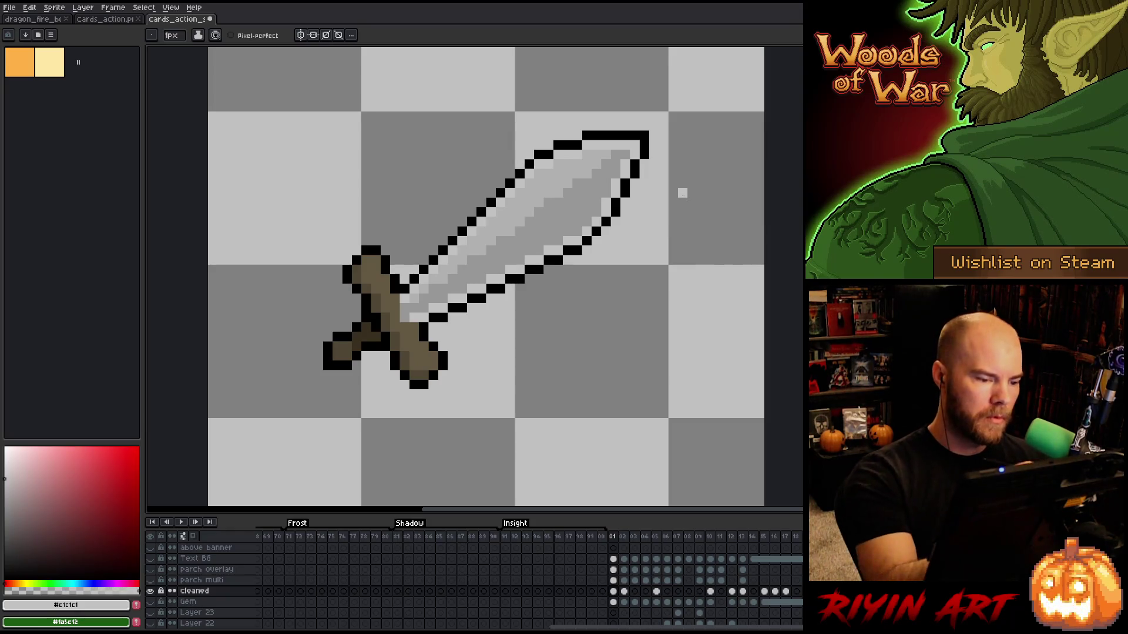
alt+click(415, 310)
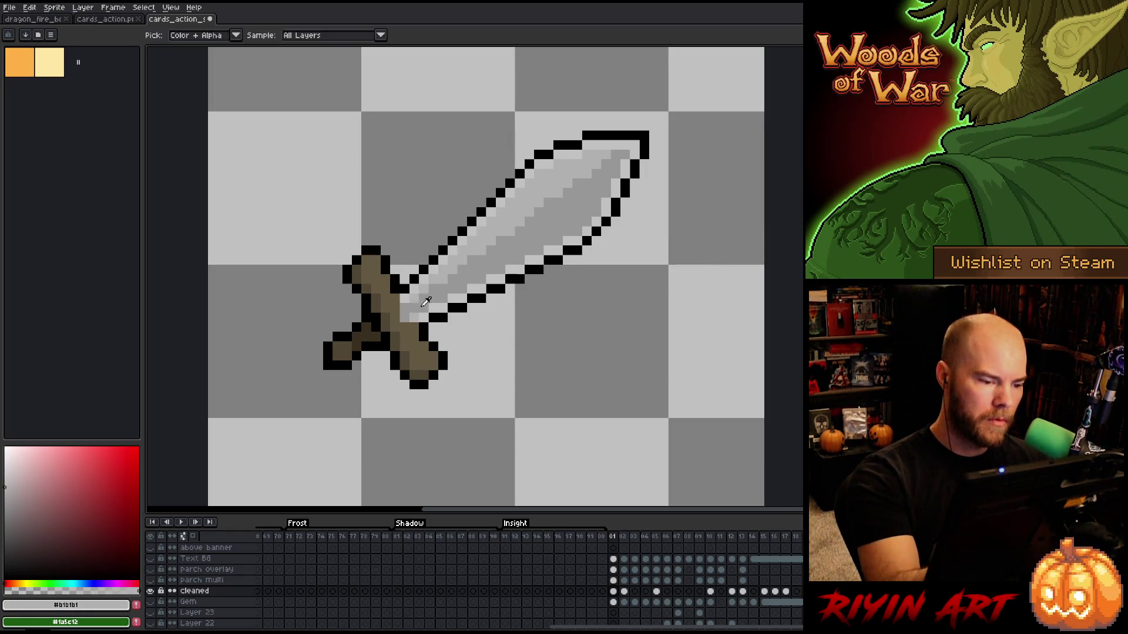
alt+click(414, 316)
scroll(589, 191, down, 3)
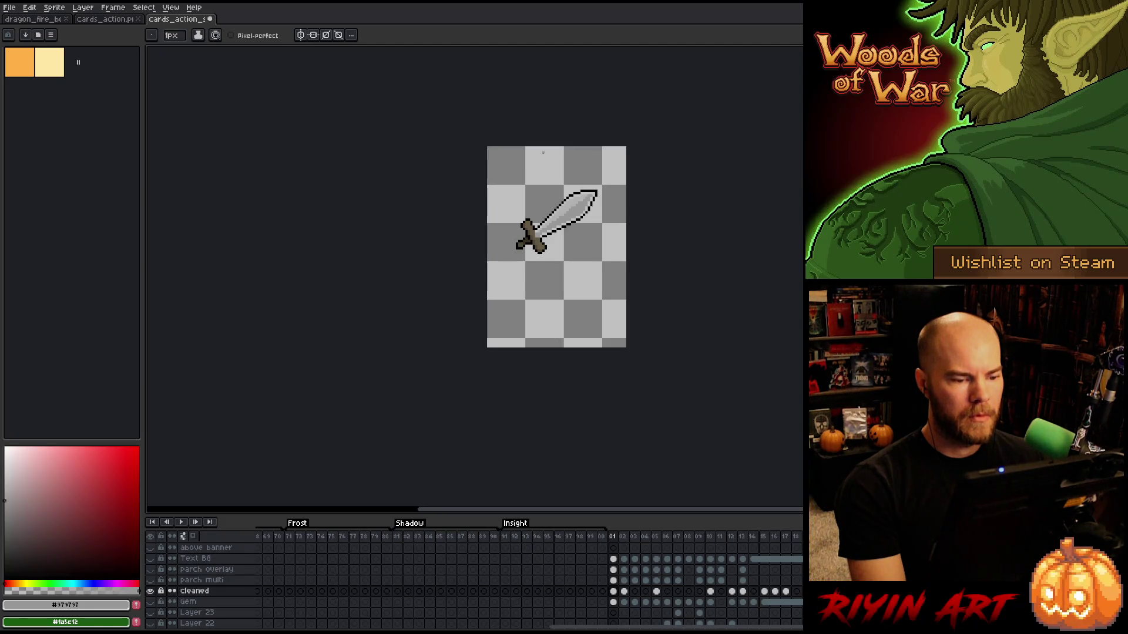
Compare frames 01 and 02 while toggling the parch overlay and other card layers' visibility.
scroll(542, 153, up, 2)
key(Right)
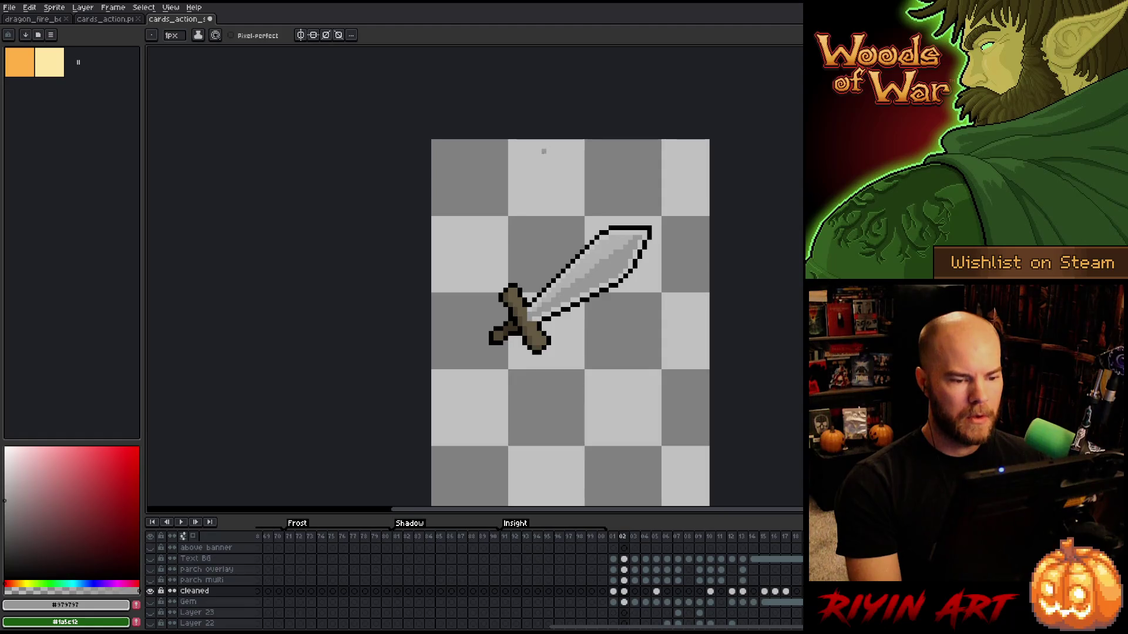
key(Left)
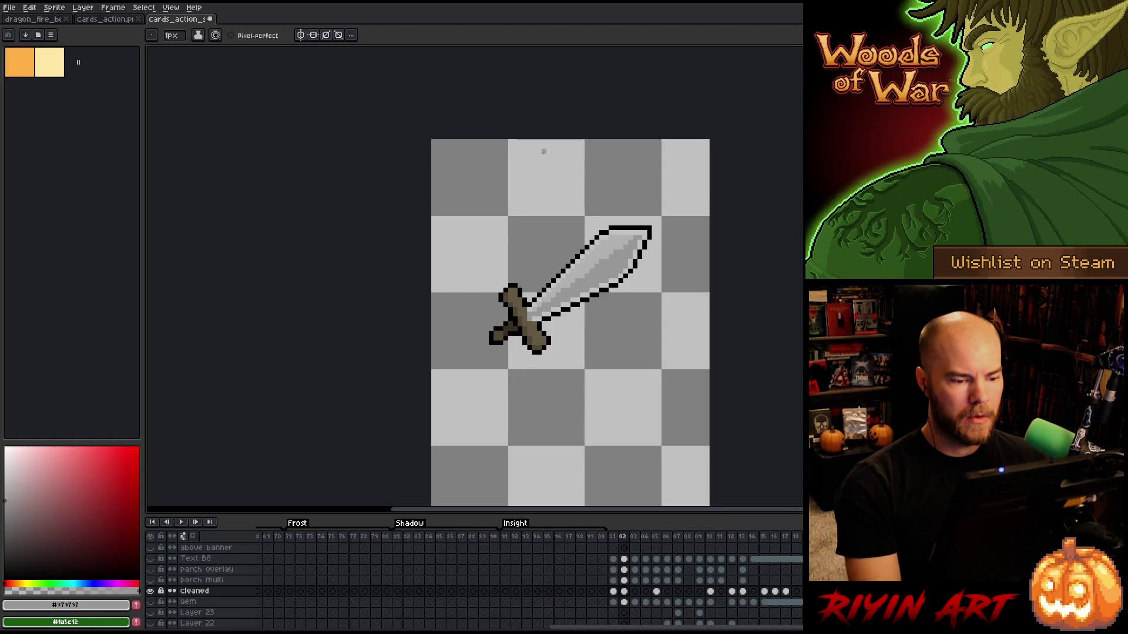
click(625, 593)
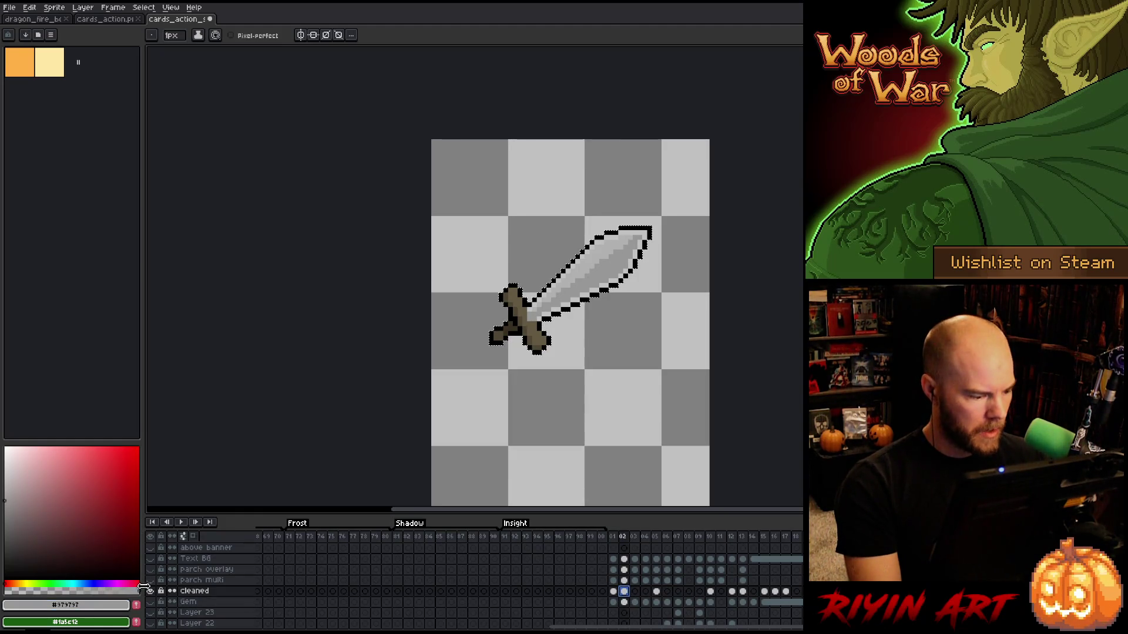
alt+click(150, 592)
click(614, 569)
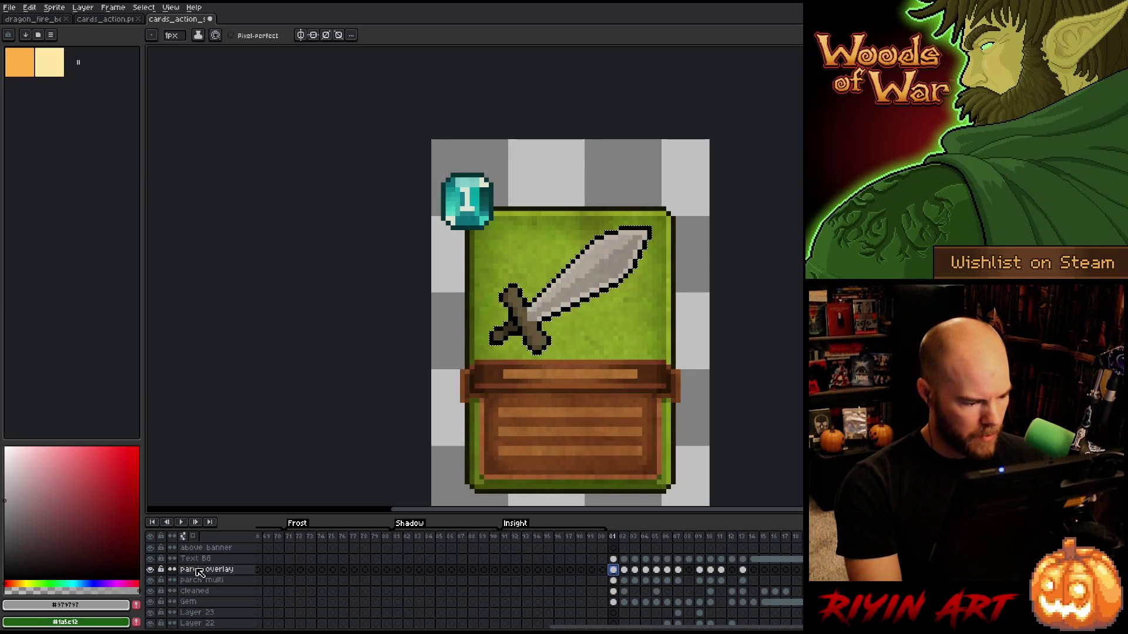
alt+click(151, 570)
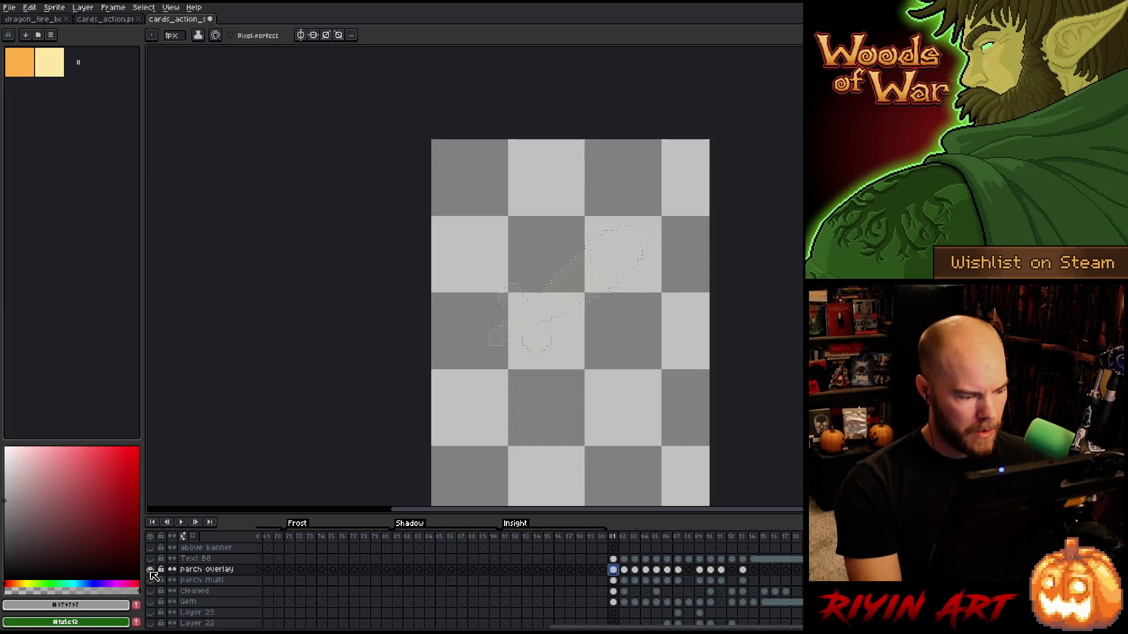
alt+click(151, 570)
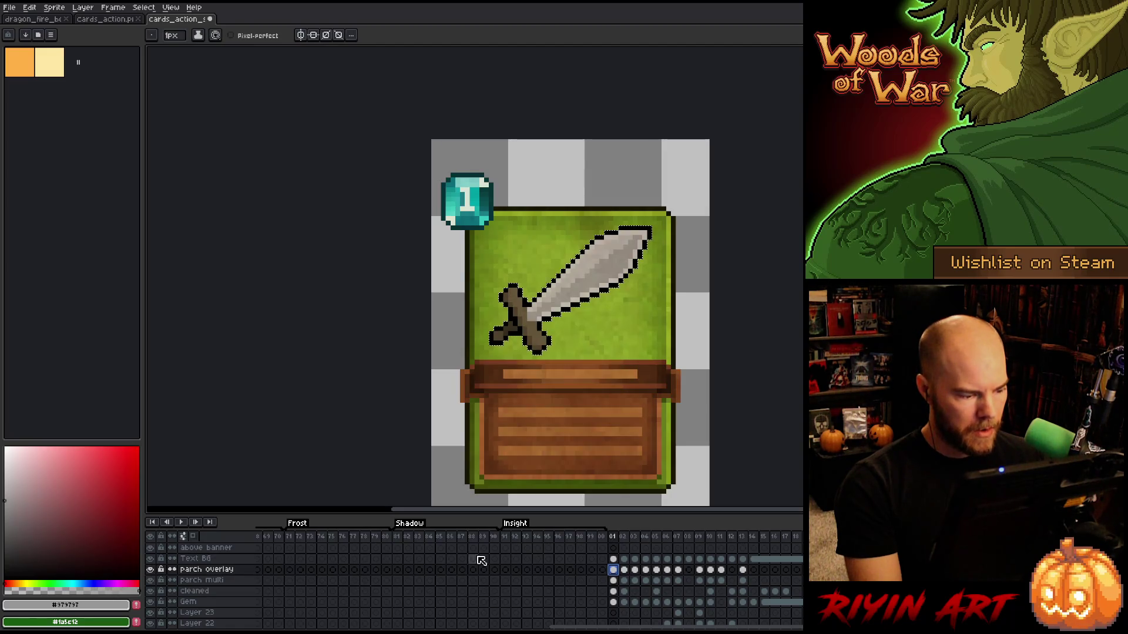
click(624, 570)
click(617, 570)
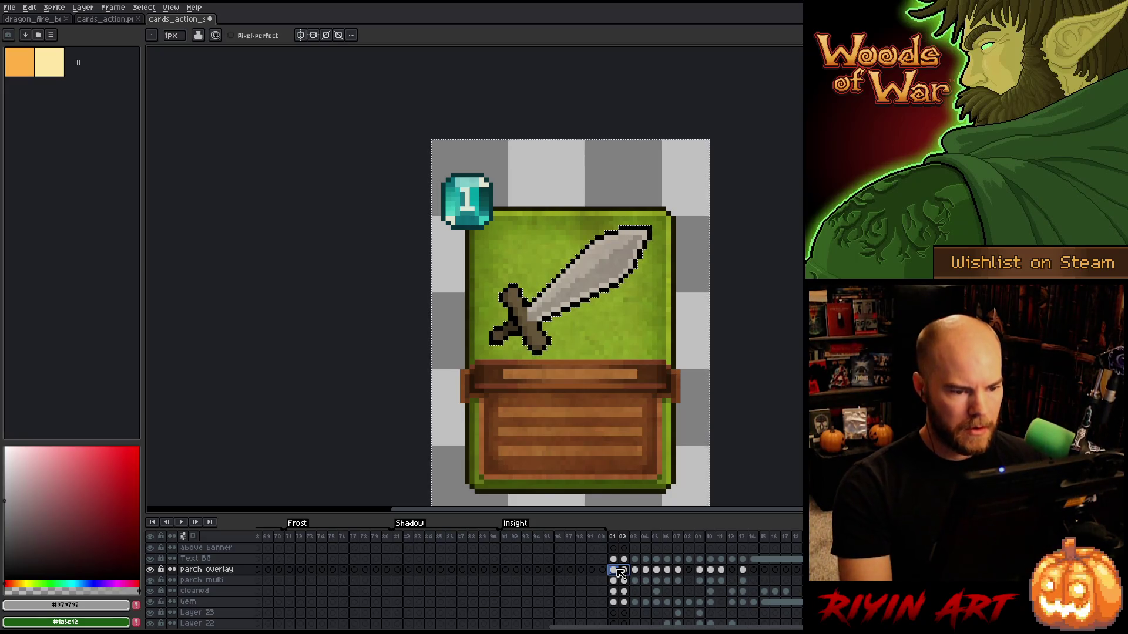
Jump to the start of the Insight animation, return to frame 2, then bring up the sword sprite sheet.
scroll(540, 335, down, 2)
mouse_move(591, 335)
mouse_down()
mouse_move(470, 299)
mouse_move(550, 261)
mouse_move(535, 288)
mouse_up()
scroll(546, 256, up, 2)
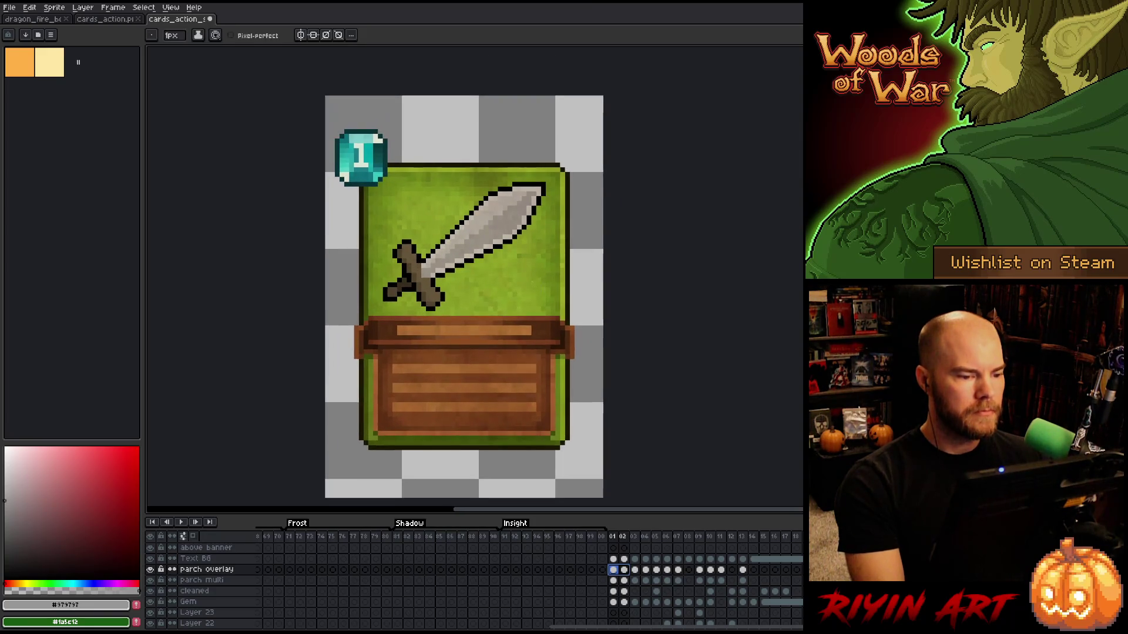
scroll(529, 279, down, 1)
key(ctrl+shift+Left)
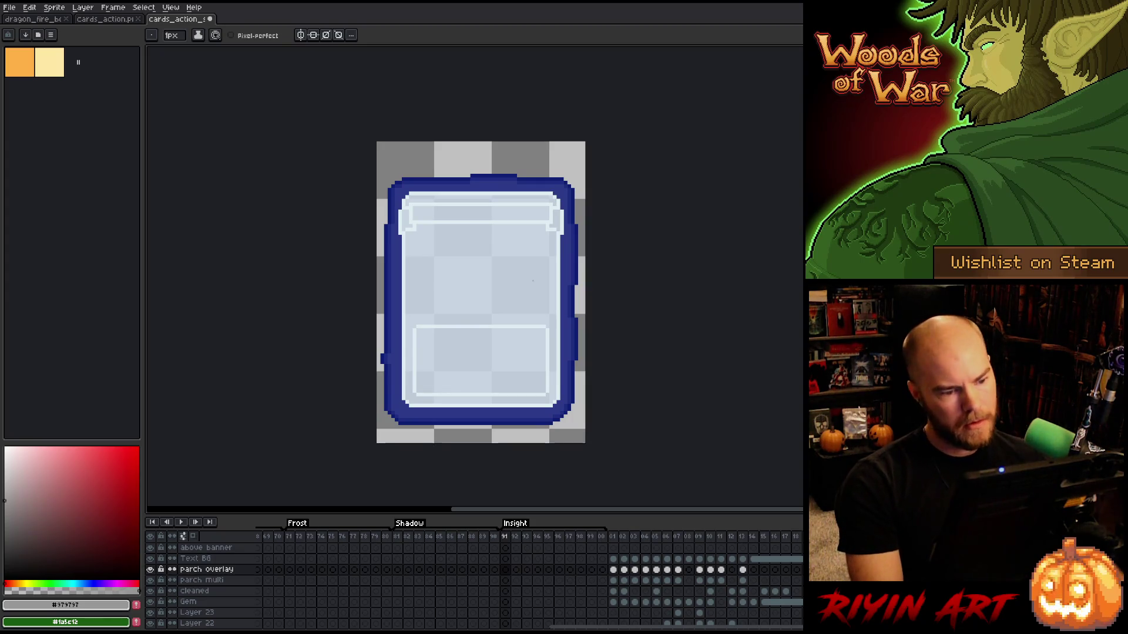
click(613, 536)
click(623, 536)
drag(601, 343, 555, 341)
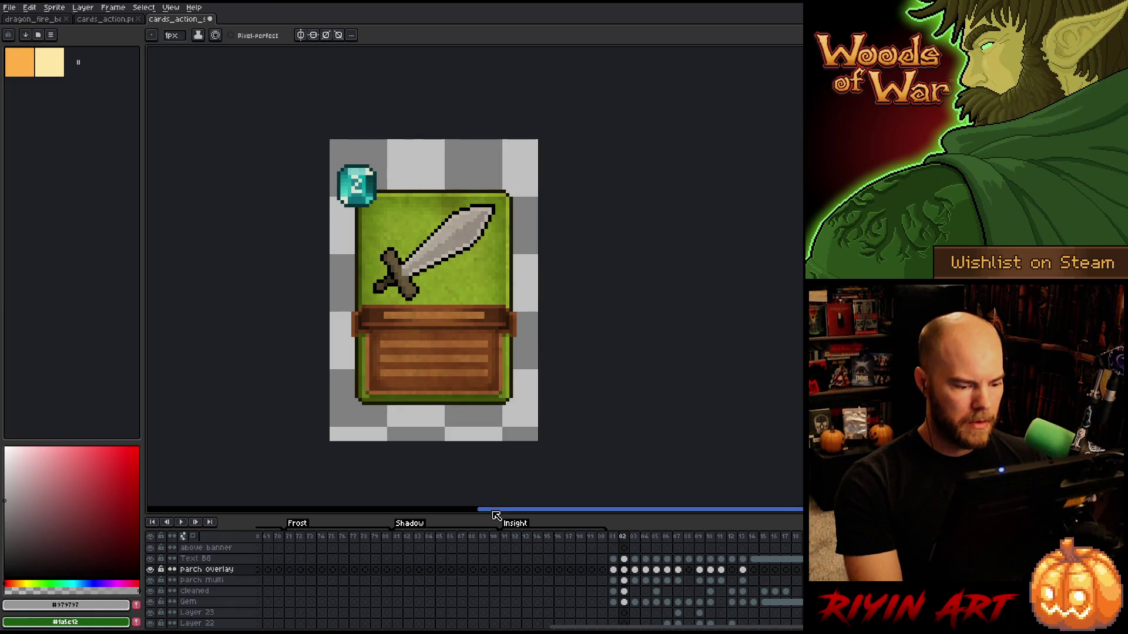
drag(596, 627, 645, 628)
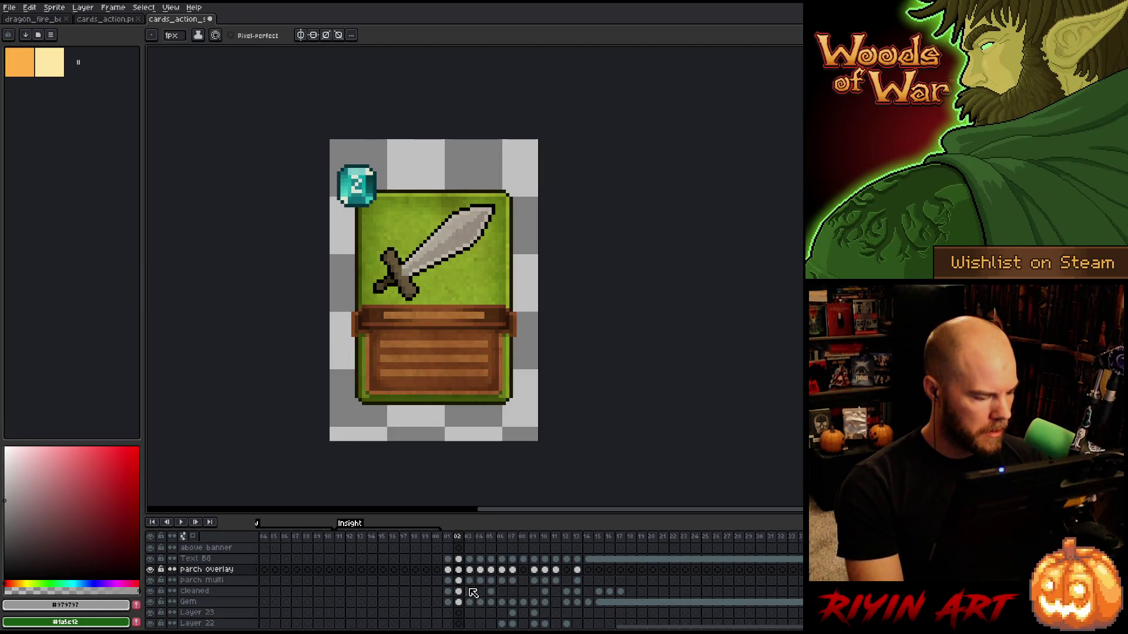
scroll(461, 594, down, 1)
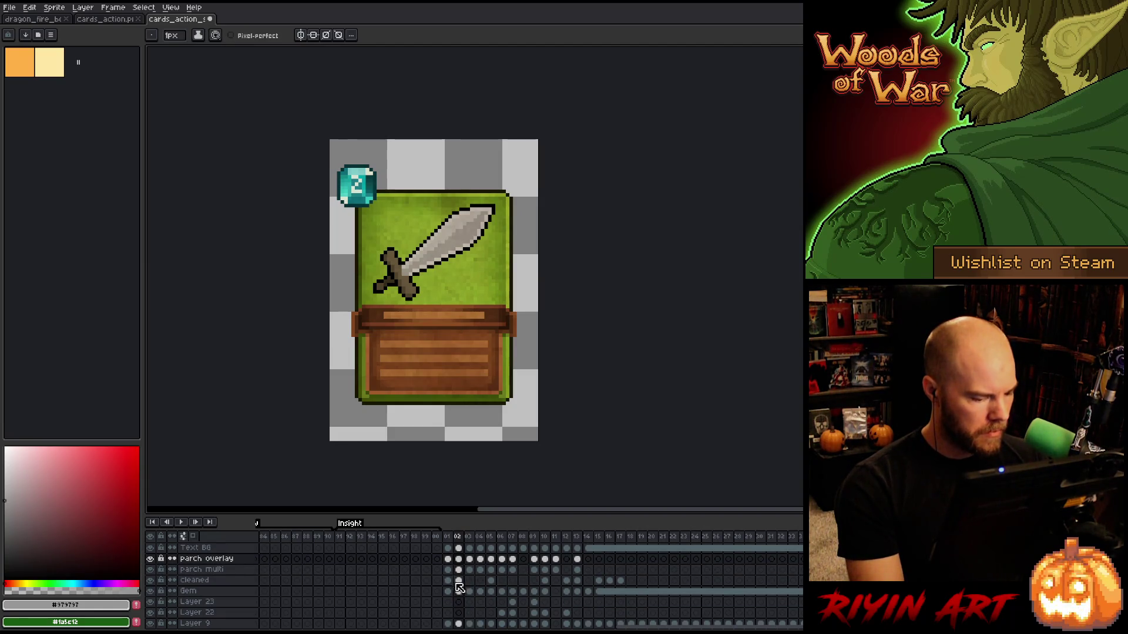
click(108, 21)
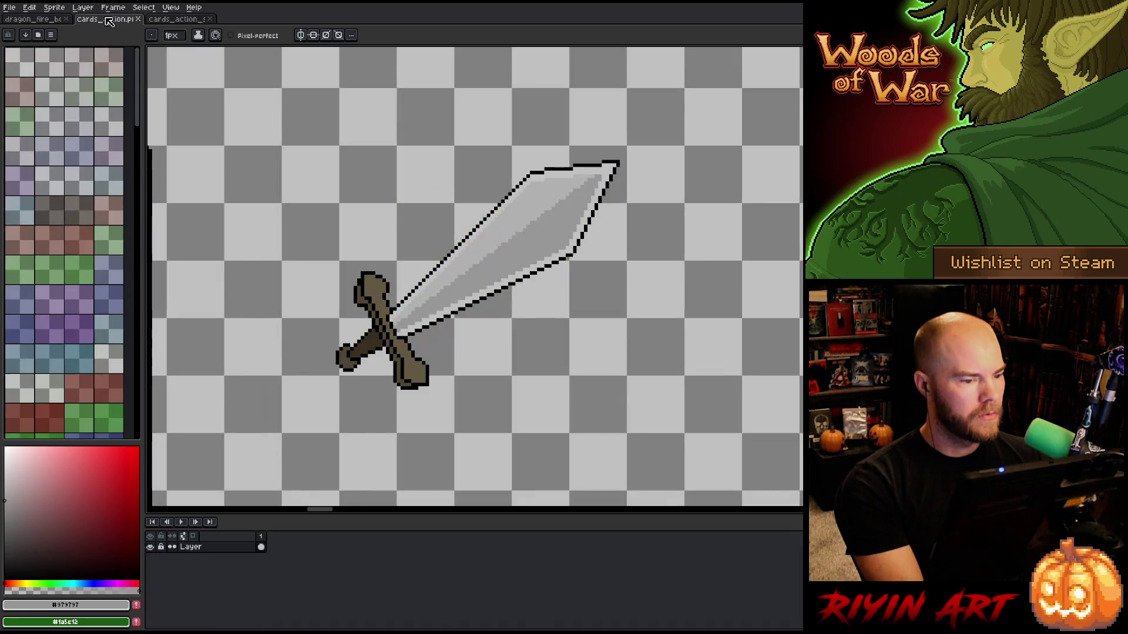
Select the shield on the sprite sheet, try pasting it onto frame 3 of the card, then cancel.
scroll(398, 215, down, 3)
scroll(398, 215, up, 2)
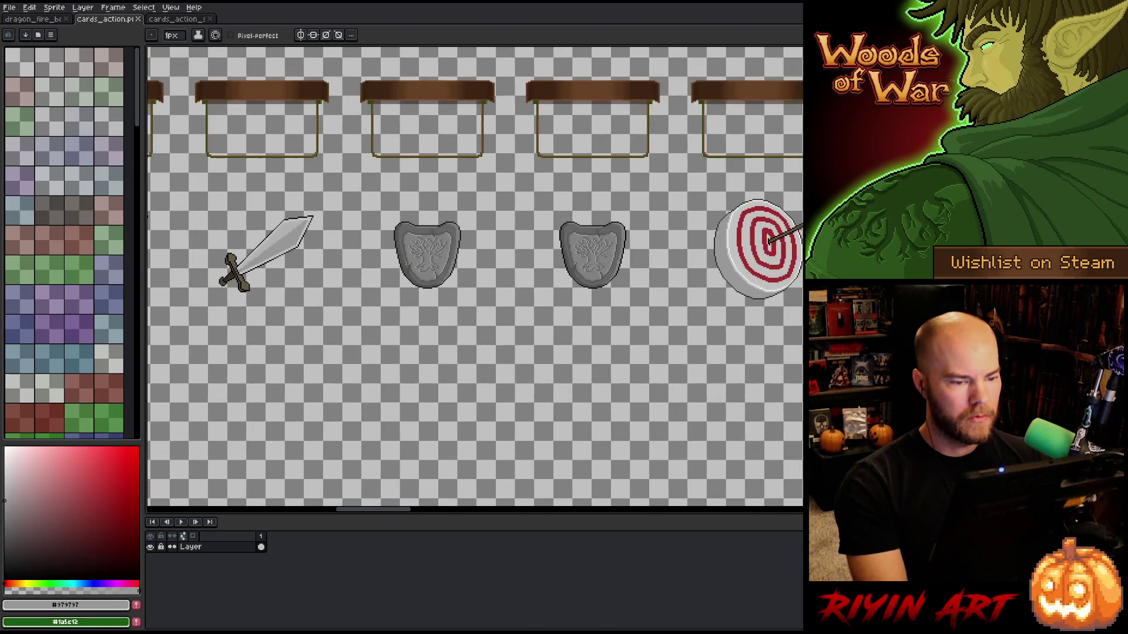
key(m)
mouse_move(371, 195)
mouse_down()
mouse_move(451, 286)
mouse_move(582, 395)
mouse_up()
key(ctrl+d)
click(160, 21)
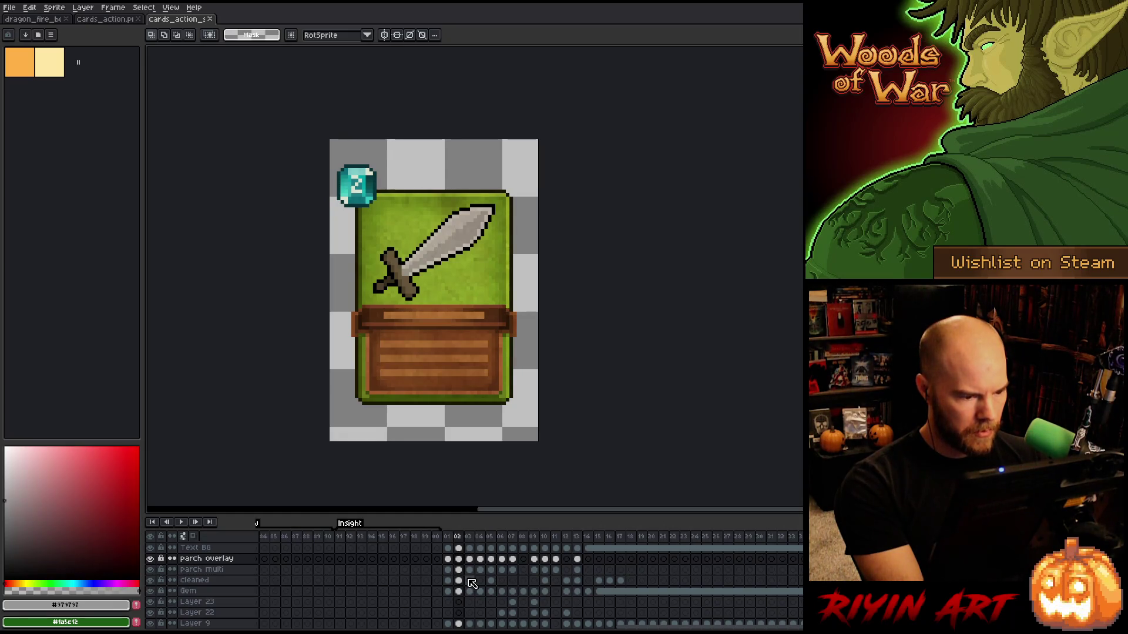
click(470, 580)
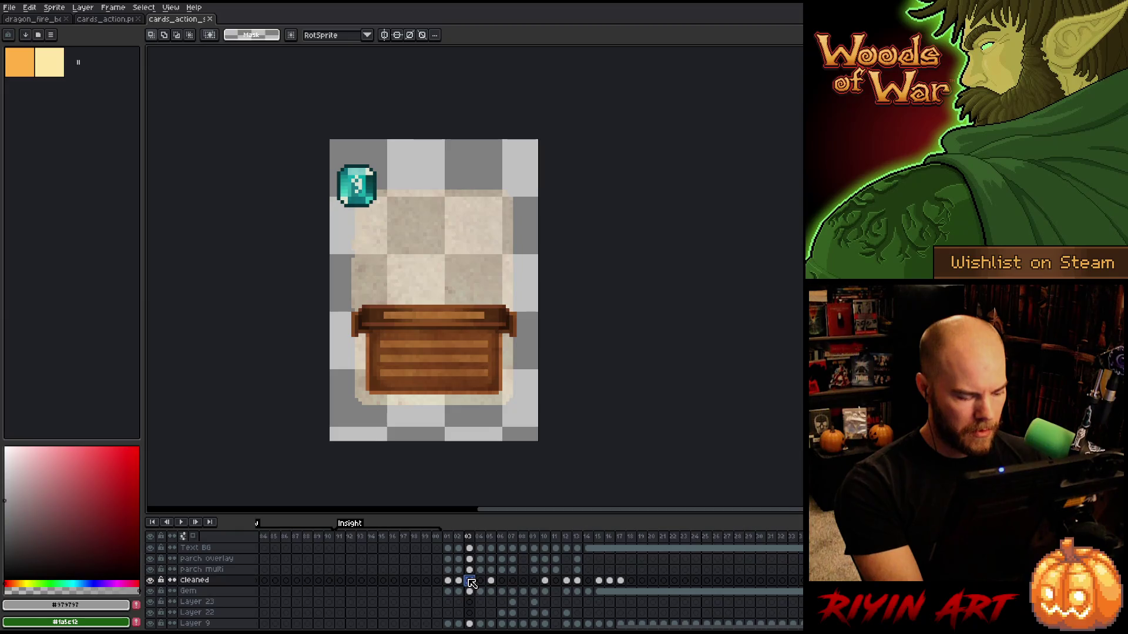
key(minus)
key(ctrl+v)
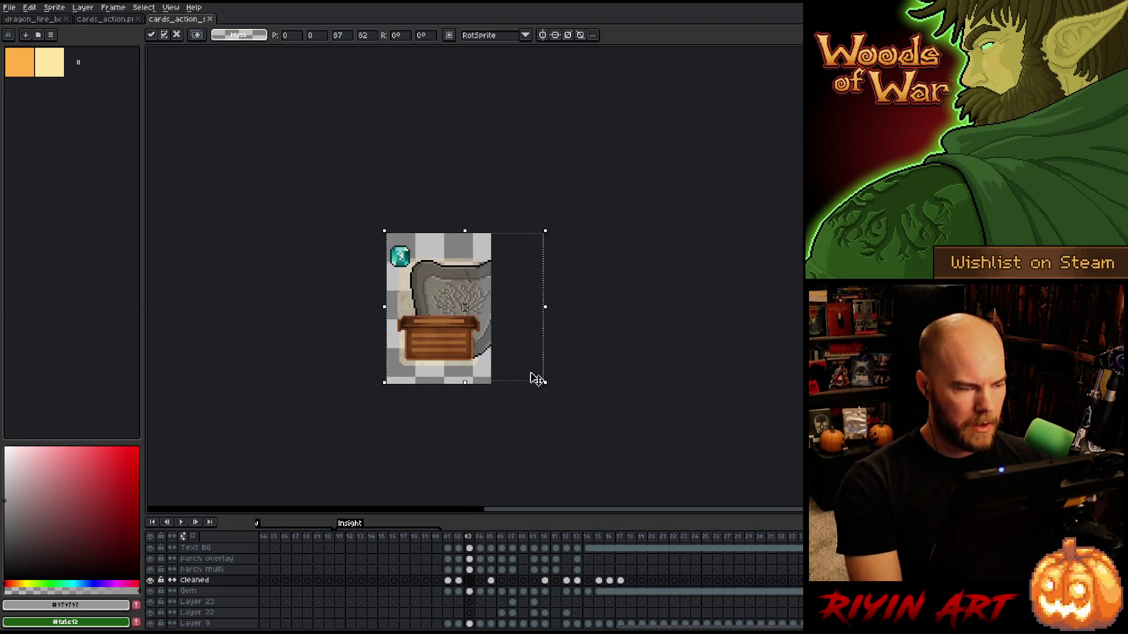
key(Escape)
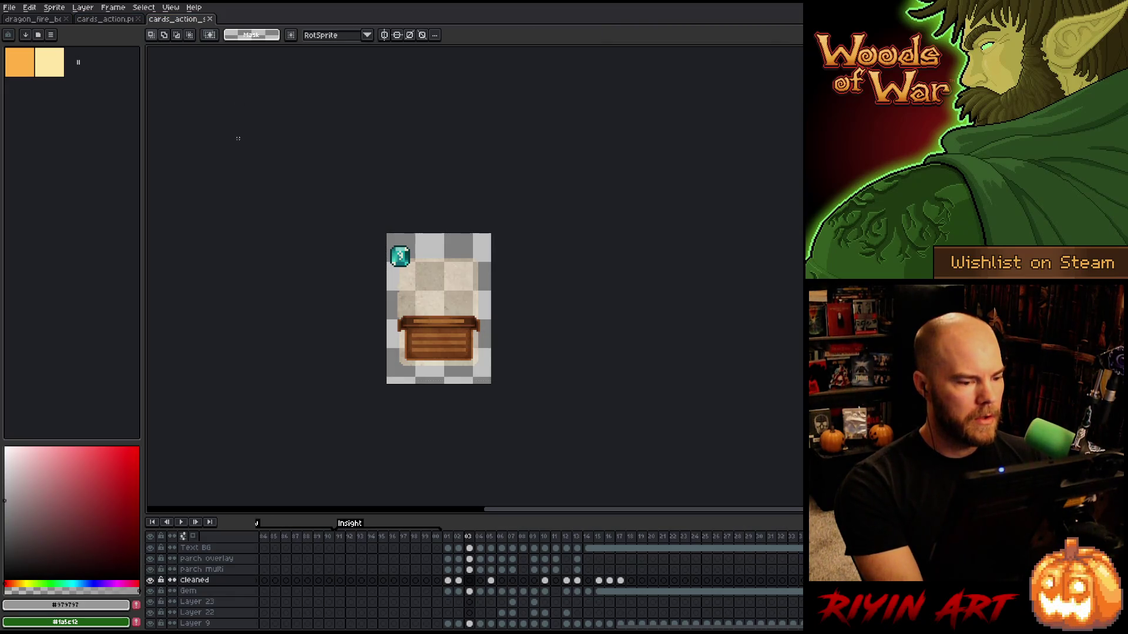
Copy the first shield onto the sheet's third green card, commit it, and select that card.
click(117, 20)
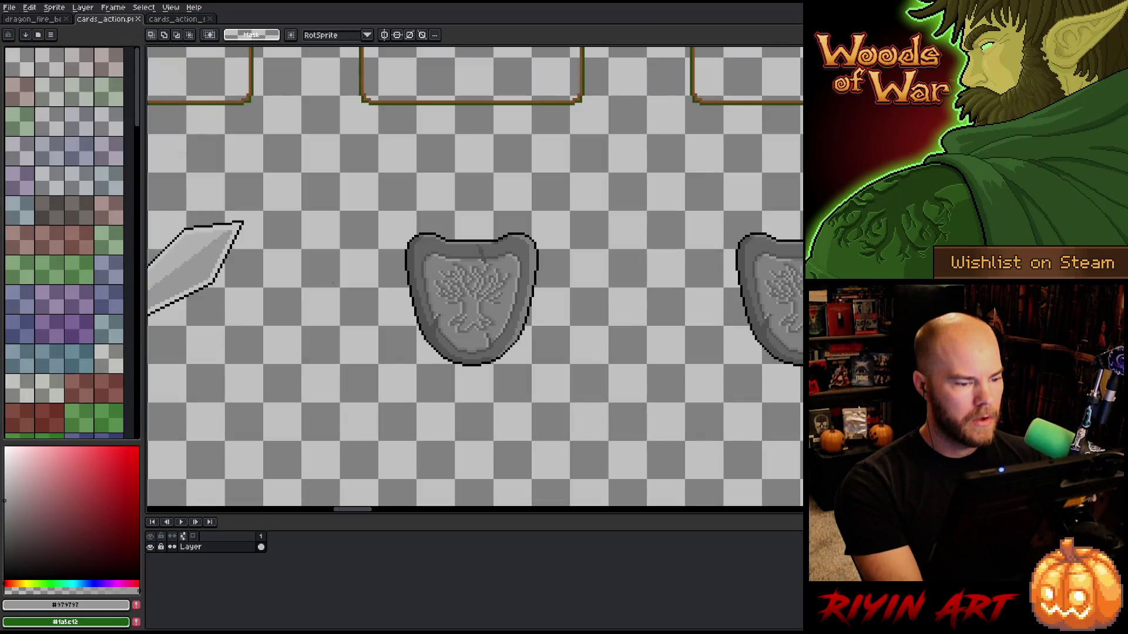
scroll(333, 283, down, 5)
scroll(363, 249, up, 1)
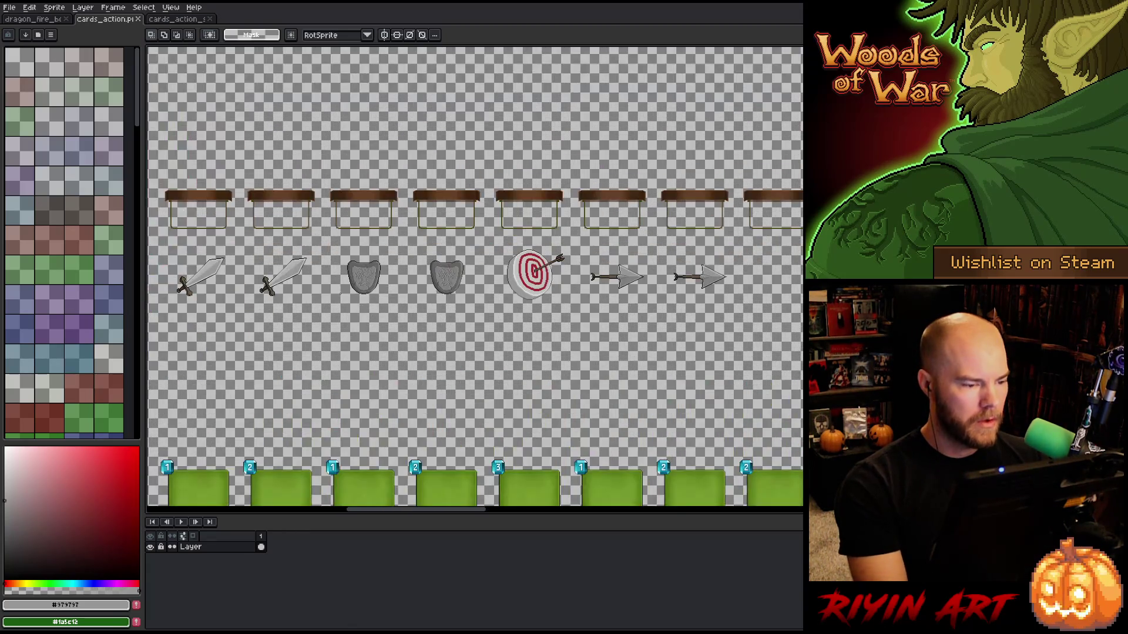
drag(334, 245, 397, 338)
drag(369, 261, 402, 131)
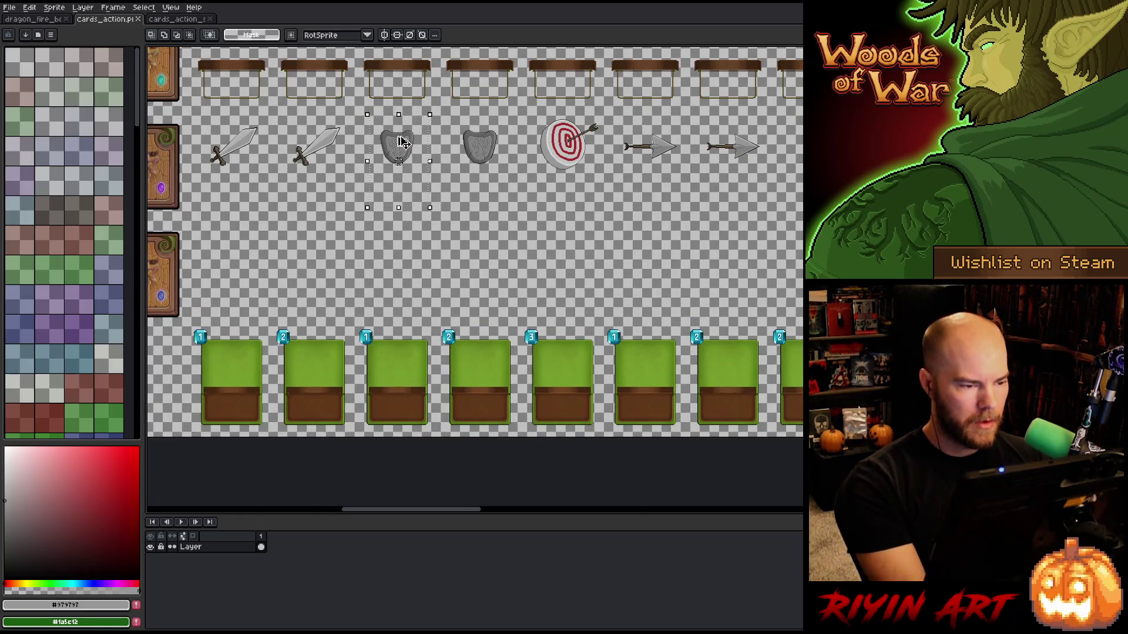
drag(403, 143, 422, 367)
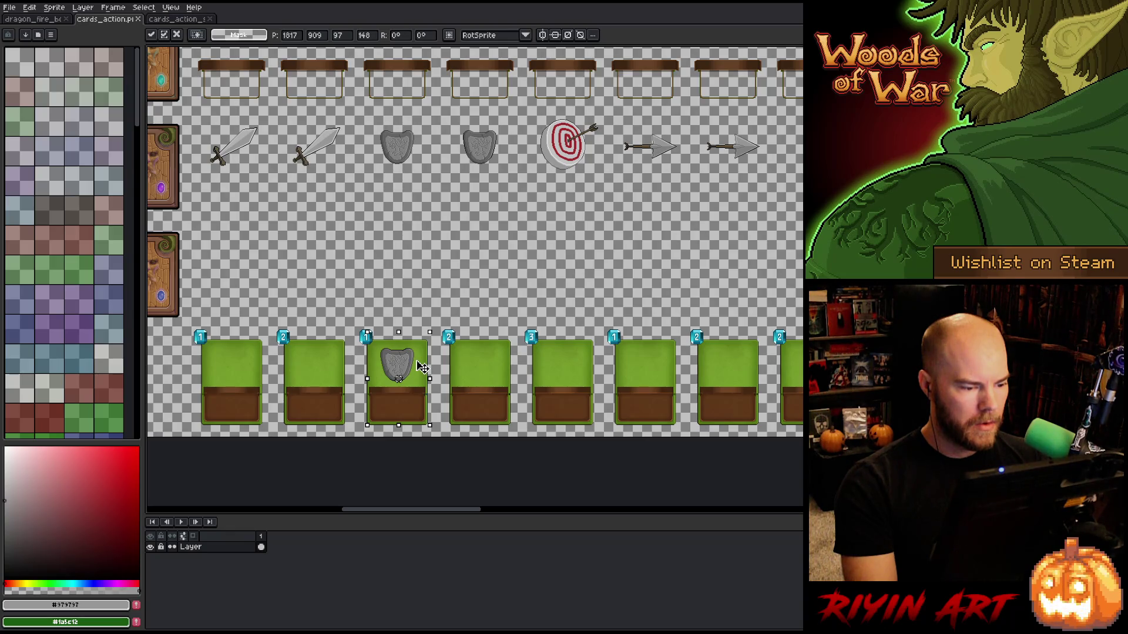
drag(422, 367, 422, 367)
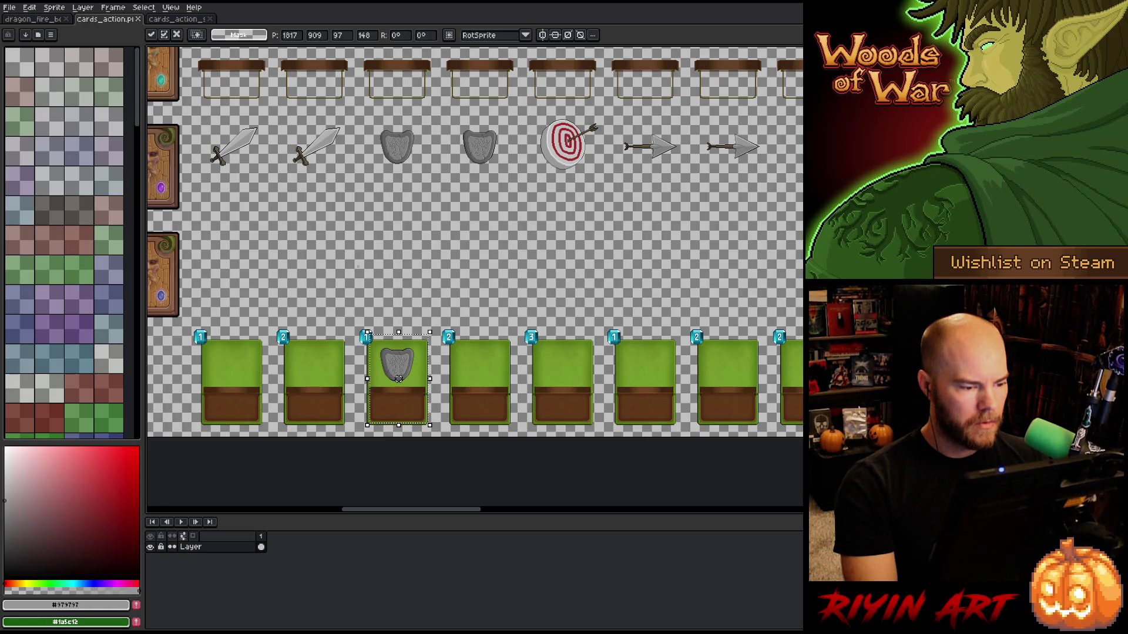
key(Return)
drag(347, 303, 441, 433)
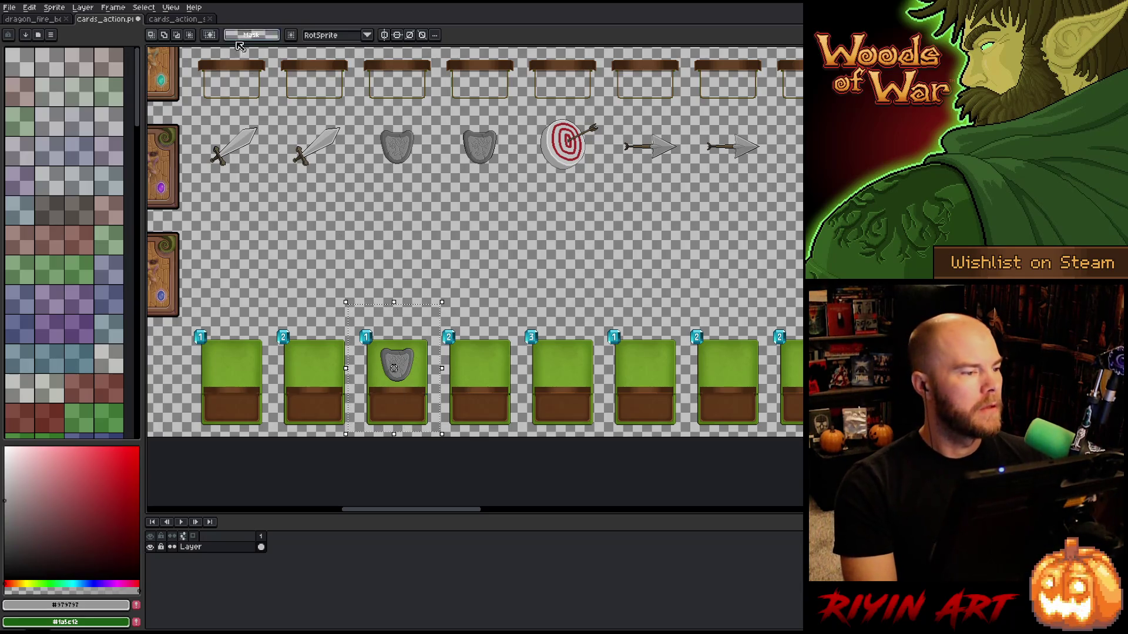
click(189, 22)
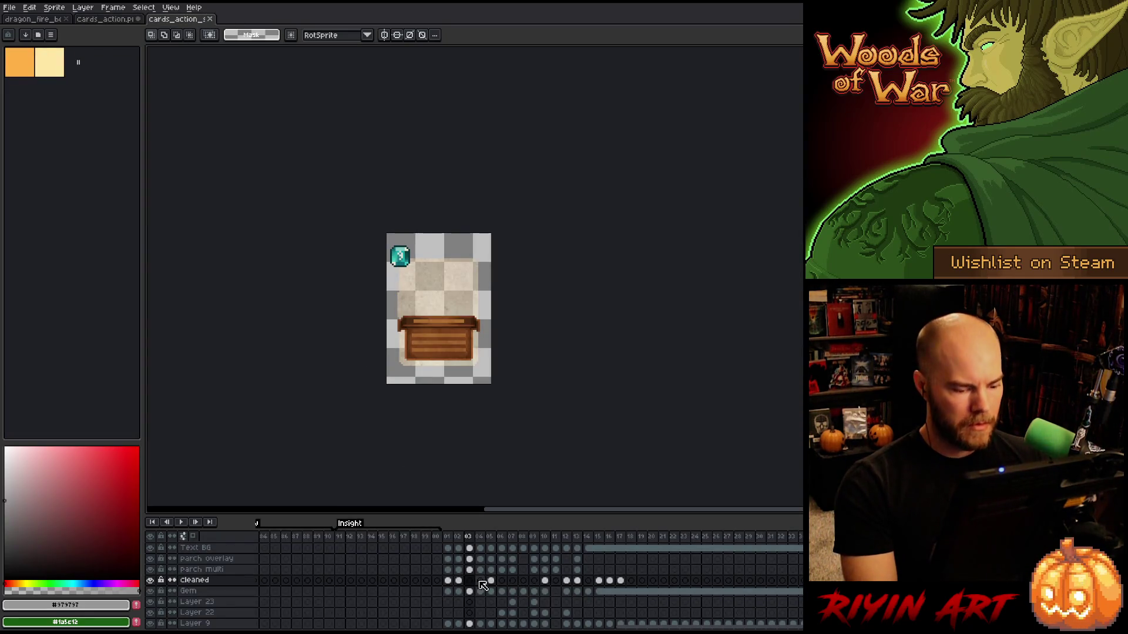
Paste the copied card into Layer 22 at frame 3, shrink it, then cancel the mis-sized paste.
click(470, 614)
key(ctrl+v)
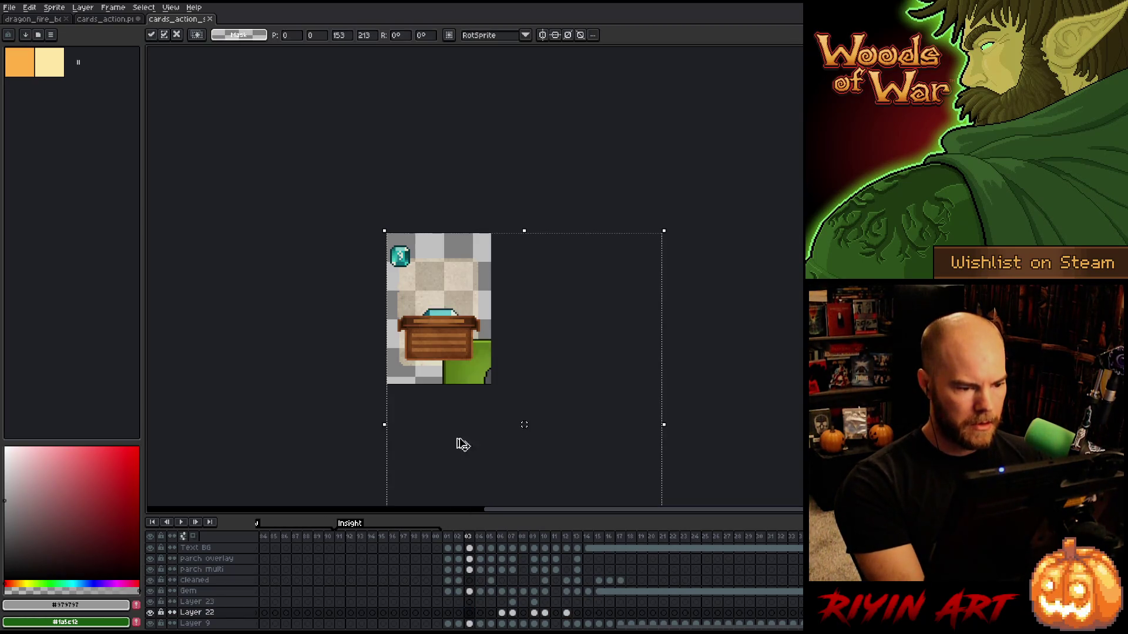
scroll(458, 435, down, 2)
drag(537, 468, 474, 395)
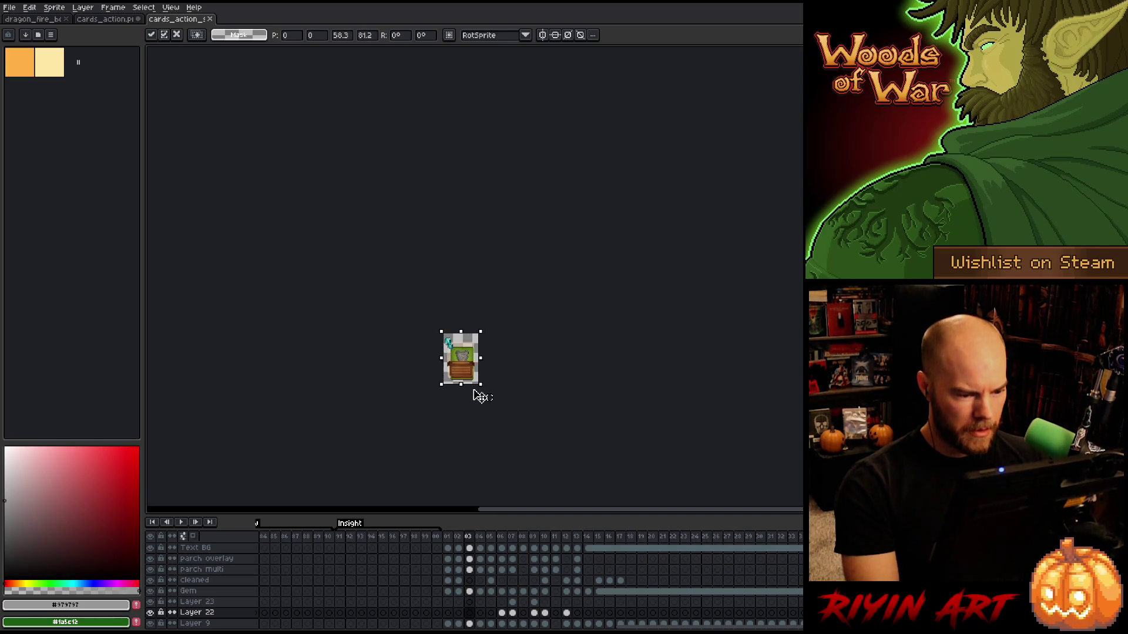
scroll(458, 369, up, 2)
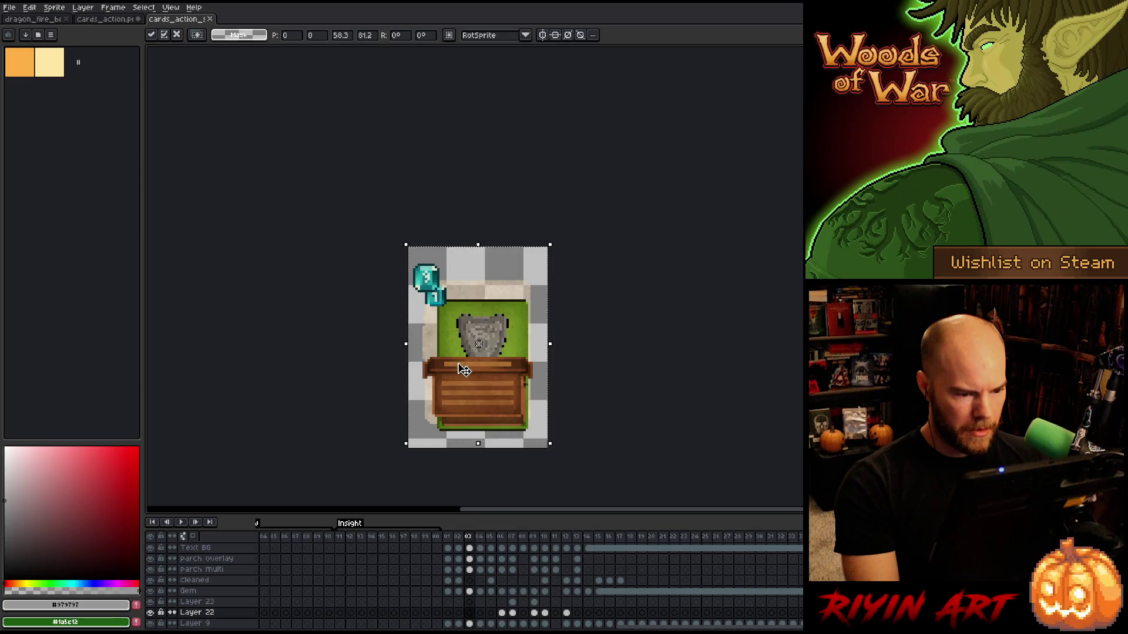
scroll(464, 369, up, 1)
scroll(470, 365, down, 2)
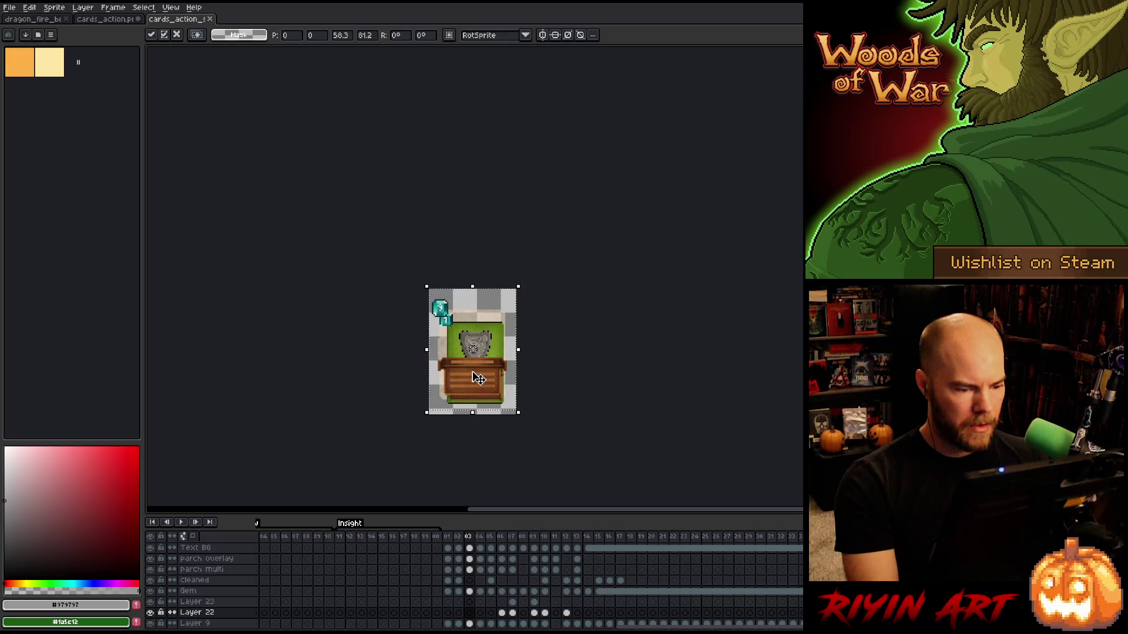
key(Escape)
Paste the card again, move it up and left, and shrink it.
scroll(484, 382, down, 1)
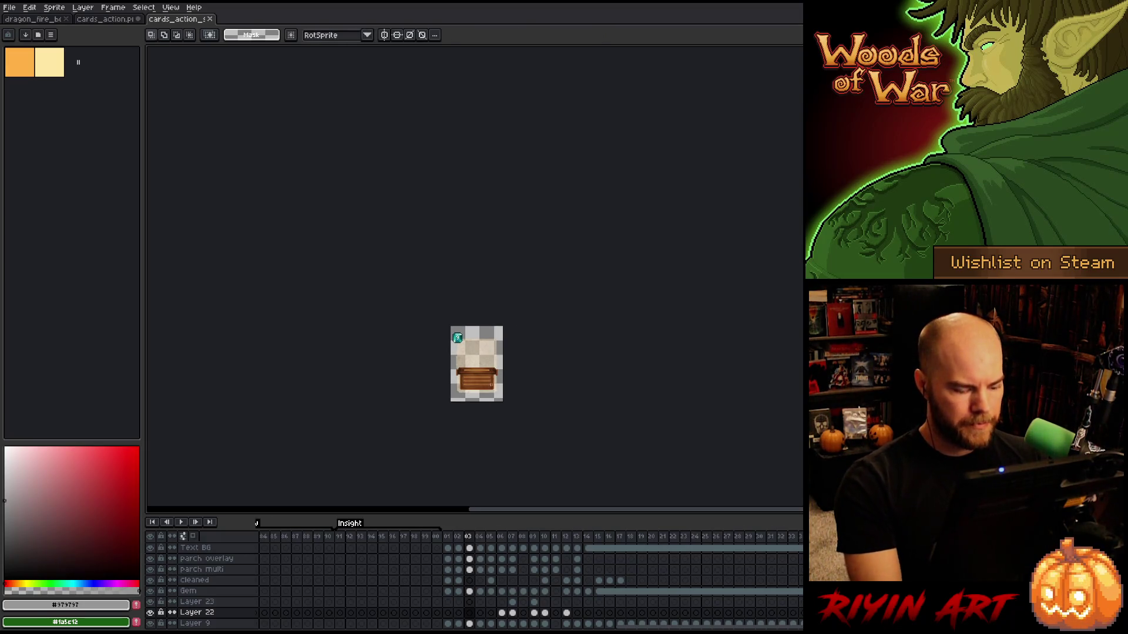
key(ctrl+v)
drag(516, 449, 499, 419)
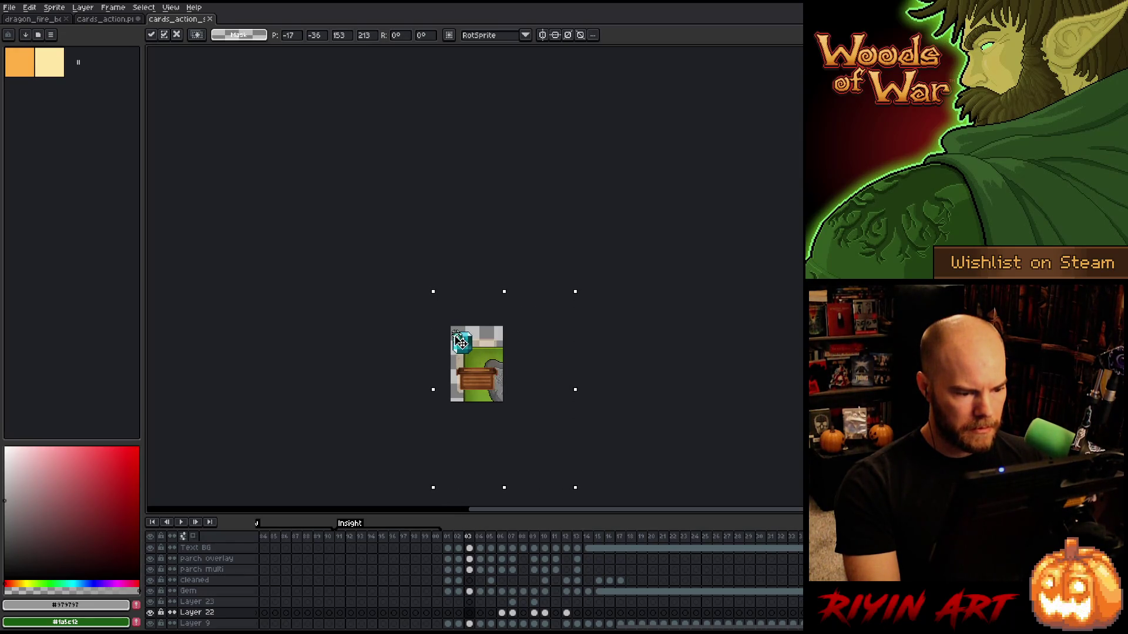
key(Return)
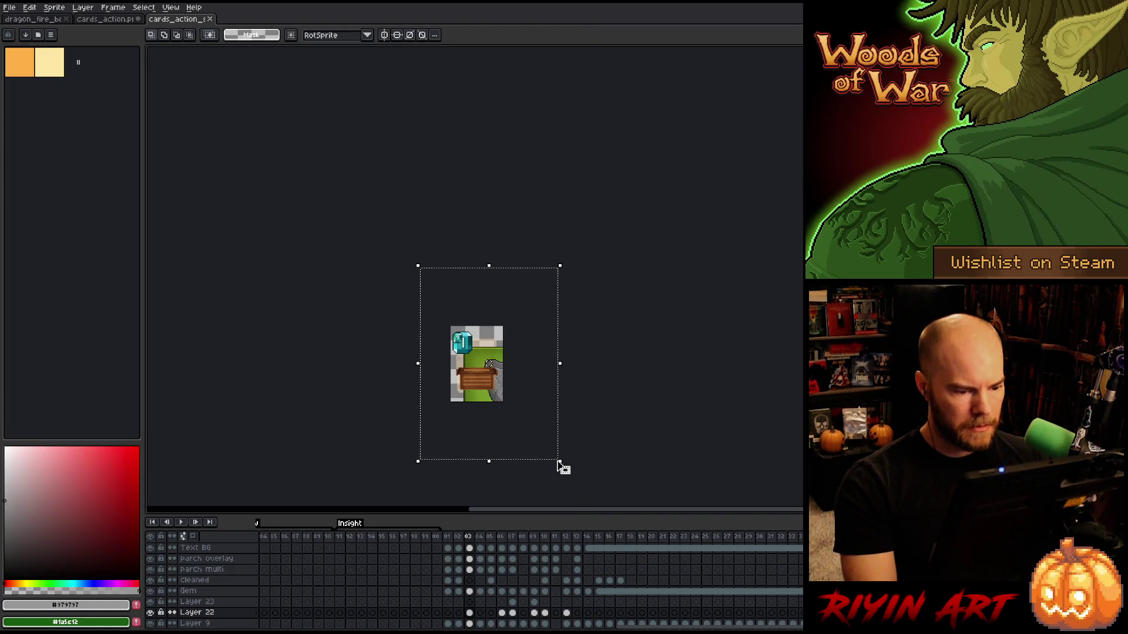
click(505, 391)
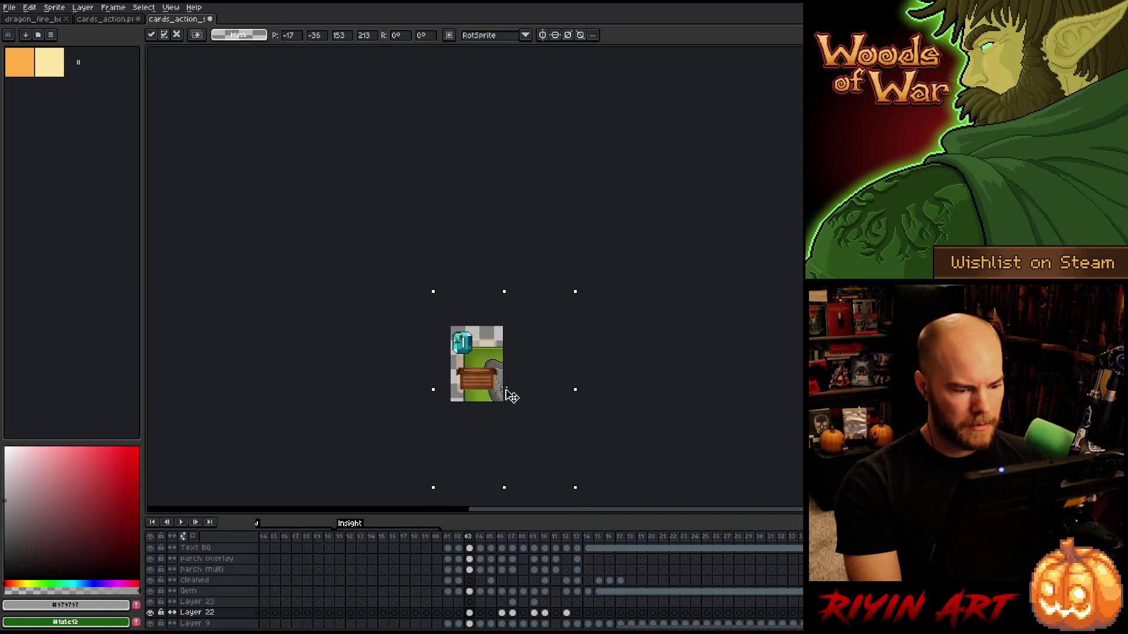
drag(578, 491, 559, 459)
key(Return)
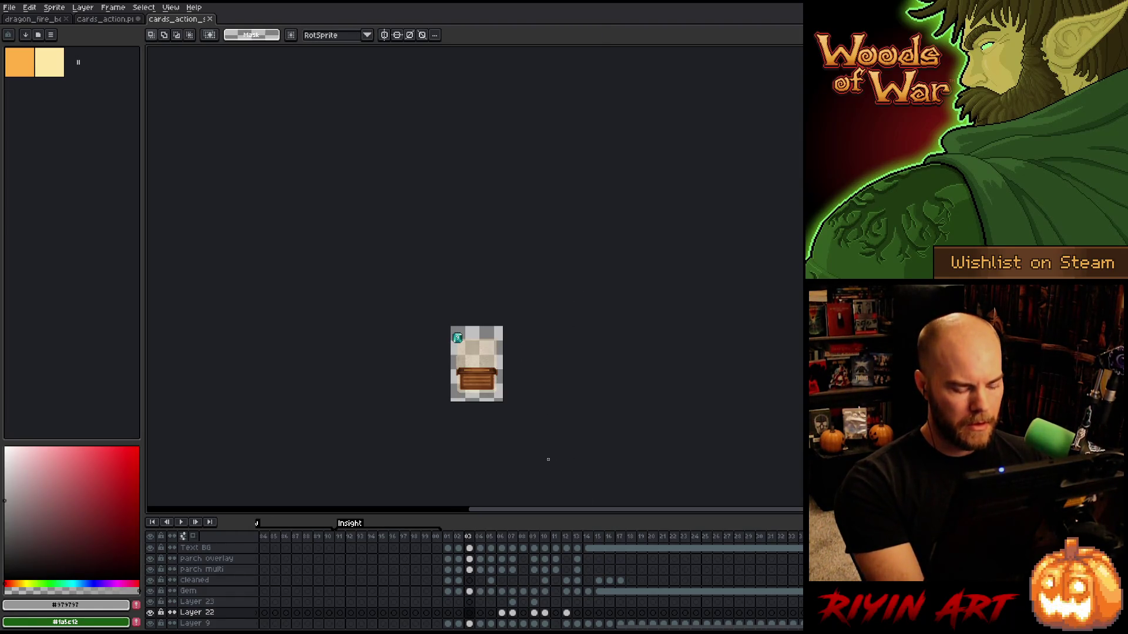
Resize the card to about 65 by 91, nudge it pixel by pixel into place, and apply.
click(548, 460)
mouse_move(562, 474)
mouse_down()
mouse_move(564, 483)
mouse_move(507, 410)
mouse_move(513, 417)
mouse_up()
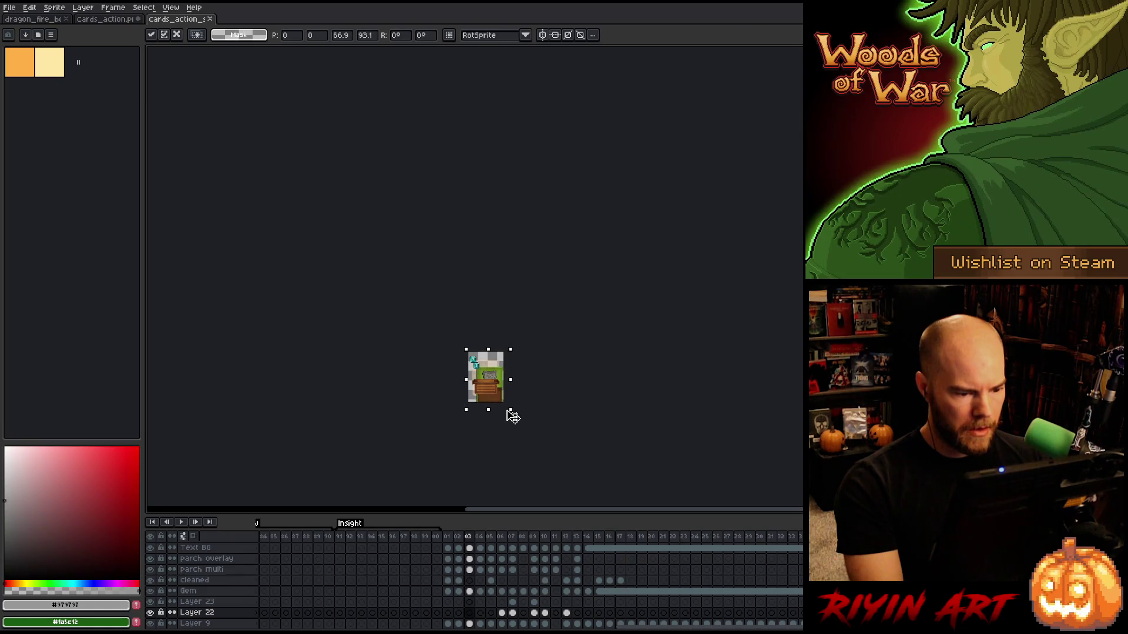
scroll(487, 375, up, 4)
drag(542, 355, 523, 315)
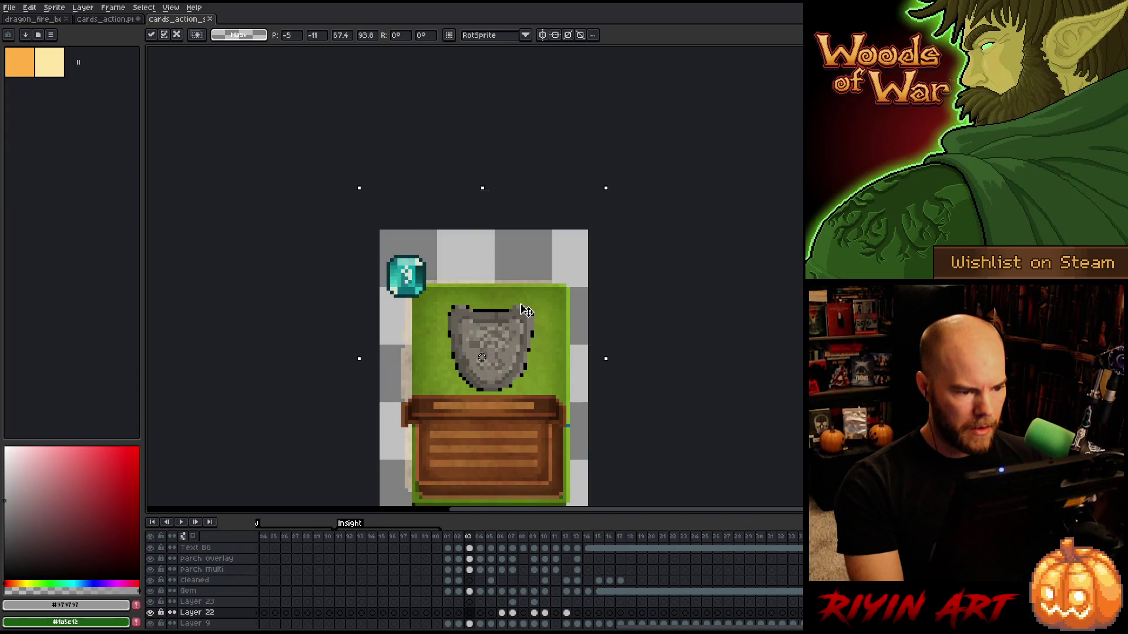
scroll(524, 309, down, 2)
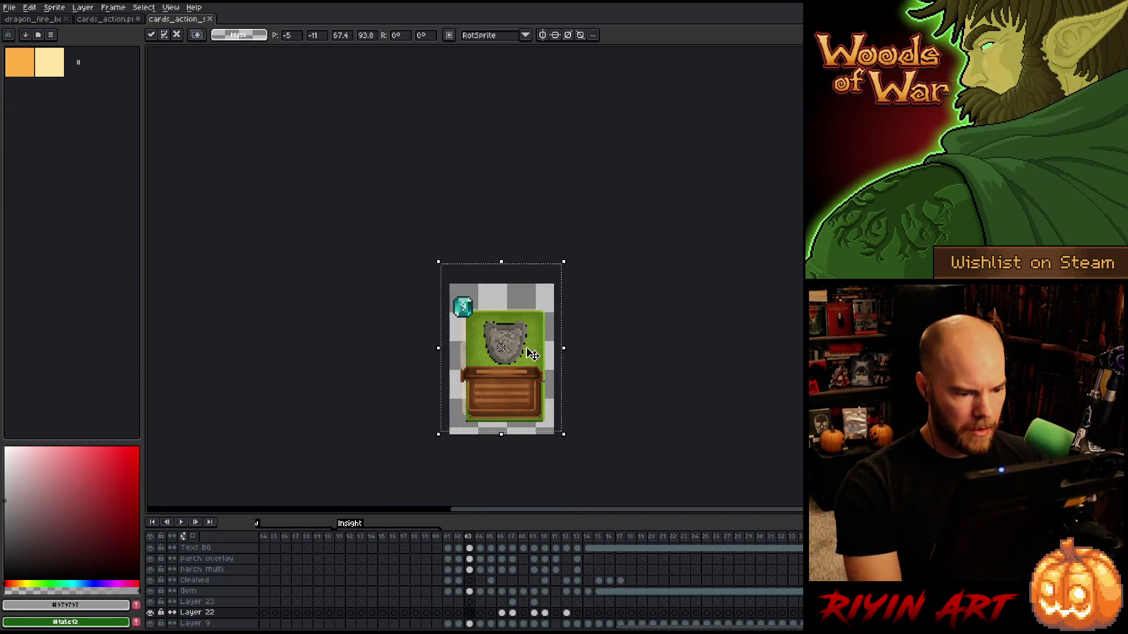
drag(563, 434, 547, 432)
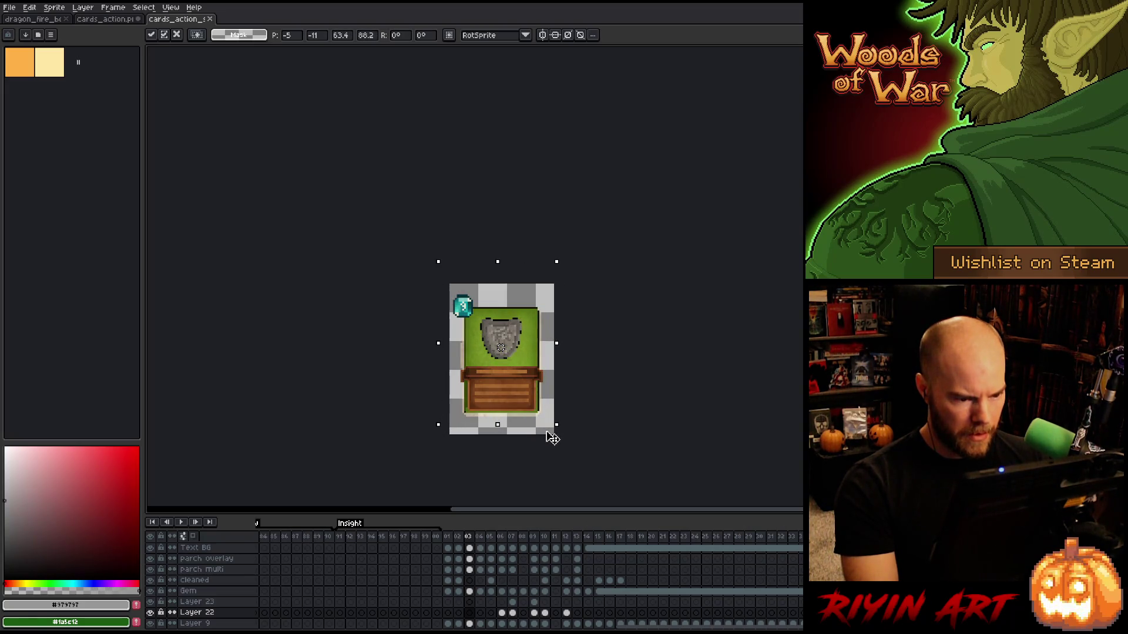
drag(547, 432, 551, 434)
key(Left)
drag(555, 431, 559, 430)
key(Right)
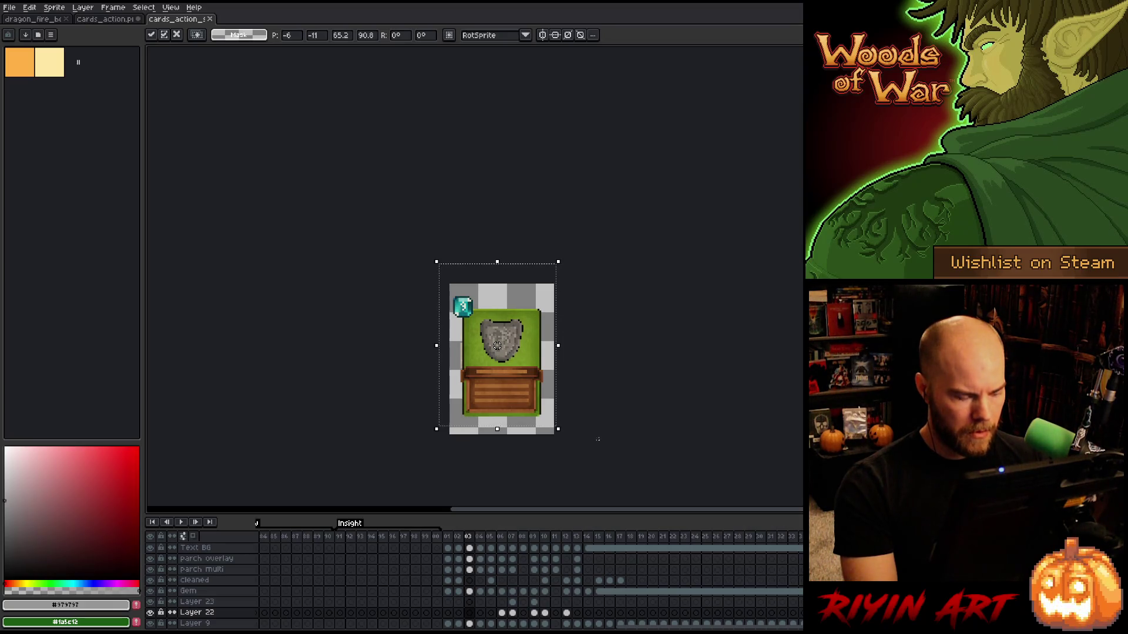
key(Return)
click(470, 581)
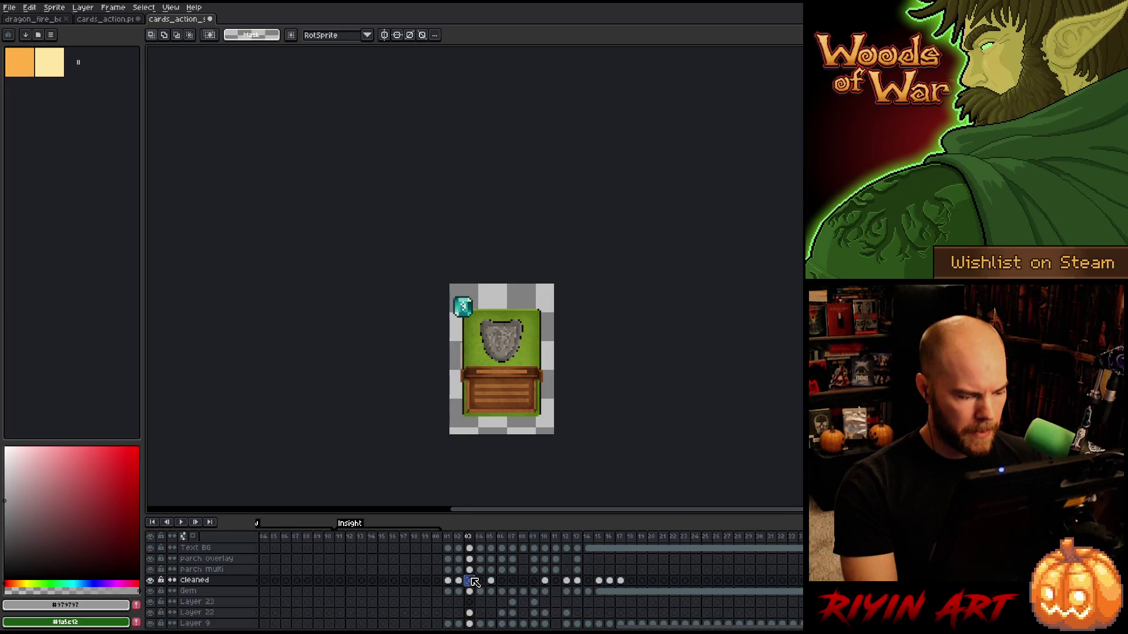
Copy the upper-row shield from the card sheet and paste it onto the single card.
click(101, 20)
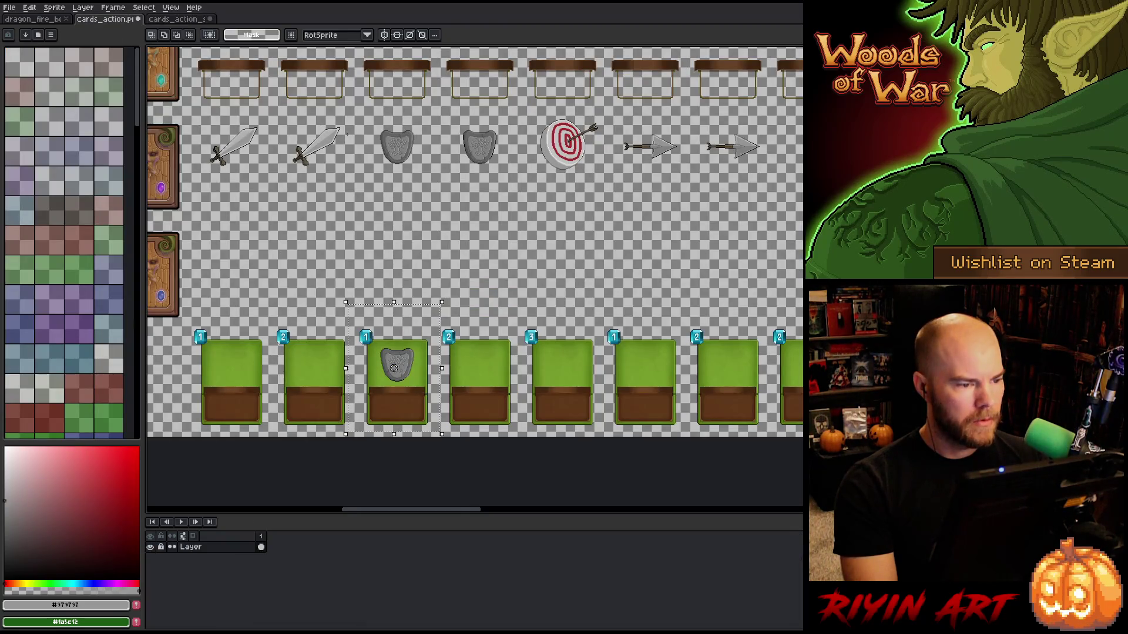
drag(377, 121, 424, 188)
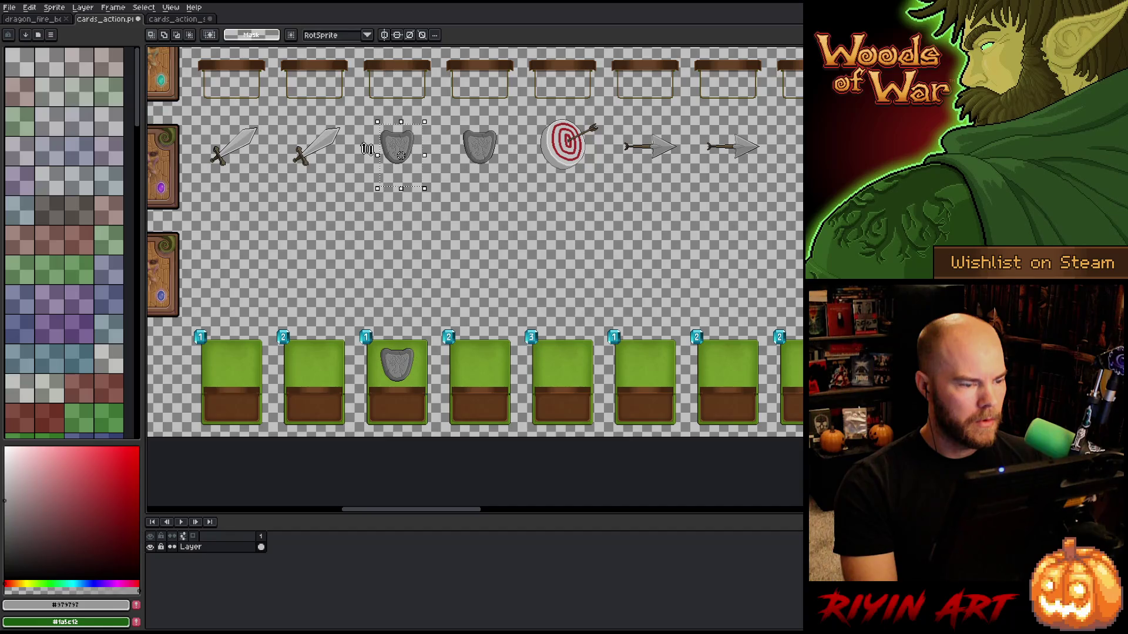
click(178, 21)
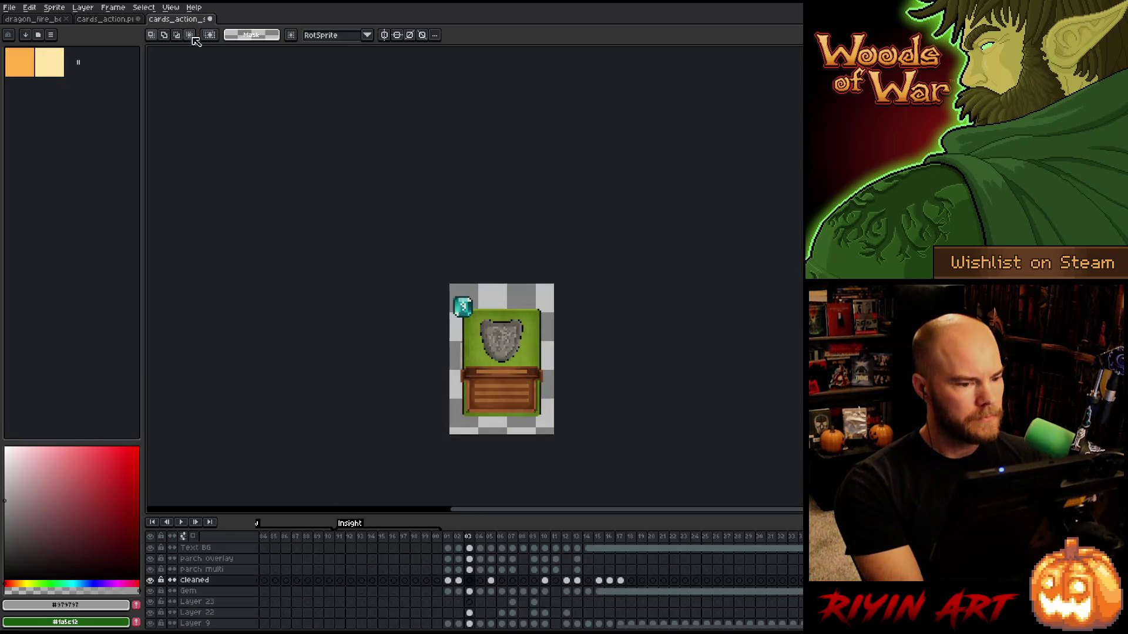
key(ctrl+v)
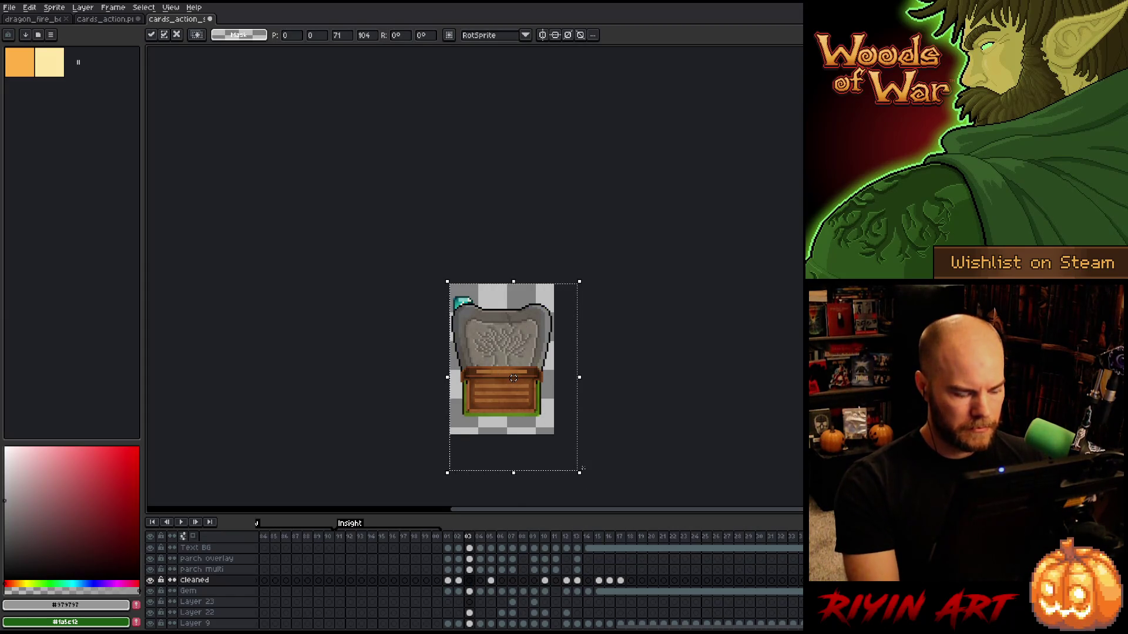
key(Return)
Shrink the shield to about 25×25, place it above the wooden box, then delete Layer 22's green background.
scroll(487, 373, up, 2)
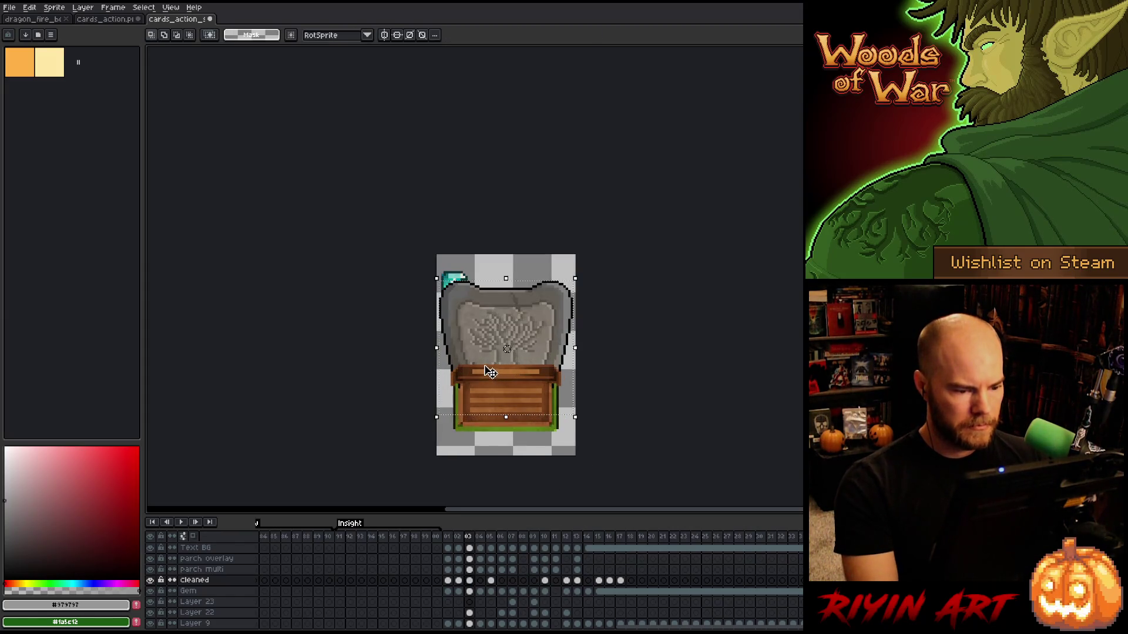
drag(414, 442, 455, 369)
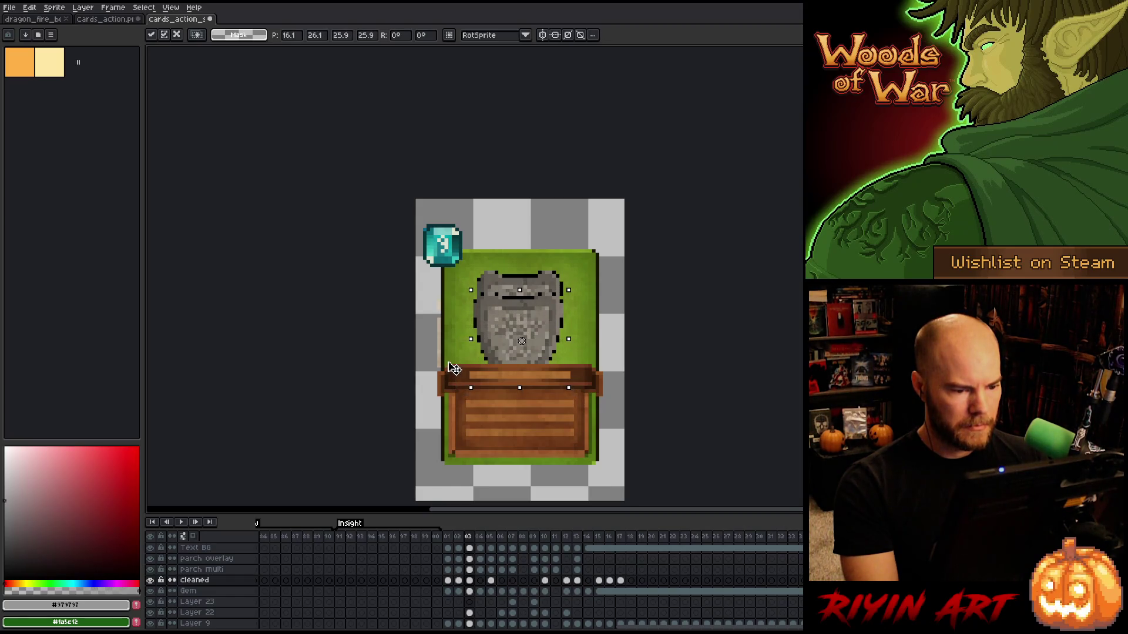
drag(510, 321, 510, 291)
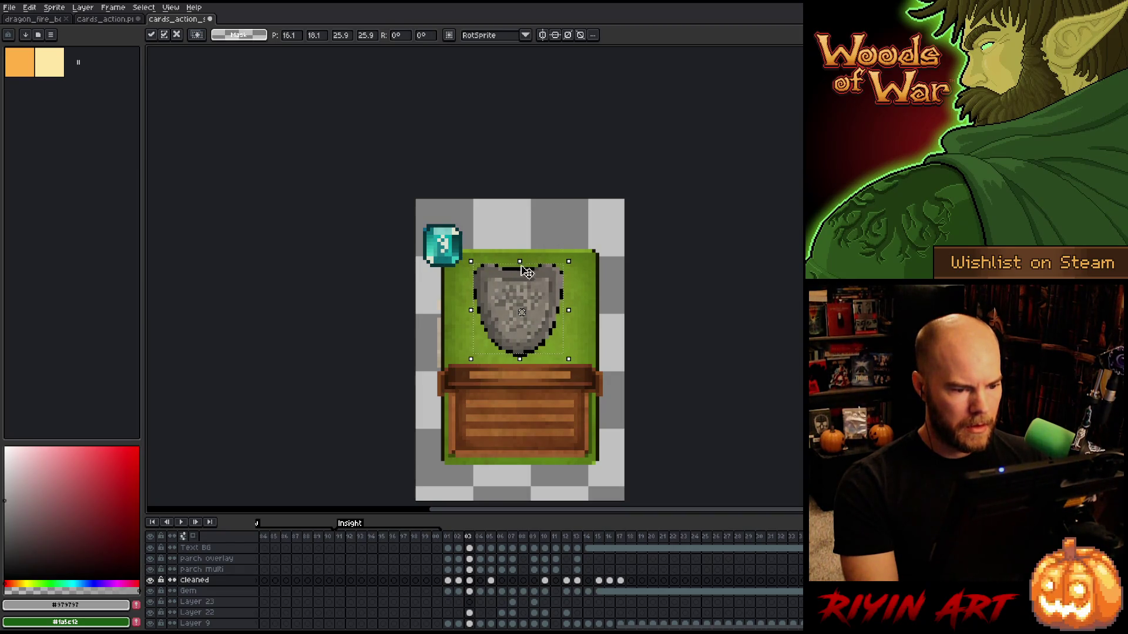
drag(472, 261, 475, 265)
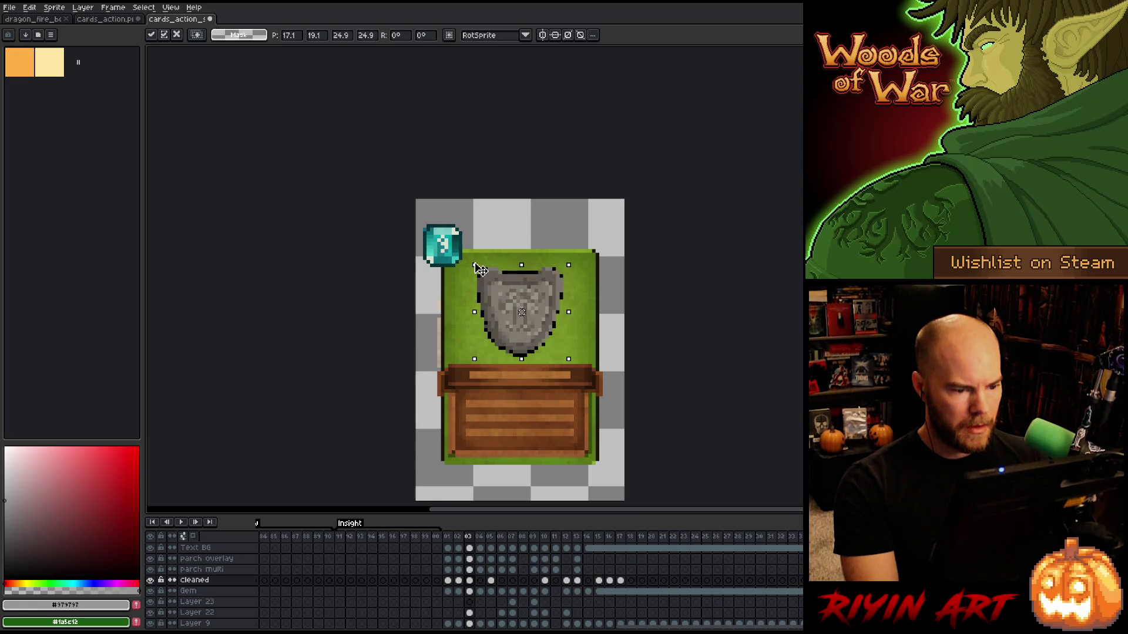
drag(508, 298, 507, 300)
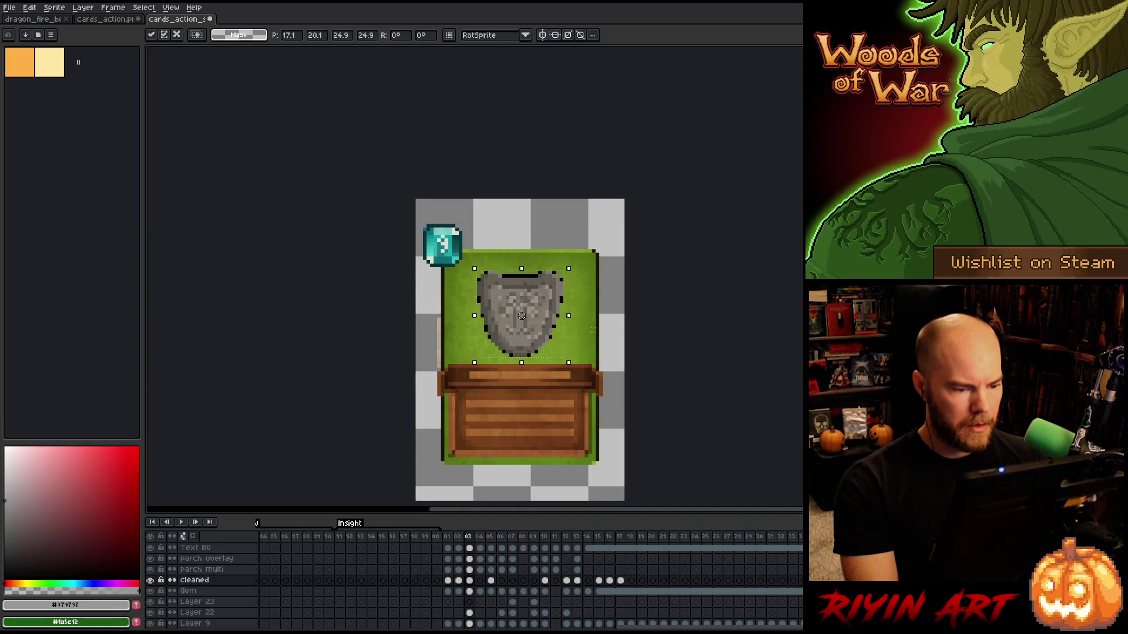
key(Return)
click(471, 612)
key(Delete)
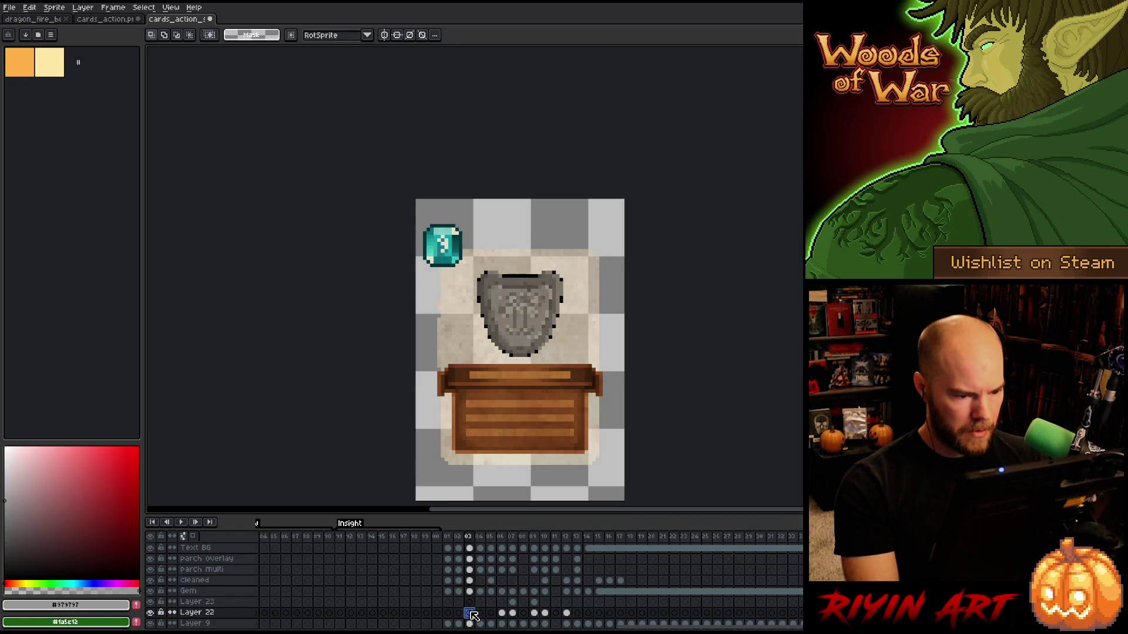
Compare frames 13 and 11, then hide the parch multi layer back on frame 03.
scroll(473, 615, up, 3)
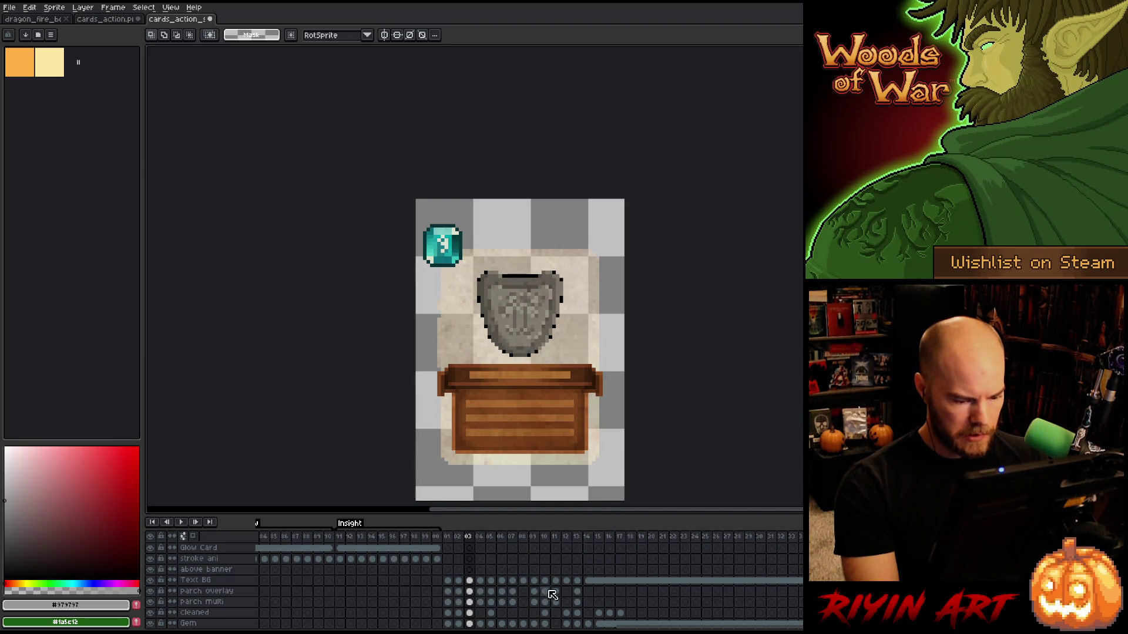
click(577, 592)
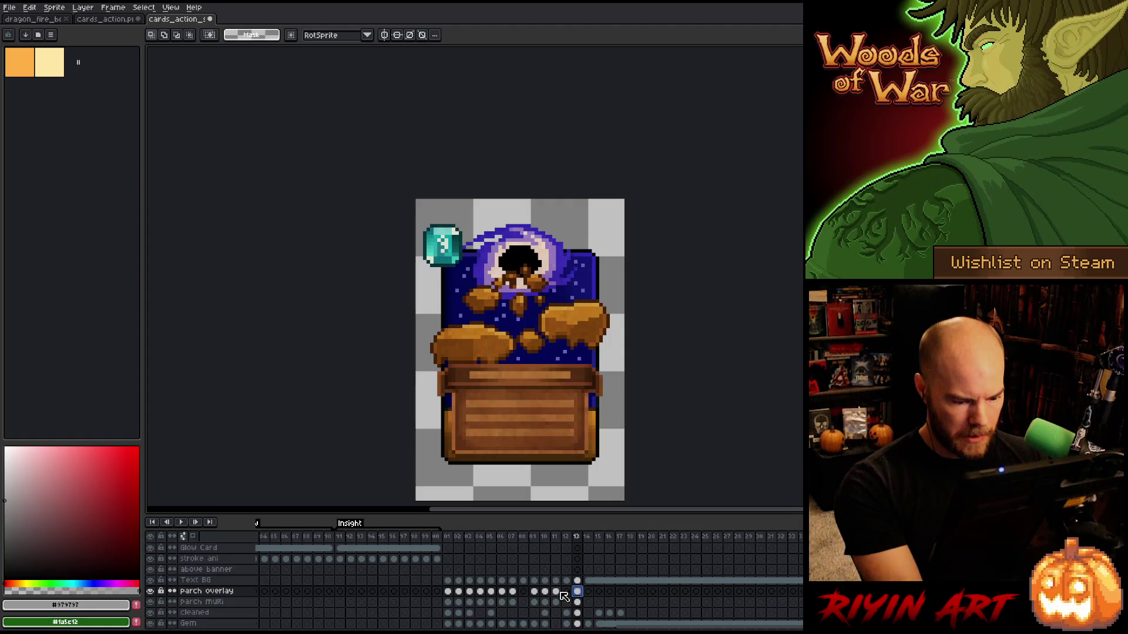
click(557, 593)
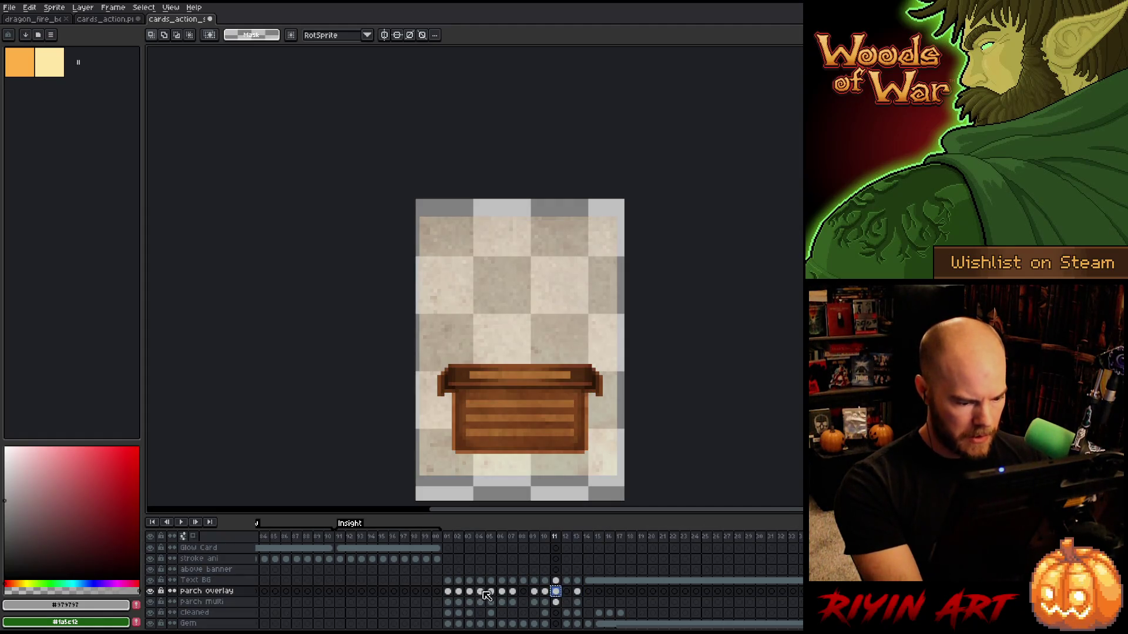
click(472, 592)
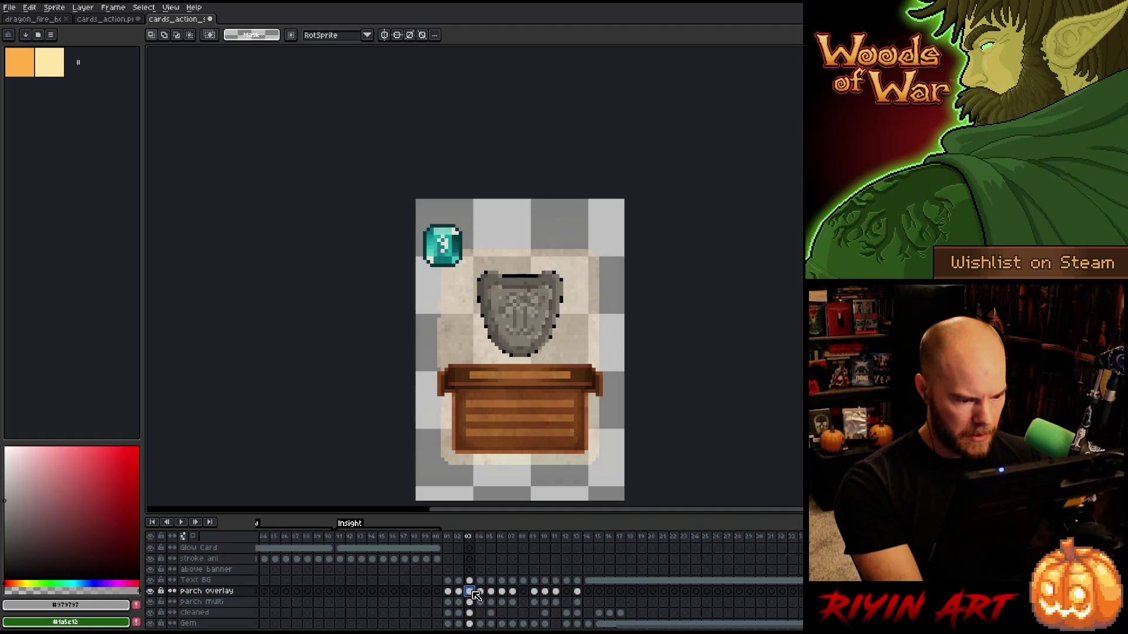
click(471, 603)
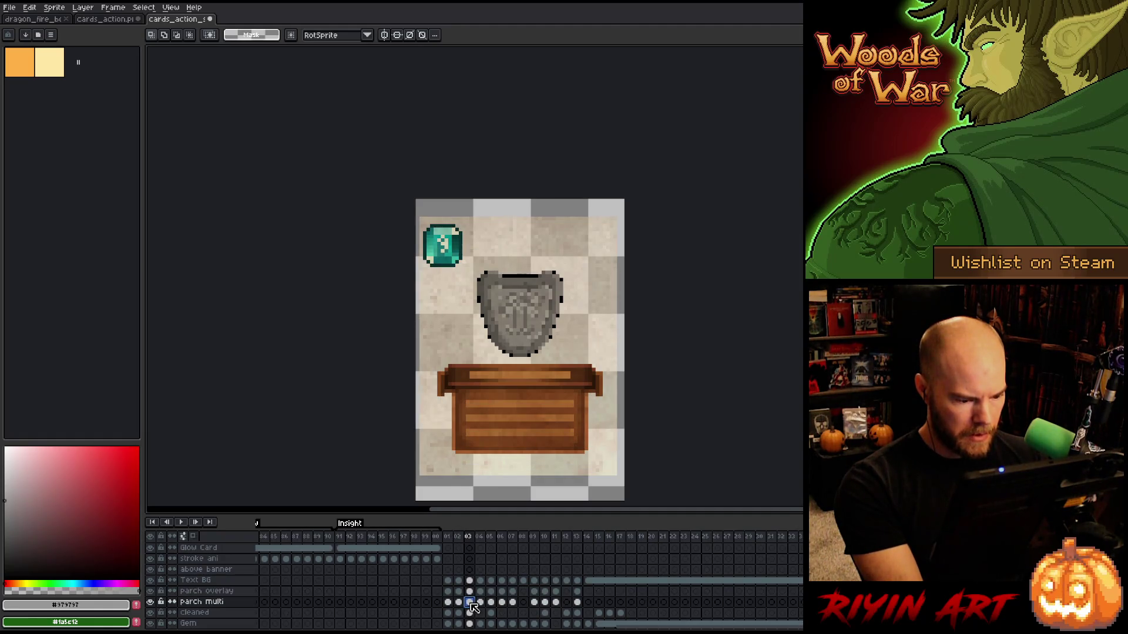
click(151, 602)
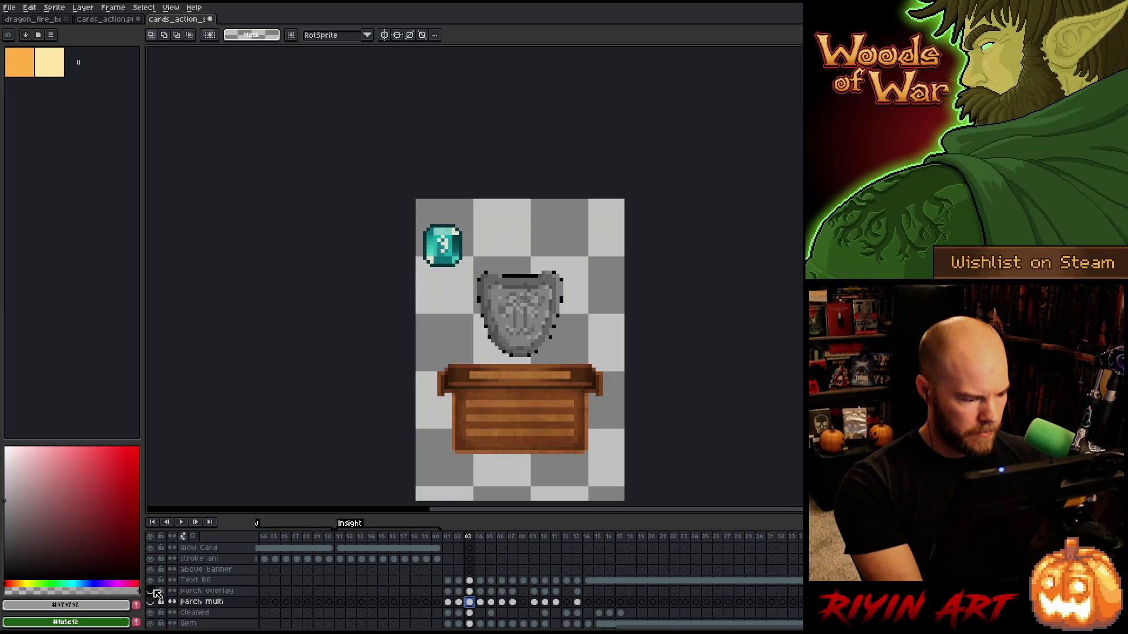
scroll(485, 613, down, 3)
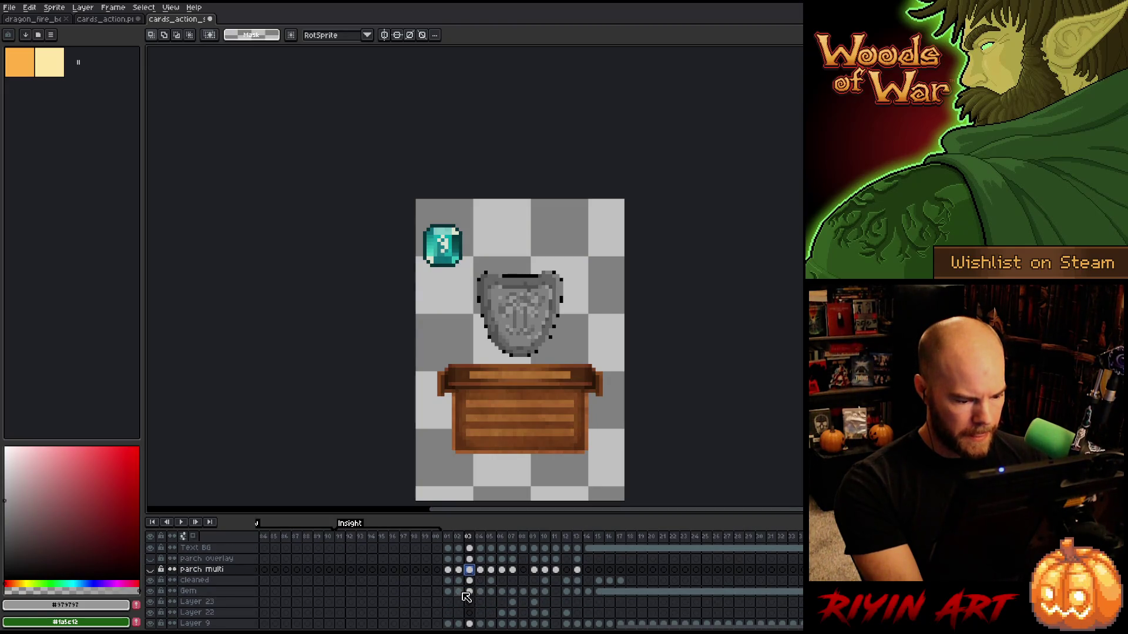
Select the Gem and Layer 9 cels for frames 01–02, then both parchment cels at frame 03.
click(463, 593)
scroll(465, 596, down, 2)
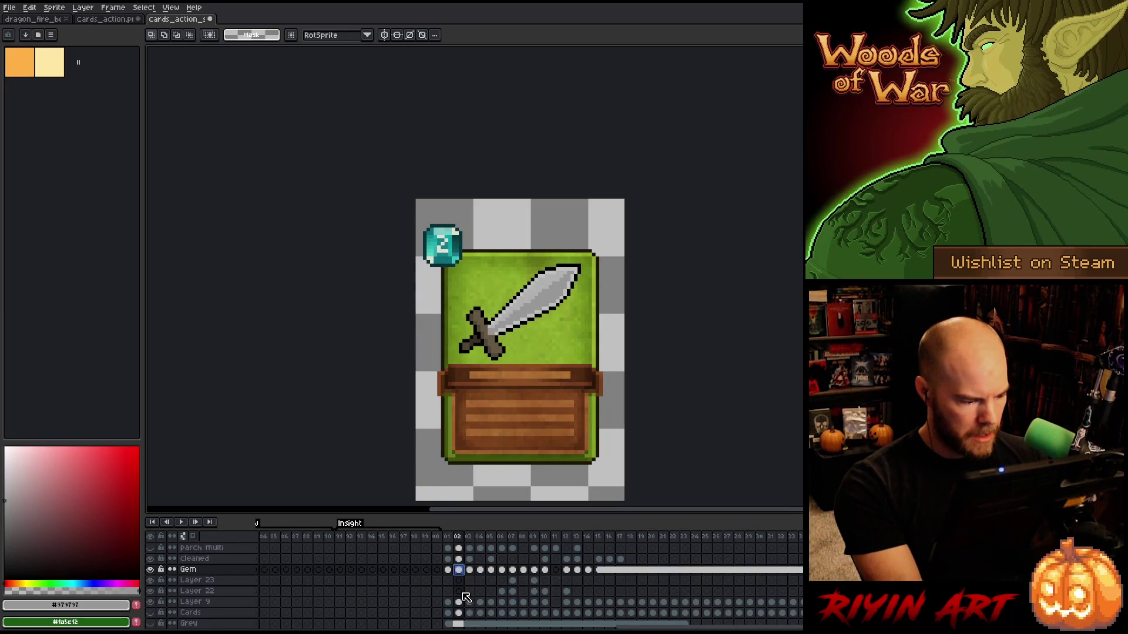
drag(451, 571, 457, 571)
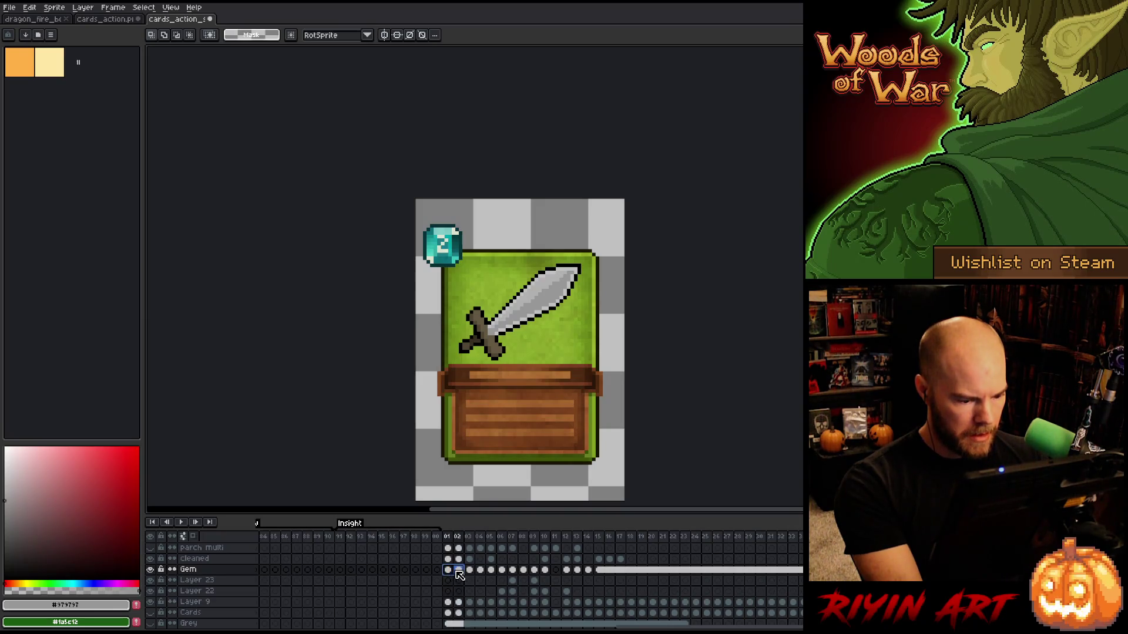
click(470, 572)
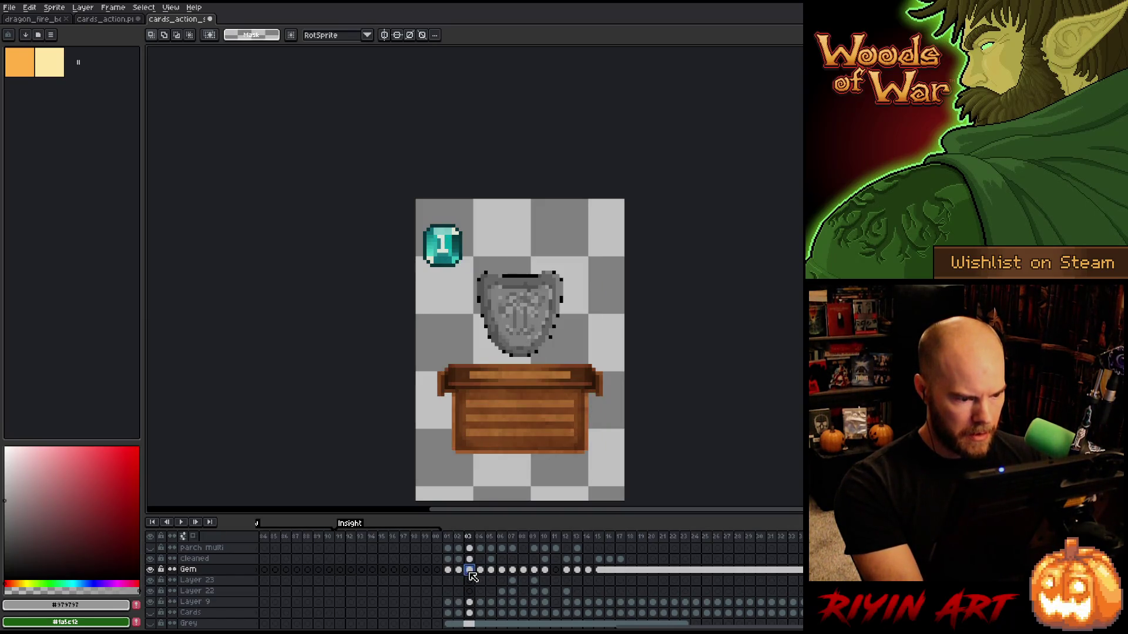
scroll(453, 600, down, 1)
drag(450, 595, 459, 597)
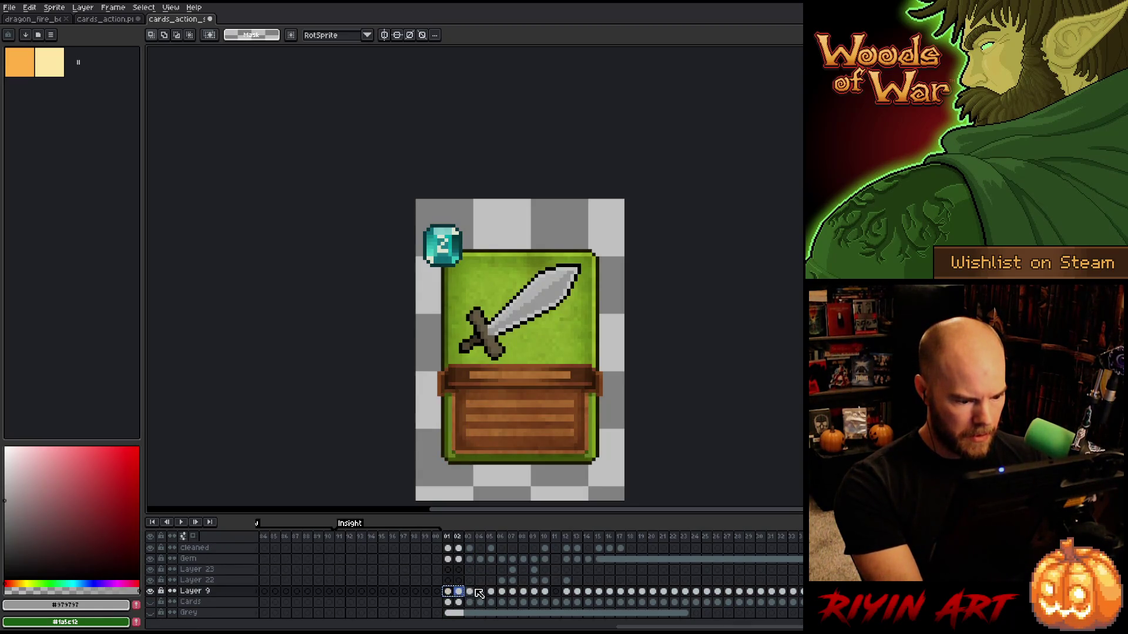
click(471, 593)
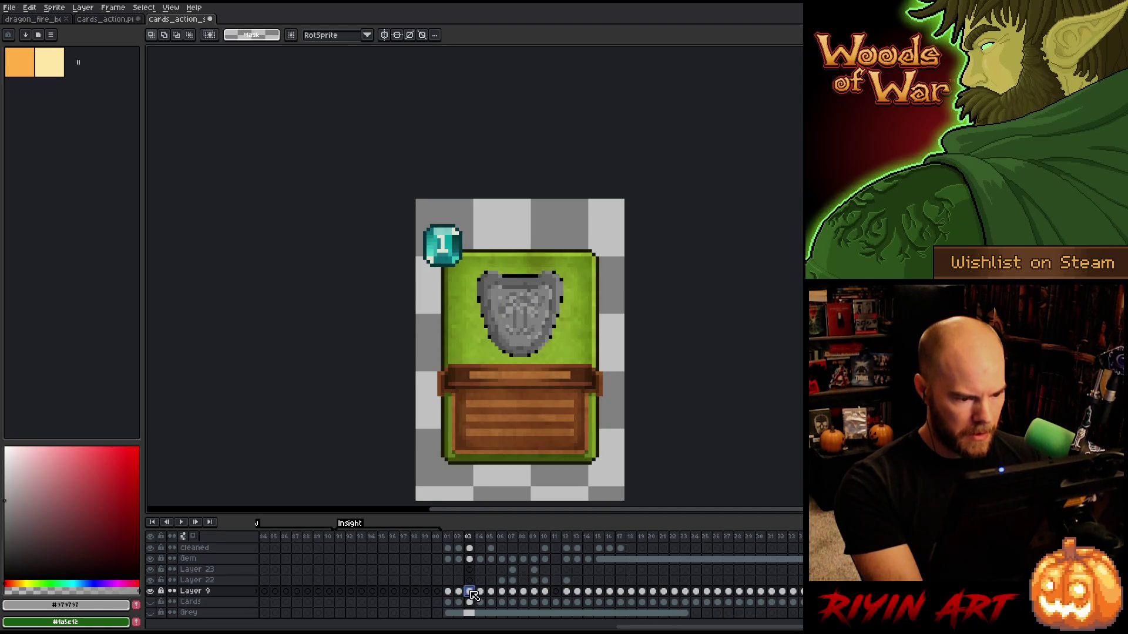
scroll(475, 595, up, 1)
click(470, 581)
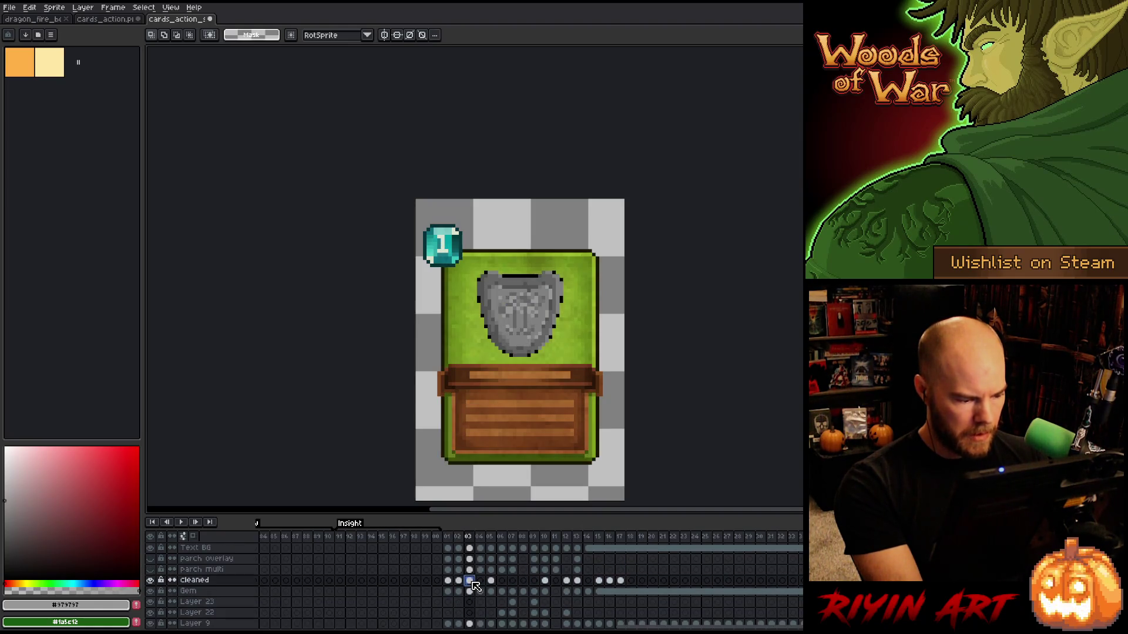
click(470, 591)
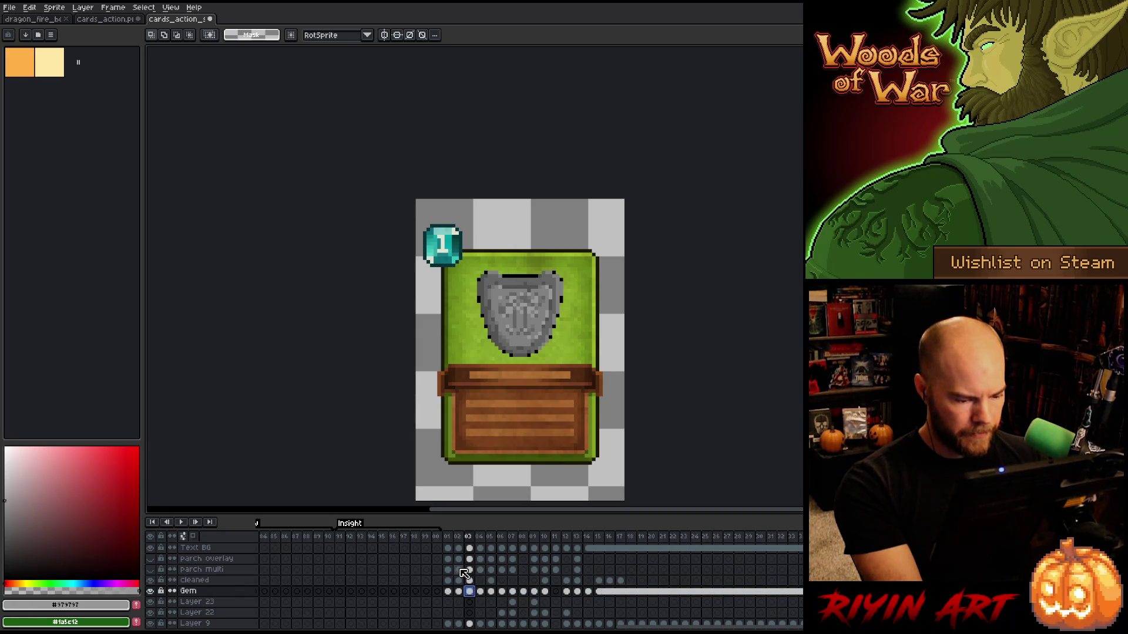
scroll(464, 573, up, 2)
drag(468, 581, 470, 591)
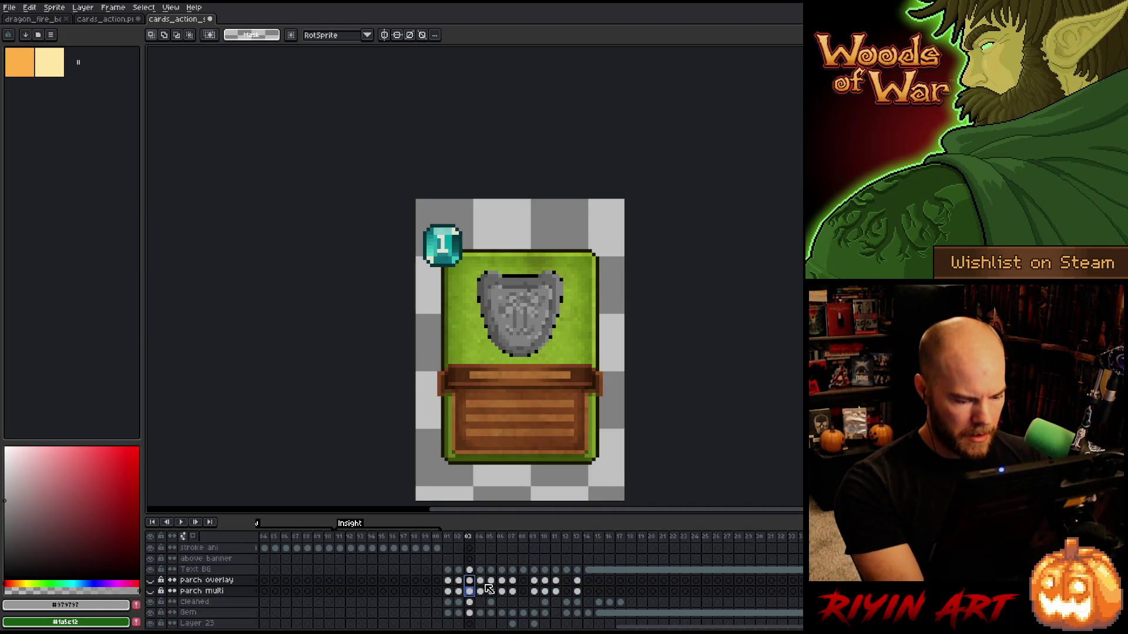
click(479, 580)
Select Text BG frames 01–03, preview them playing, then narrow to the frame 03 cel.
click(481, 571)
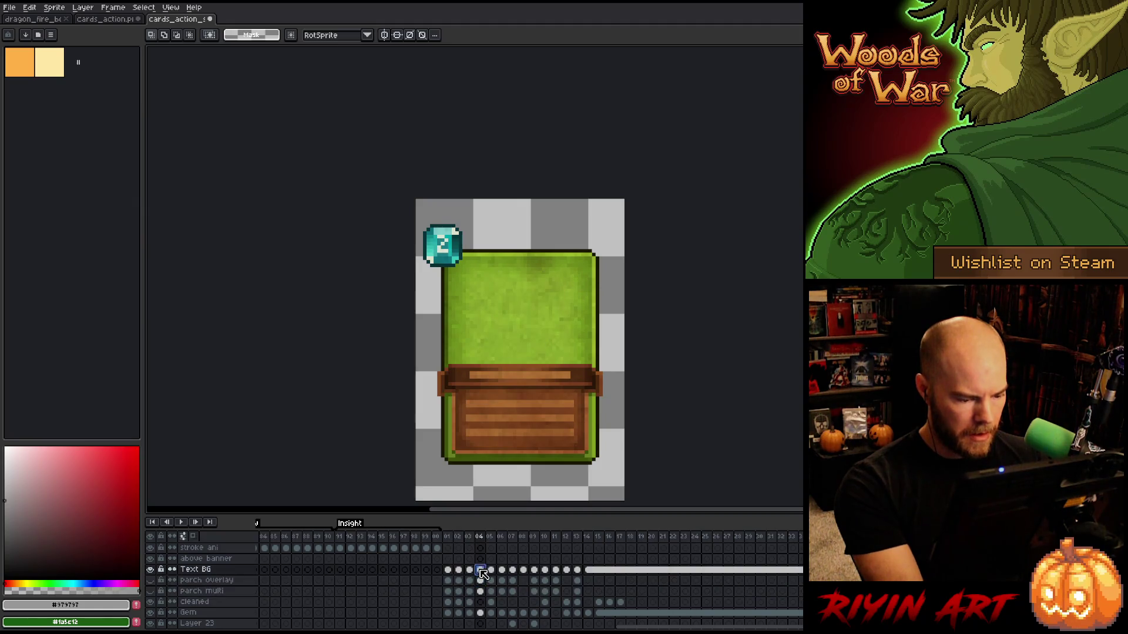
click(469, 570)
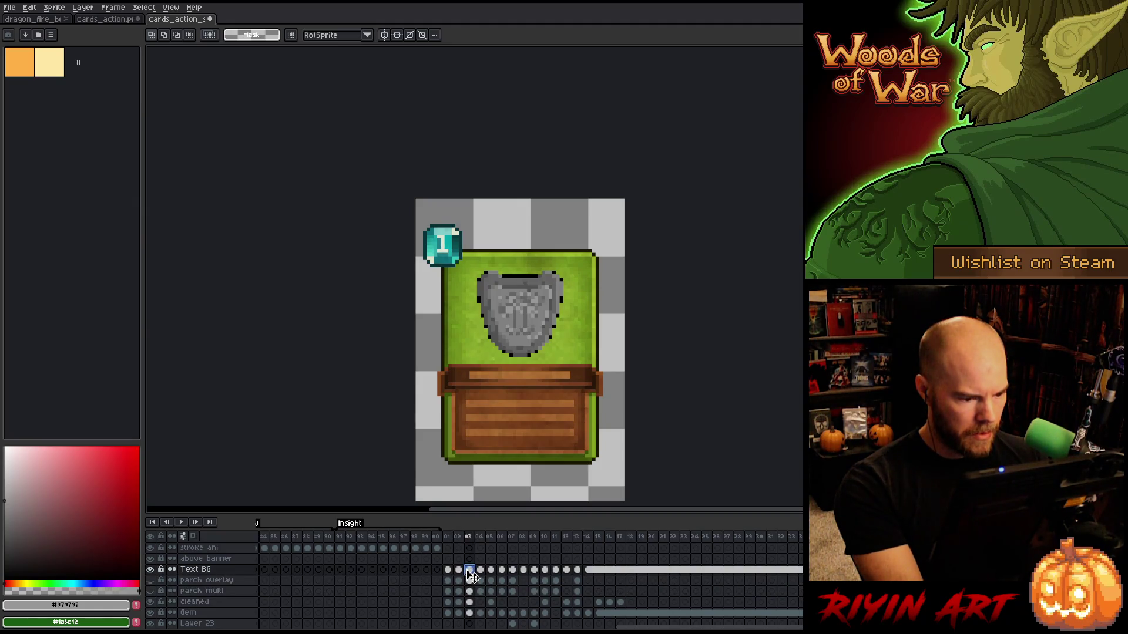
mouse_move(447, 570)
mouse_down()
mouse_move(481, 572)
mouse_move(470, 572)
mouse_up()
key(Return)
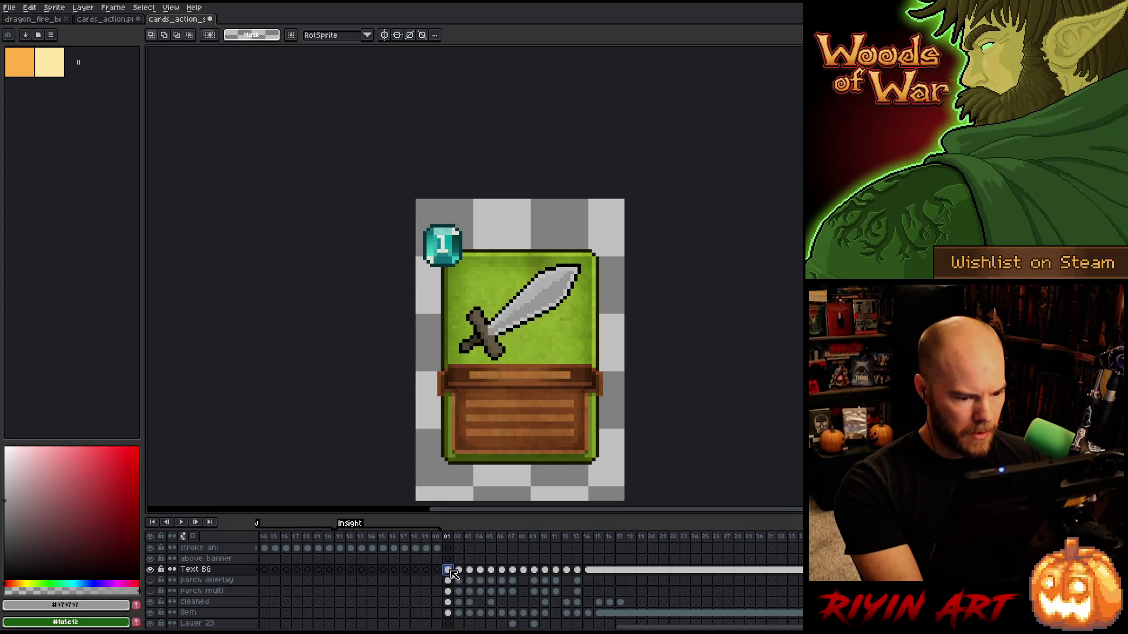
click(470, 570)
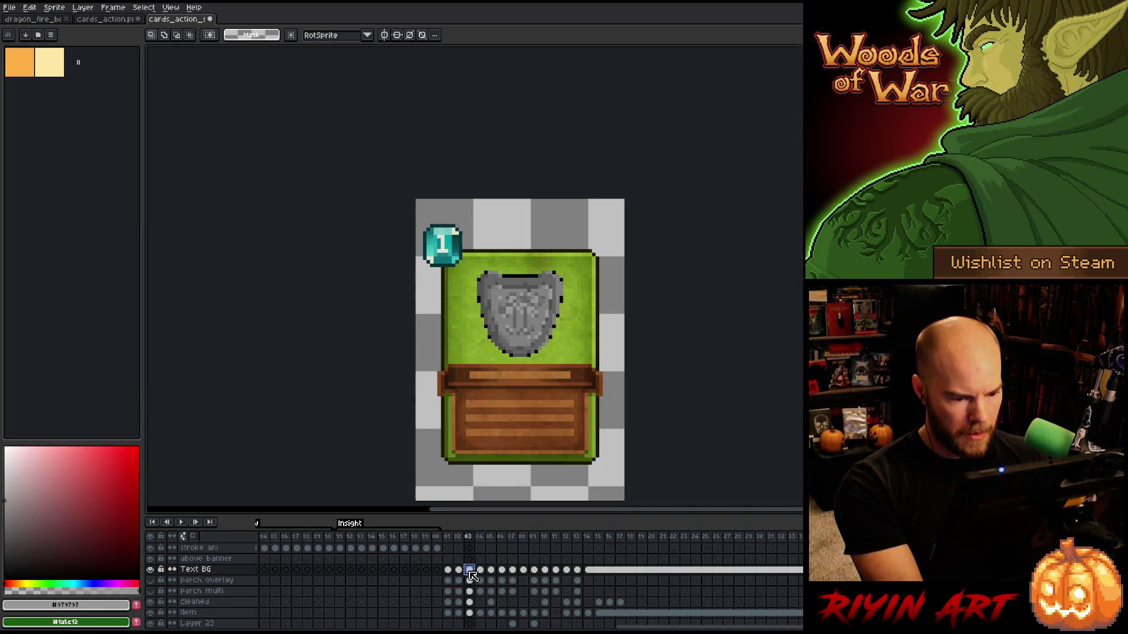
Compare the shield card against frame 14, the blue portal card and the sword card.
click(589, 570)
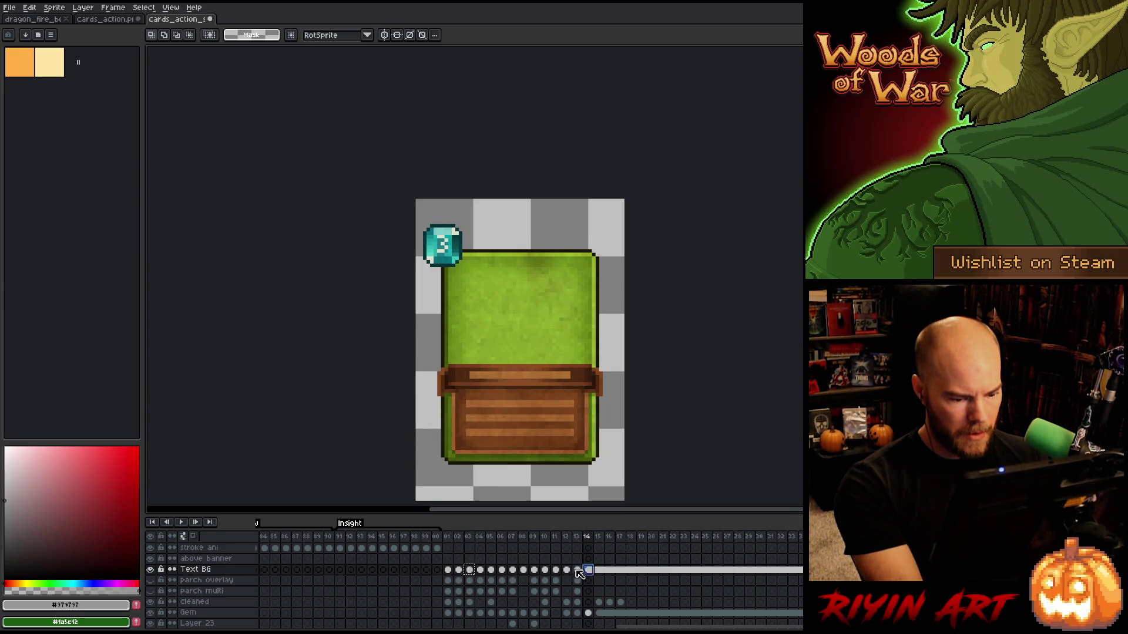
click(578, 570)
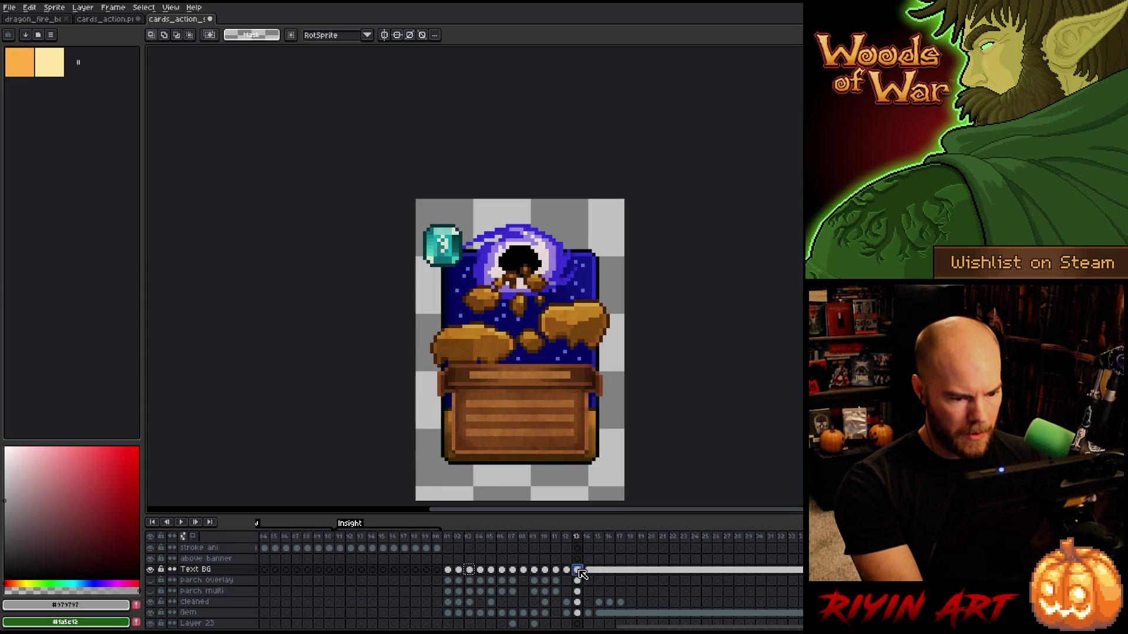
click(469, 571)
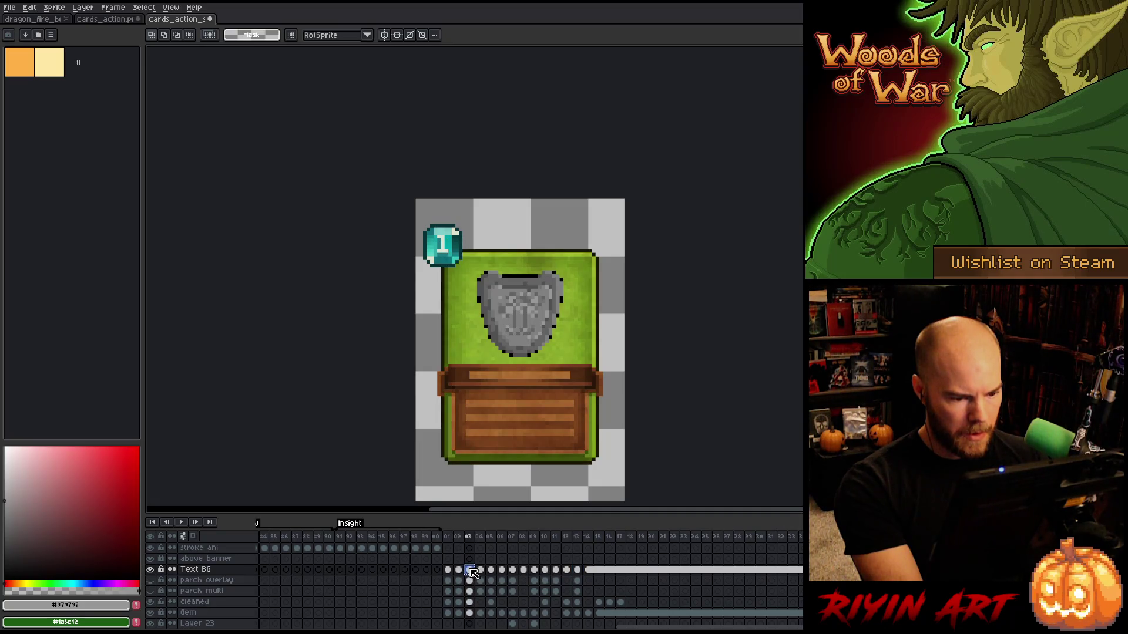
click(588, 570)
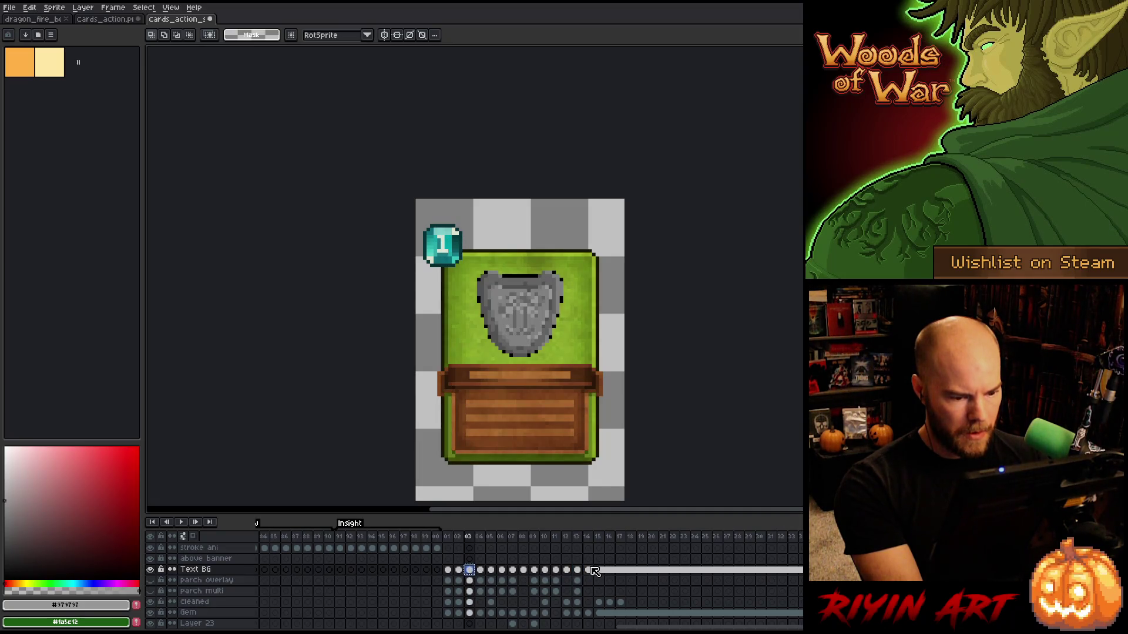
click(480, 570)
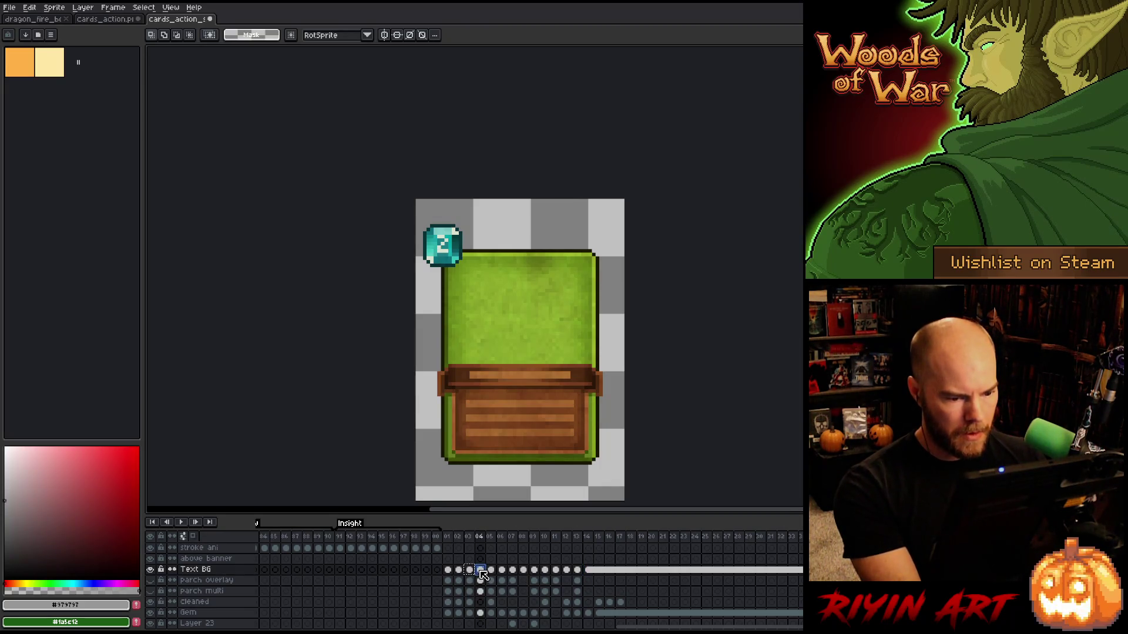
click(448, 571)
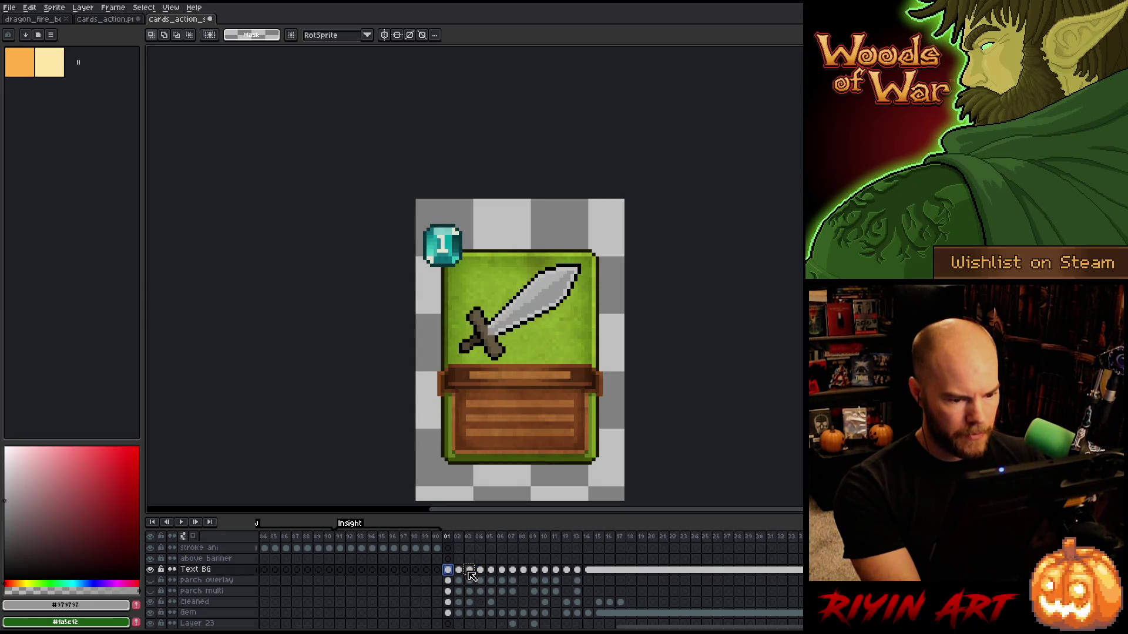
click(469, 570)
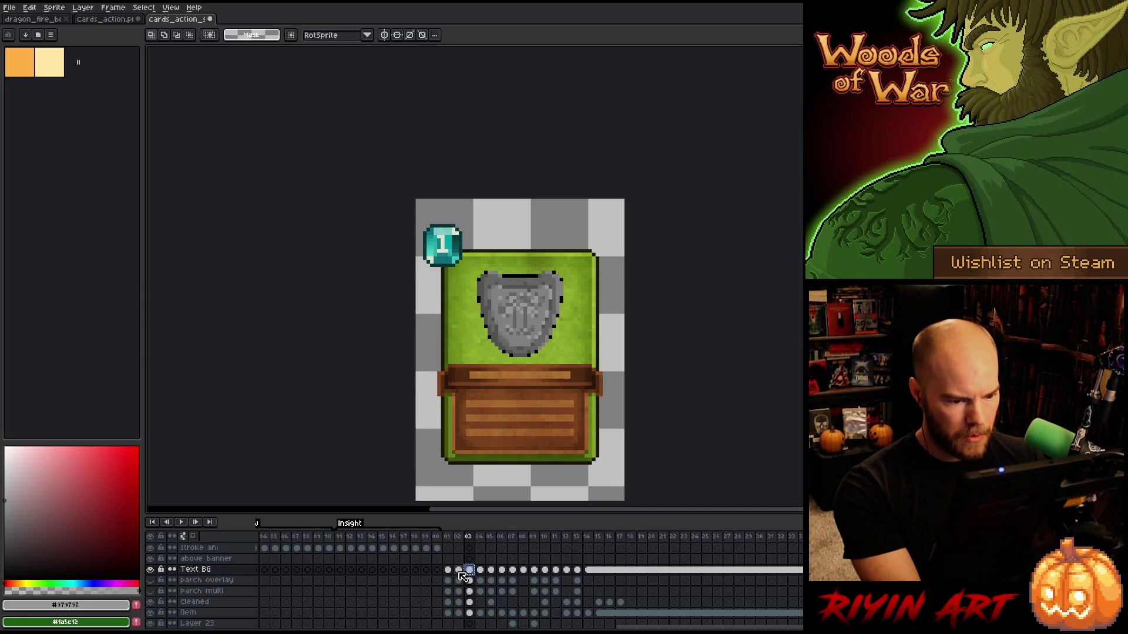
click(458, 570)
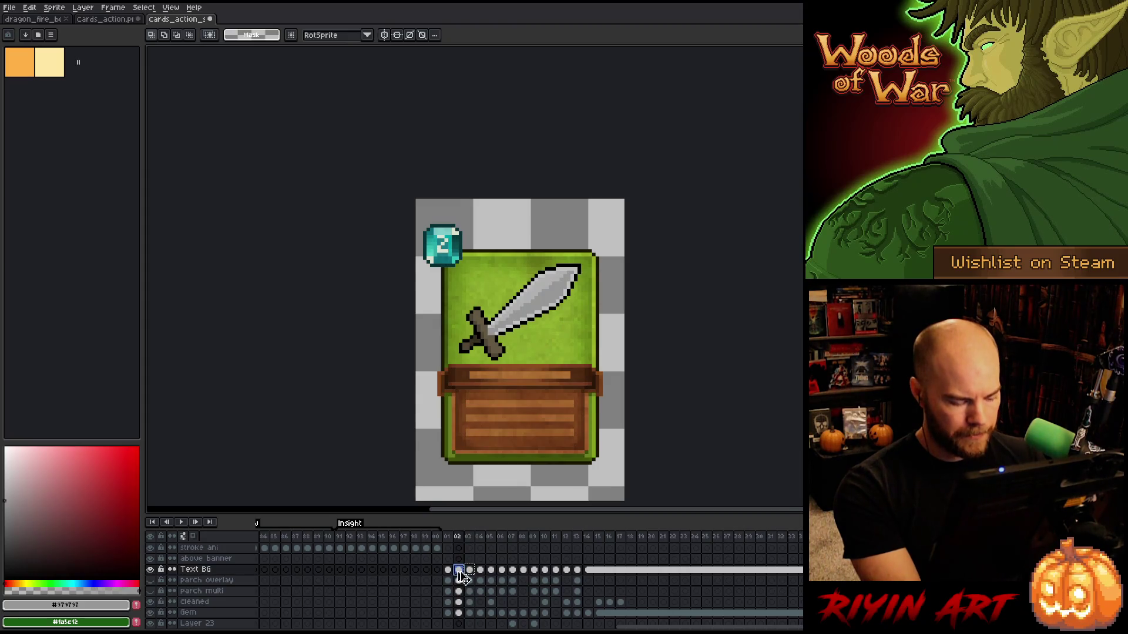
click(470, 571)
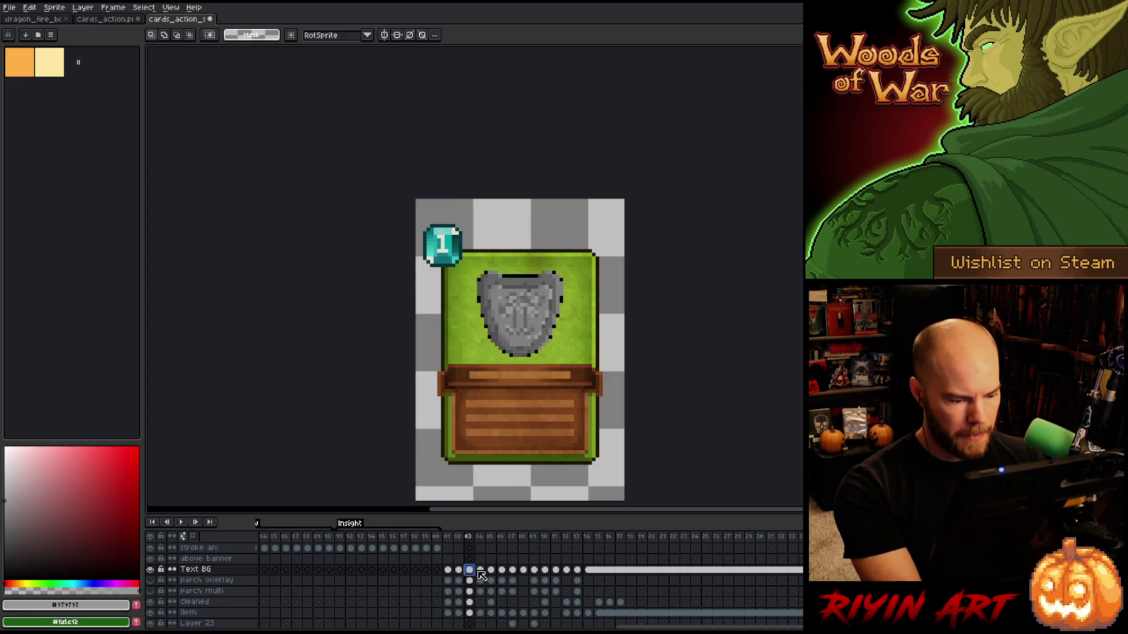
Step through the green-flame sword, hand and bear-trap cards, then return to the shield's cleaned layer.
click(483, 571)
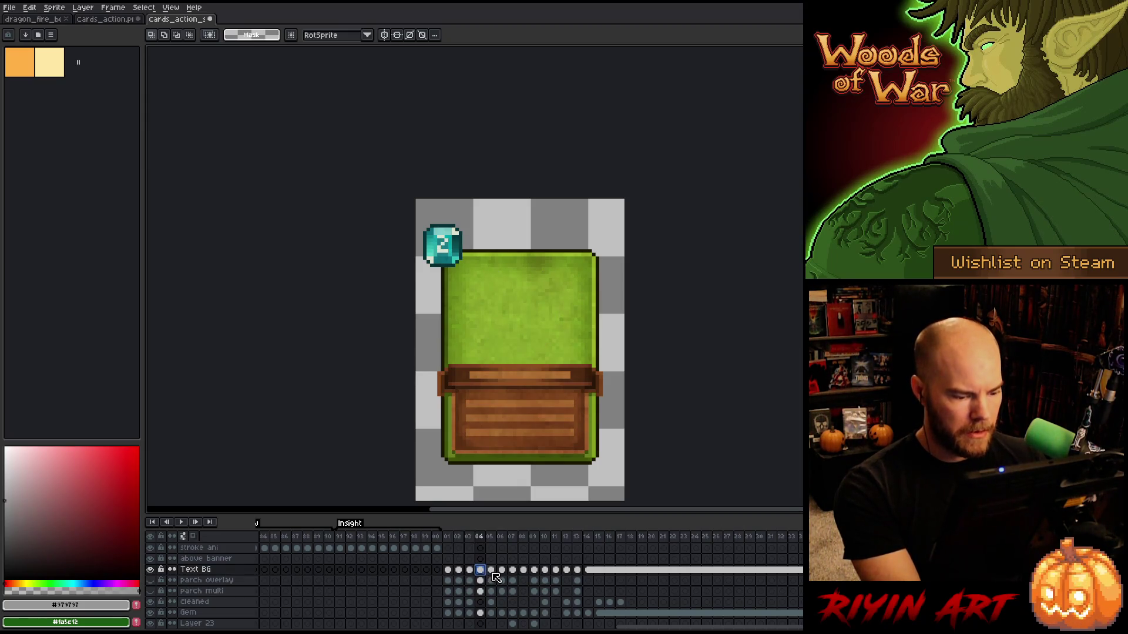
click(493, 571)
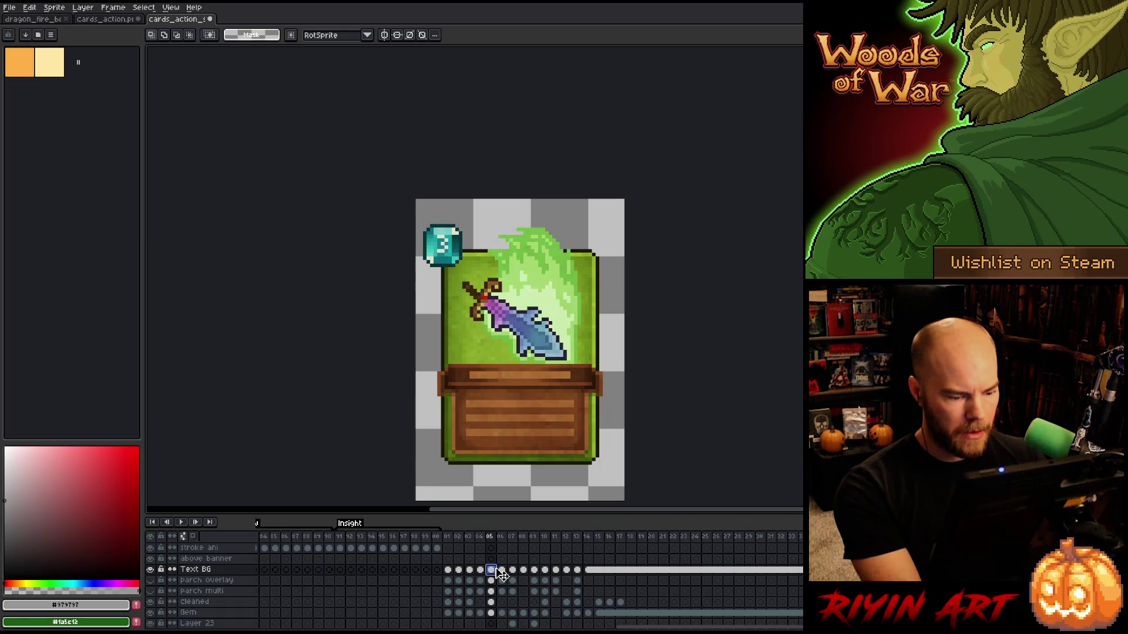
click(503, 570)
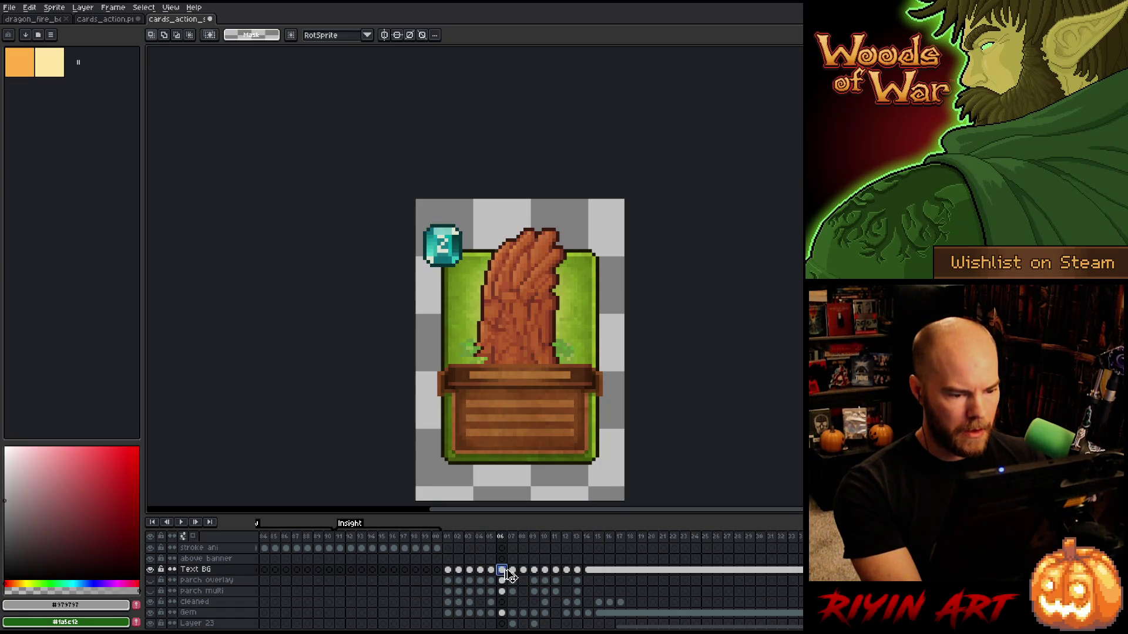
click(513, 570)
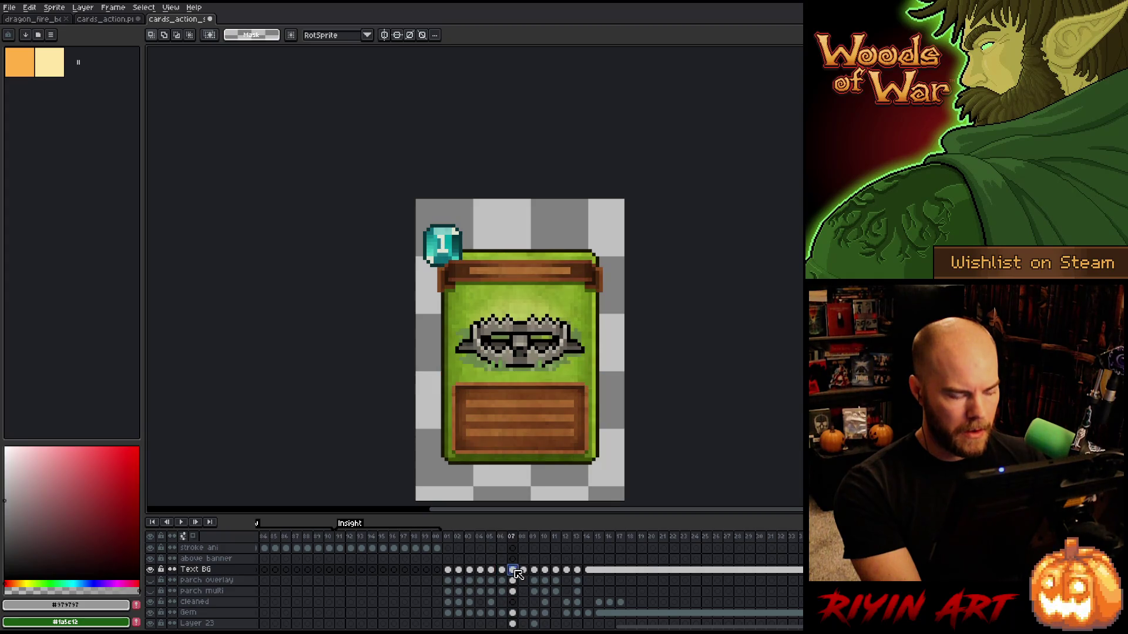
click(458, 570)
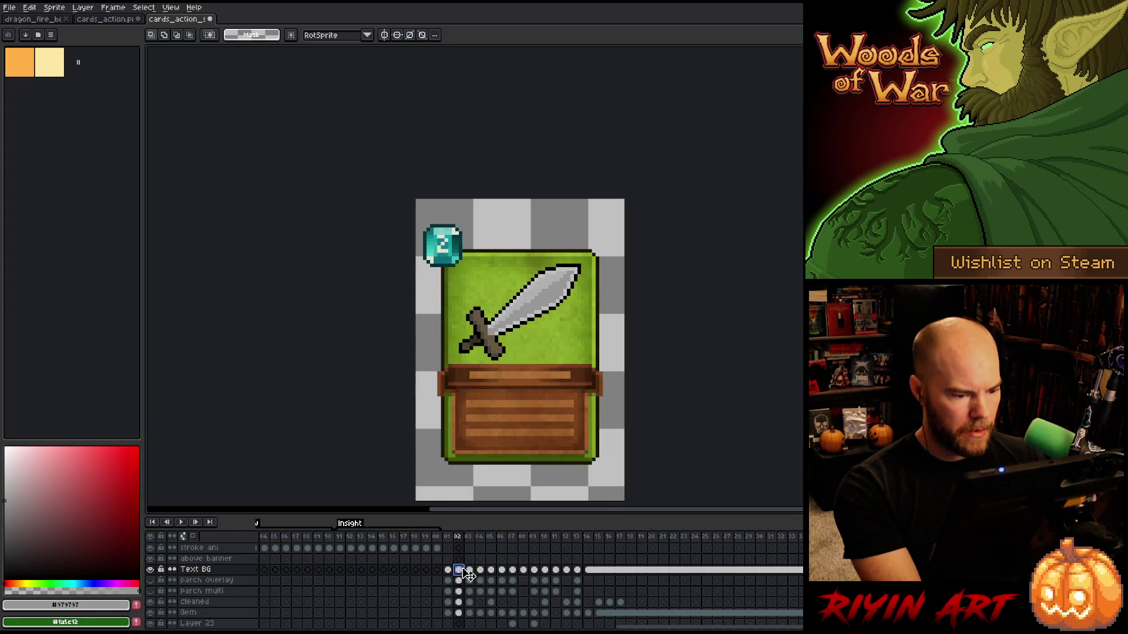
click(469, 537)
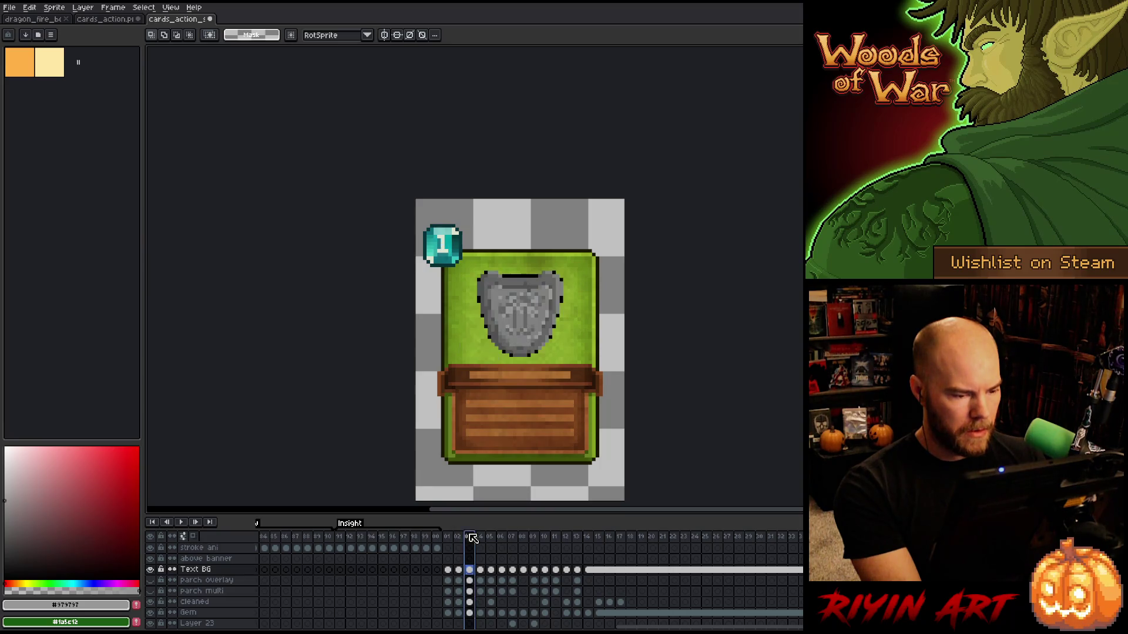
click(470, 602)
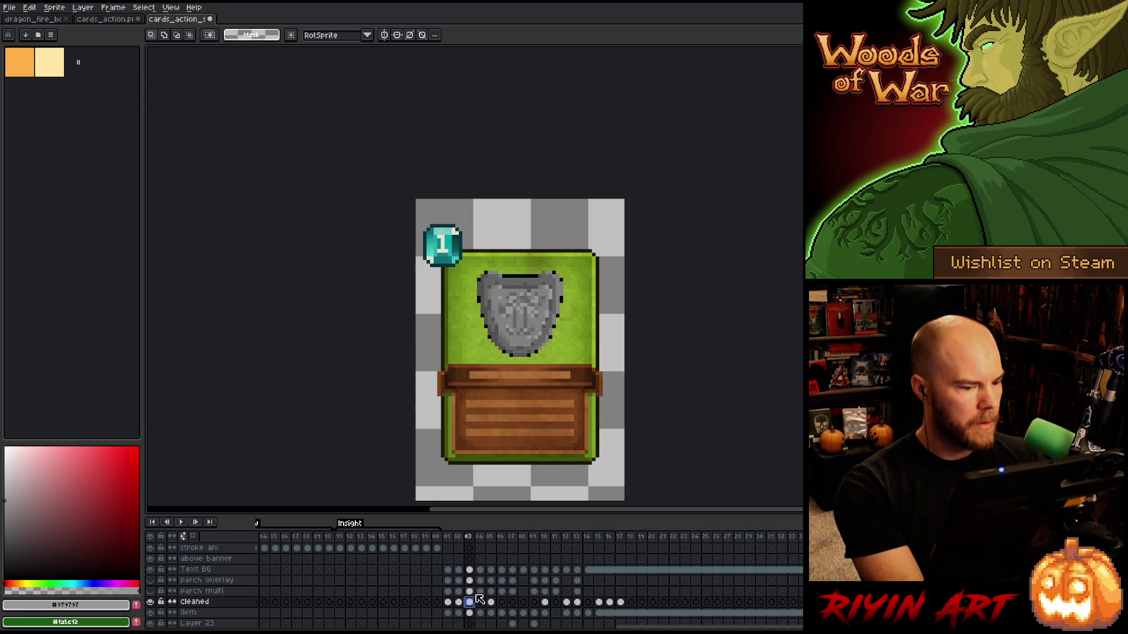
Zoom in and replace the shield's black #000000 outline pixels with transparent.
scroll(511, 368, up, 3)
drag(511, 368, 508, 291)
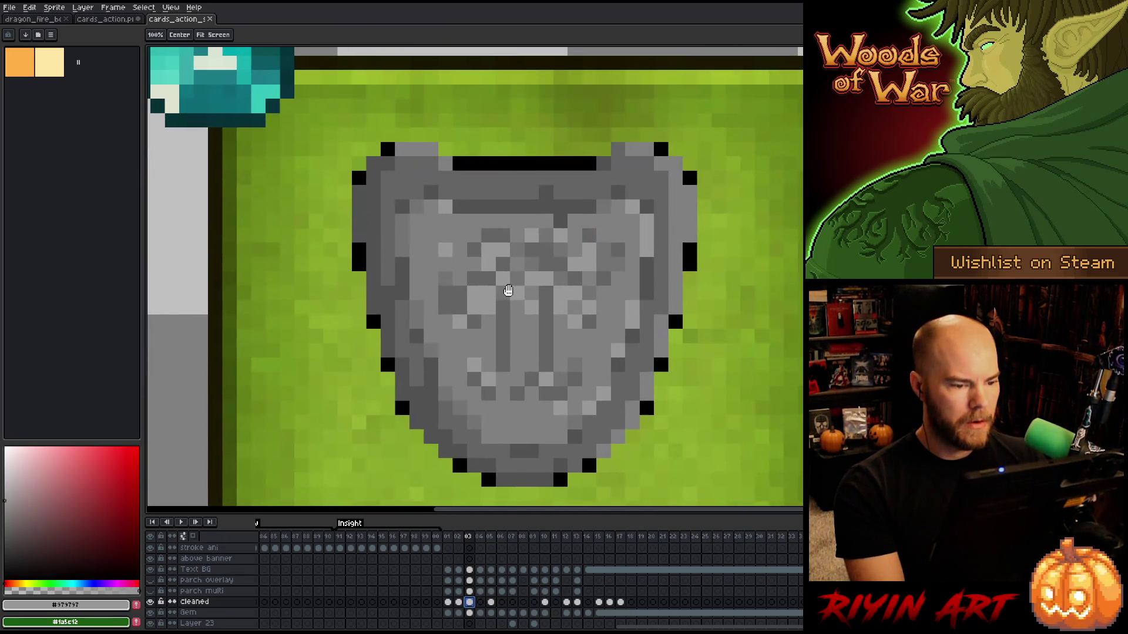
scroll(508, 291, down, 1)
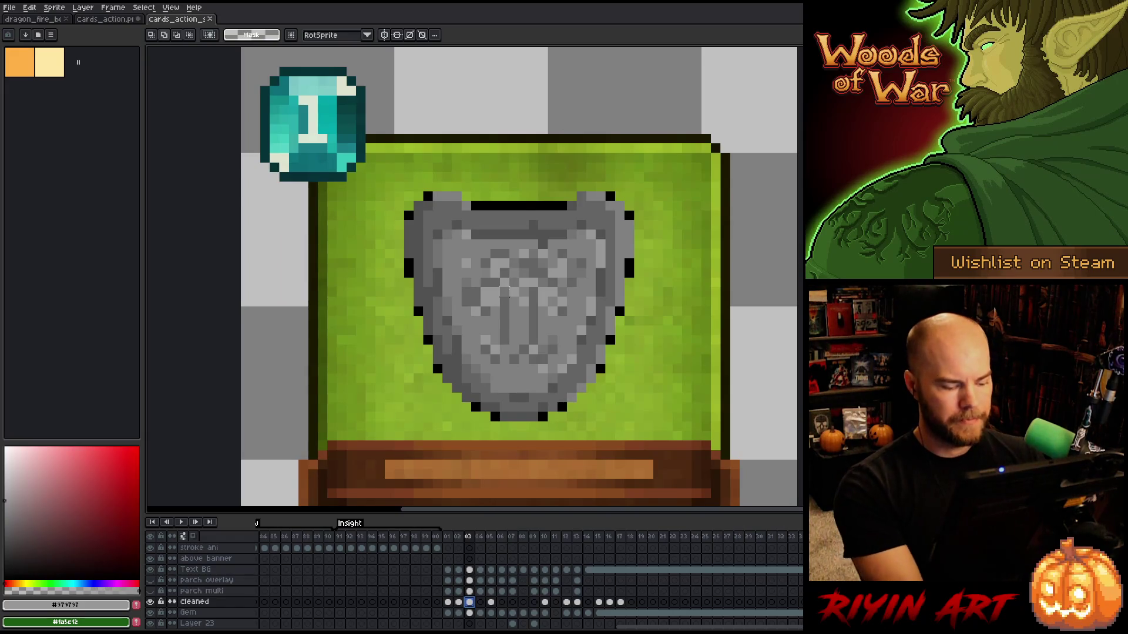
key(shift+r)
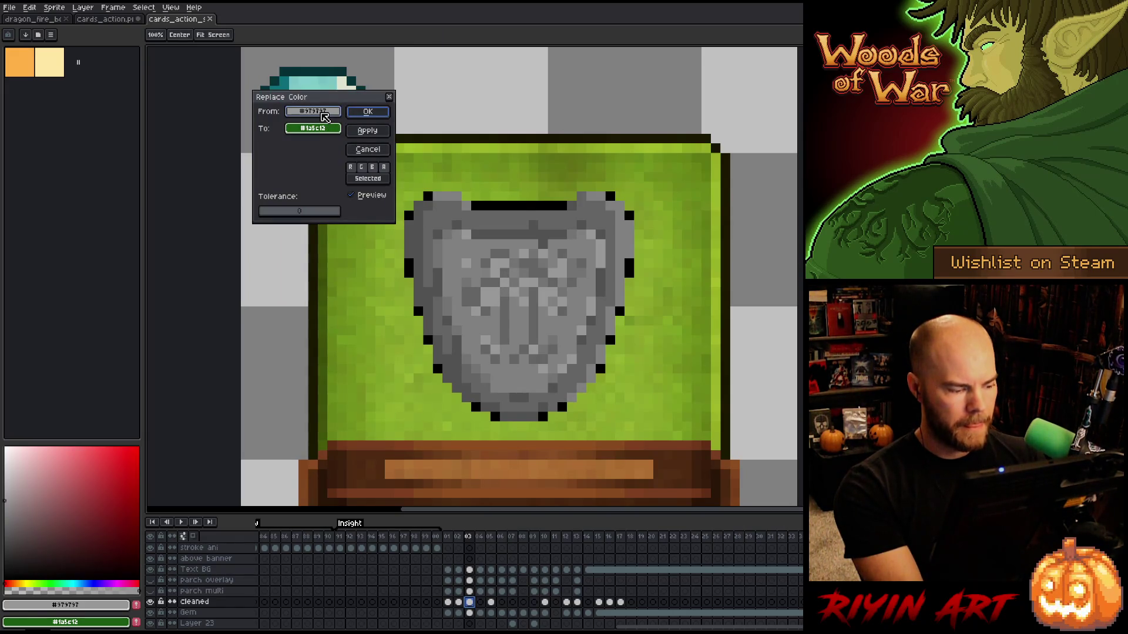
mouse_move(323, 116)
mouse_down()
mouse_move(505, 246)
mouse_move(500, 203)
mouse_up()
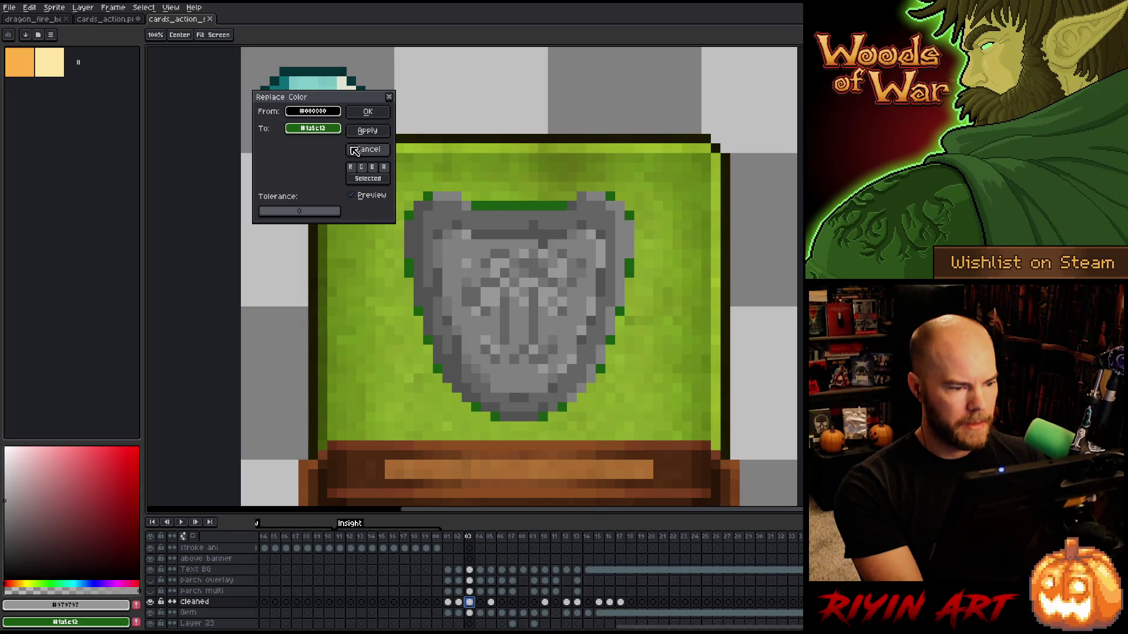
click(319, 131)
click(334, 210)
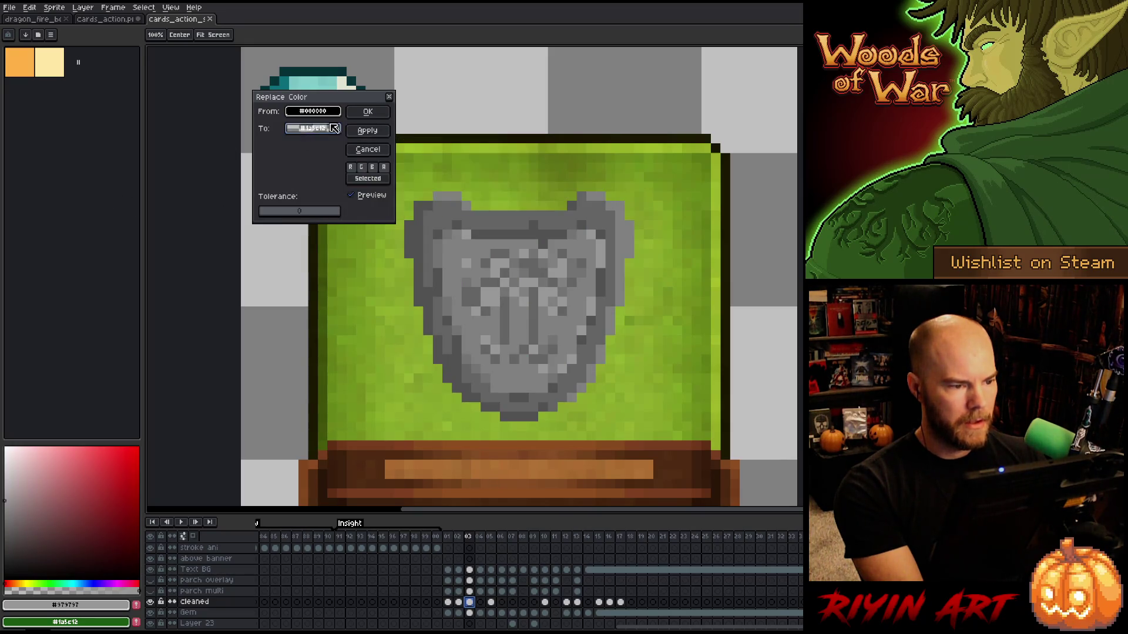
click(367, 112)
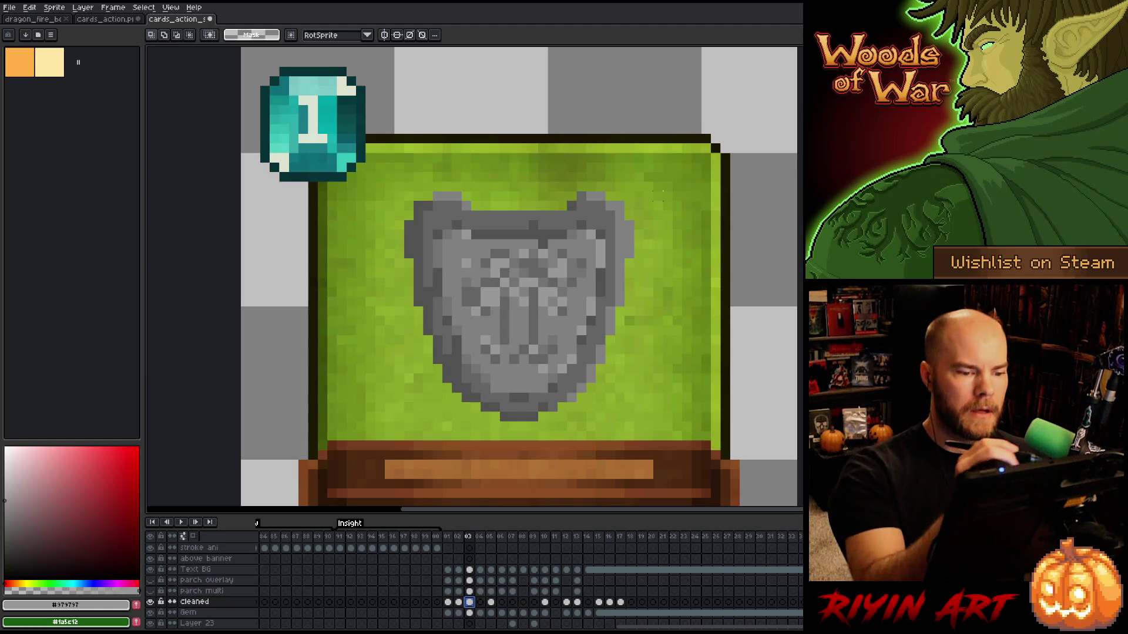
Retouch the shield edge with darker greys using the 1px pencil and eyedropper, then save.
key(b)
alt+click(563, 212)
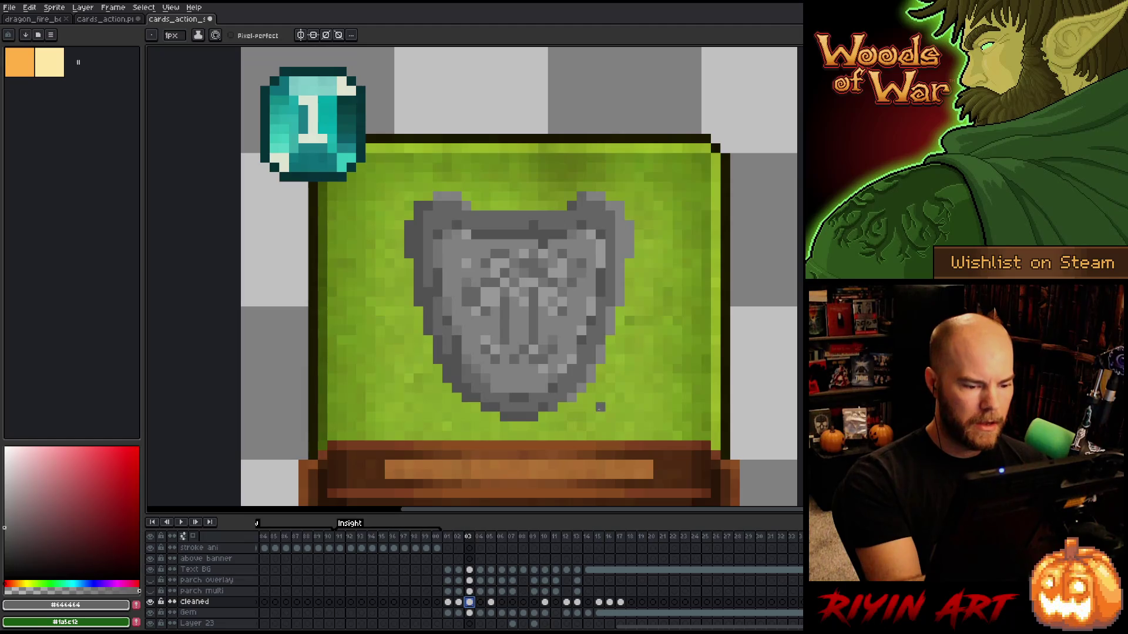
key(i)
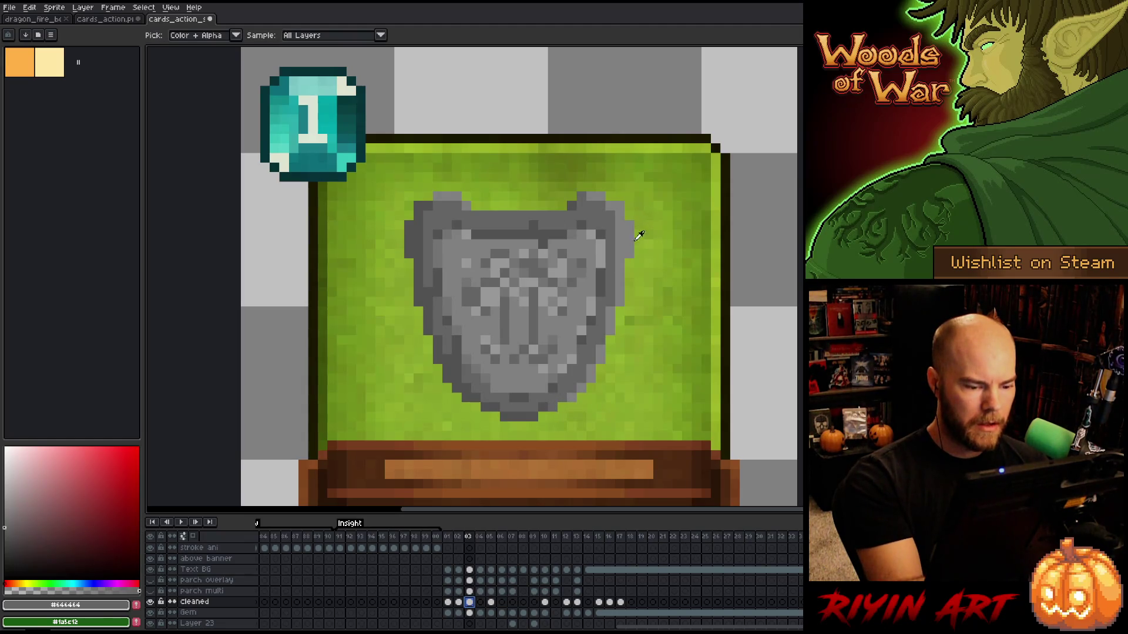
key(b)
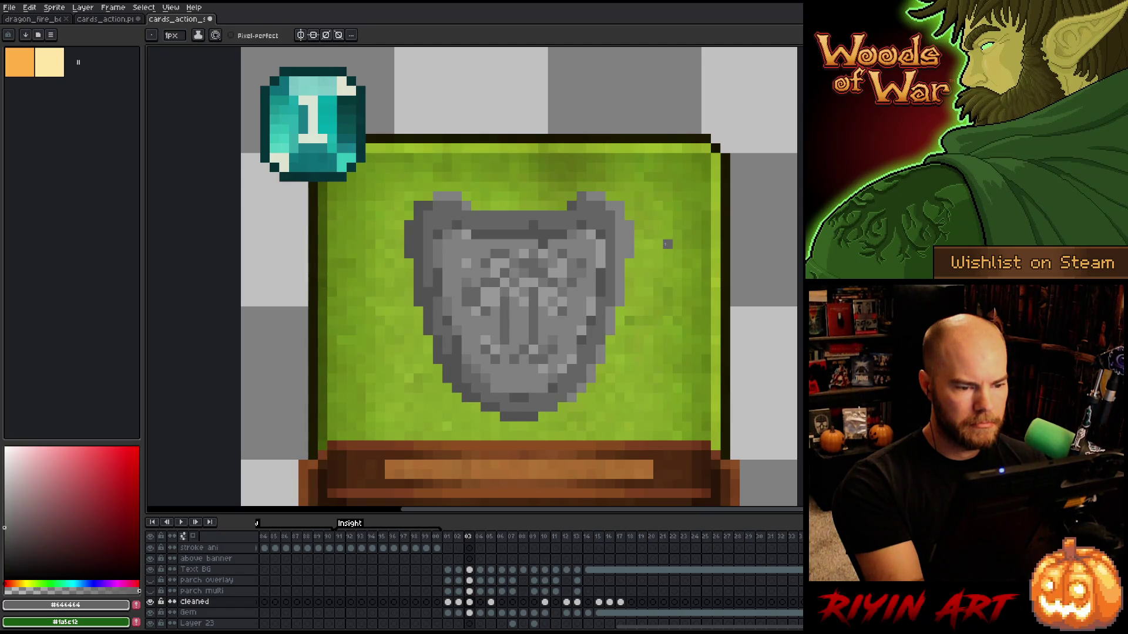
alt+click(629, 206)
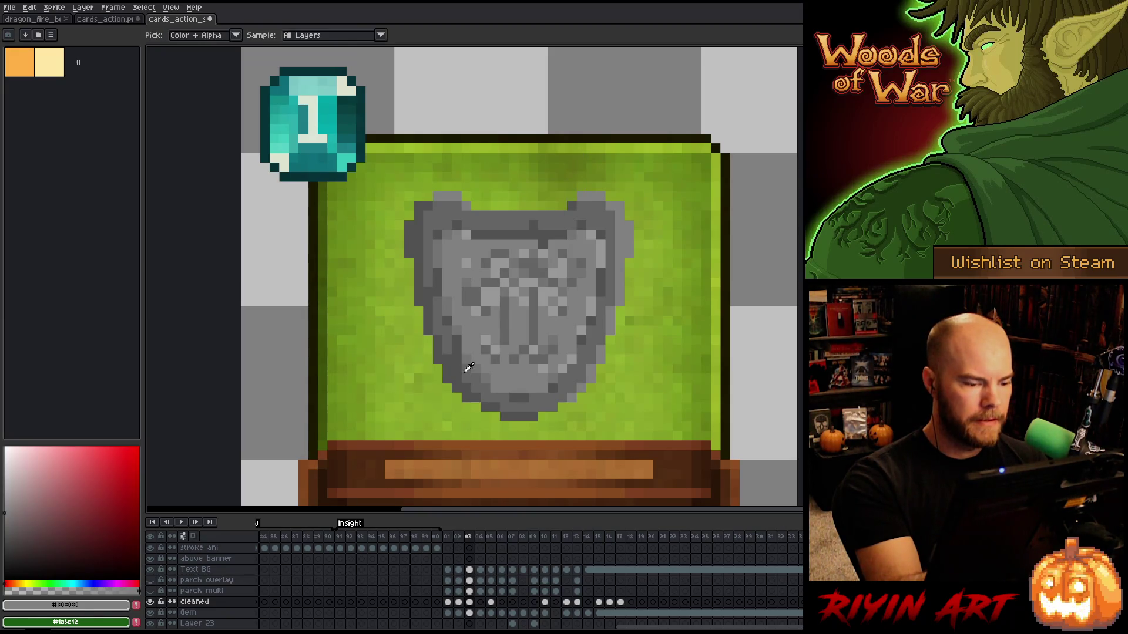
alt+click(457, 321)
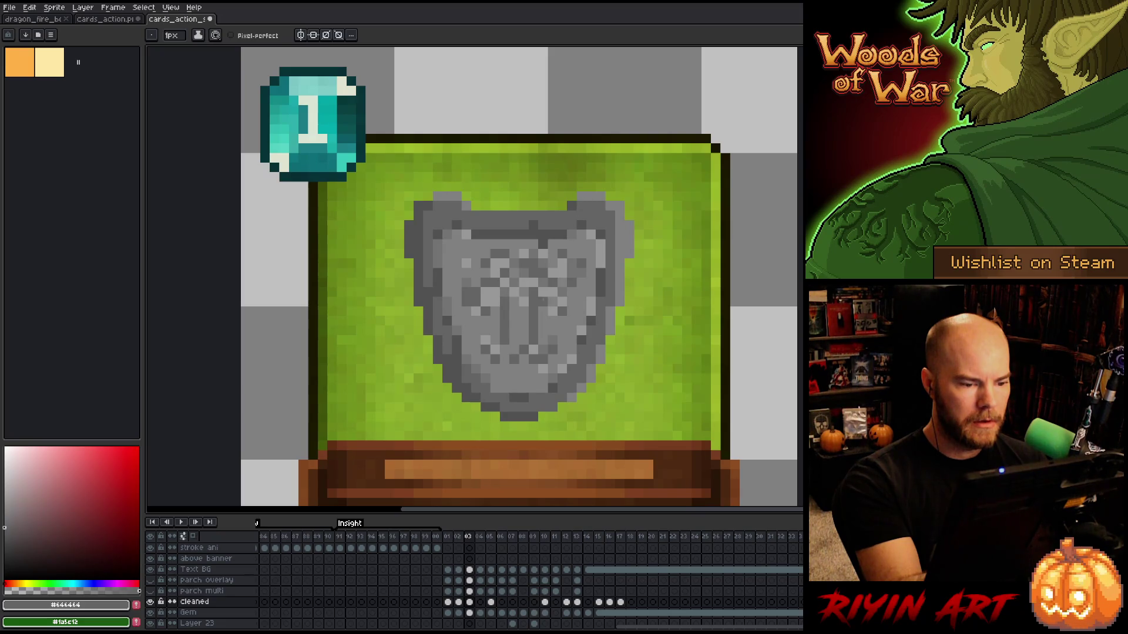
key(ctrl+s)
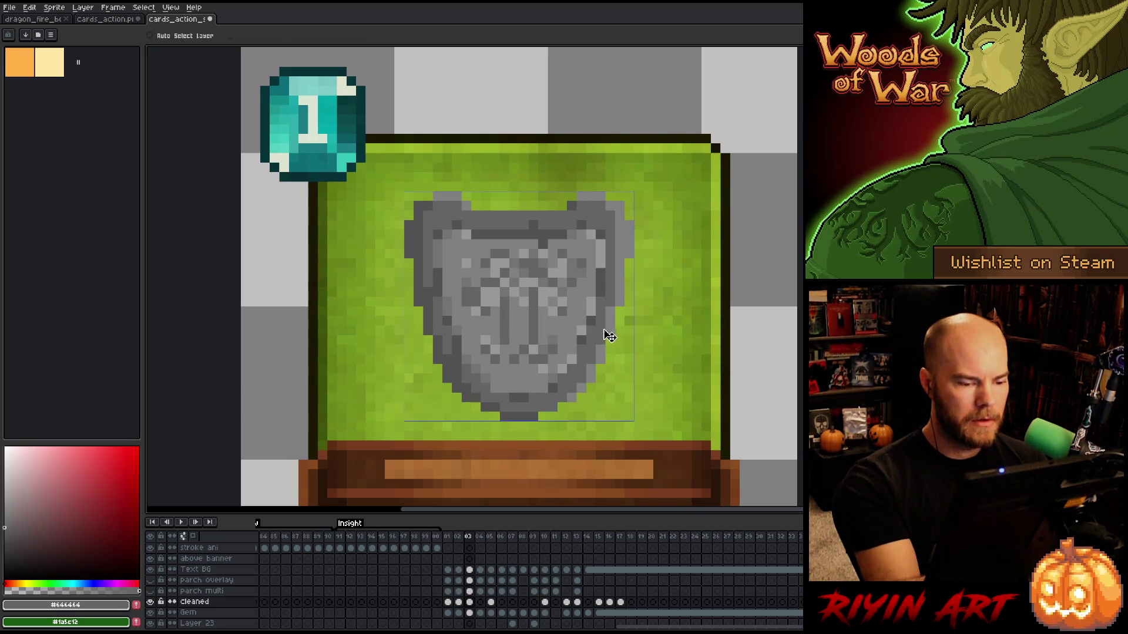
click(116, 22)
Place the cards_action sprite sheet in a left split pane and undo the accidental shield move.
drag(117, 26, 165, 176)
scroll(292, 264, down, 3)
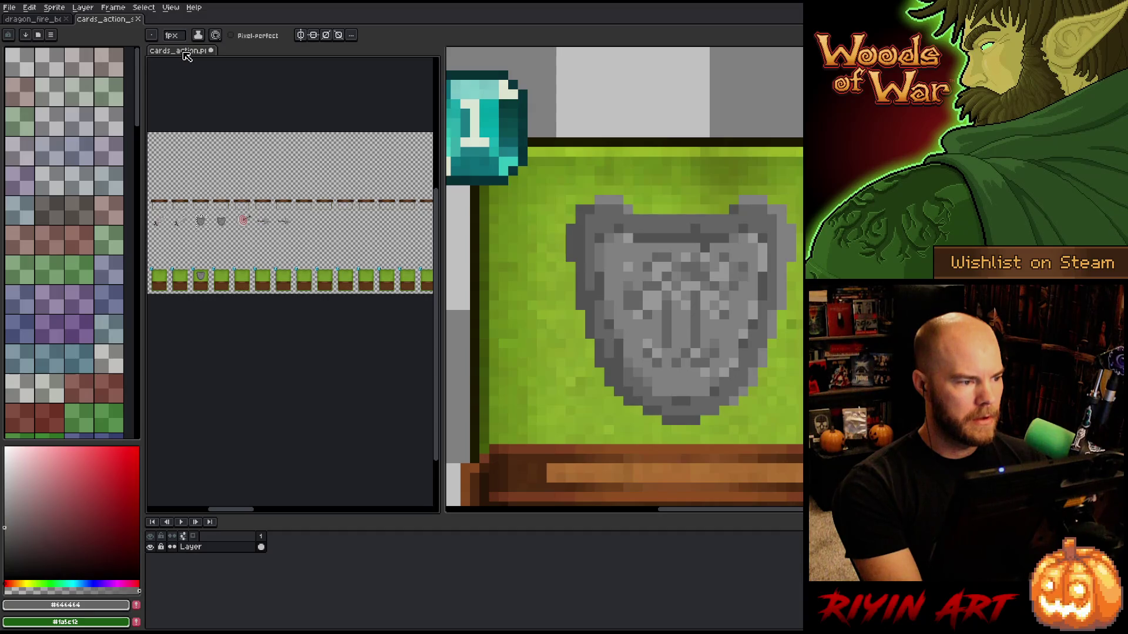
scroll(327, 269, up, 4)
scroll(326, 269, down, 2)
key(v)
key(ctrl+z)
key(b)
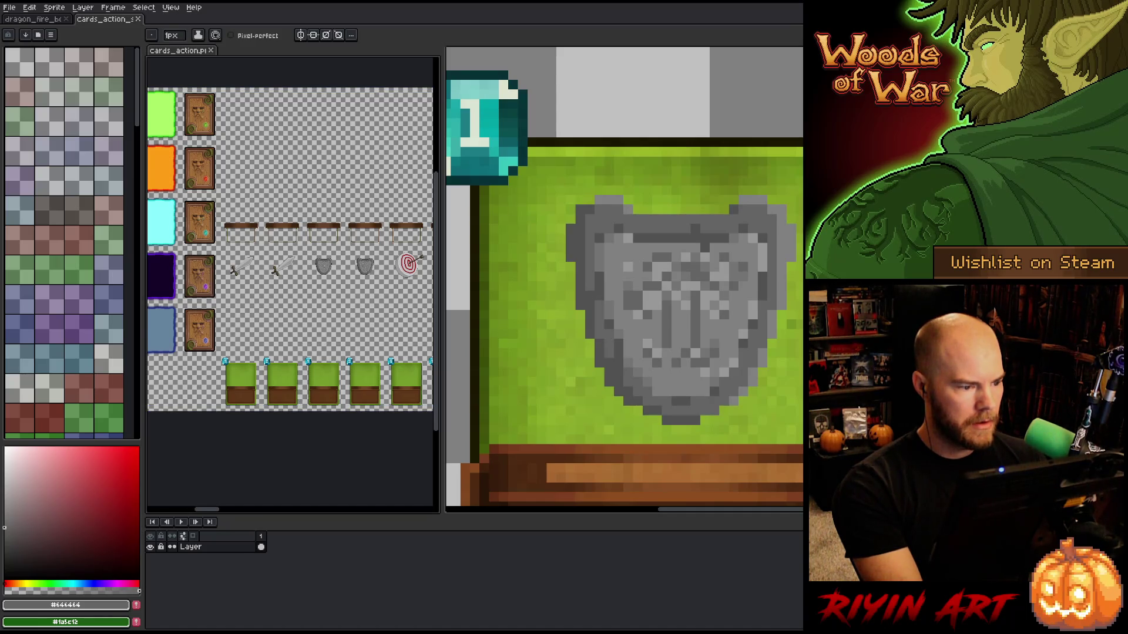
Zoom in and centre the reference shield in its pane, then narrow the pane.
scroll(362, 293, up, 6)
scroll(362, 293, down, 1)
key(space)
drag(362, 293, 278, 273)
scroll(316, 285, down, 1)
key(space)
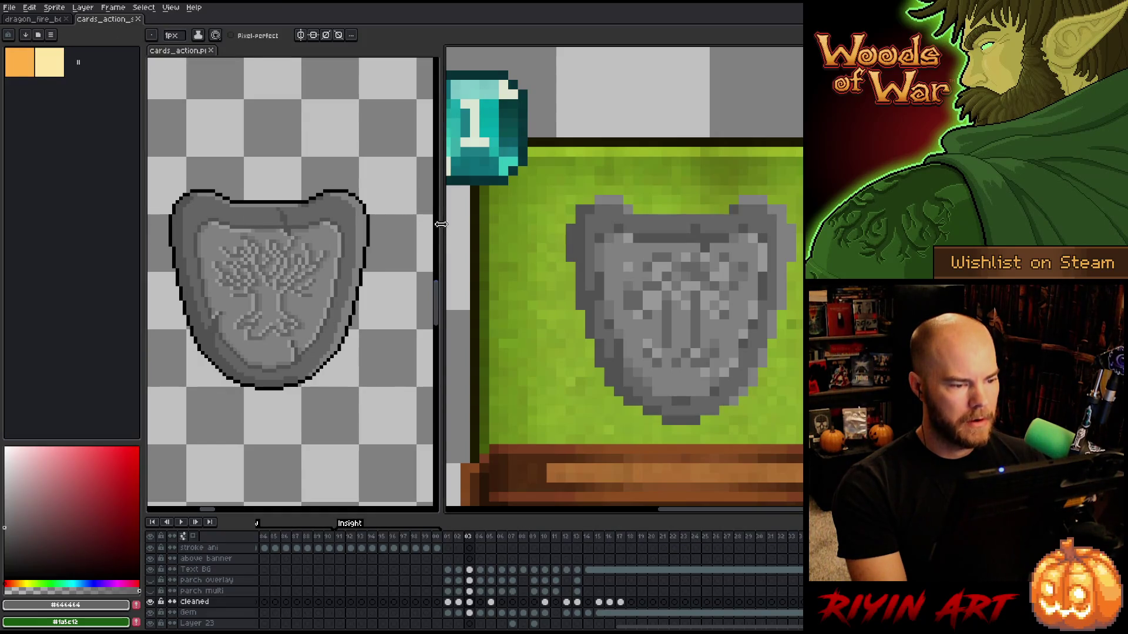
drag(441, 224, 362, 224)
mouse_move(636, 280)
mouse_down()
mouse_move(504, 232)
mouse_move(517, 246)
mouse_up()
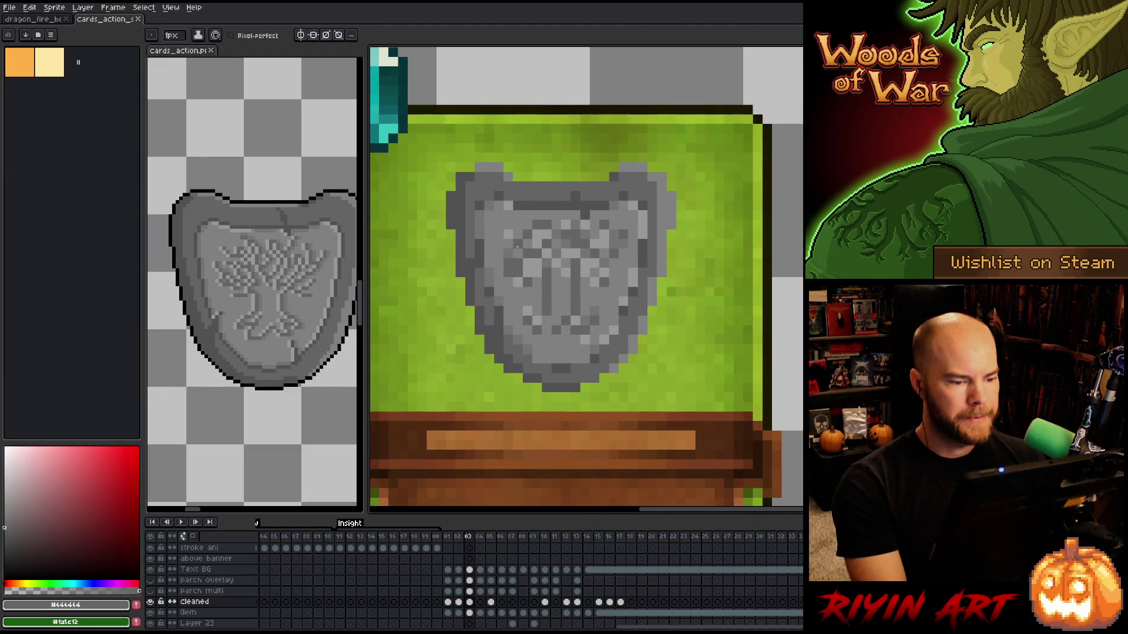
On the Cleaned layer's frame 03 cel, paint shield pixels with #444444 and #303030 greys.
click(470, 602)
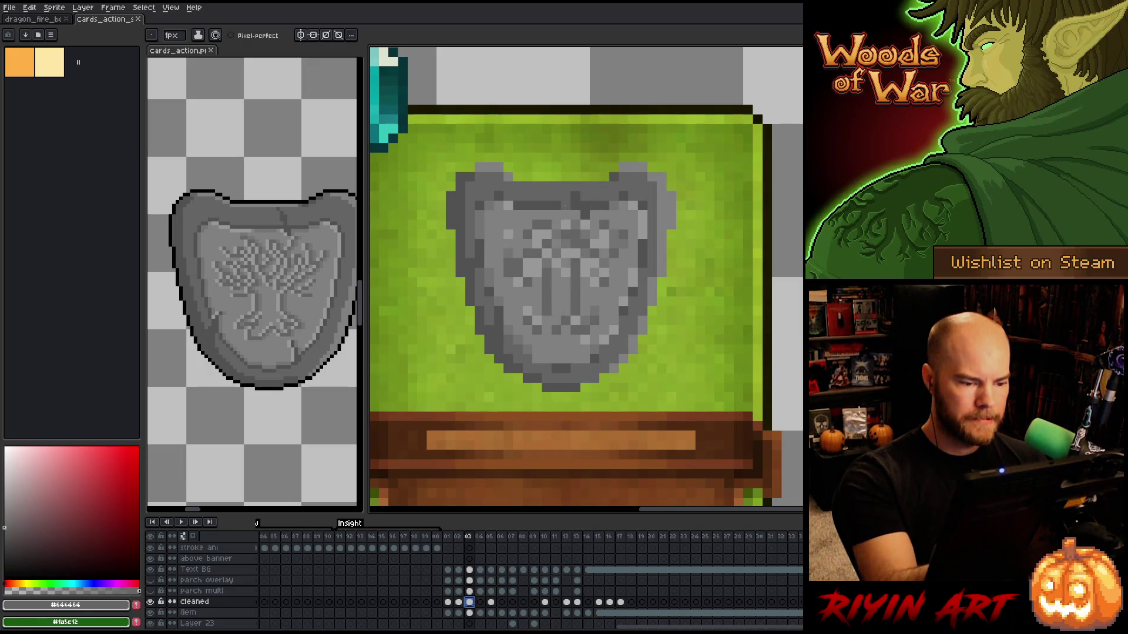
alt+click(527, 273)
click(526, 273)
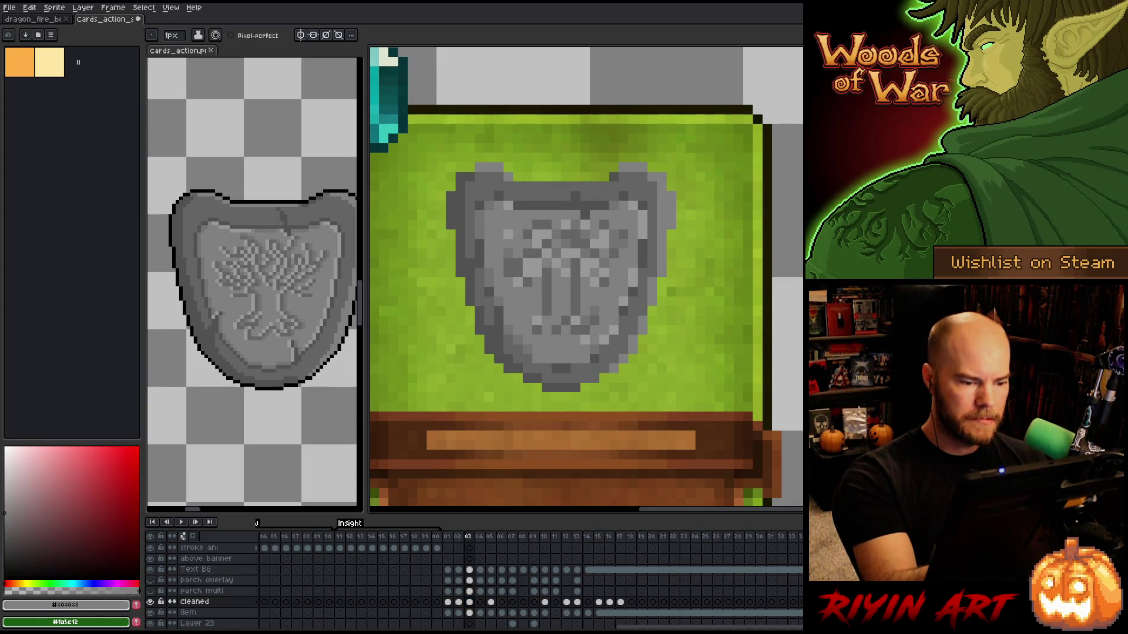
alt+click(547, 297)
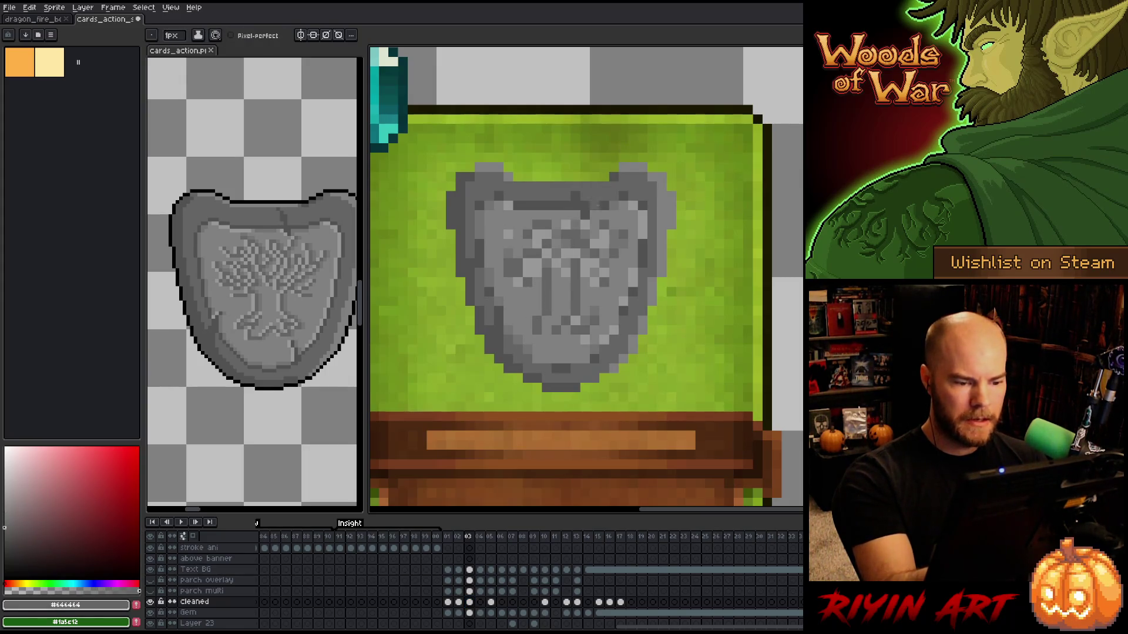
alt+click(594, 302)
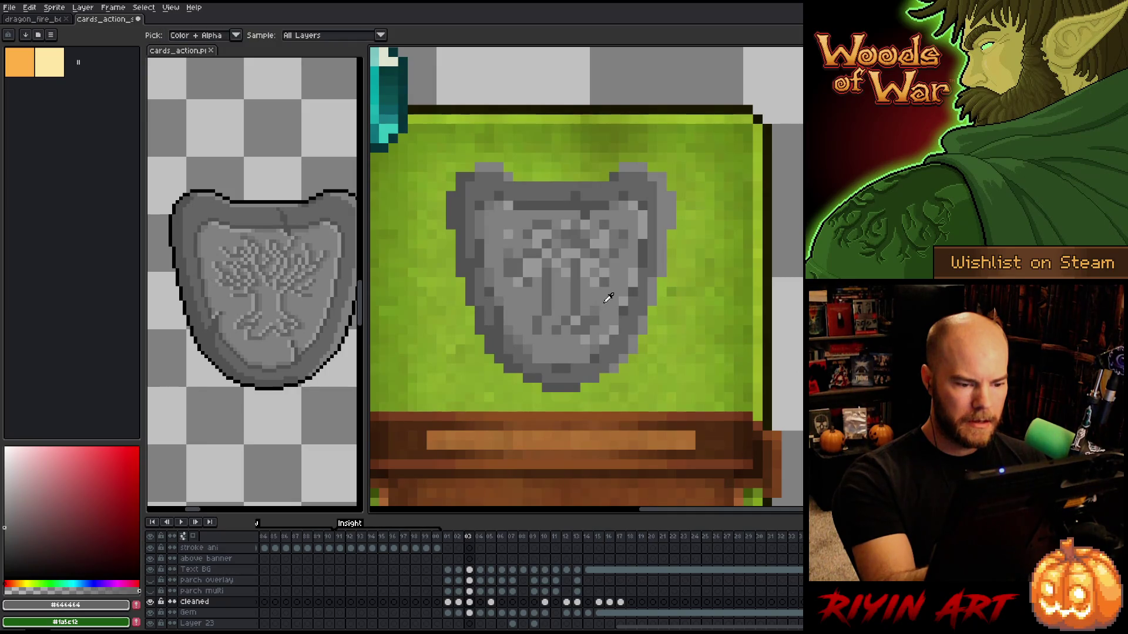
alt+click(574, 320)
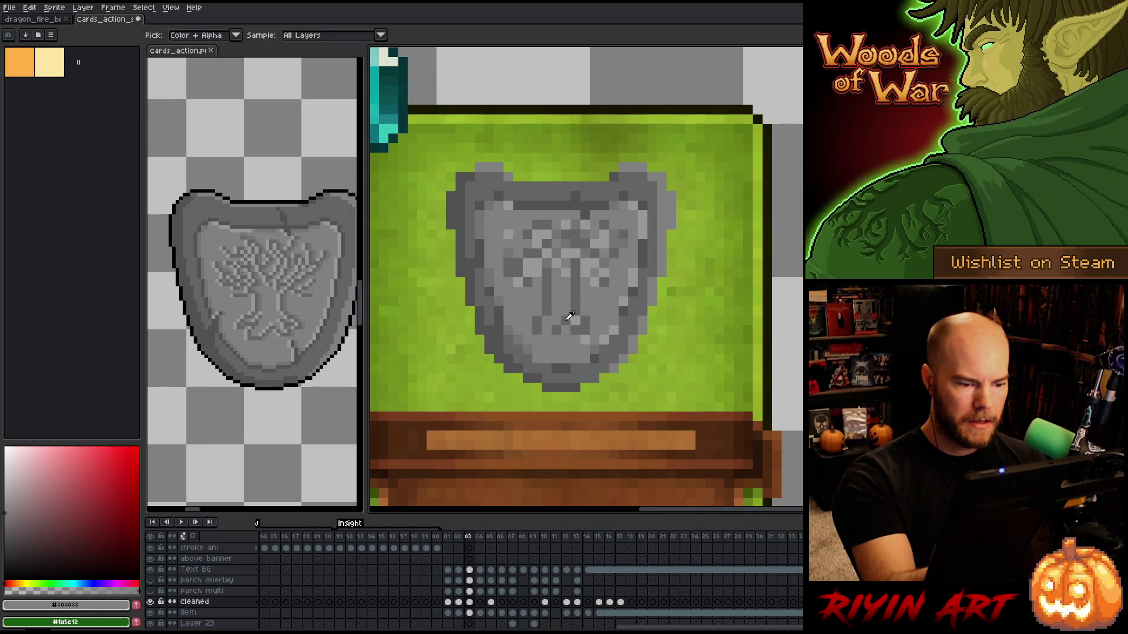
alt+click(580, 269)
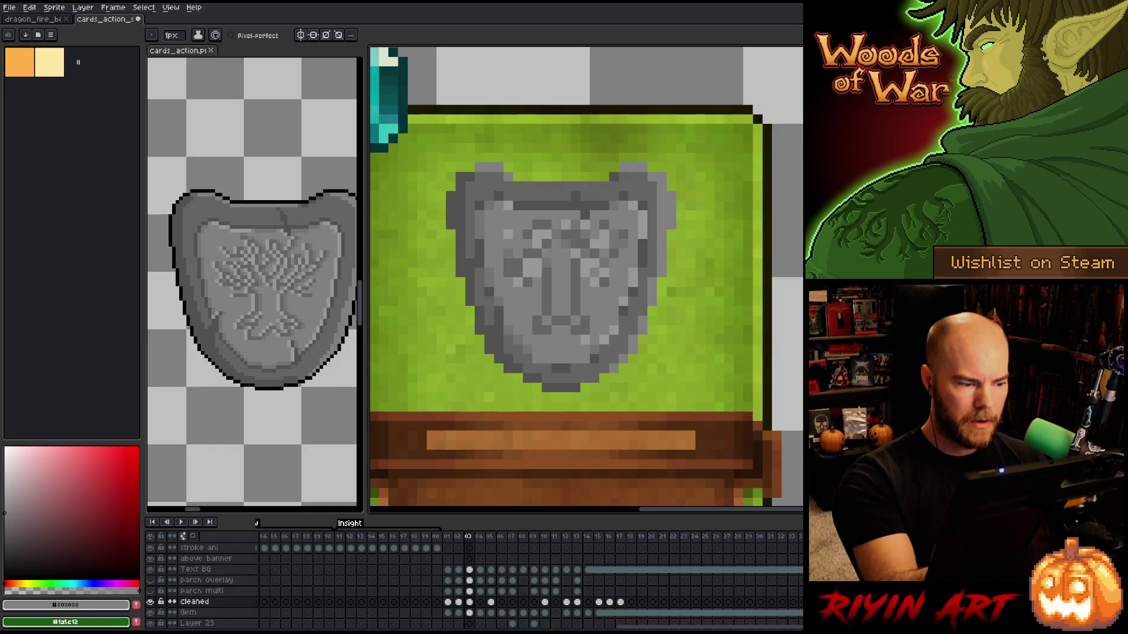
Darken emblem pixels, alternating #444444, #303030 and #646464 greys sampled from the shield.
alt+click(545, 248)
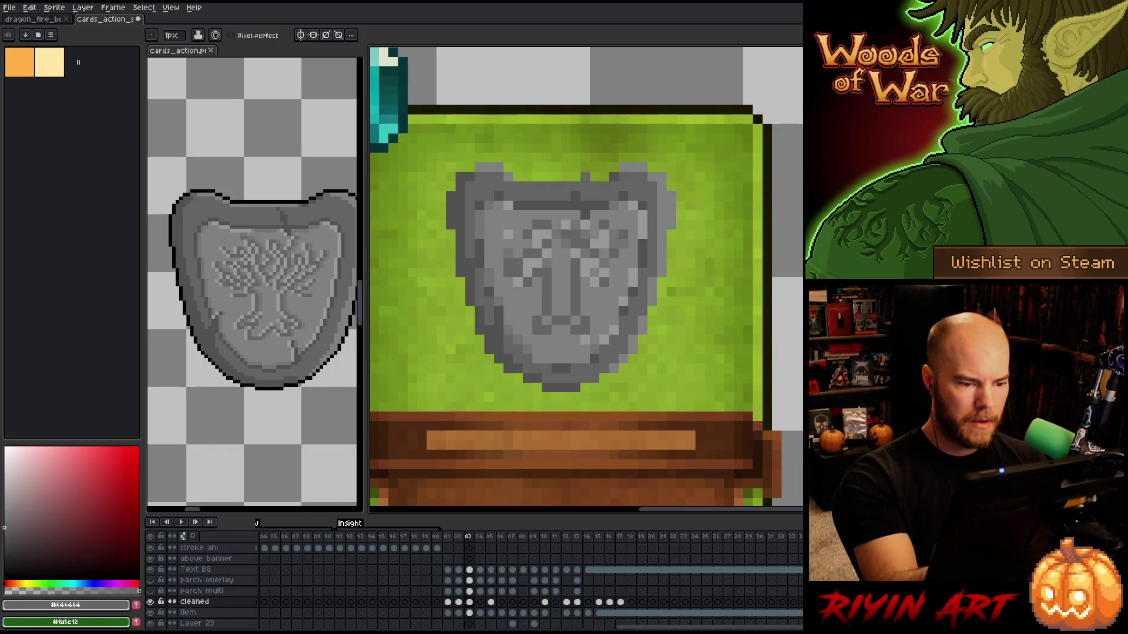
alt+click(518, 282)
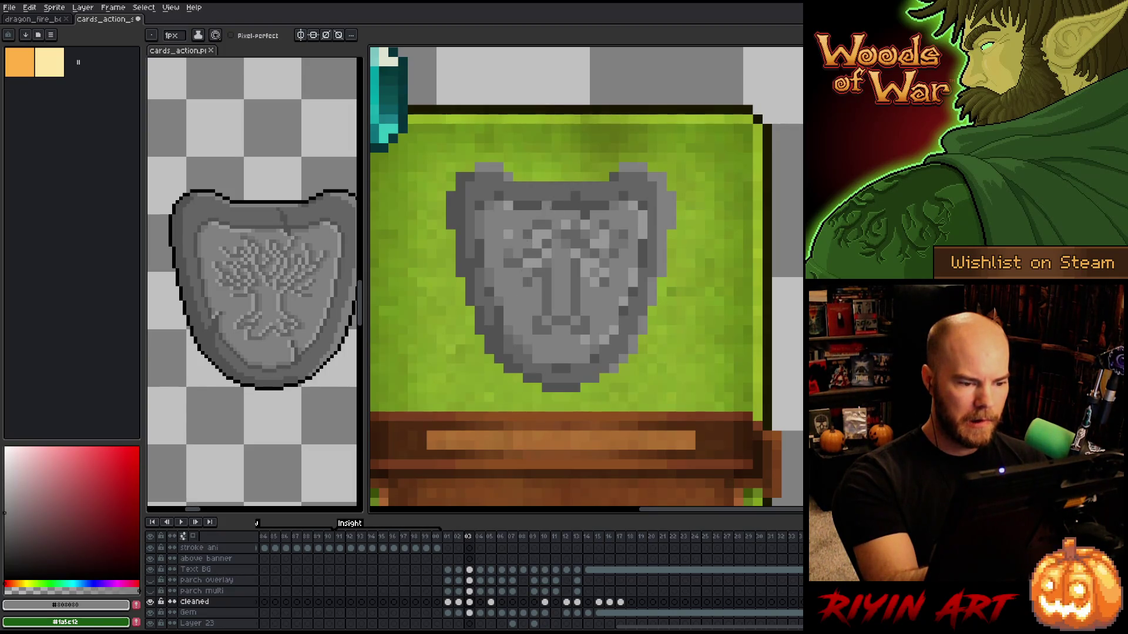
alt+click(536, 244)
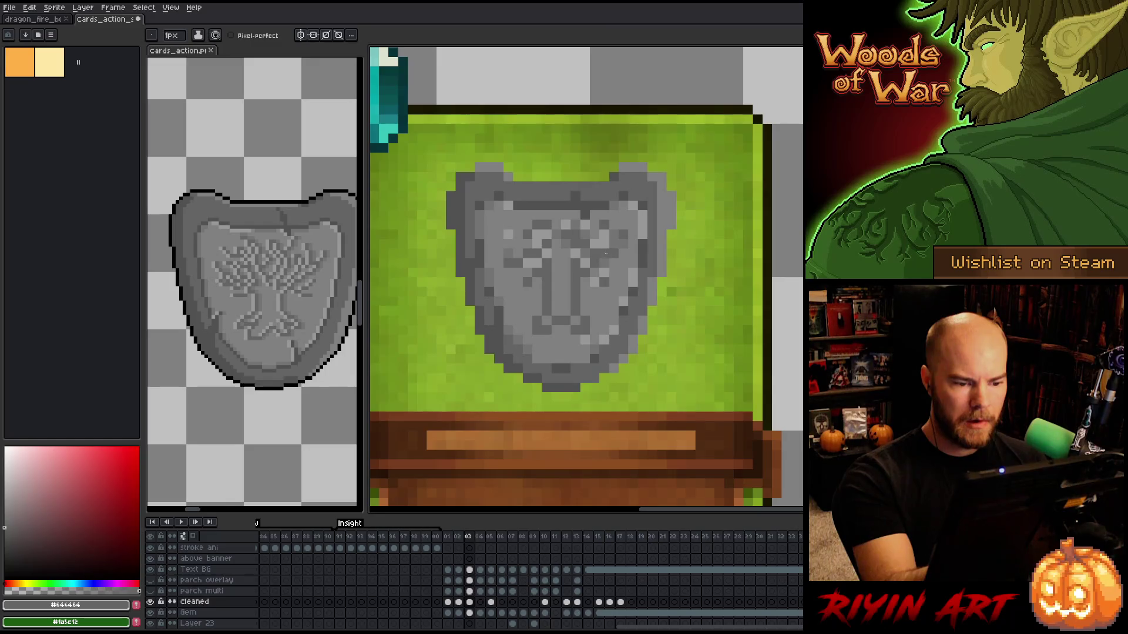
alt+click(598, 251)
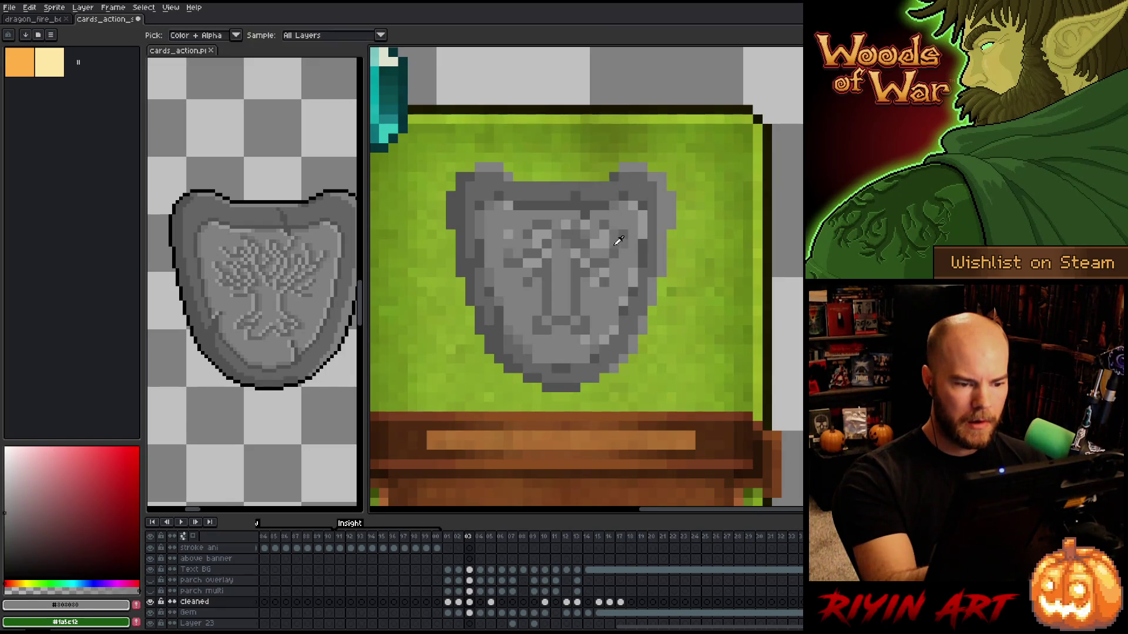
alt+click(618, 245)
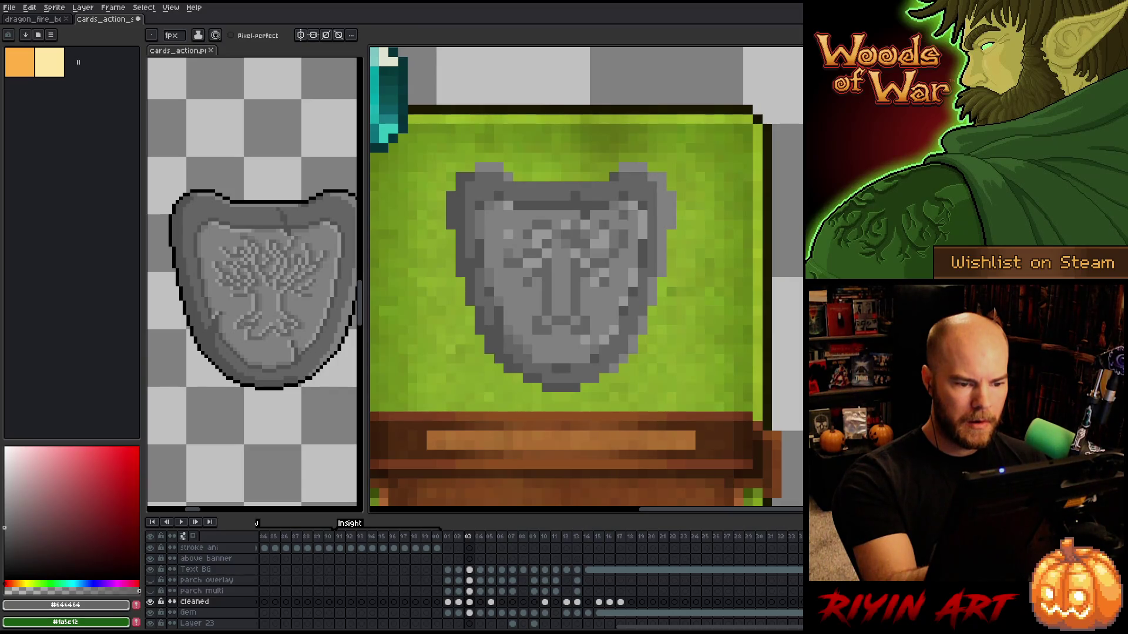
alt+click(613, 234)
click(604, 235)
click(604, 238)
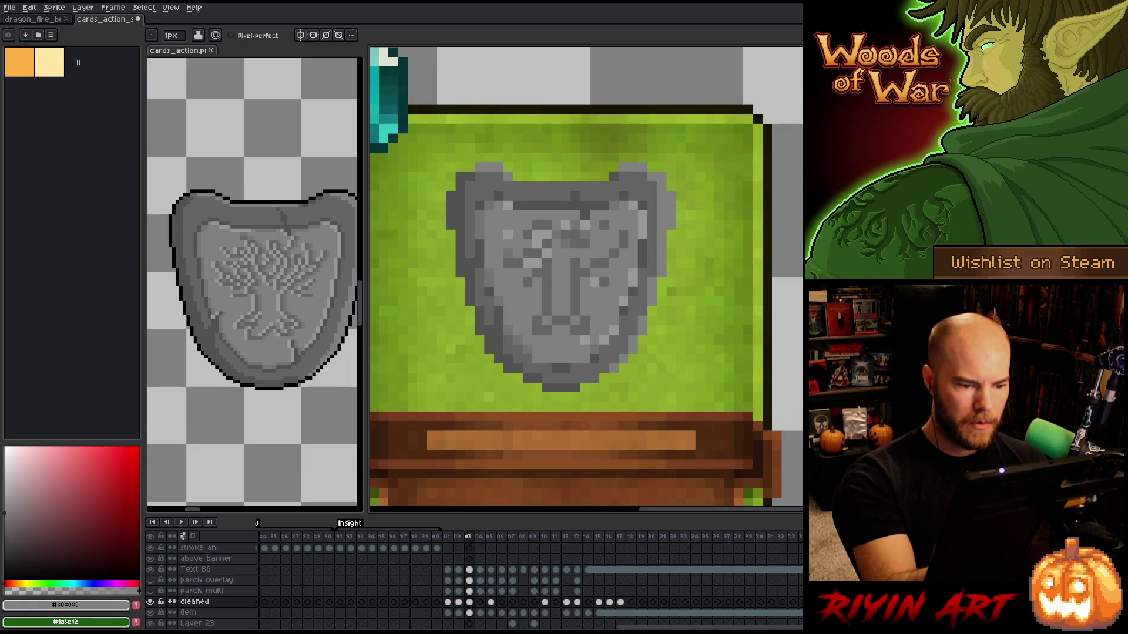
Retouch the emblem's upper strokes with #444444, #303030 and #646464 greys.
alt+click(618, 204)
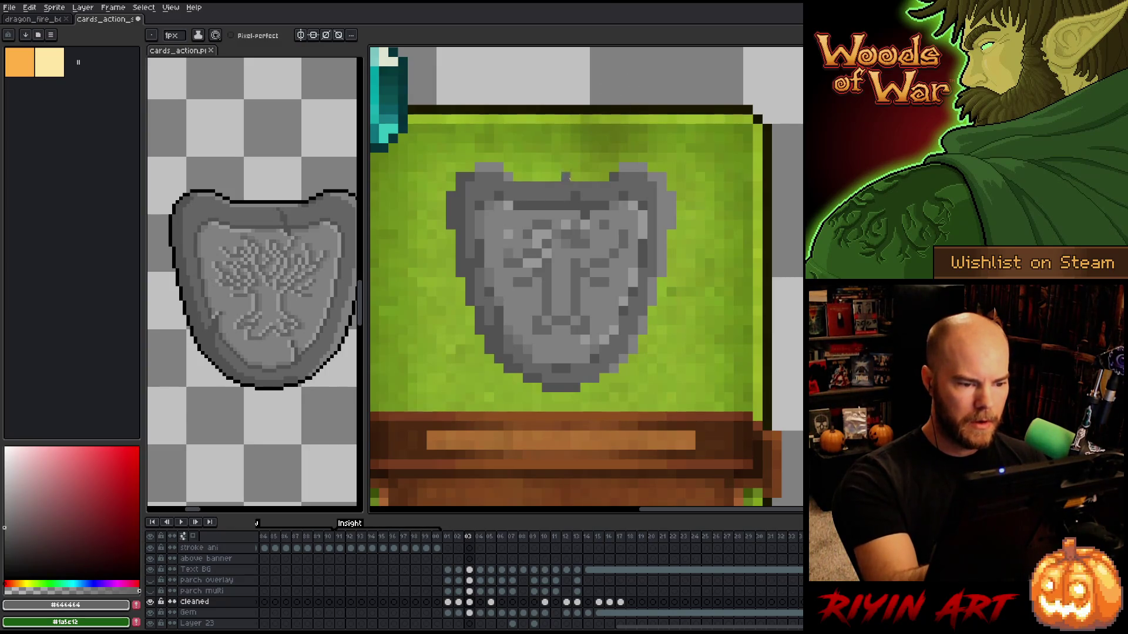
alt+click(567, 204)
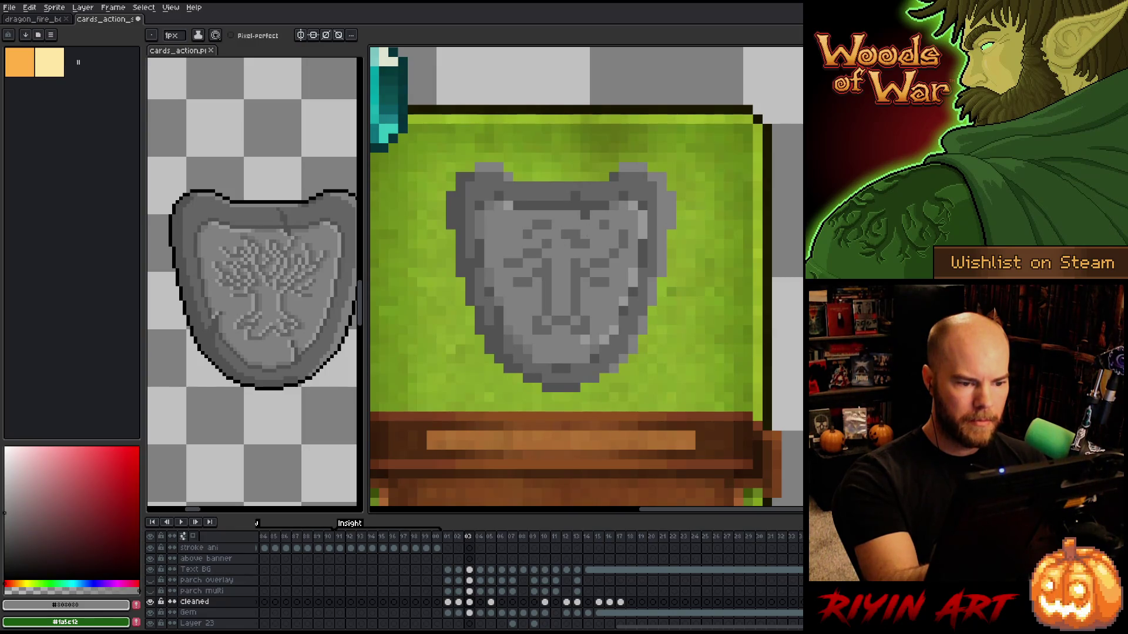
alt+click(592, 227)
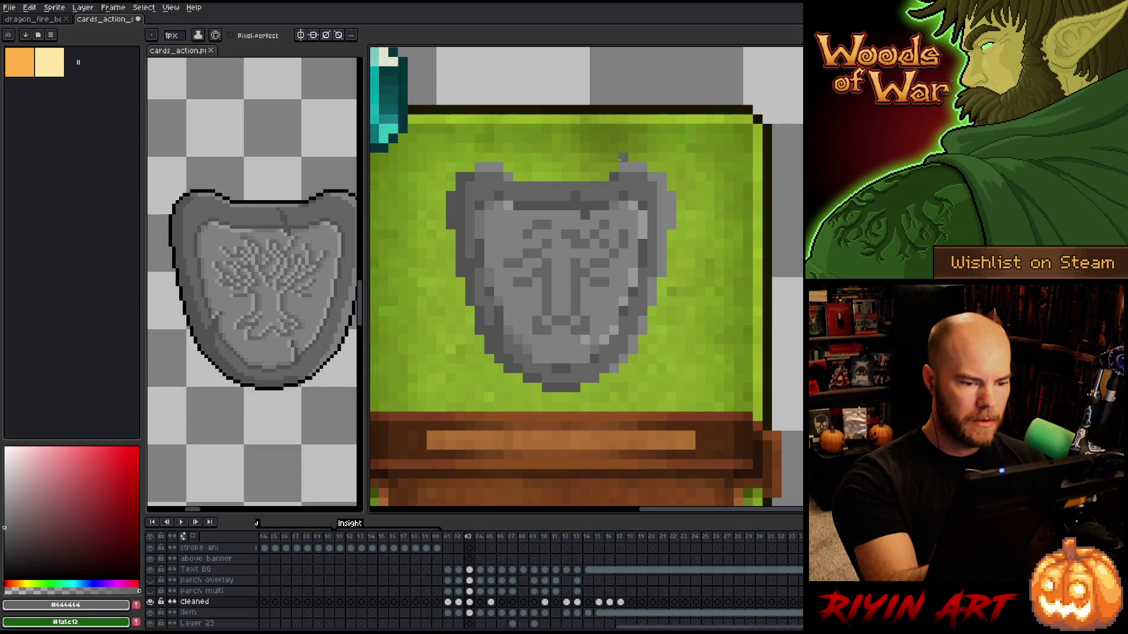
alt+click(624, 206)
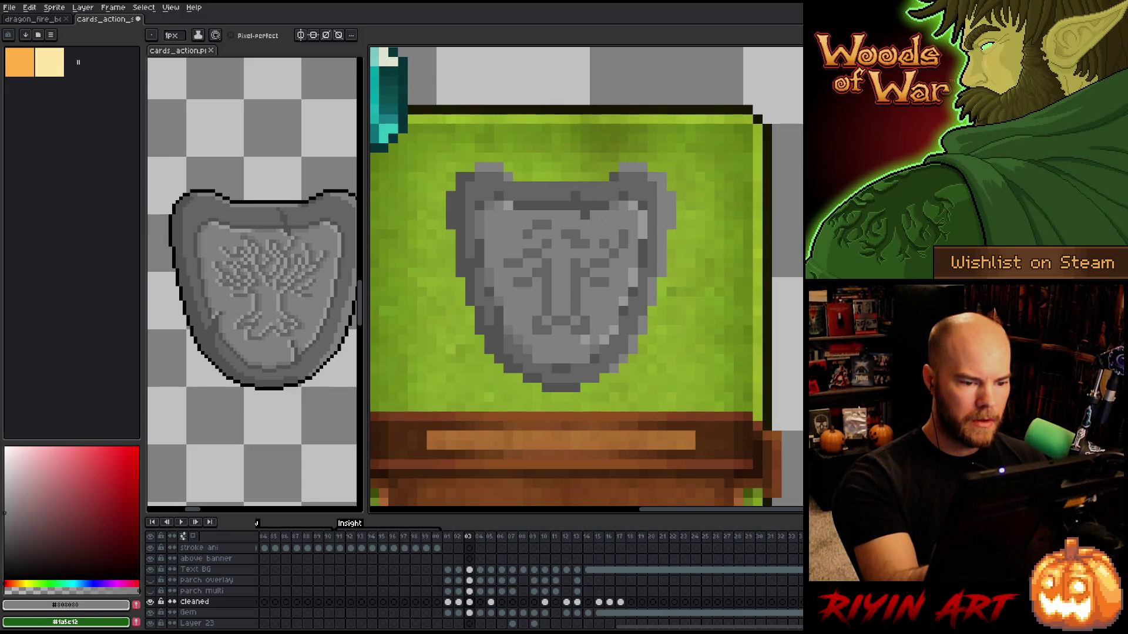
alt+click(632, 208)
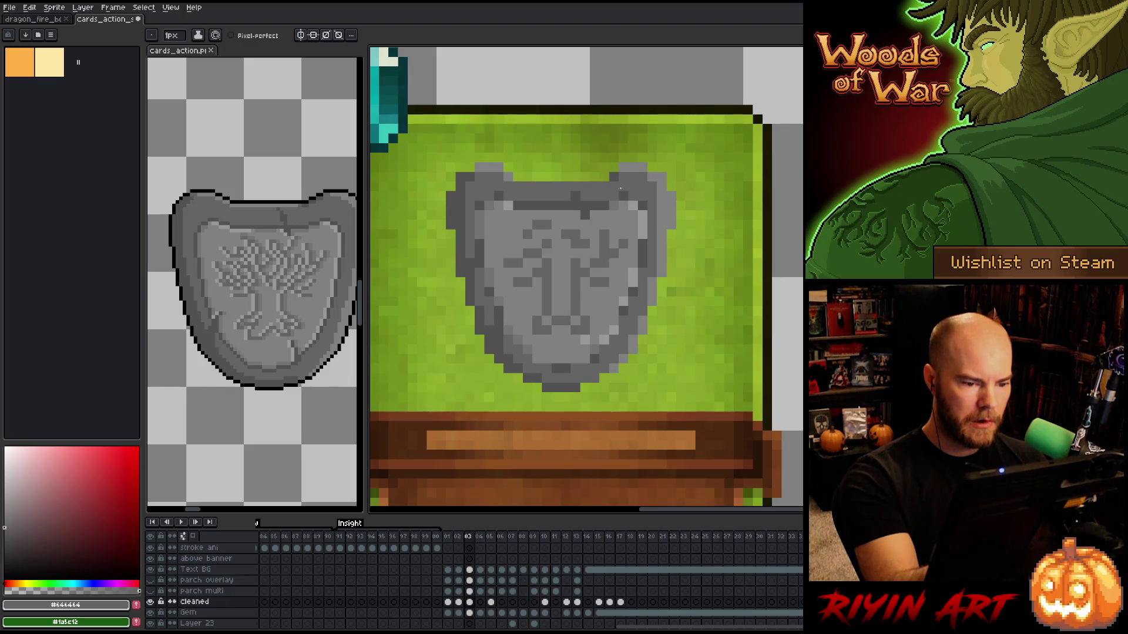
Lighten dark pixels on the shield face with #808080 and add dark #646464 emblem pixels.
alt+click(579, 240)
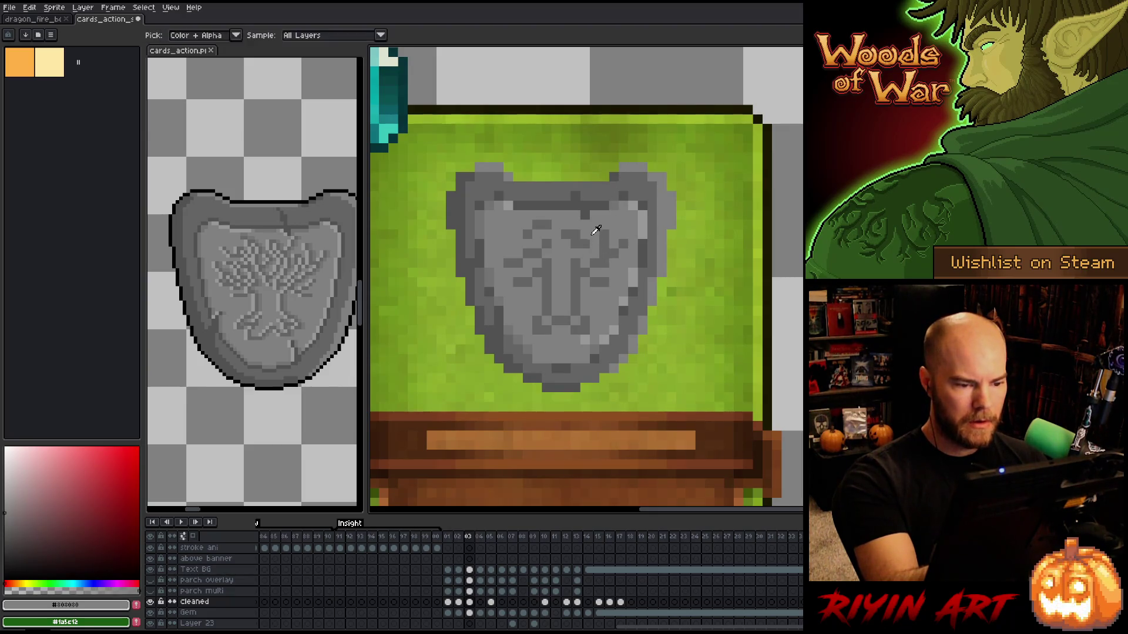
drag(546, 224, 532, 235)
click(546, 243)
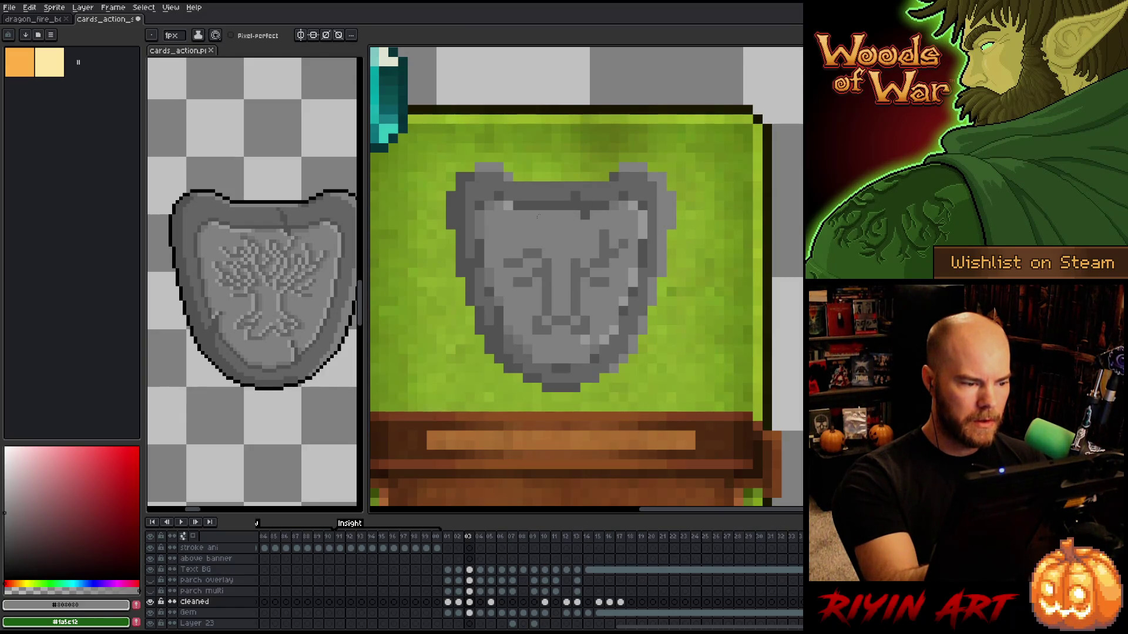
alt+click(537, 217)
click(507, 234)
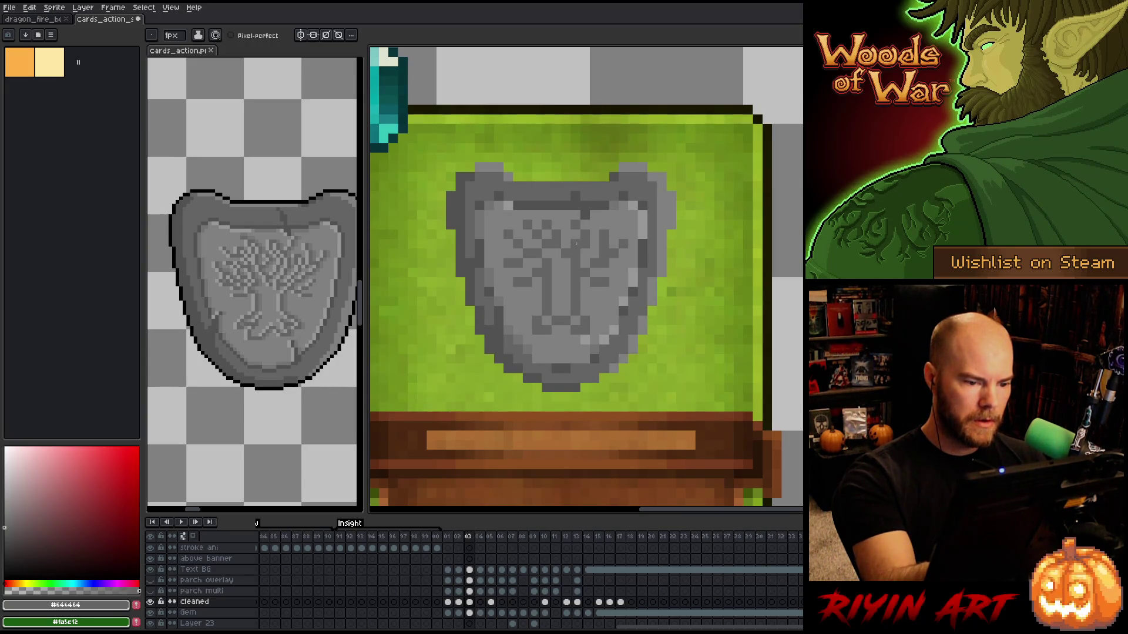
Pencil dark branch pixels across the emblem's upper half, alternating #303030 and #646464.
alt+click(610, 181)
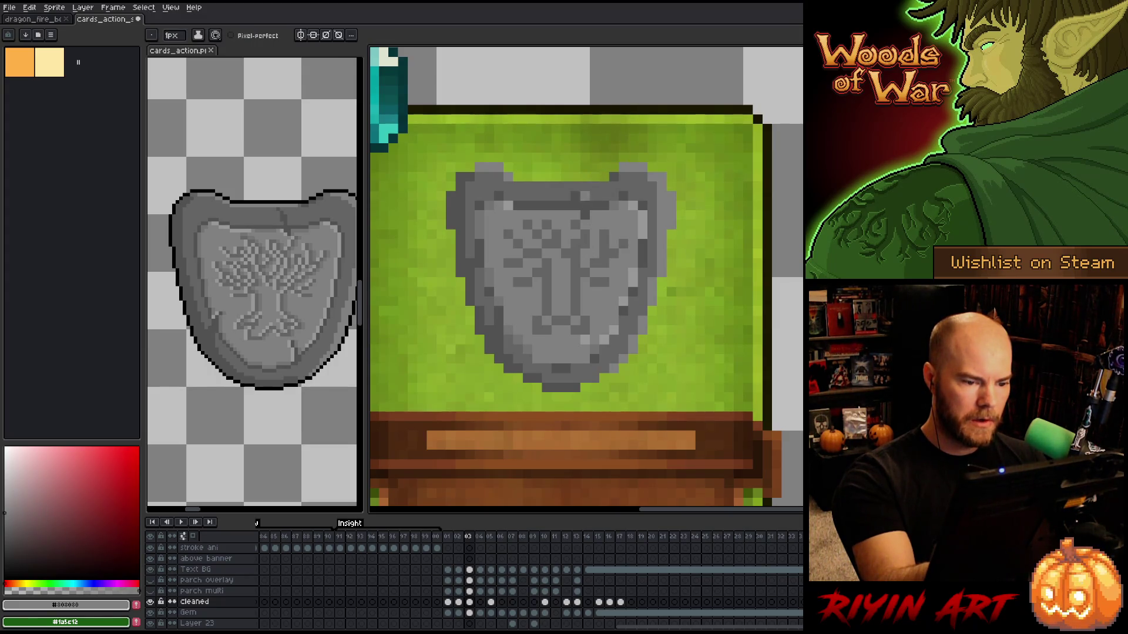
alt+click(588, 242)
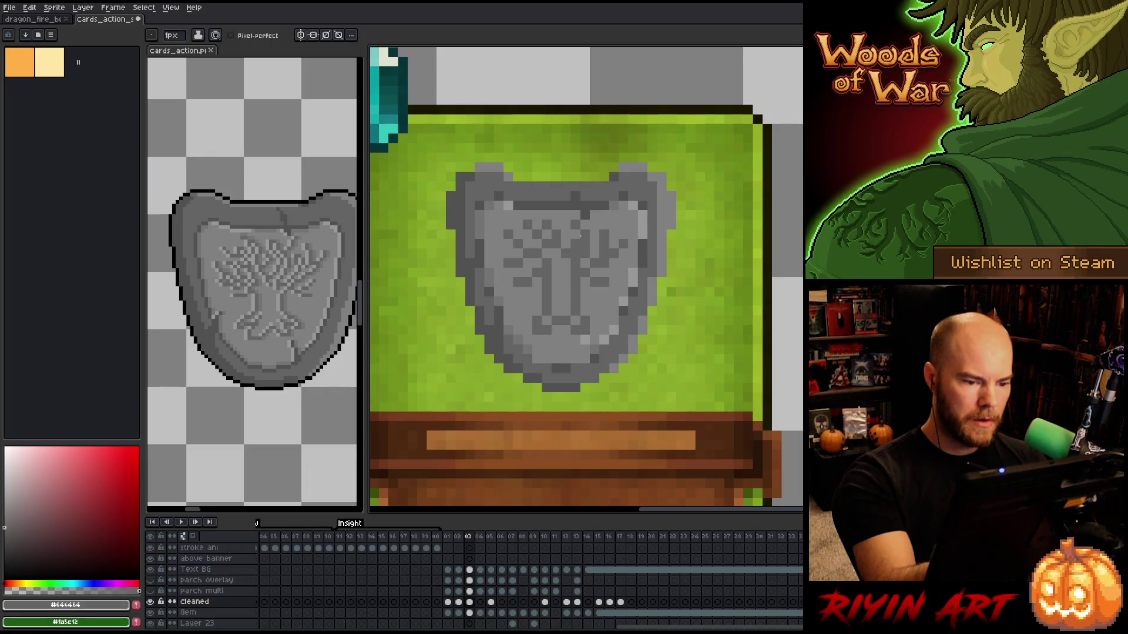
alt+click(588, 241)
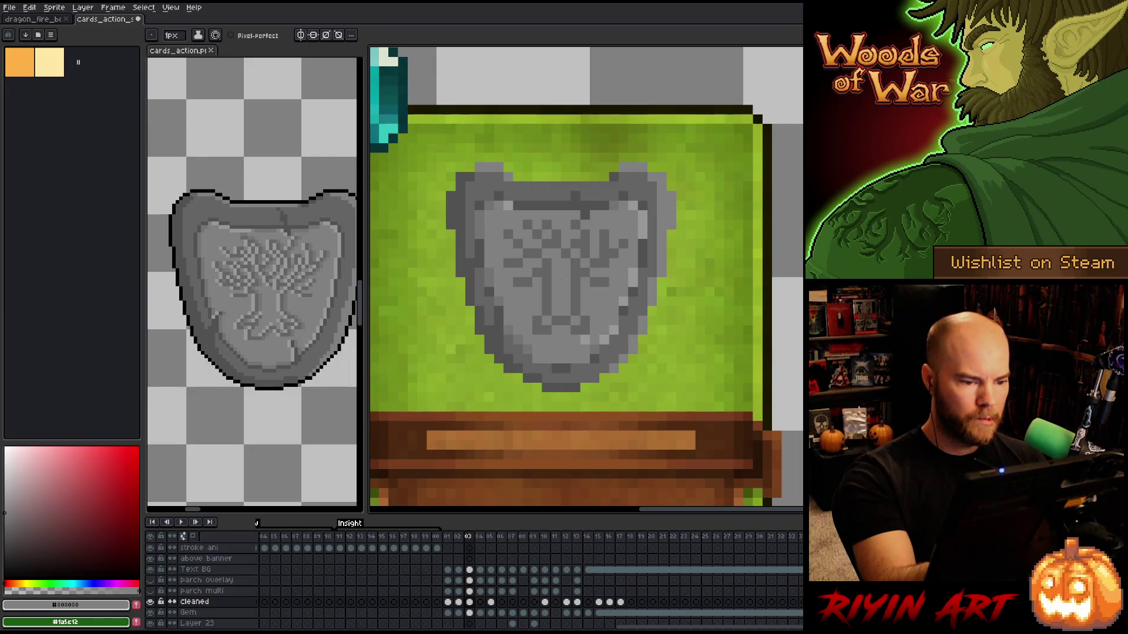
alt+click(543, 240)
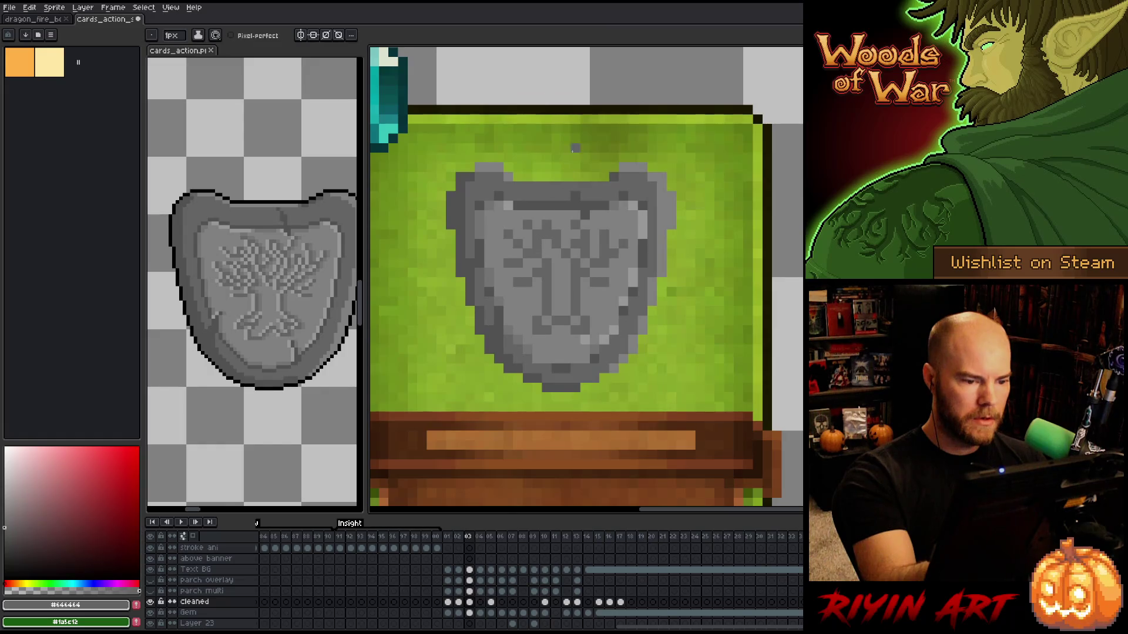
alt+click(583, 175)
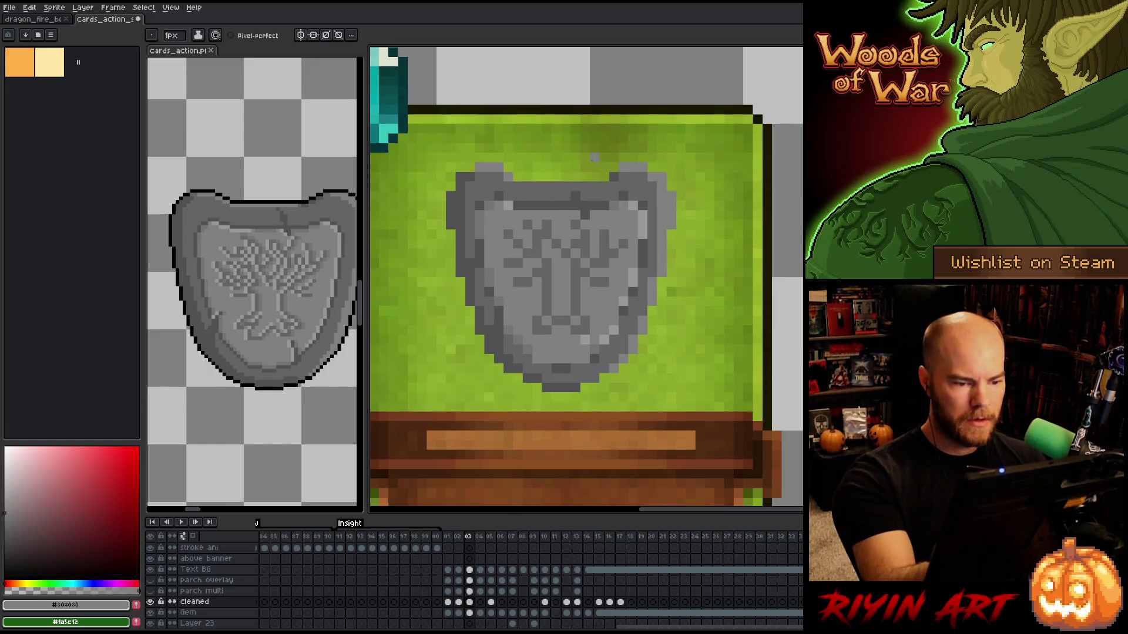
alt+click(541, 241)
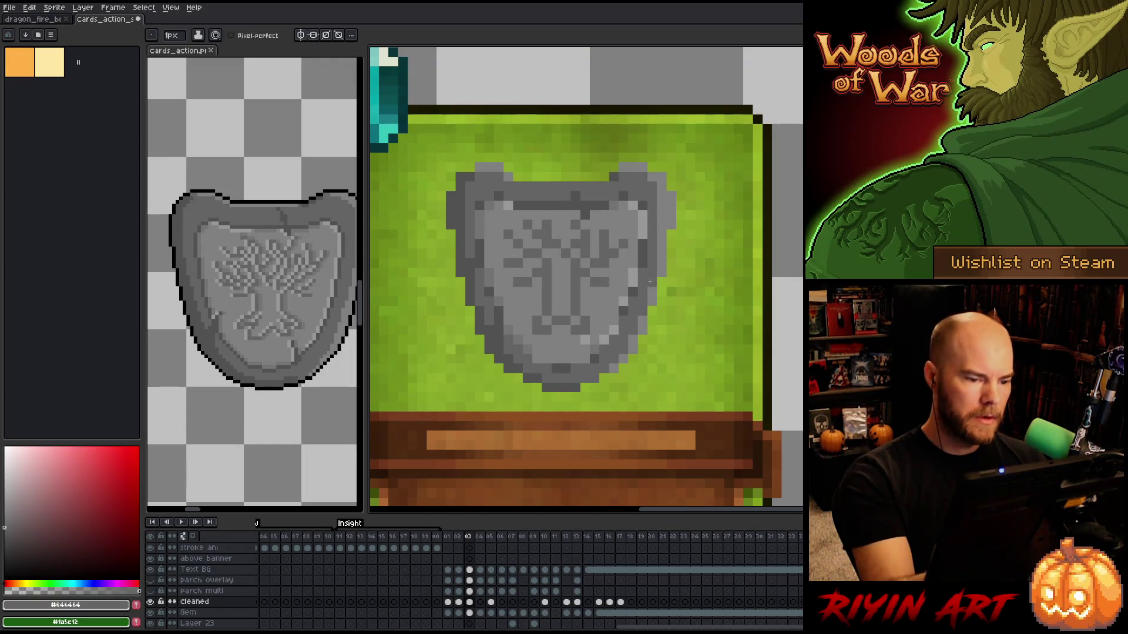
alt+click(553, 220)
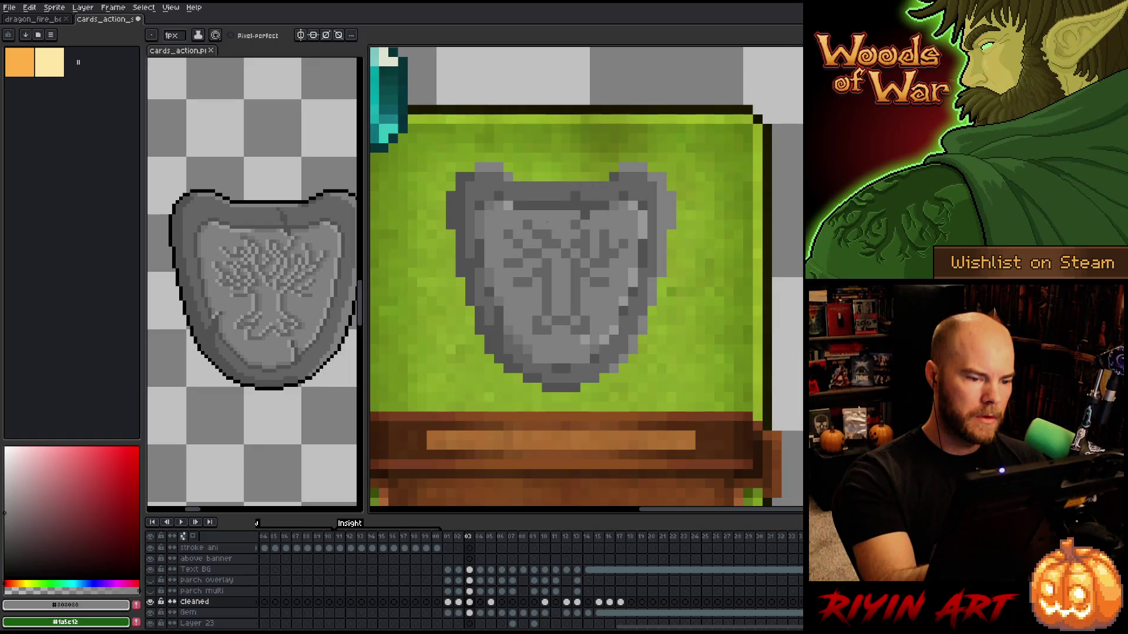
alt+click(556, 233)
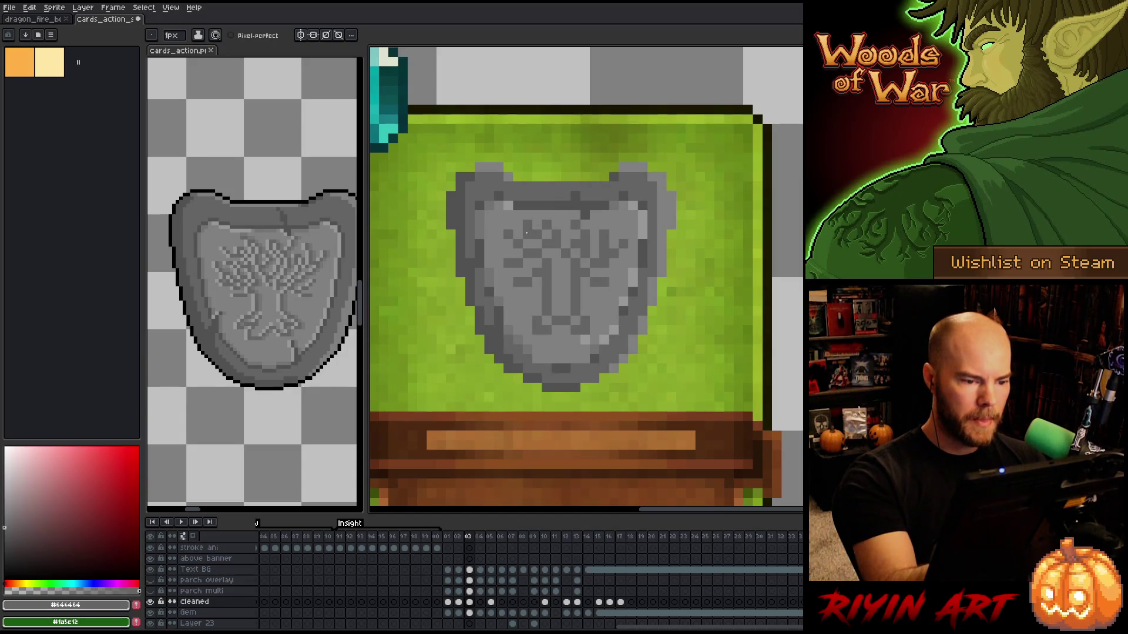
alt+click(527, 215)
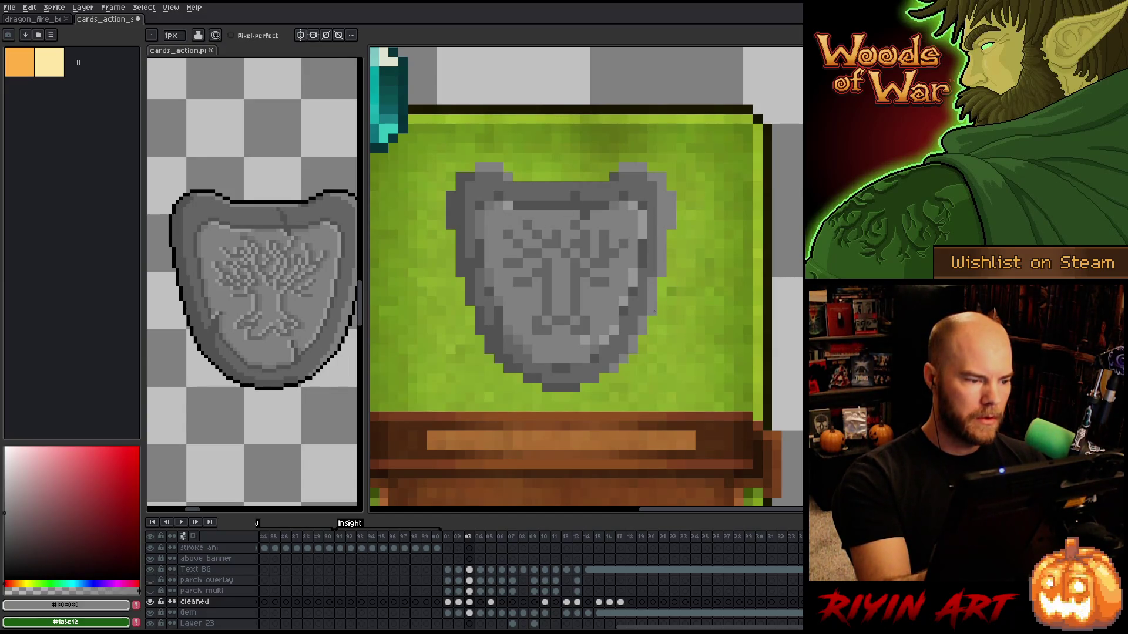
alt+click(546, 226)
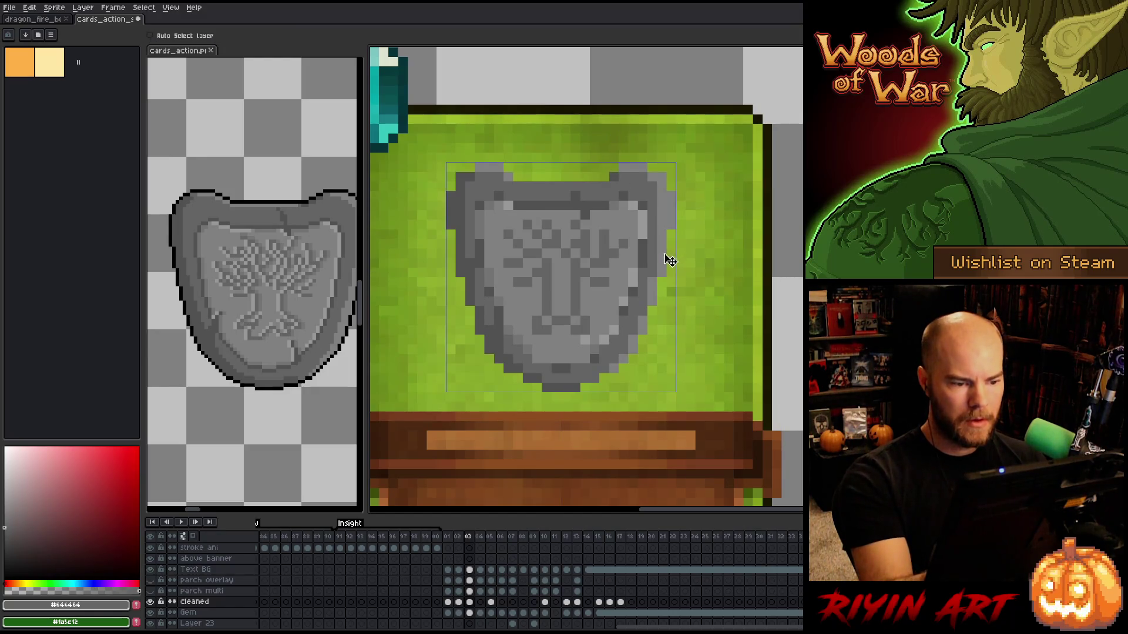
Sample greys from the shield, ending with #525252 as the drawing colour.
key(ctrl)
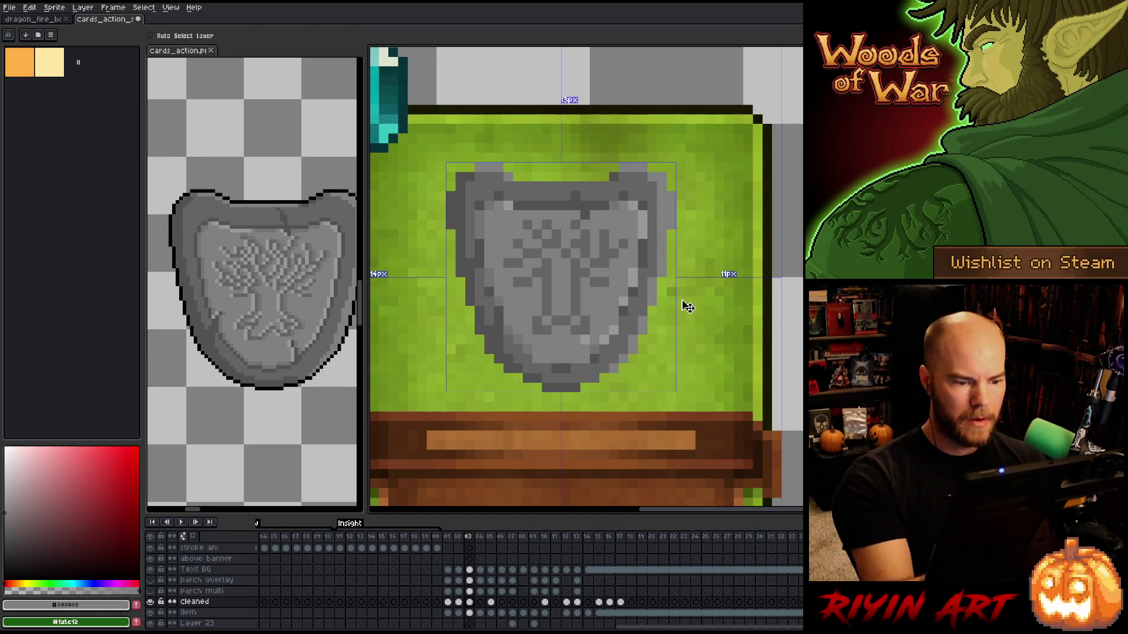
alt+click(516, 235)
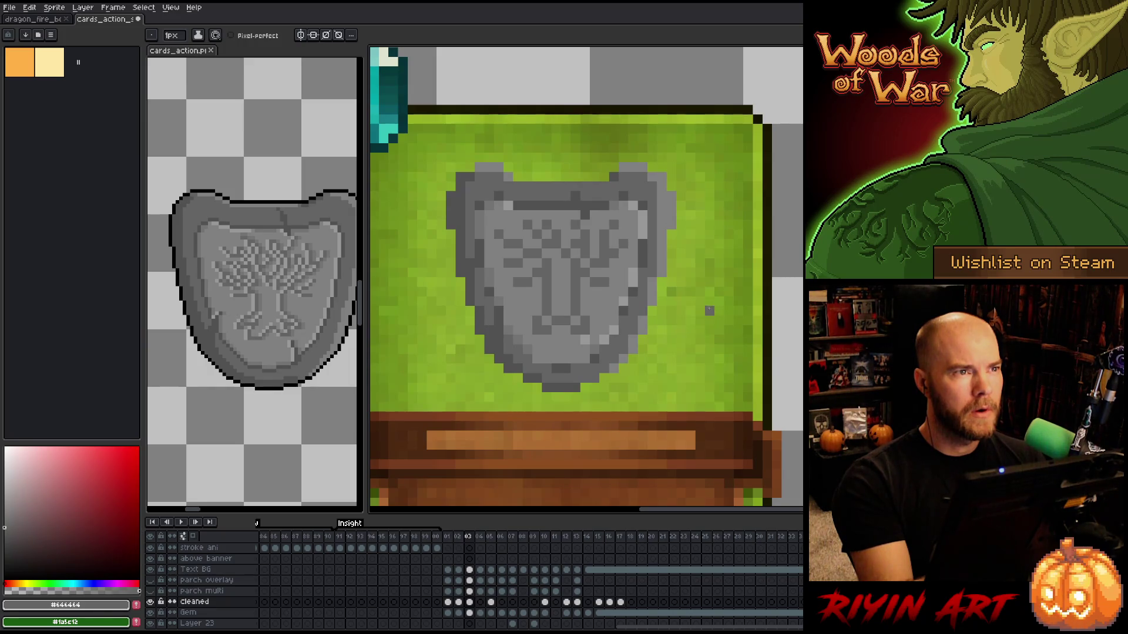
alt+click(594, 215)
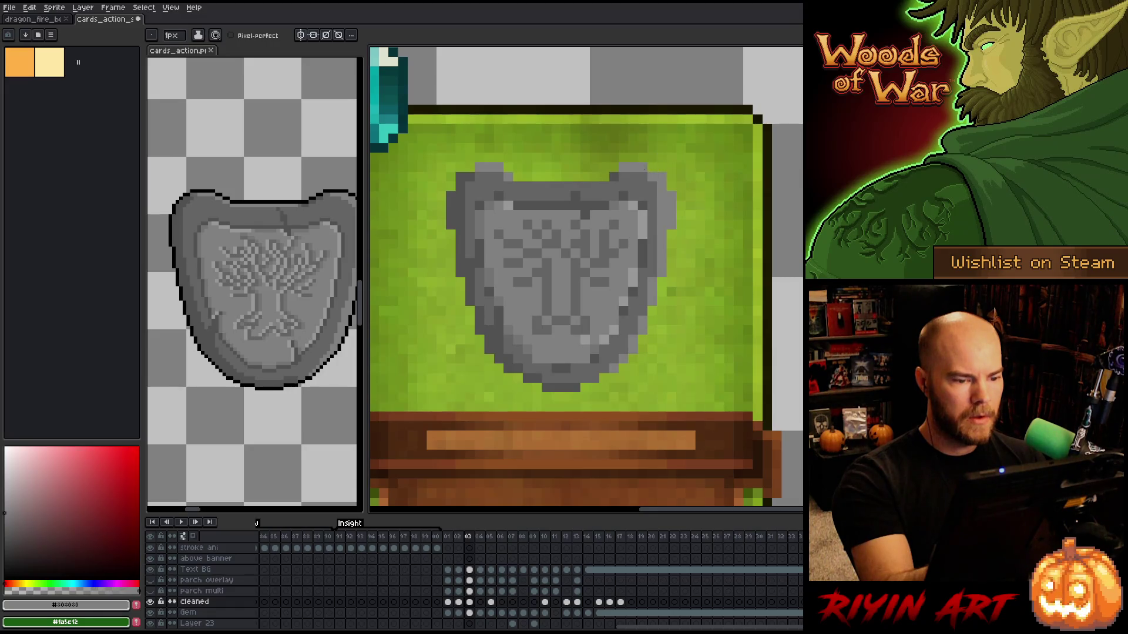
key(alt)
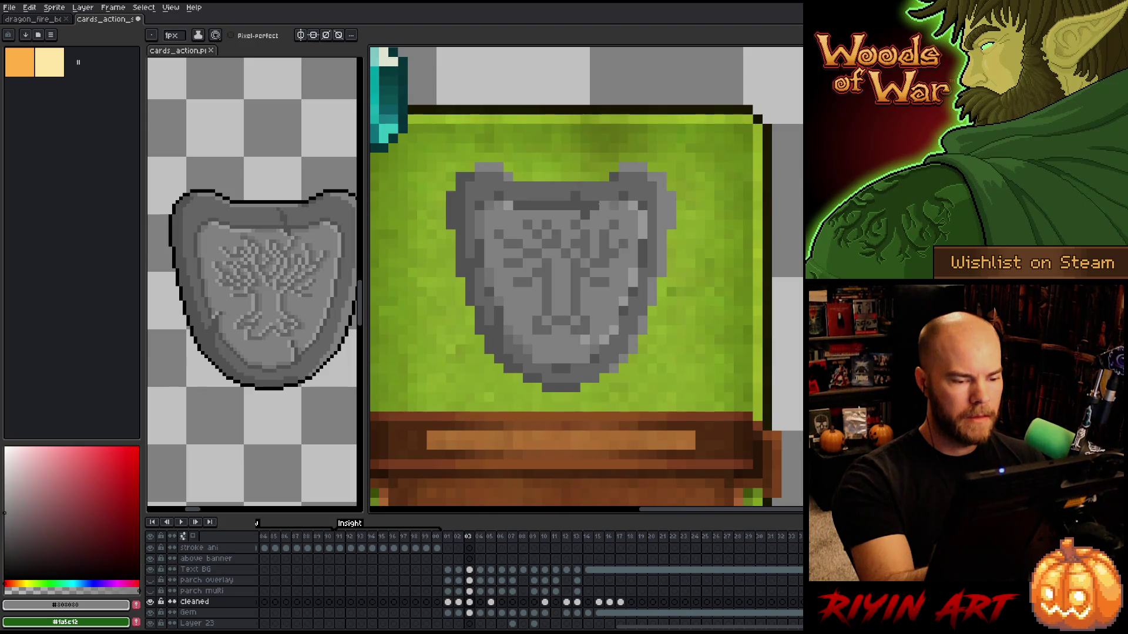
key(b)
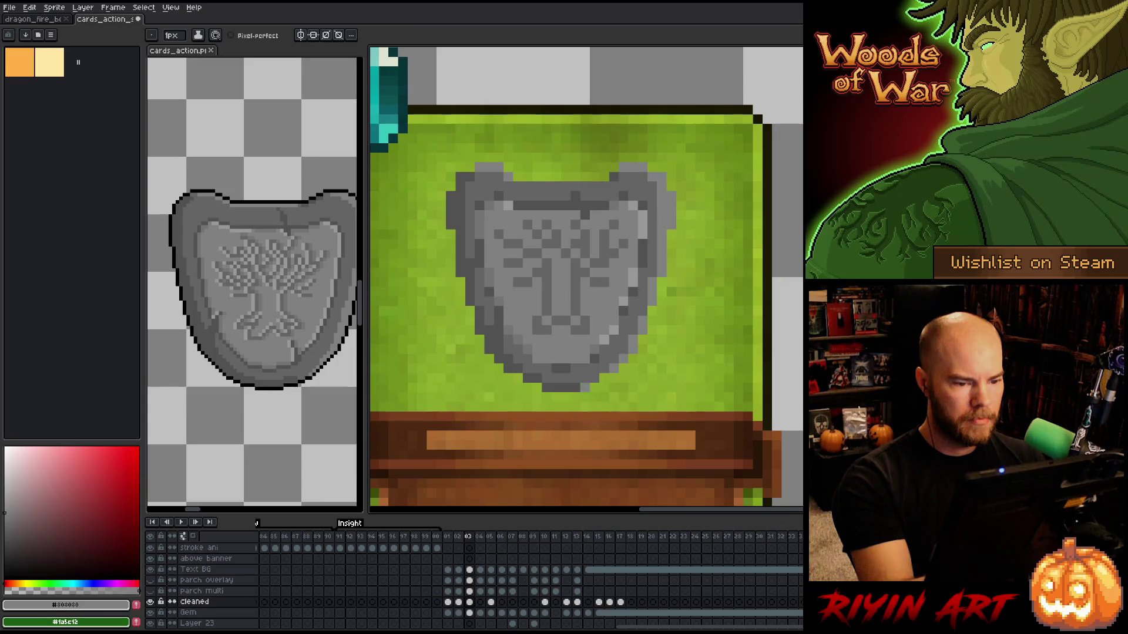
alt+click(627, 187)
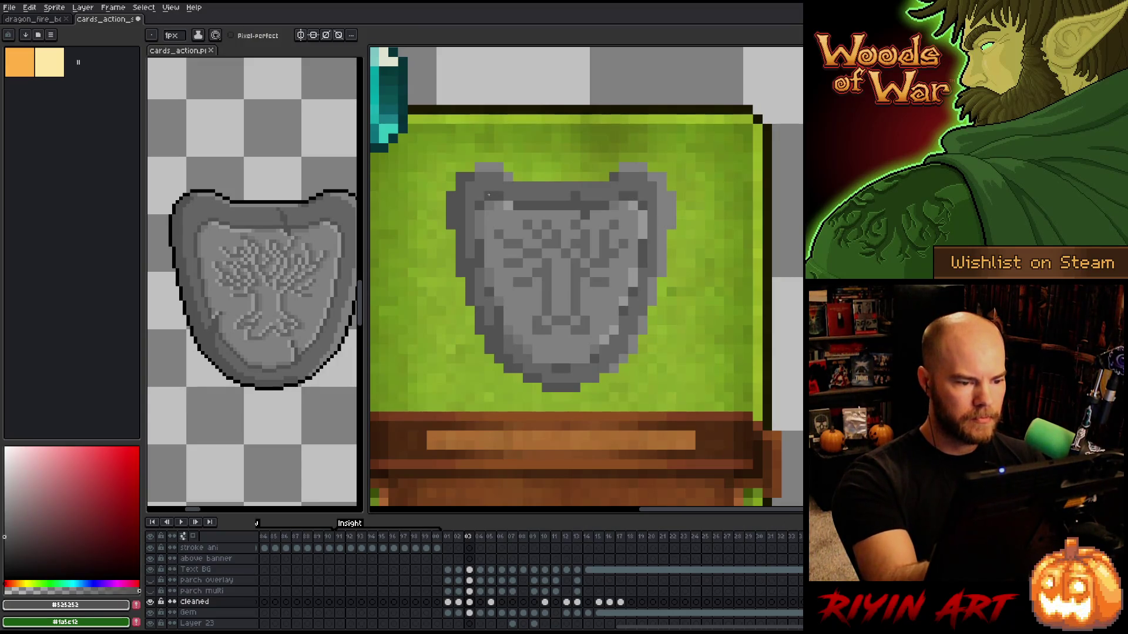
Turn on vertical symmetry and sample a lighter grey from the shield.
key(shift+s)
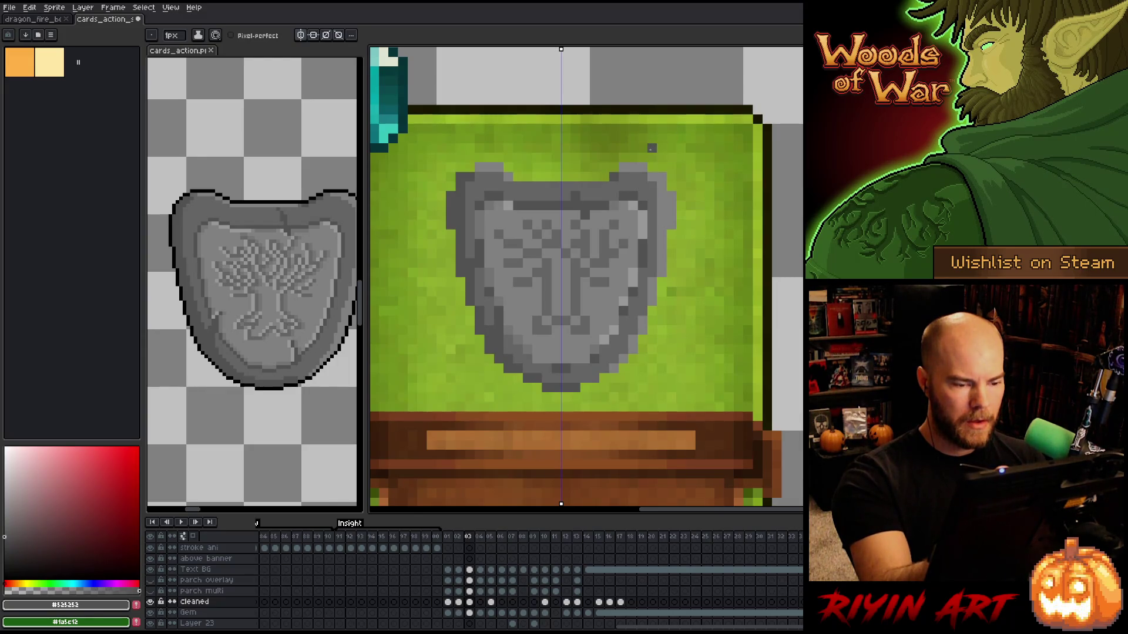
alt+click(633, 220)
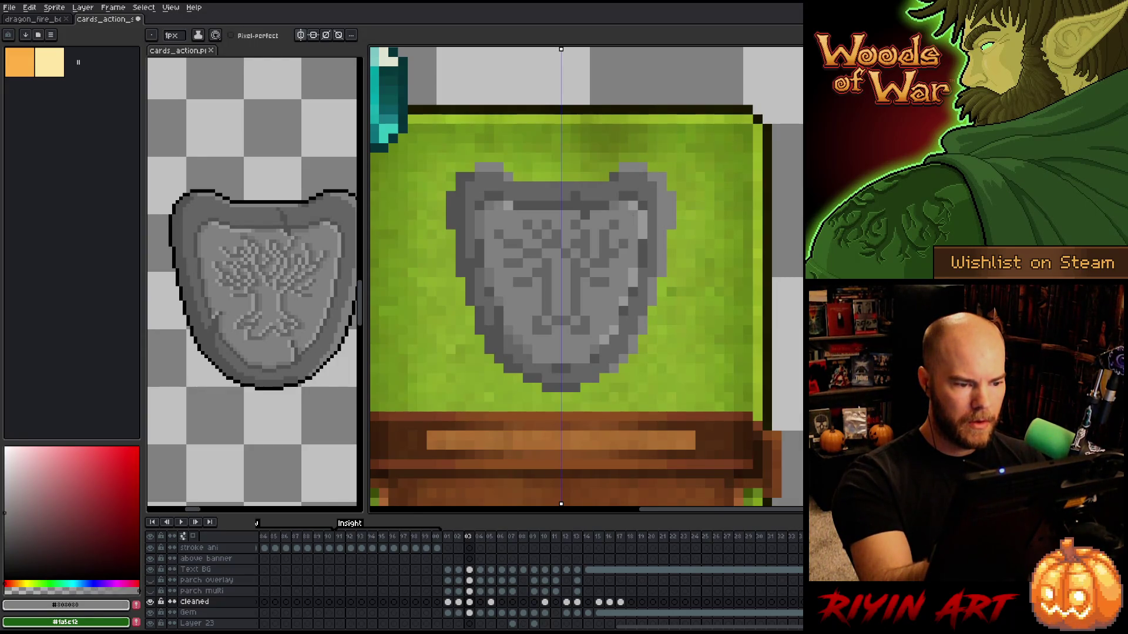
key(i)
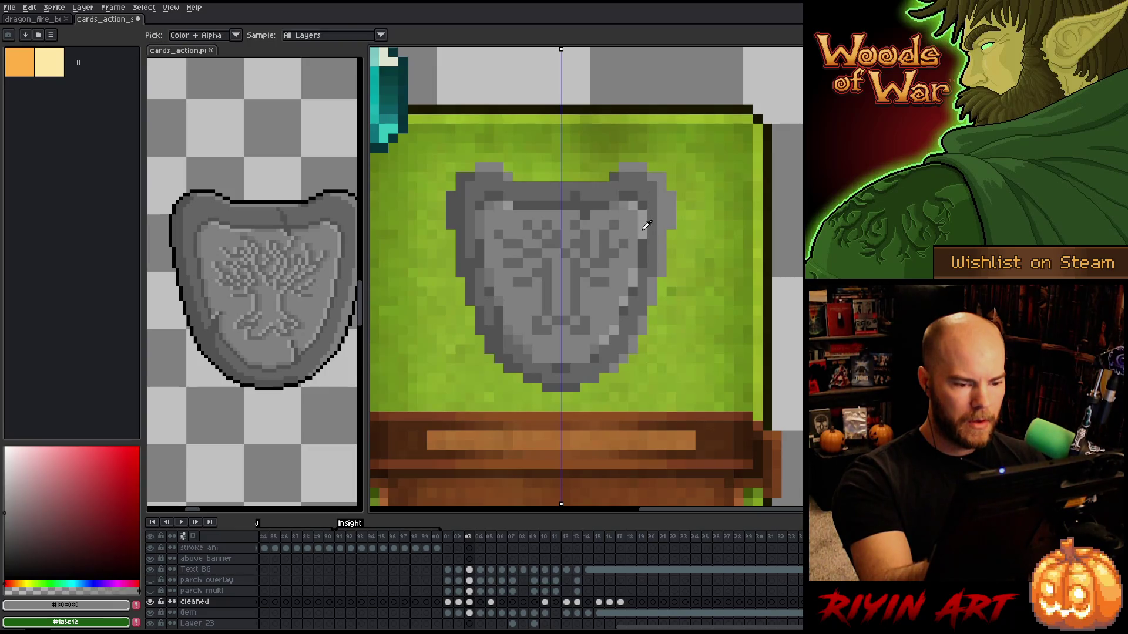
key(b)
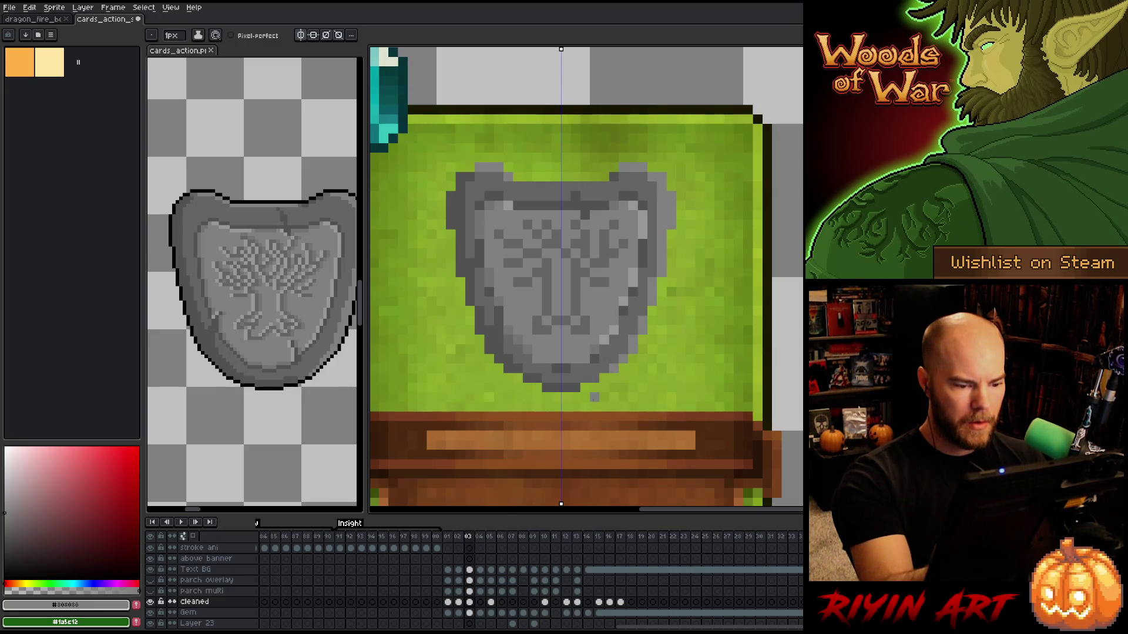
Paint light #999999 grey pixels on the shield's top-right ear.
key(i)
click(576, 368)
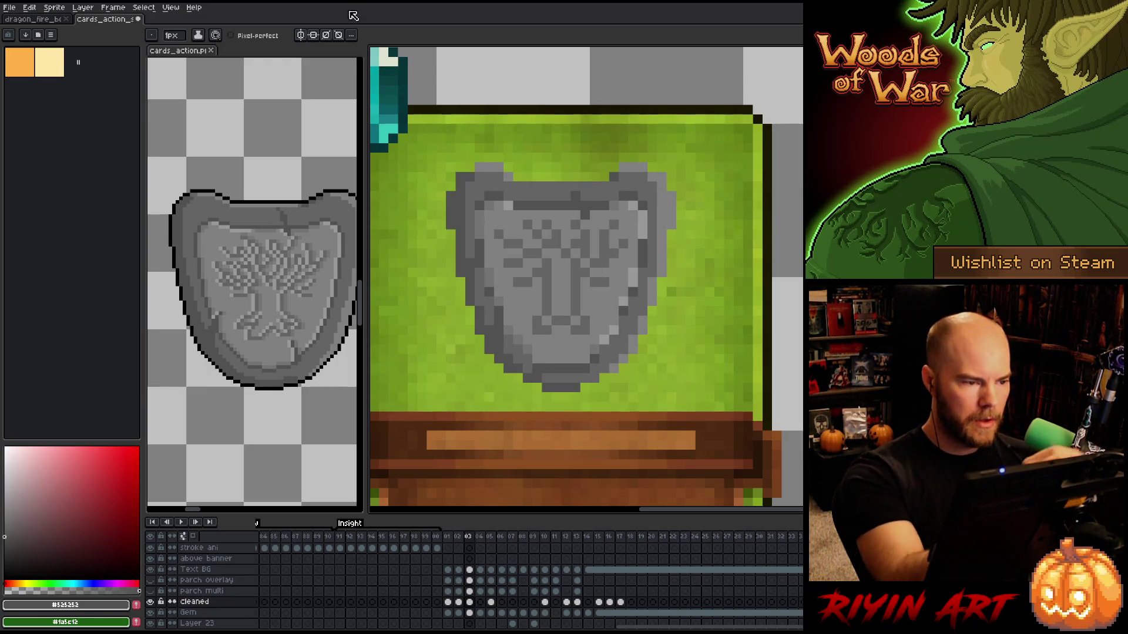
alt+click(602, 310)
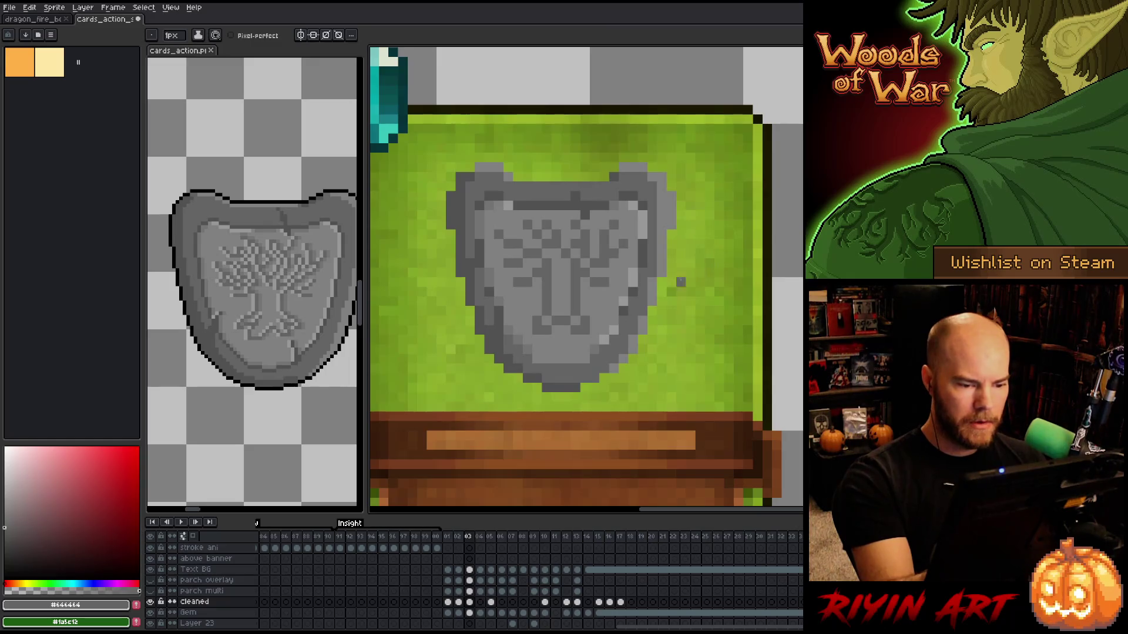
alt+click(625, 306)
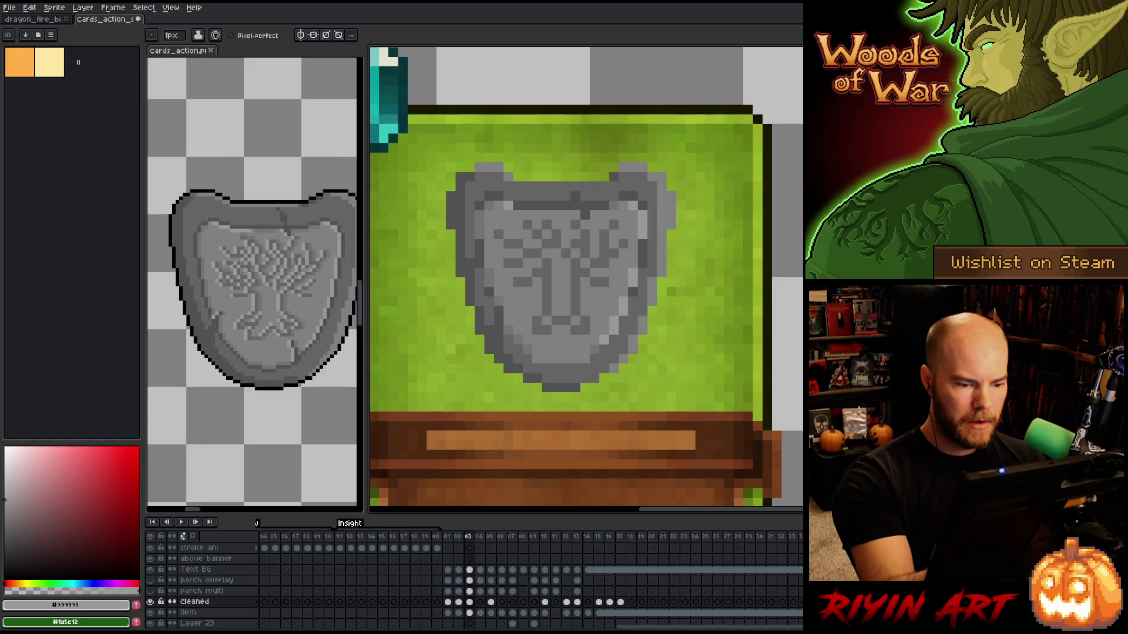
alt+click(511, 322)
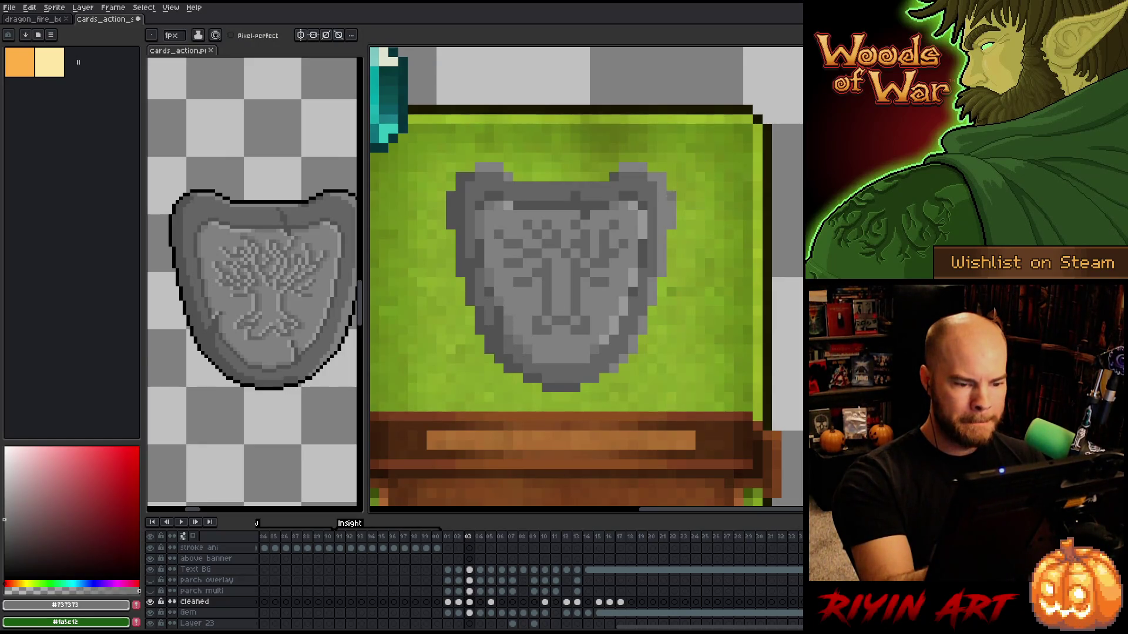
alt+click(639, 280)
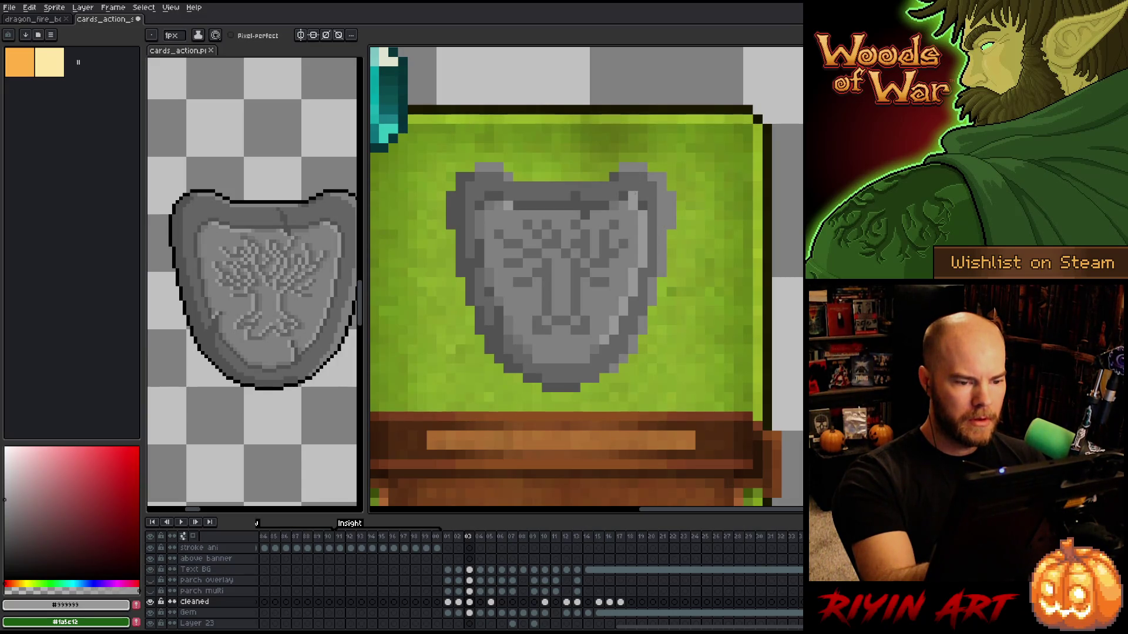
drag(633, 195, 643, 206)
alt+click(649, 111)
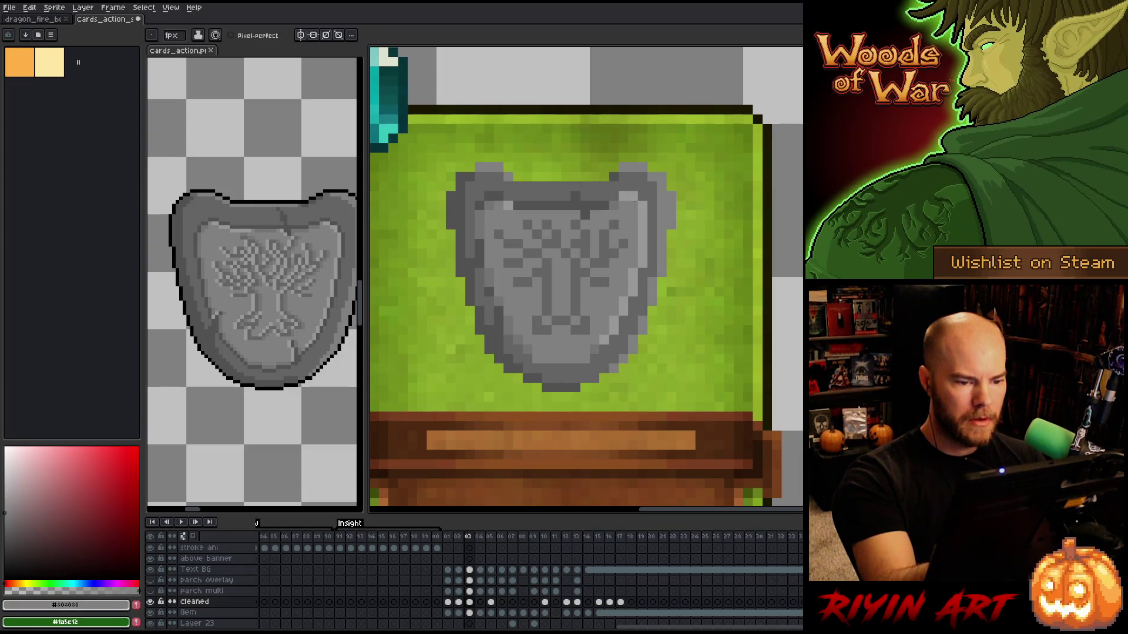
Draw a #525252 pixel row along the shield's lower face, repainting part in #737373.
key(i)
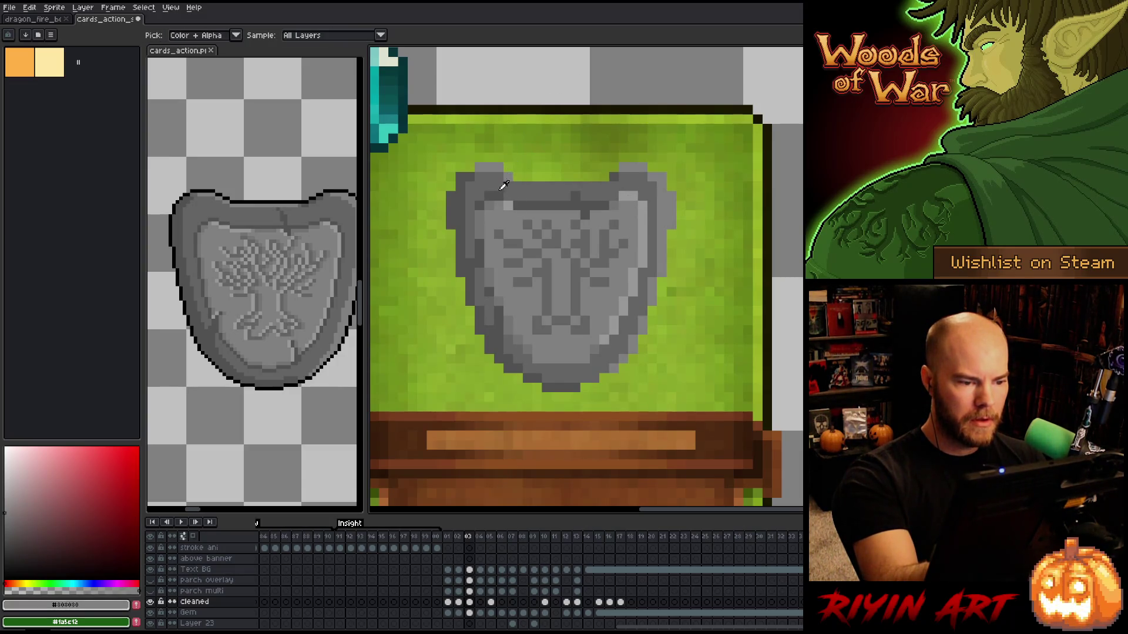
alt+click(485, 201)
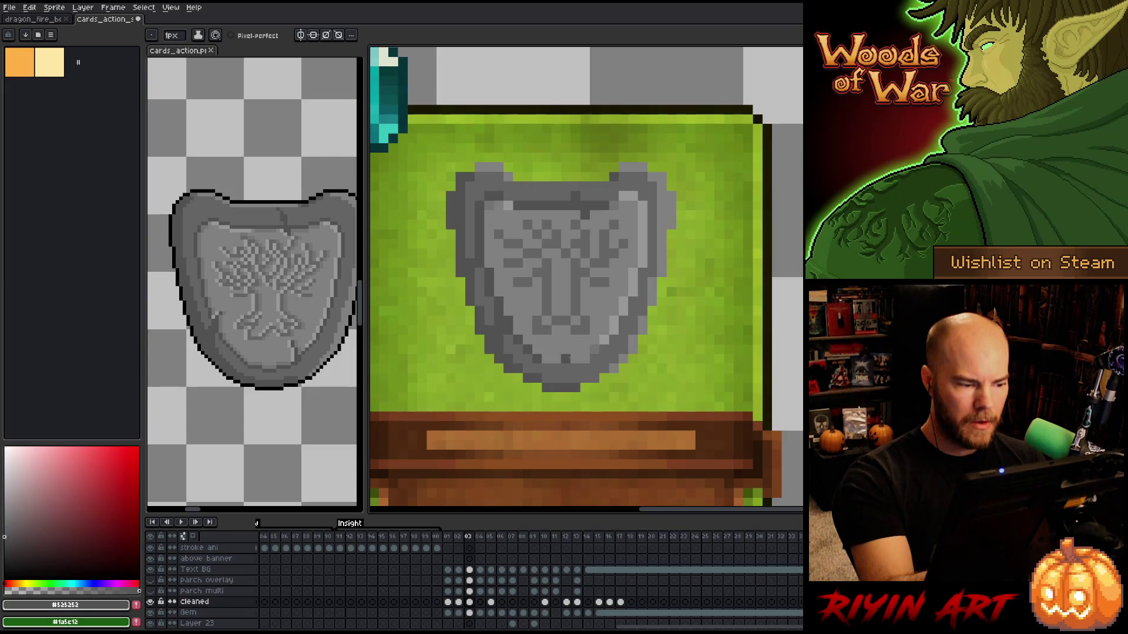
shift+click(587, 359)
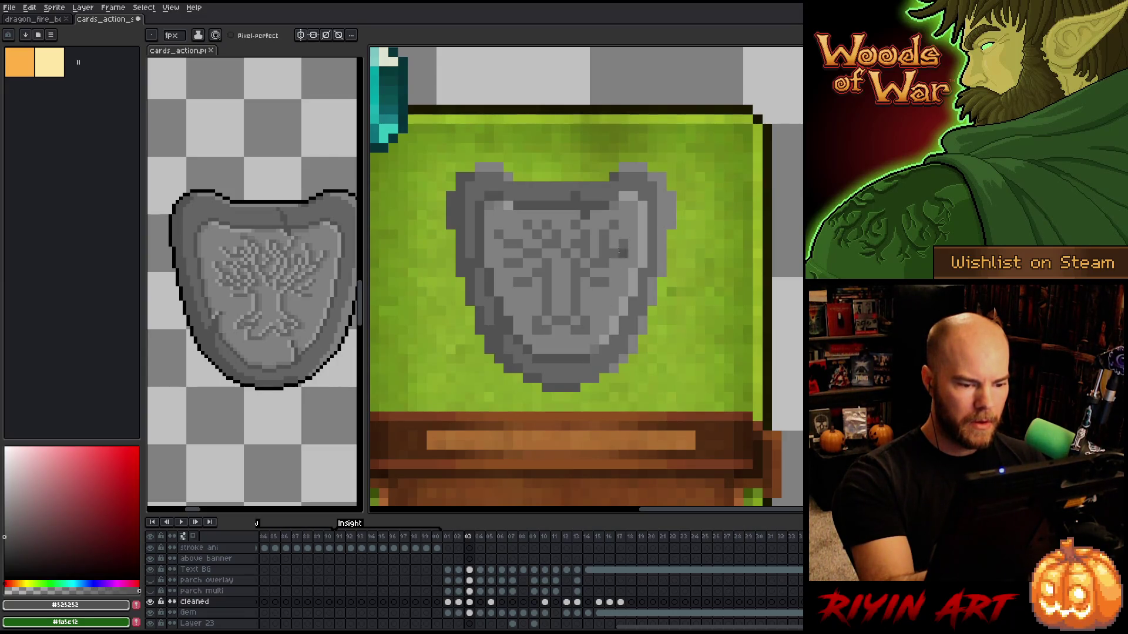
alt+click(594, 349)
drag(579, 359, 562, 359)
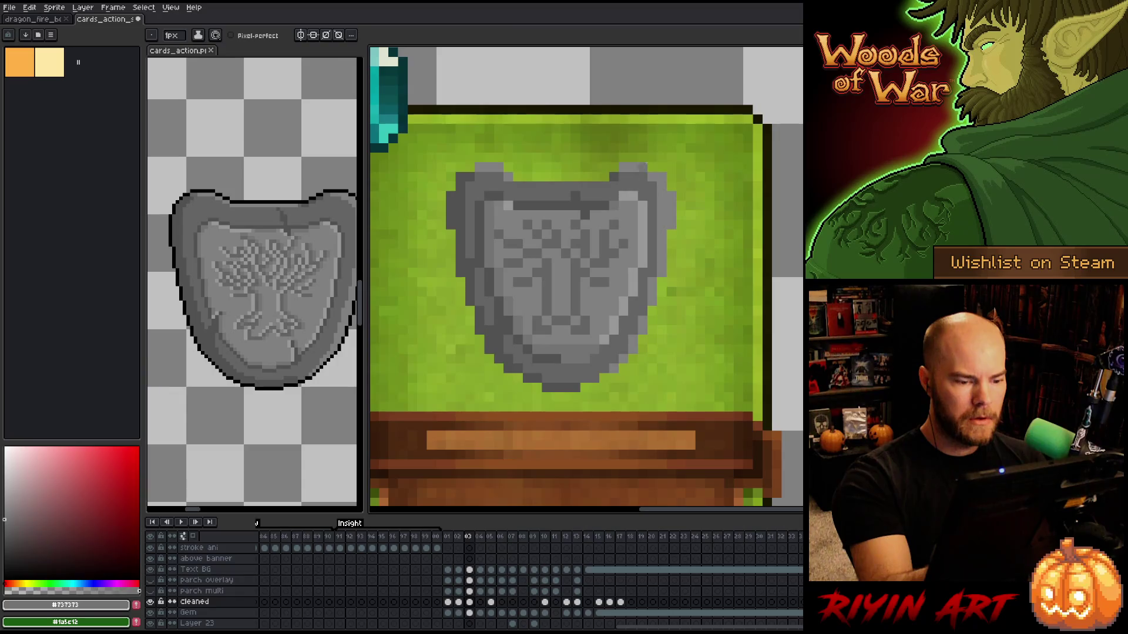
alt+click(572, 336)
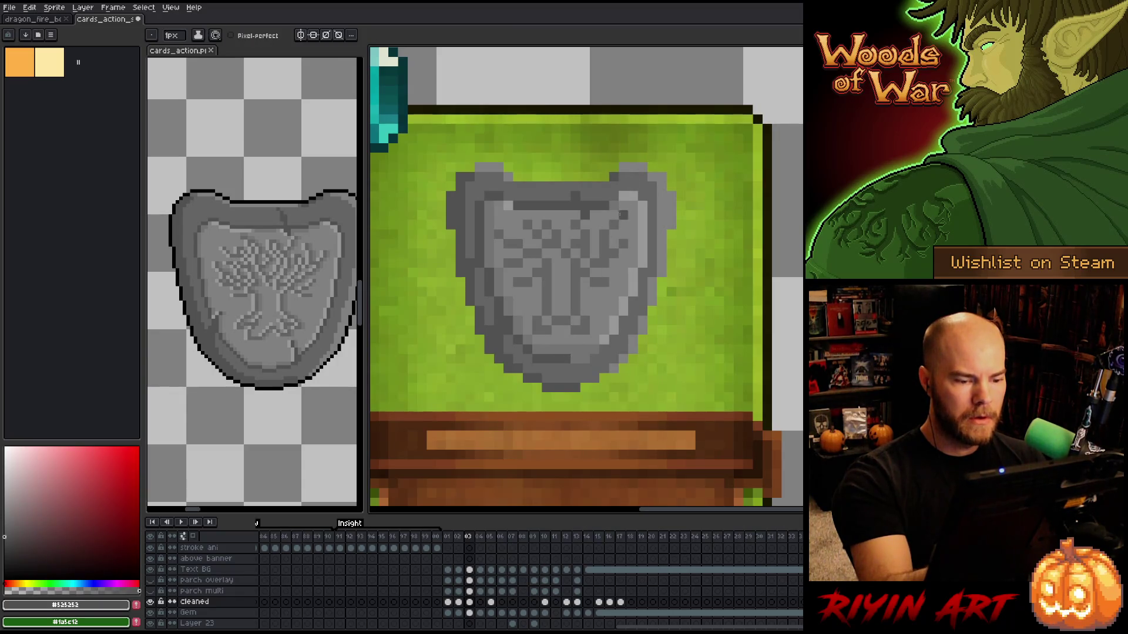
Touch up shield edge pixels with sampled #646464, #737373 and #525252 greys.
alt+click(577, 341)
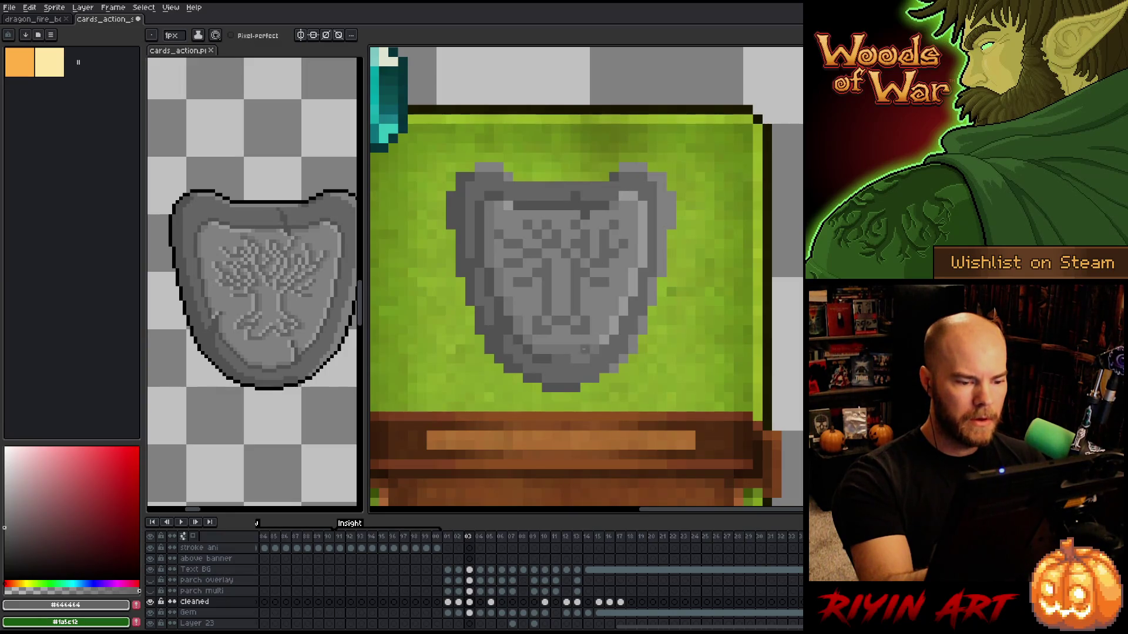
alt+click(575, 359)
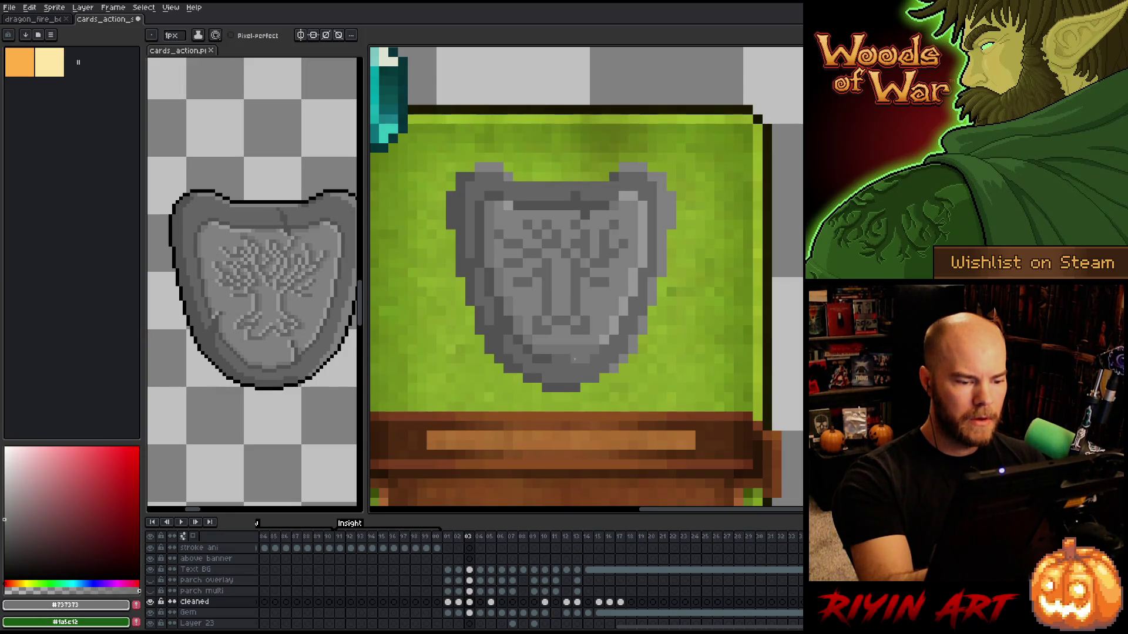
alt+click(578, 359)
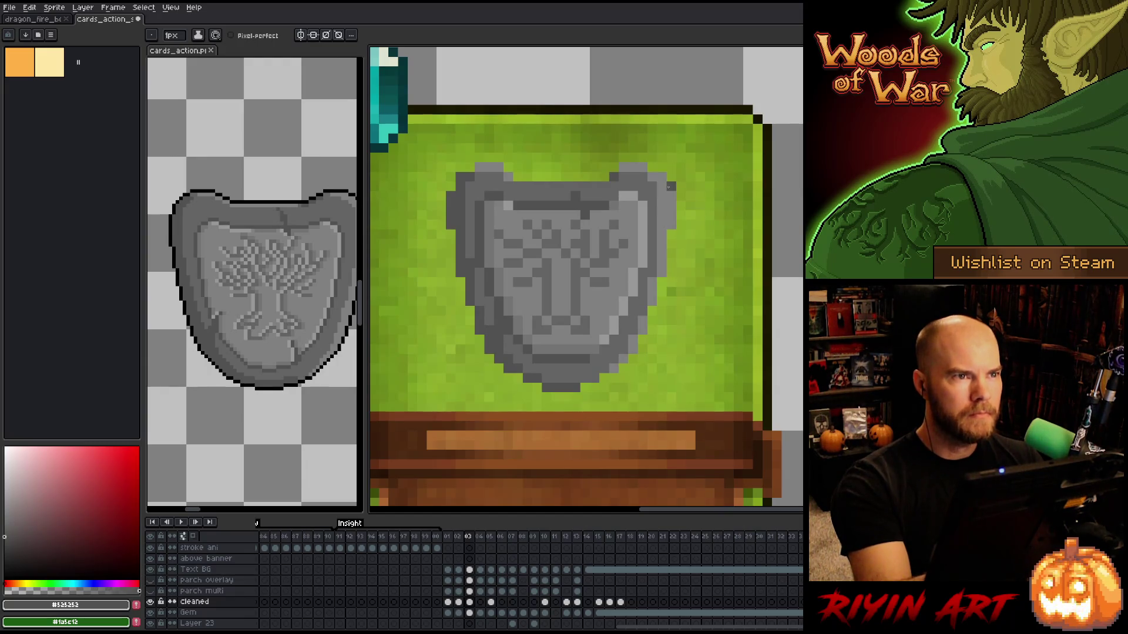
key(i)
alt+click(512, 346)
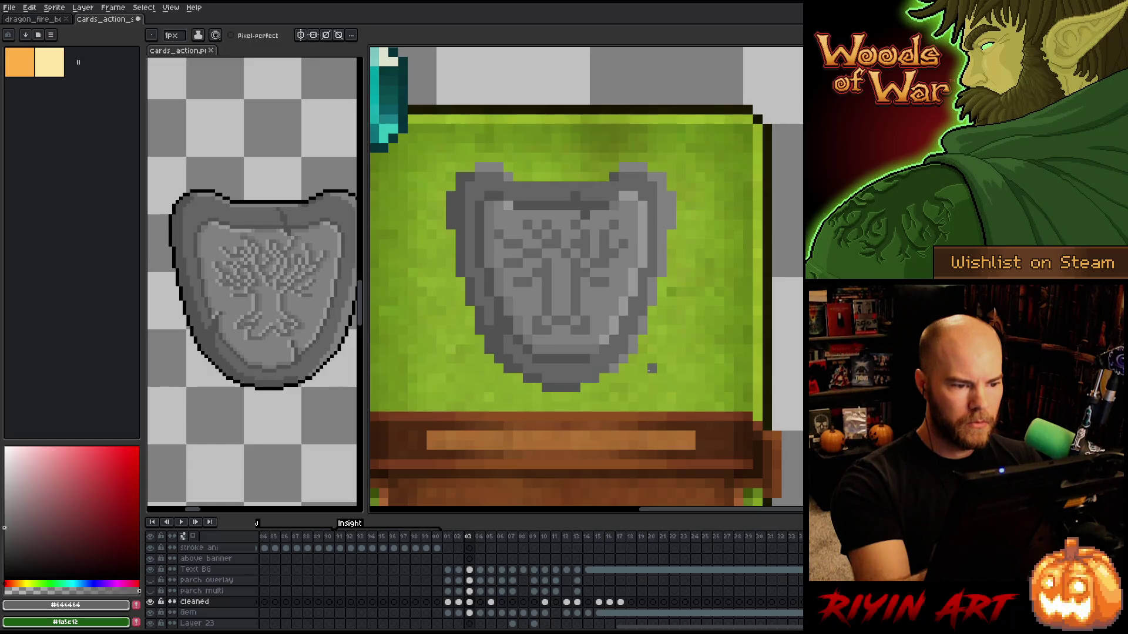
alt+click(473, 169)
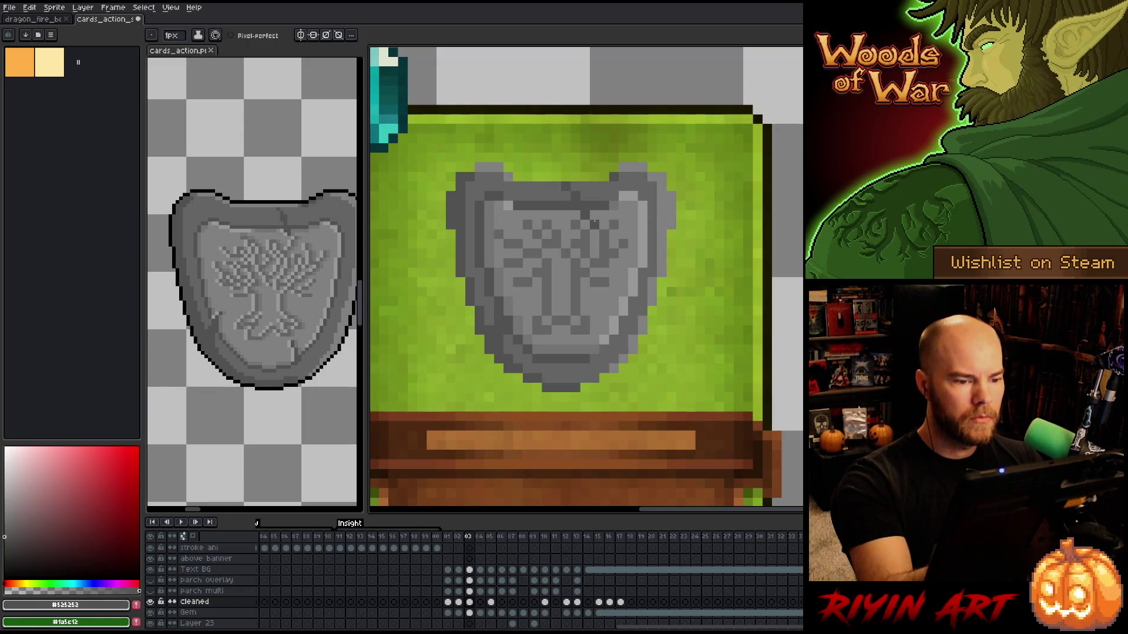
alt+click(618, 188)
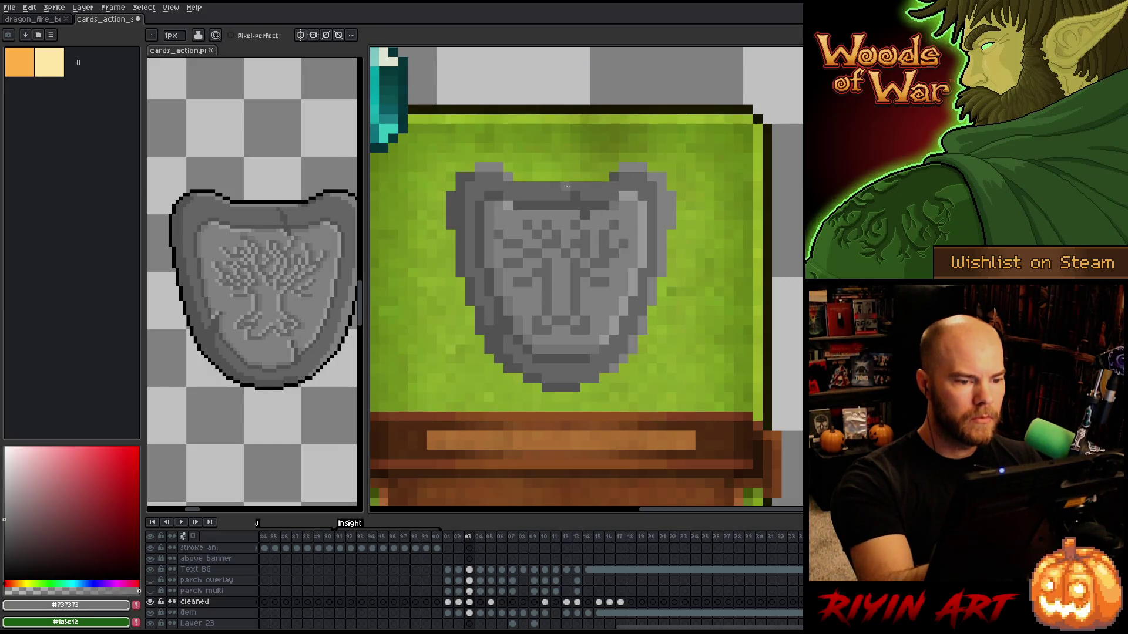
alt+click(589, 226)
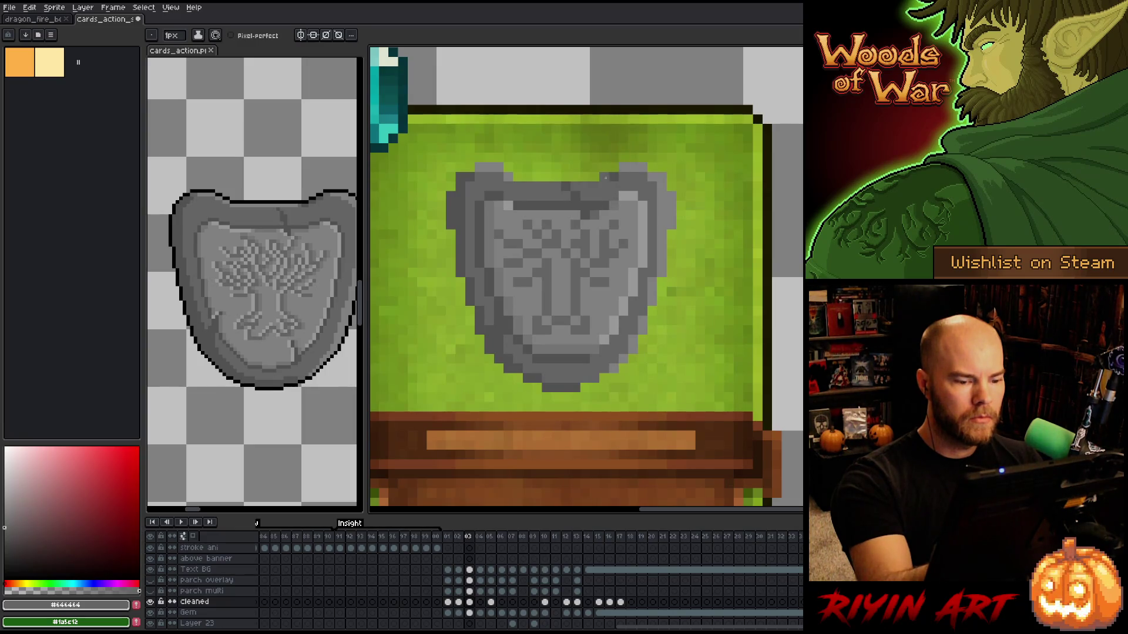
Rework the upper ear edges, alternating dark #303030 and mid #525252 greys.
alt+click(584, 357)
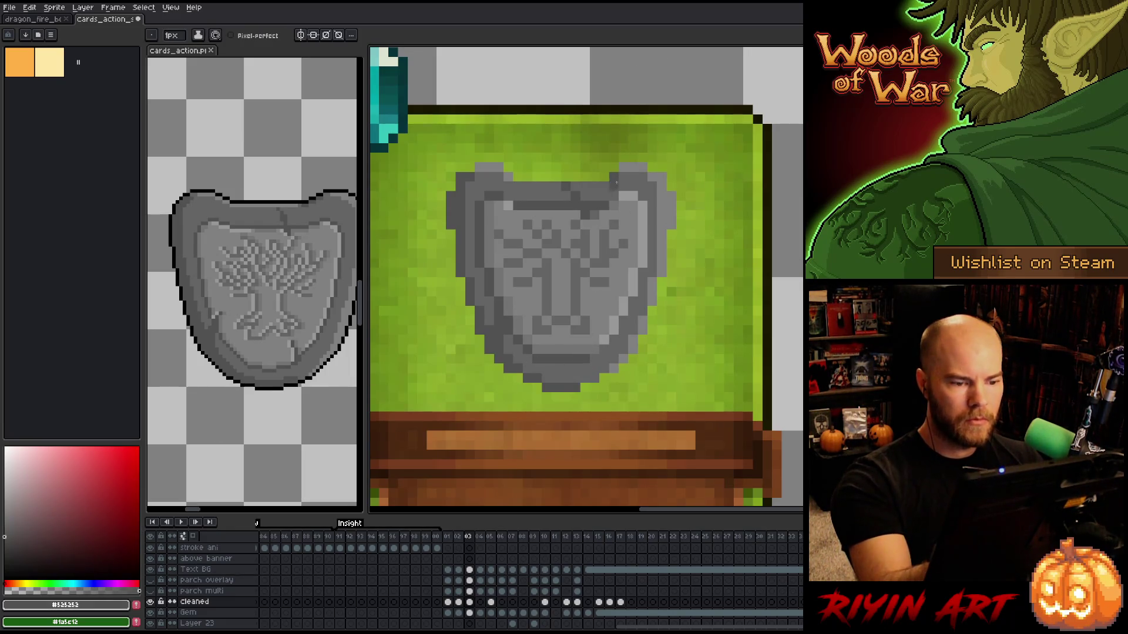
alt+click(610, 209)
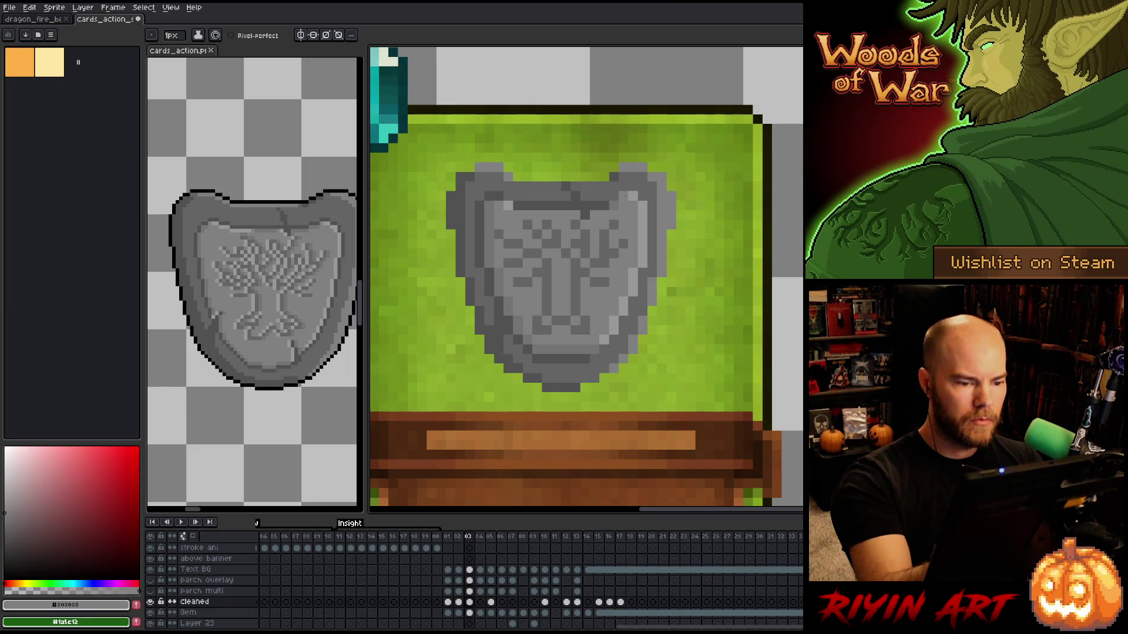
alt+click(615, 205)
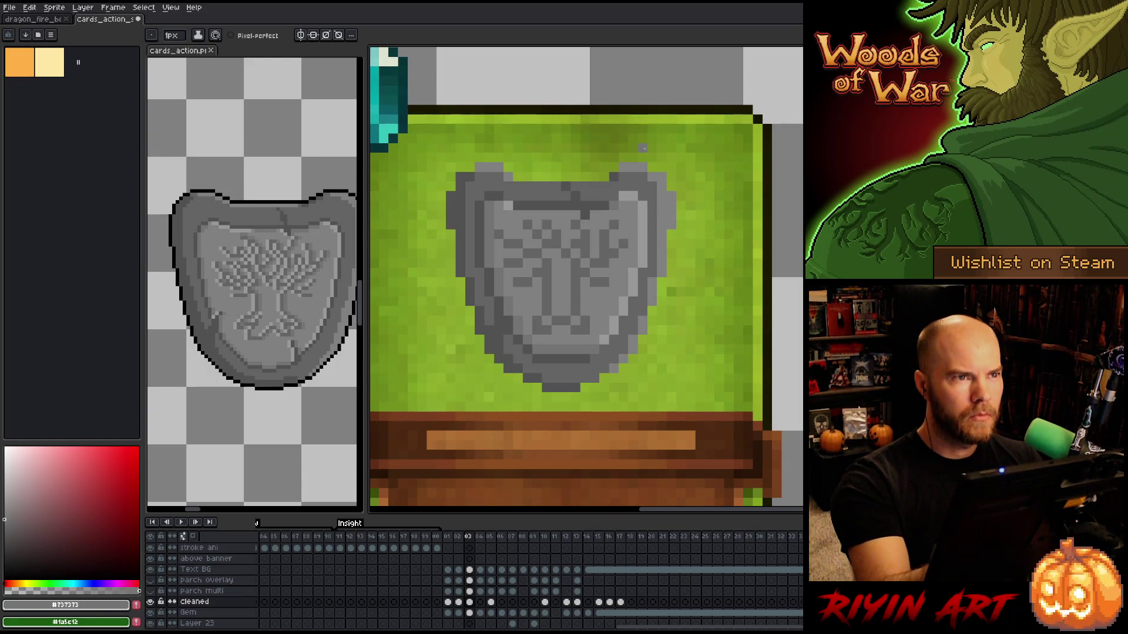
alt+click(664, 204)
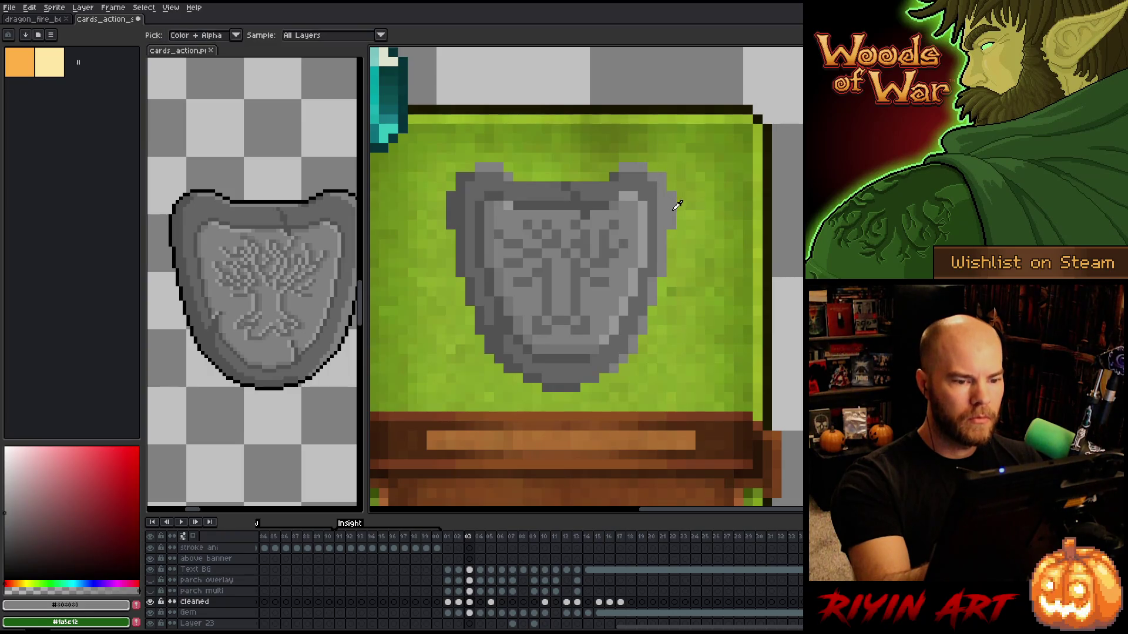
alt+click(477, 195)
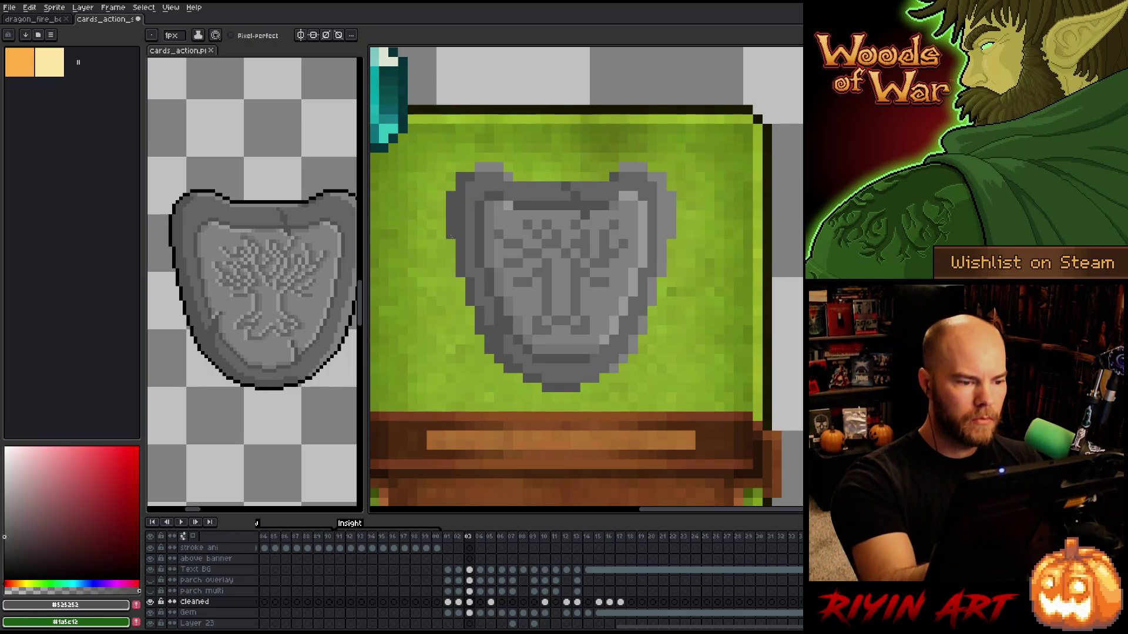
alt+click(663, 182)
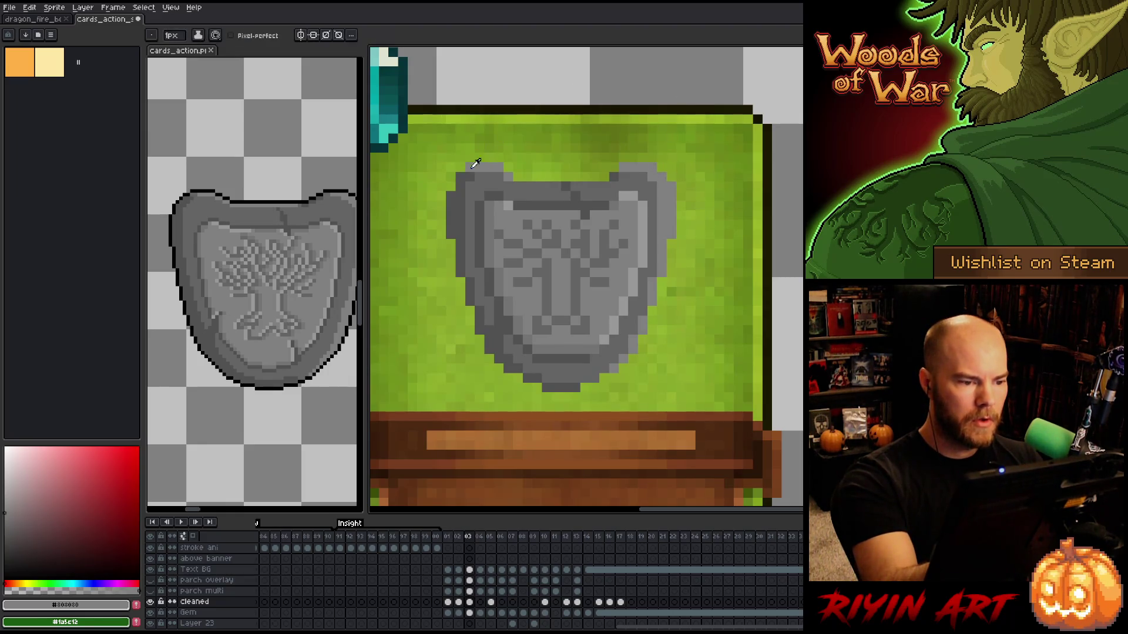
alt+click(474, 165)
alt+click(474, 165)
alt+click(463, 169)
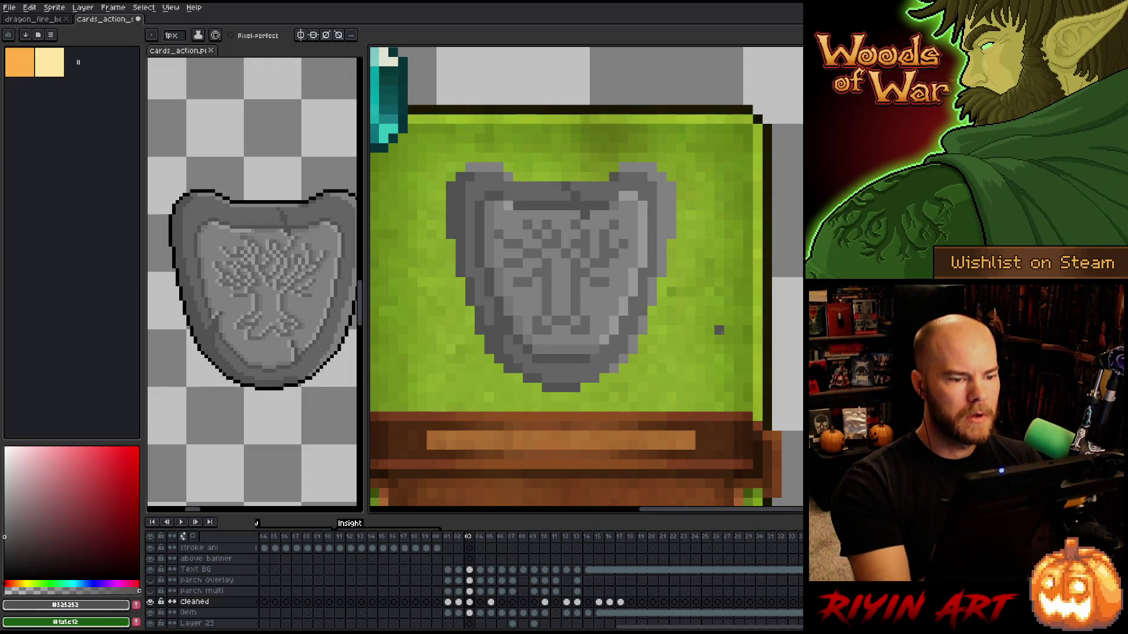
alt+click(525, 175)
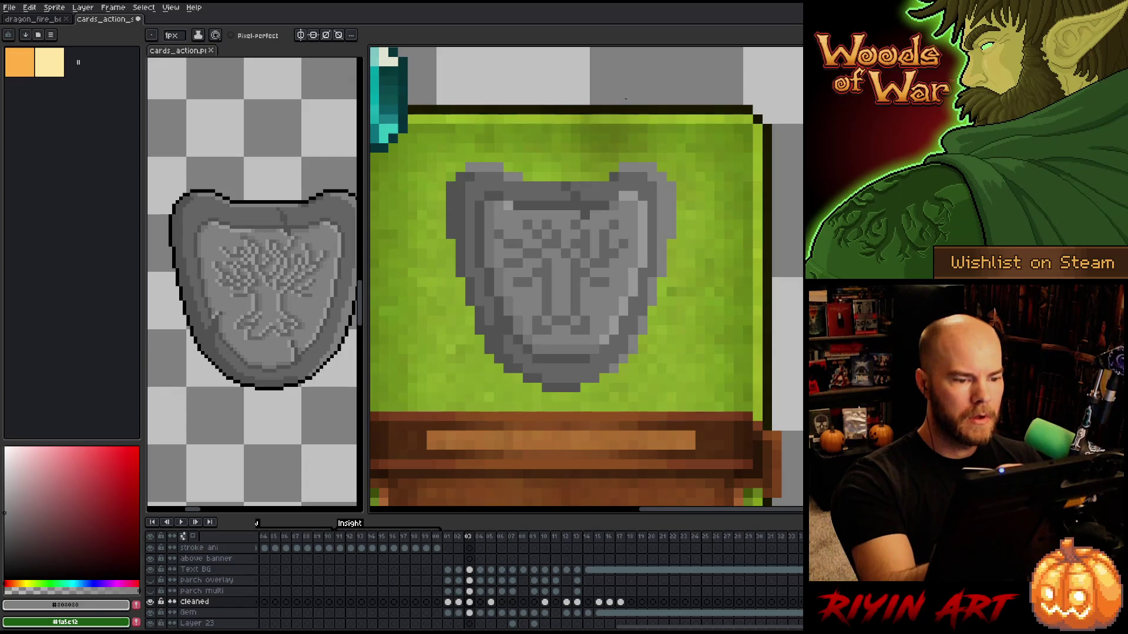
alt+click(611, 171)
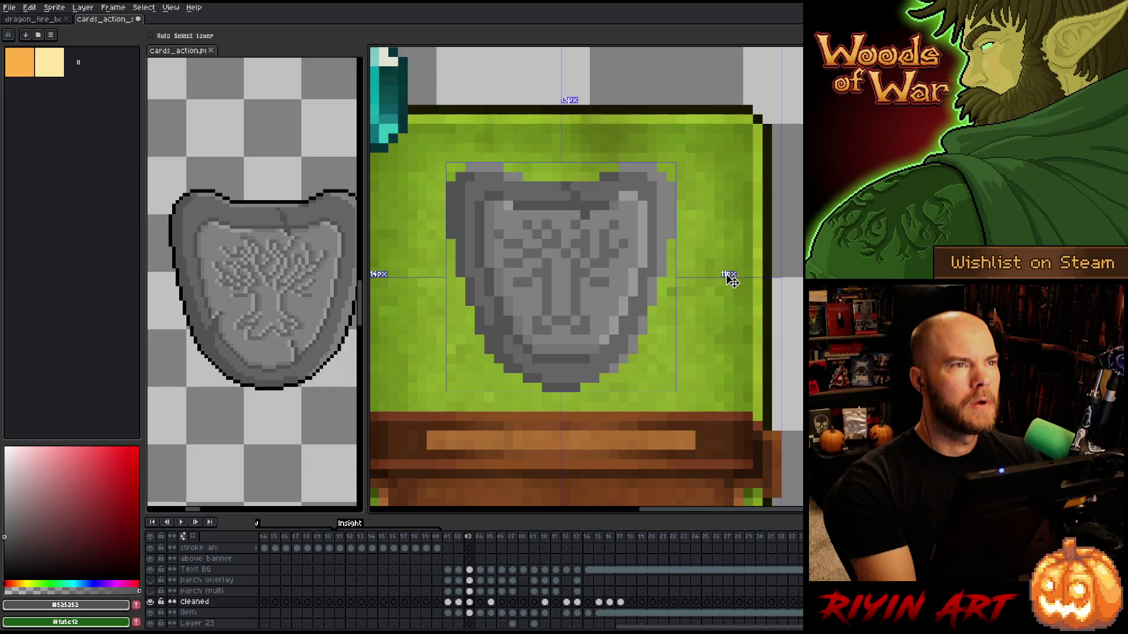
Save the card, then pencil a short #525252 line along the shield's lower-right edge.
key(ctrl+s)
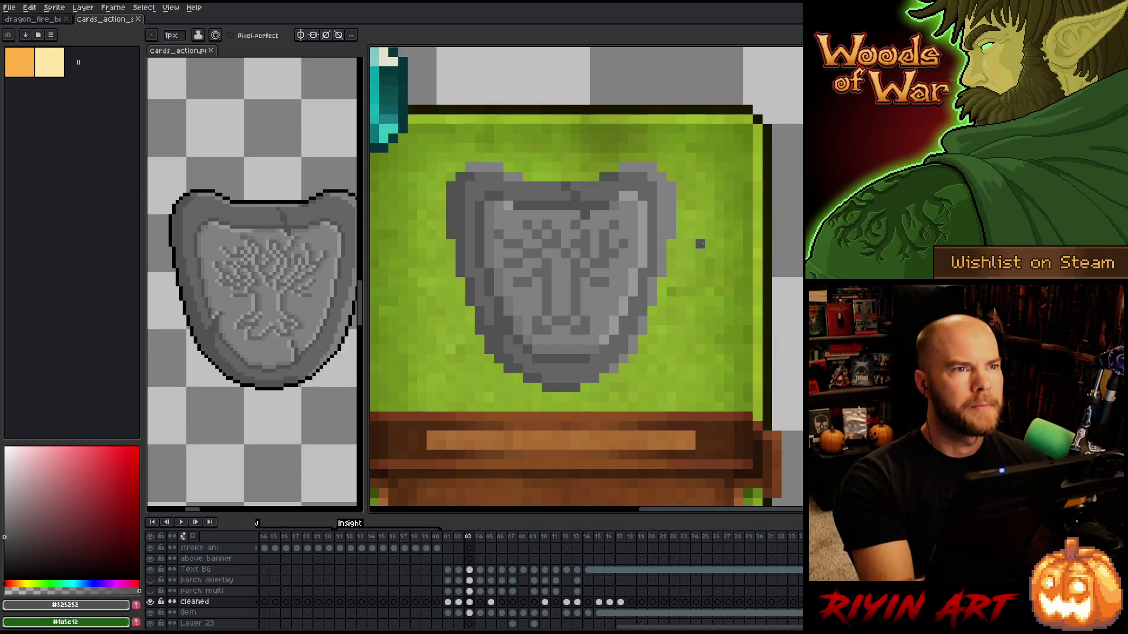
alt+click(637, 166)
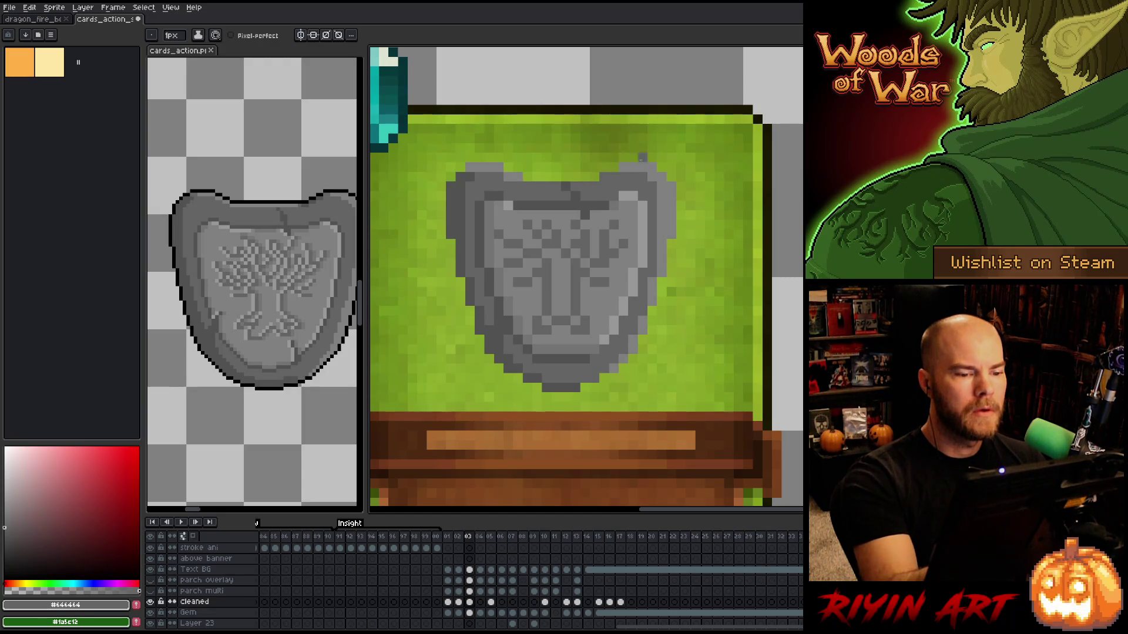
click(747, 331)
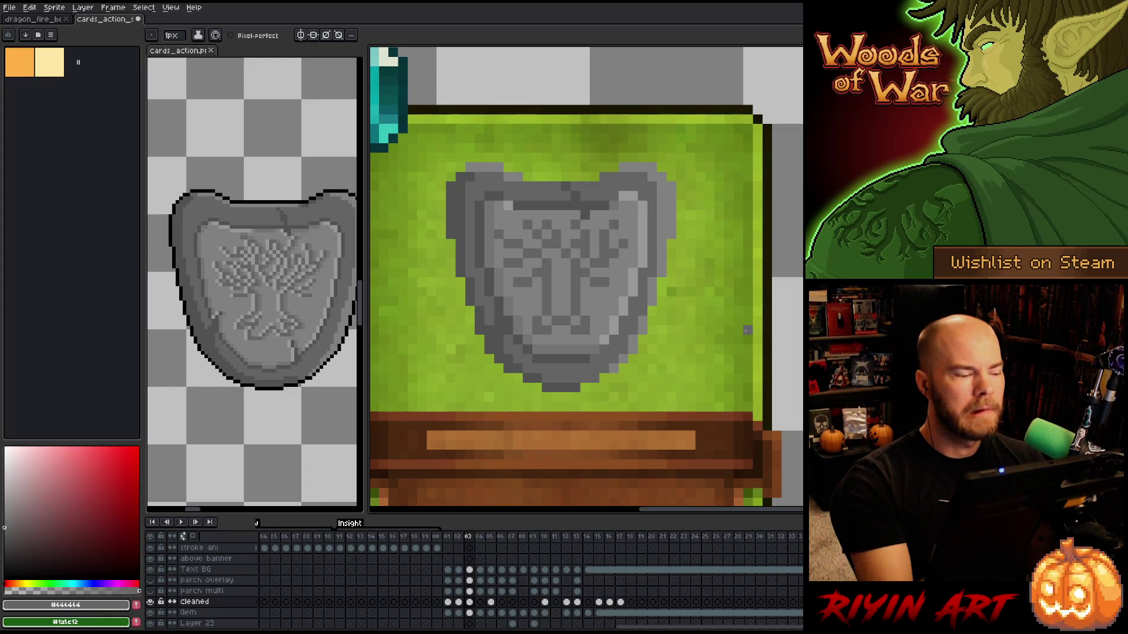
key(i)
alt+click(586, 208)
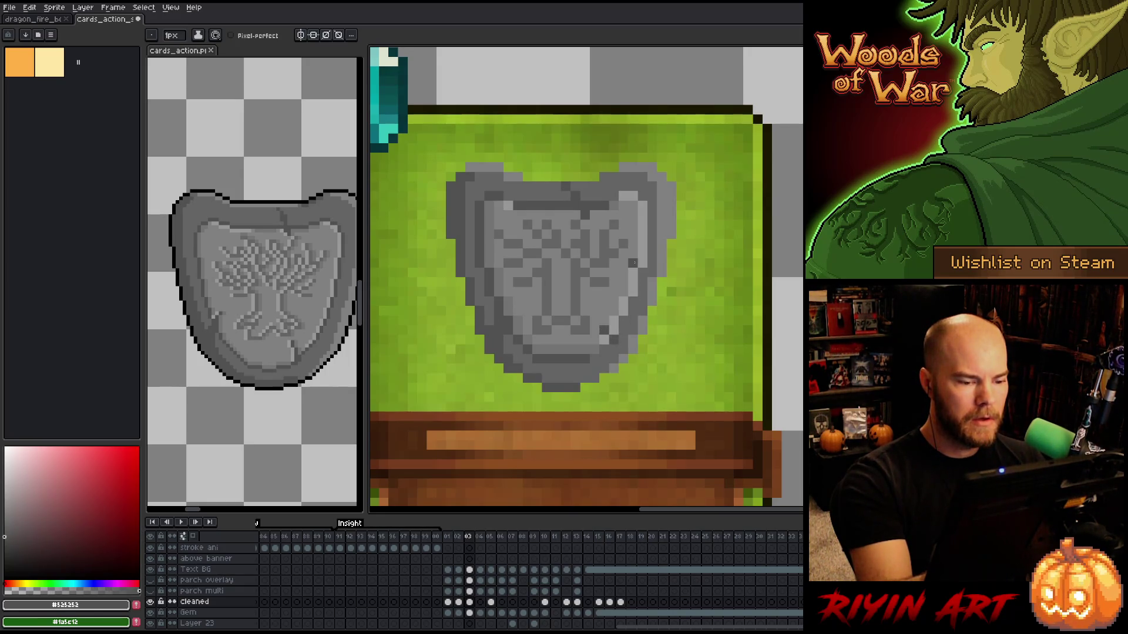
drag(594, 330, 593, 340)
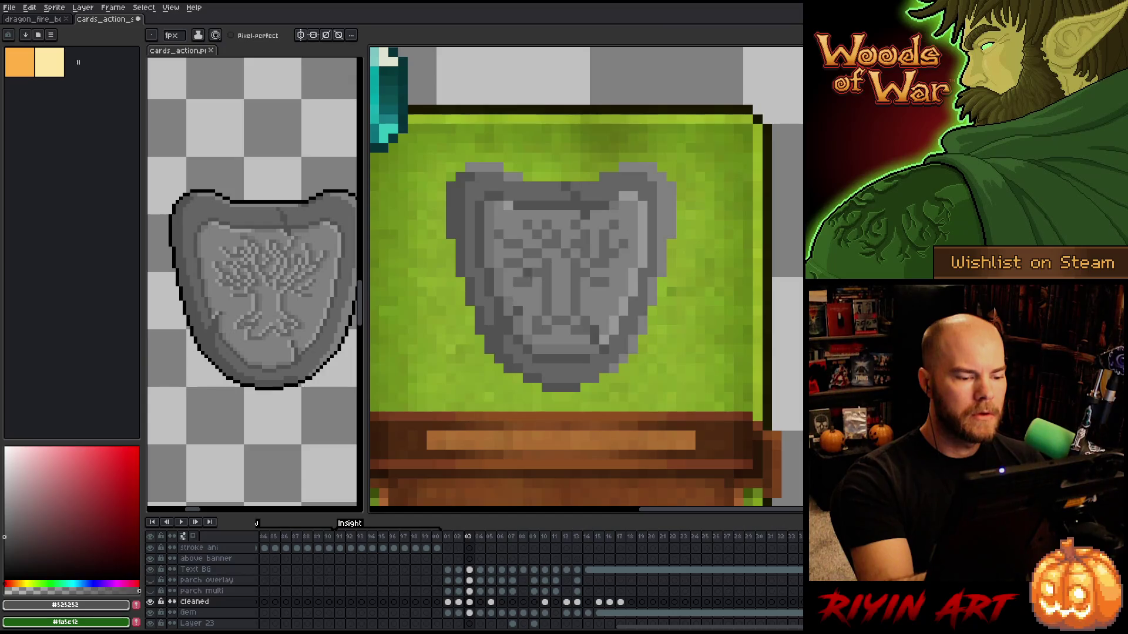
Add a #999999 highlight on the shield's right edge and a #737373 stroke down the emblem centre.
alt+click(608, 332)
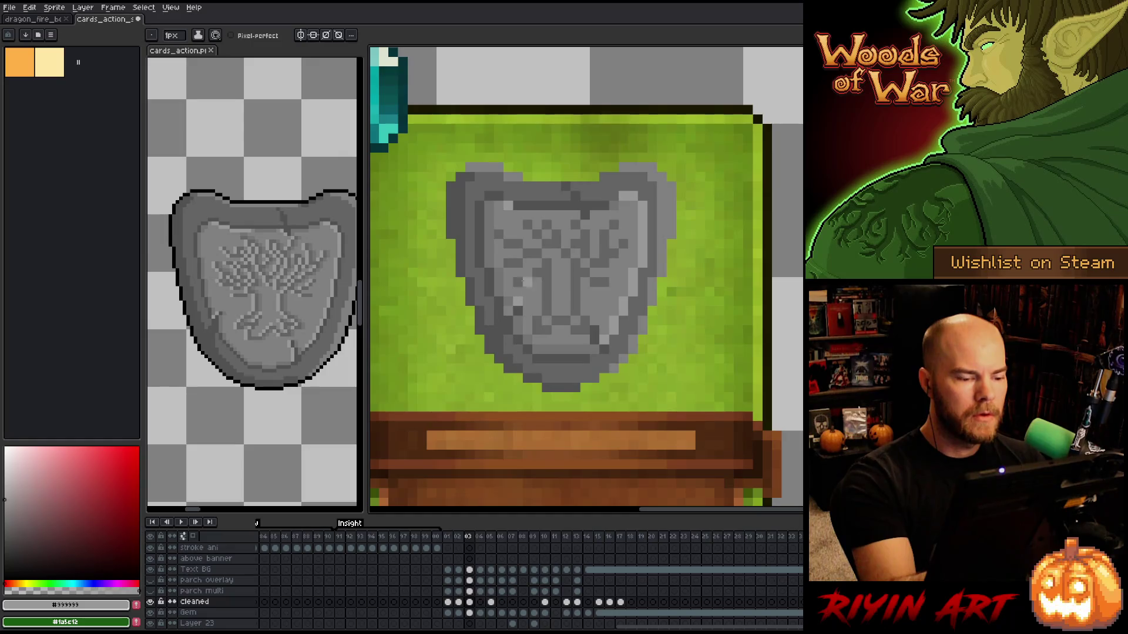
alt+click(508, 310)
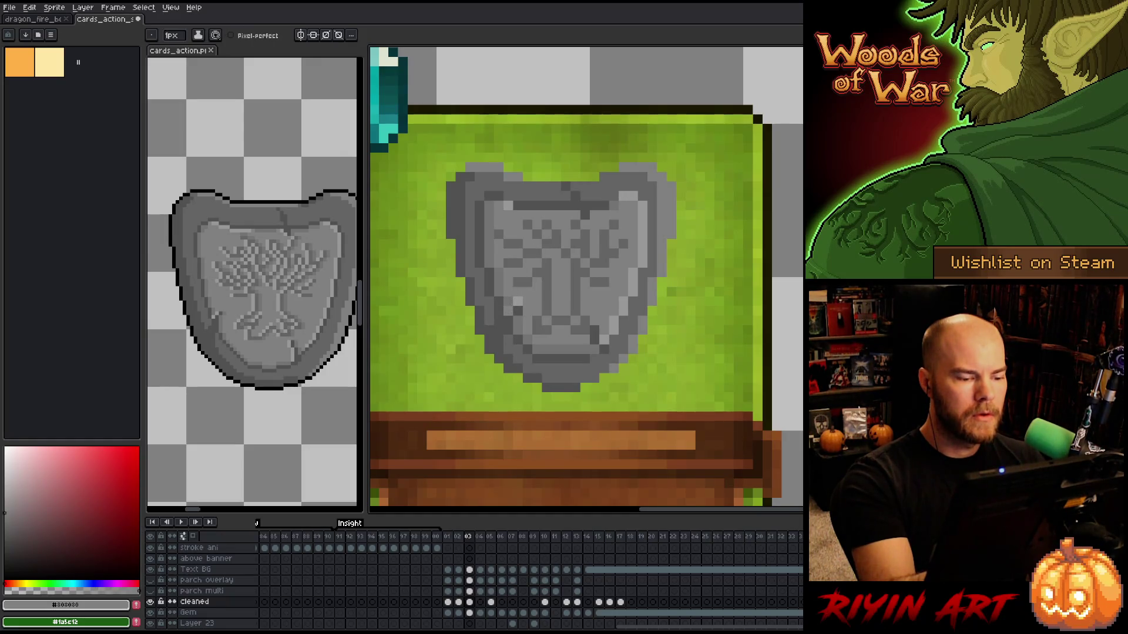
alt+click(507, 291)
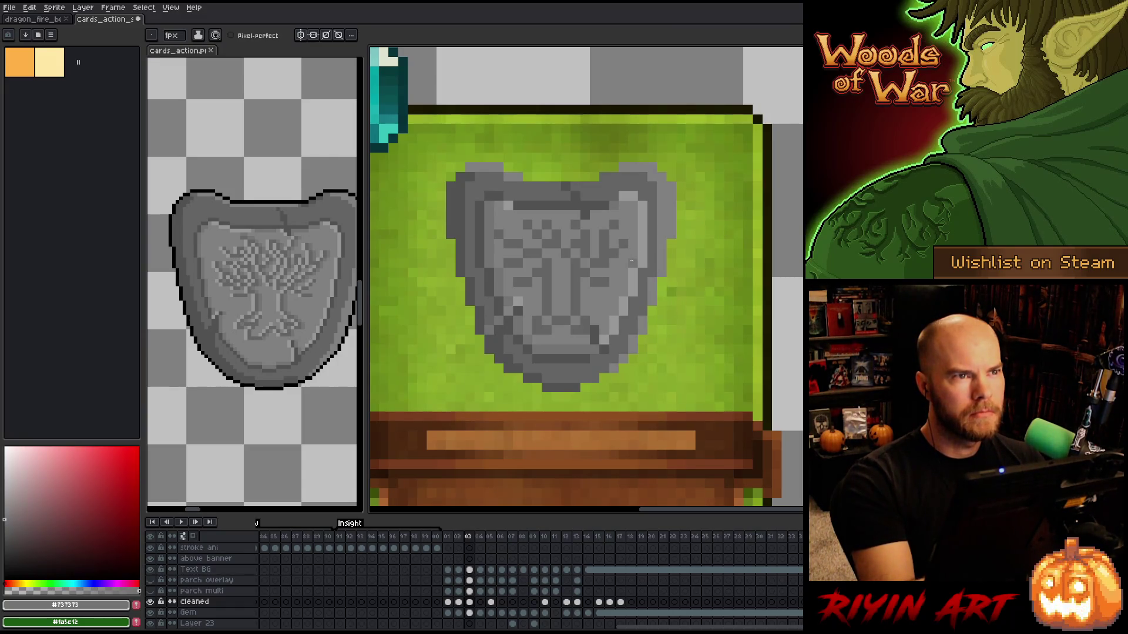
alt+click(603, 272)
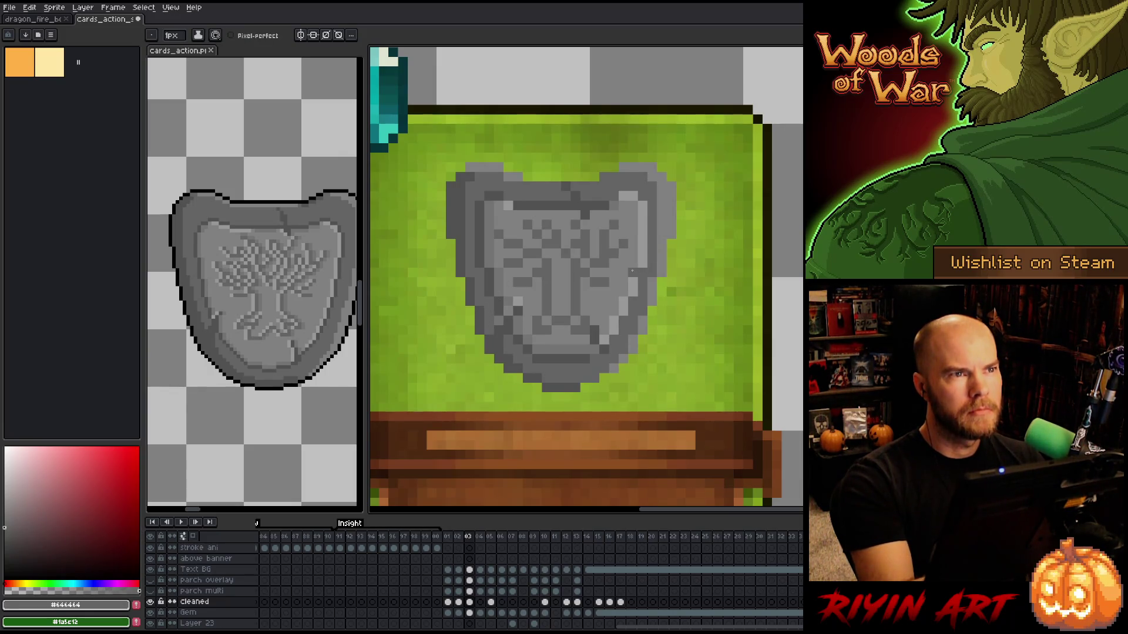
alt+click(507, 306)
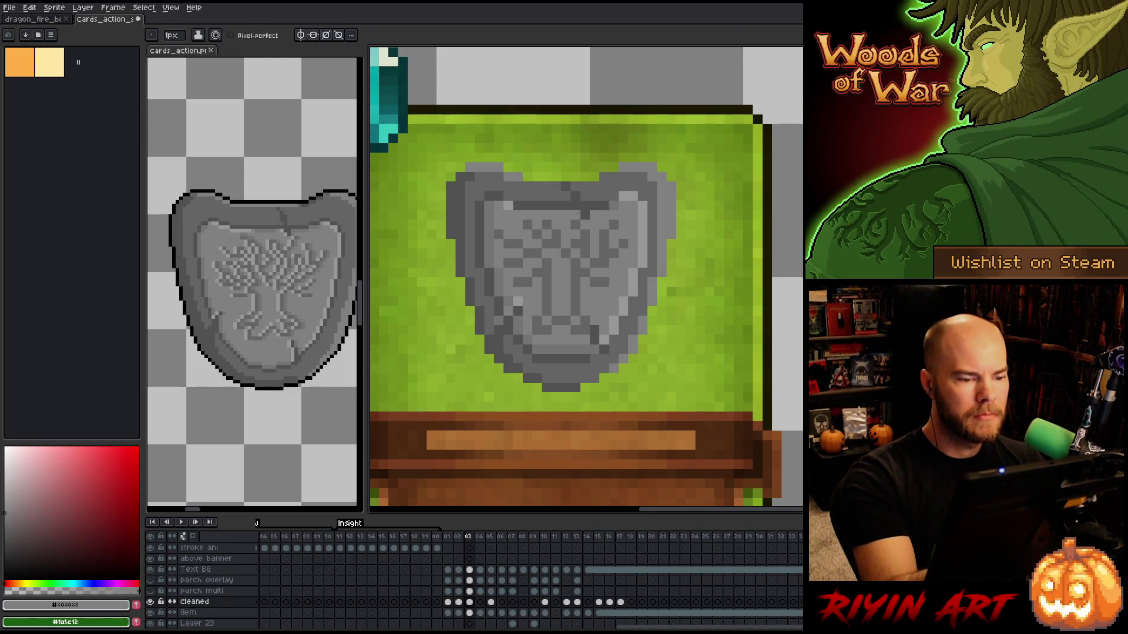
alt+click(513, 299)
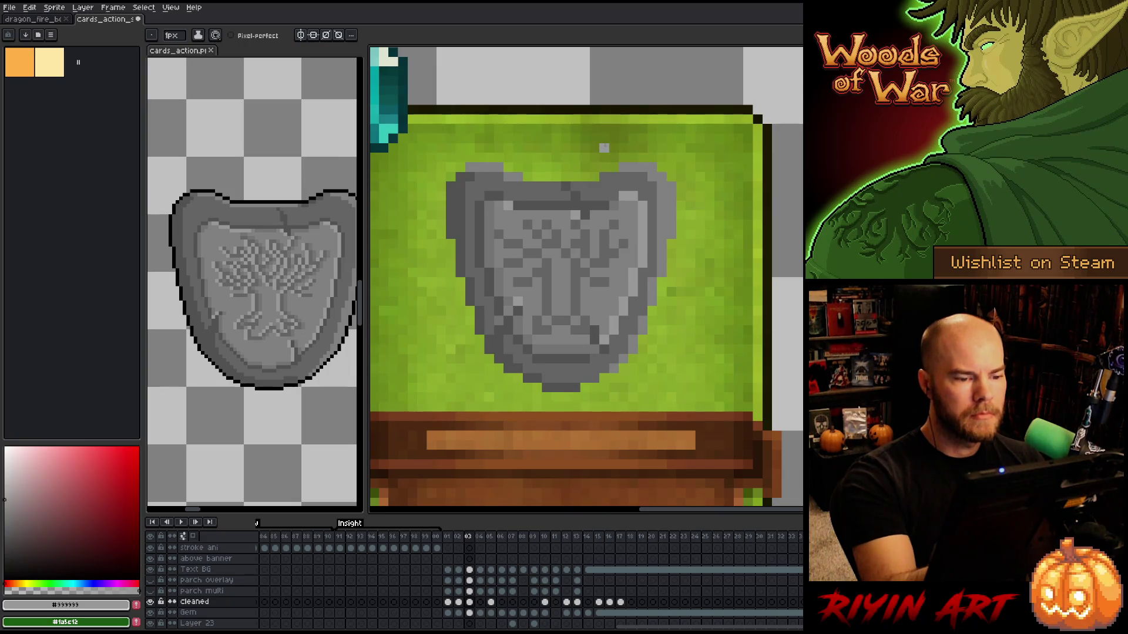
alt+click(501, 317)
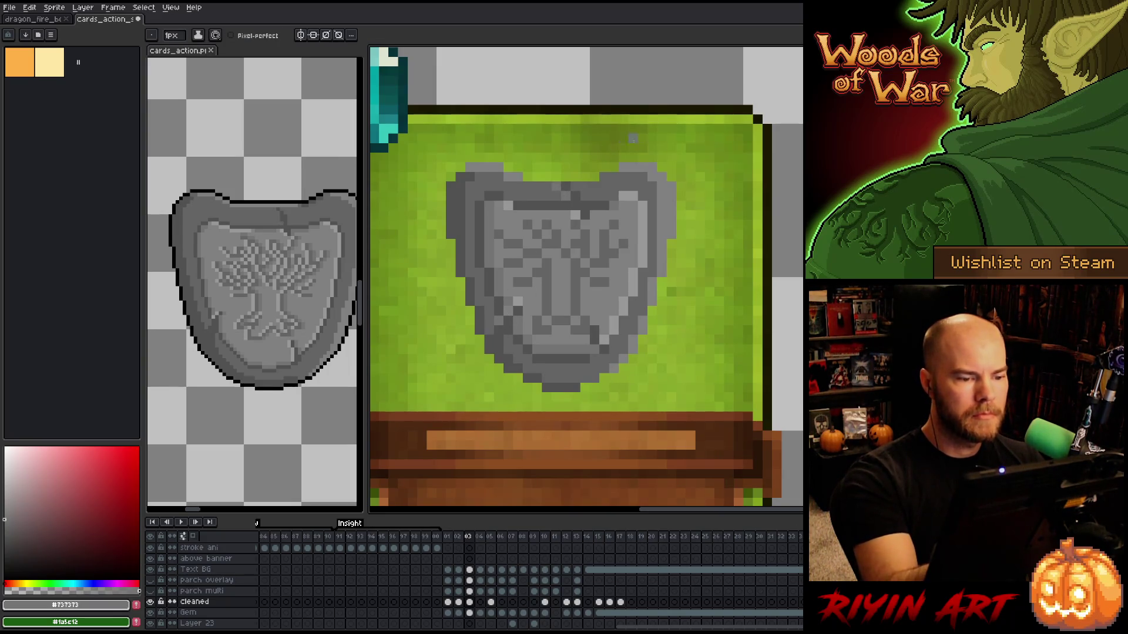
alt+click(604, 354)
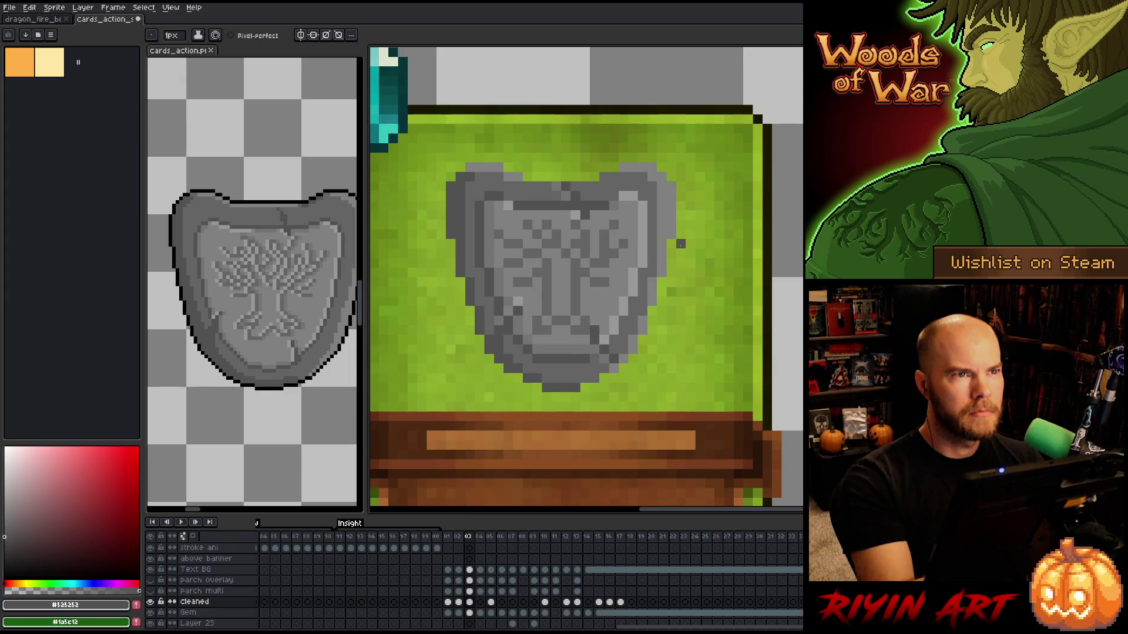
alt+click(604, 309)
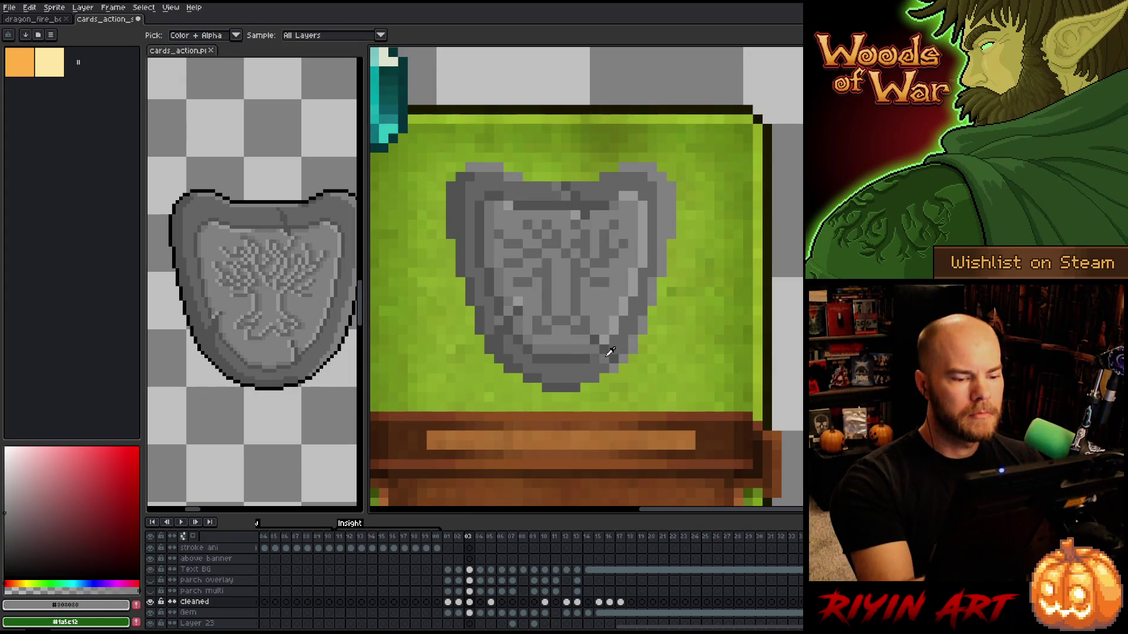
alt+click(585, 340)
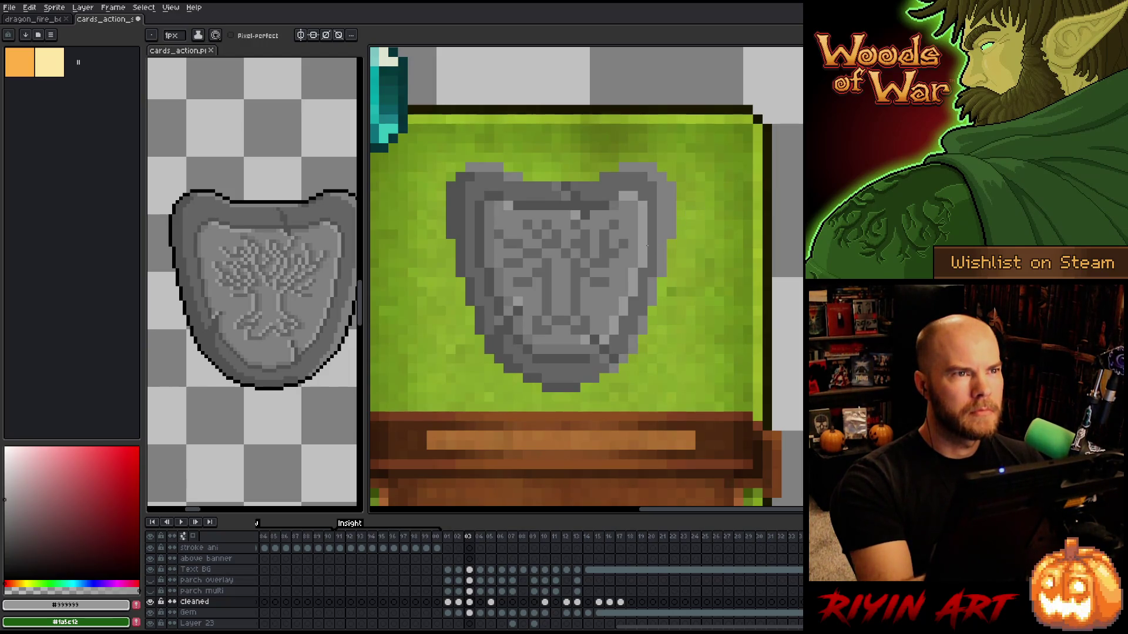
click(652, 225)
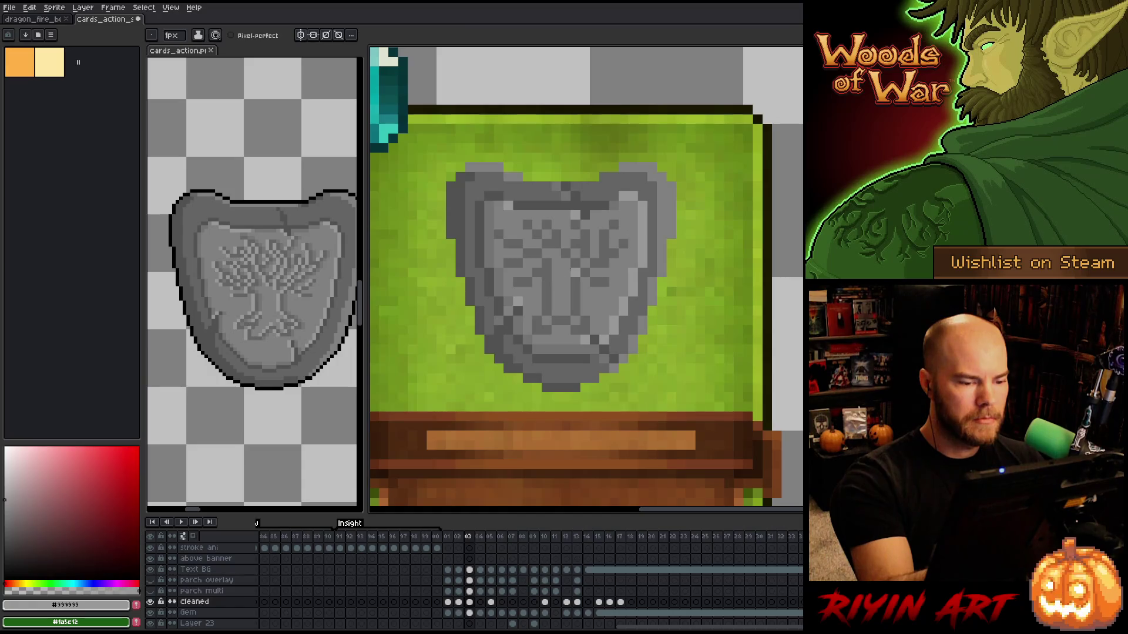
alt+click(555, 265)
drag(555, 286, 552, 305)
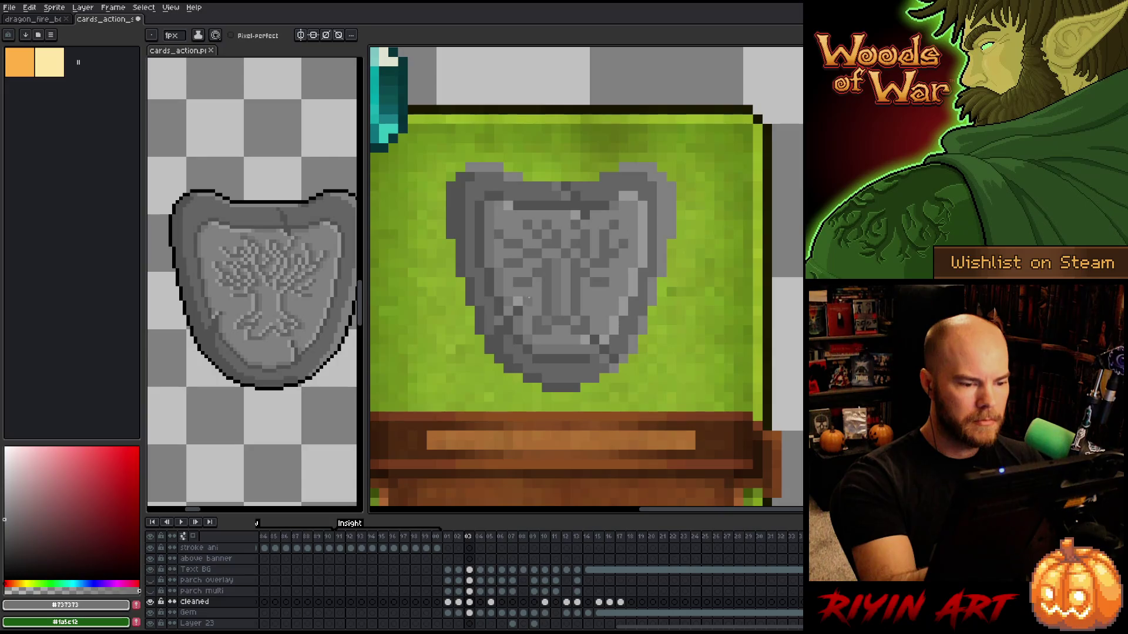
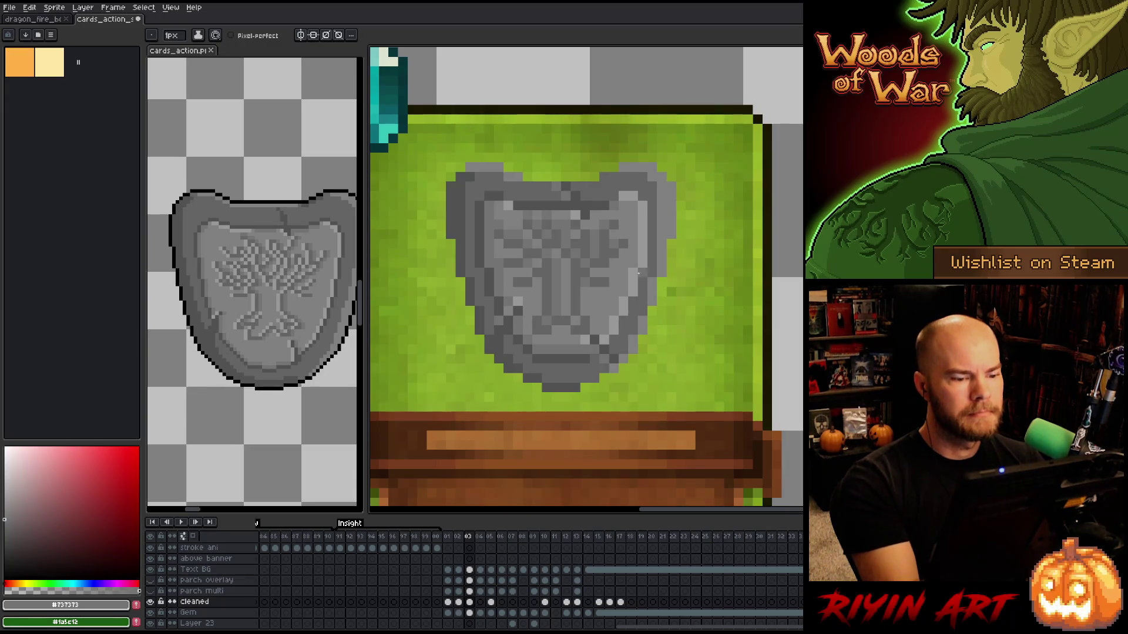
Sample two greys from the shield, then pick black #000000 from the reference shield's outline.
alt+click(569, 264)
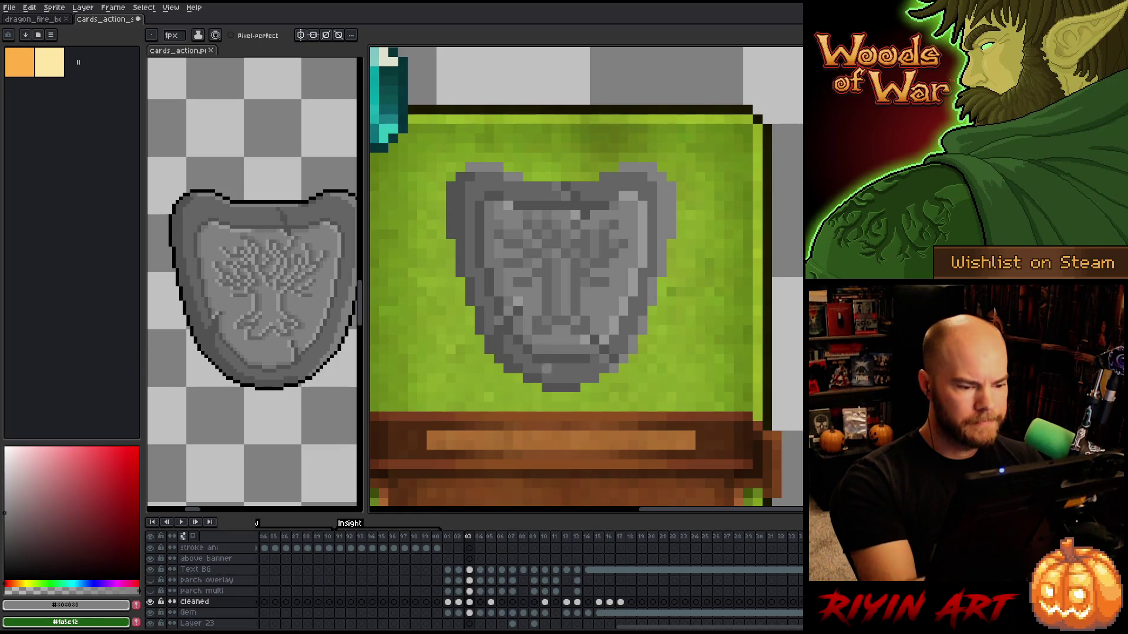
alt+click(546, 368)
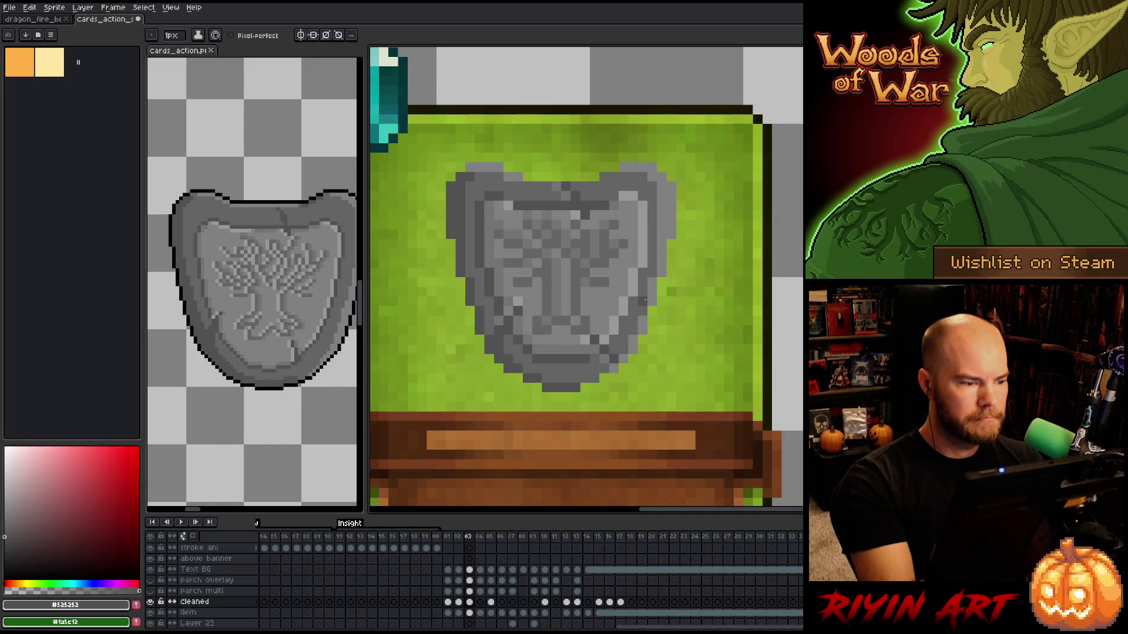
alt+click(279, 200)
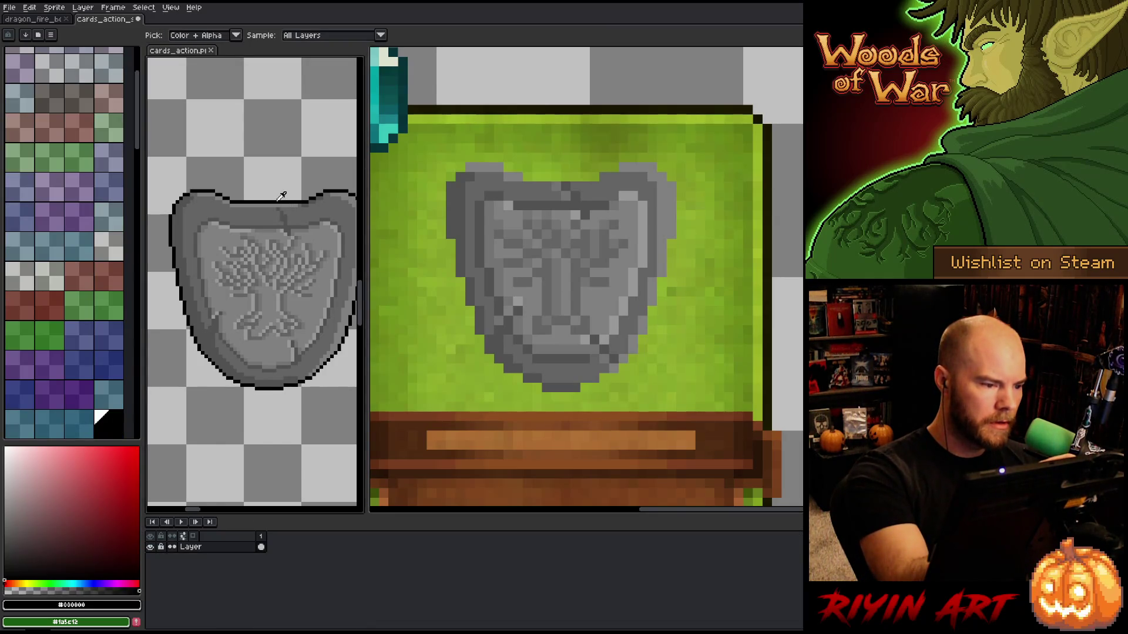
click(113, 7)
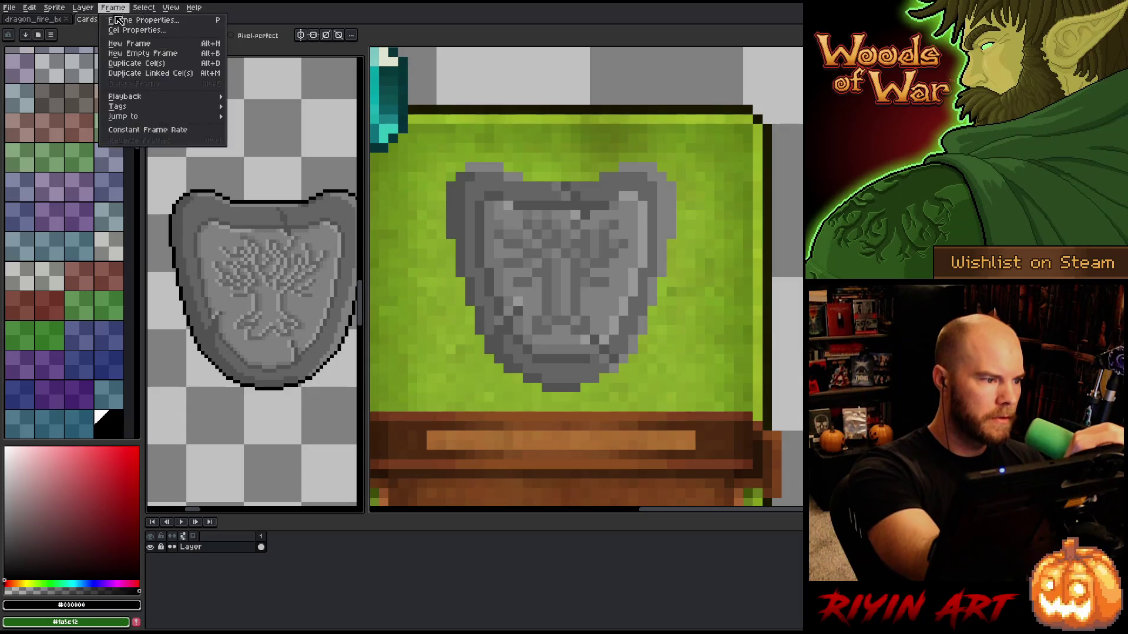
click(106, 19)
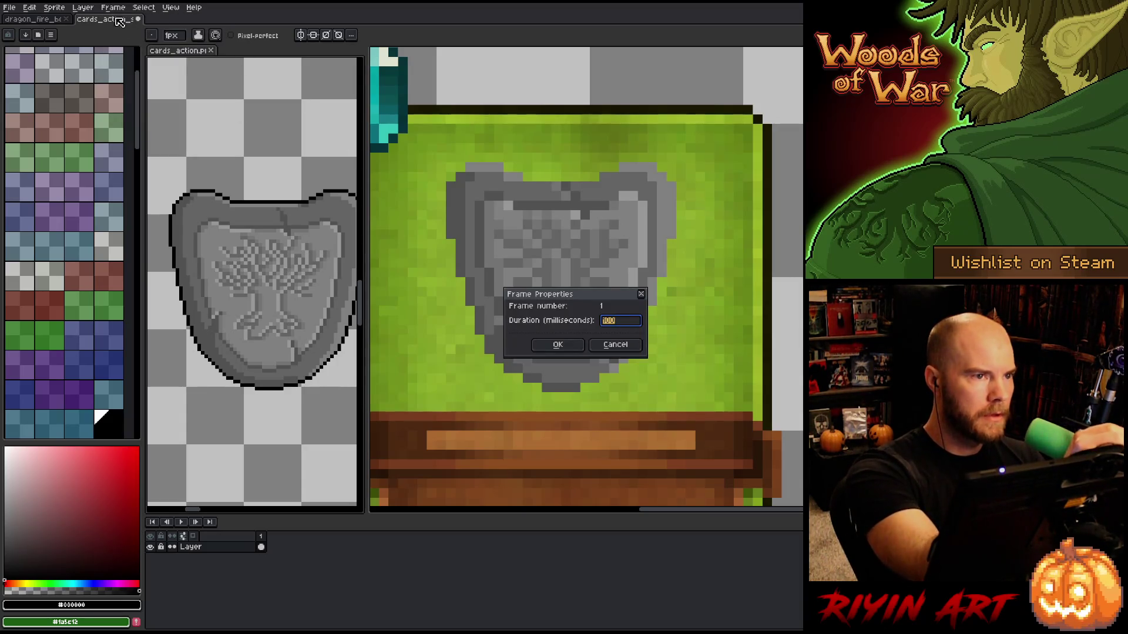
click(615, 344)
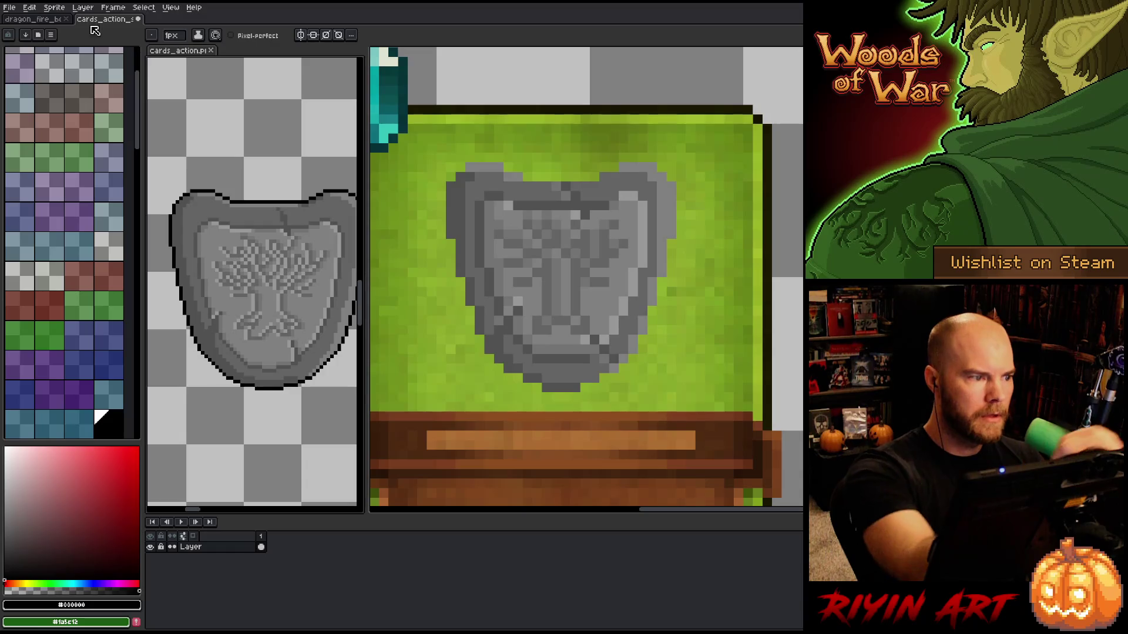
click(603, 291)
key(shift+o)
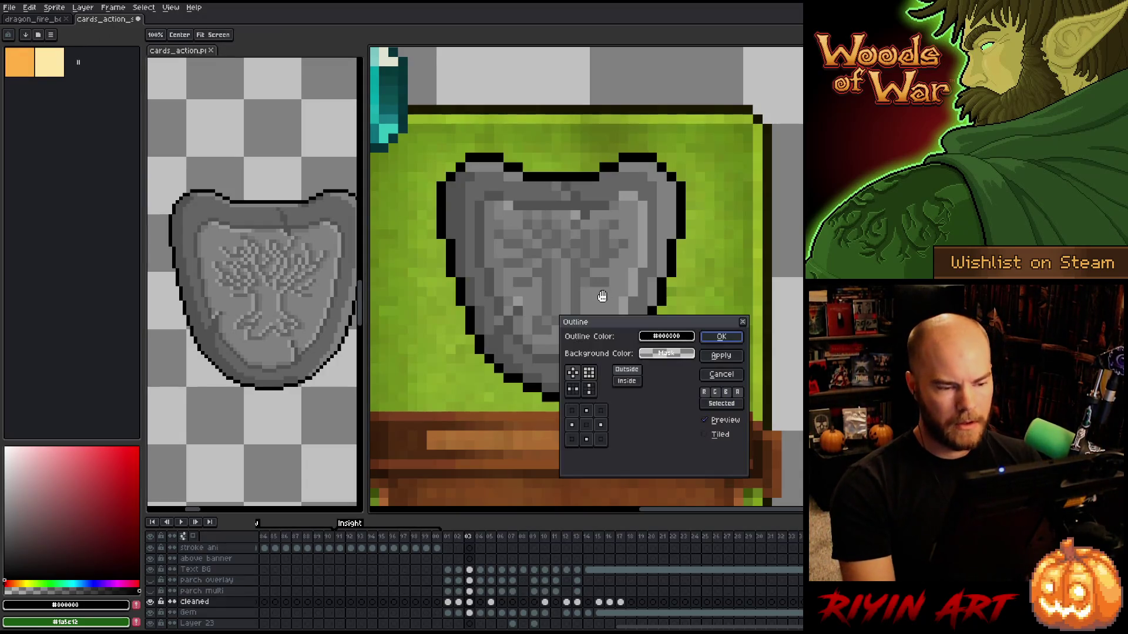
Apply the black outline effect to the shield, zoom in and sample its dark grey.
key(Return)
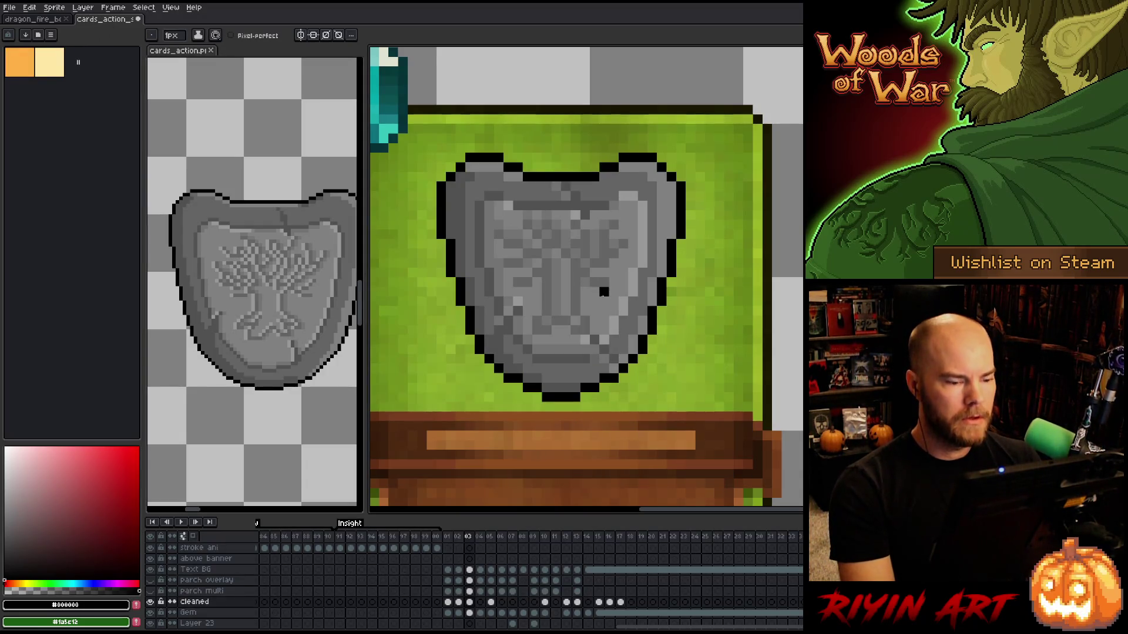
scroll(620, 326, down, 5)
scroll(580, 352, up, 1)
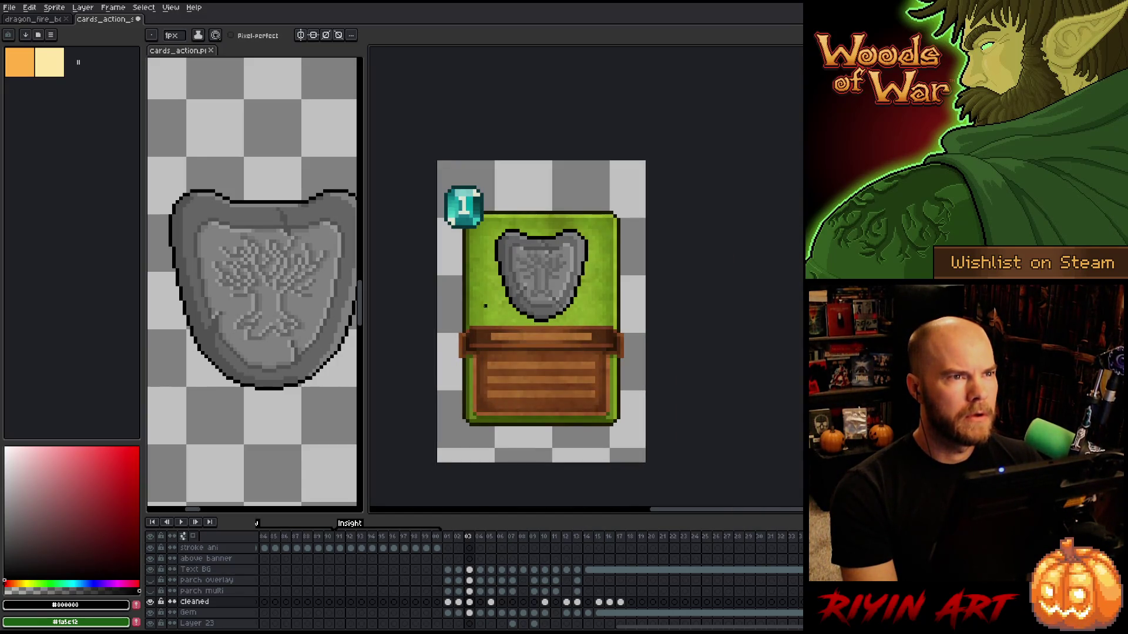
scroll(522, 291, up, 2)
scroll(601, 306, up, 1)
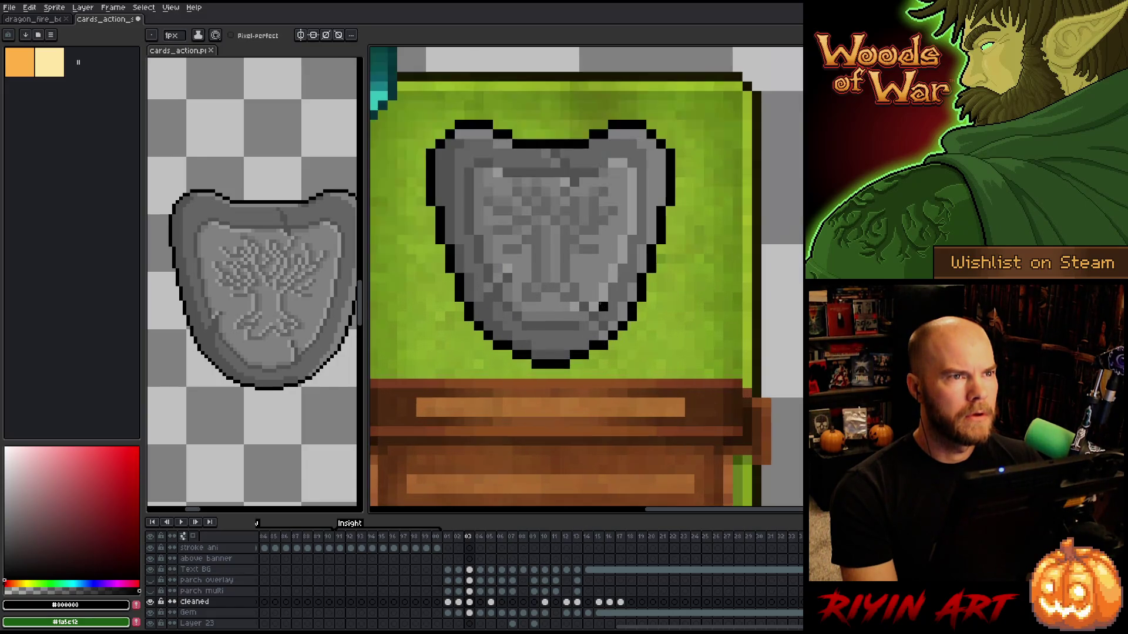
key(i)
alt+click(504, 270)
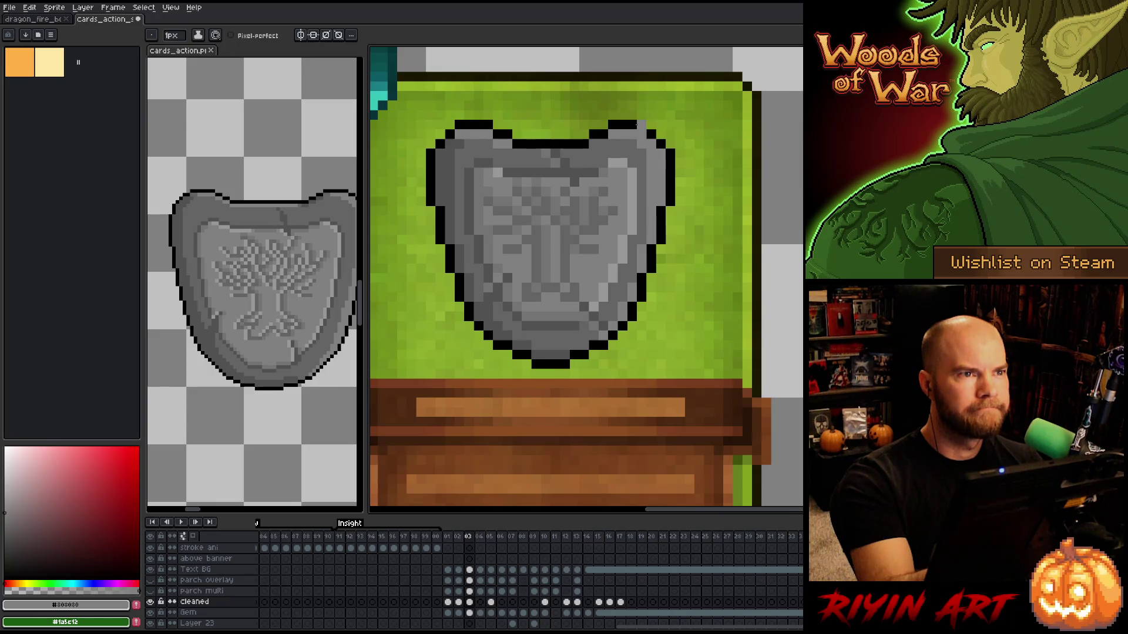
key(space)
Transform the outlined shield with Ctrl+T and nudge it up one pixel.
drag(626, 241, 602, 242)
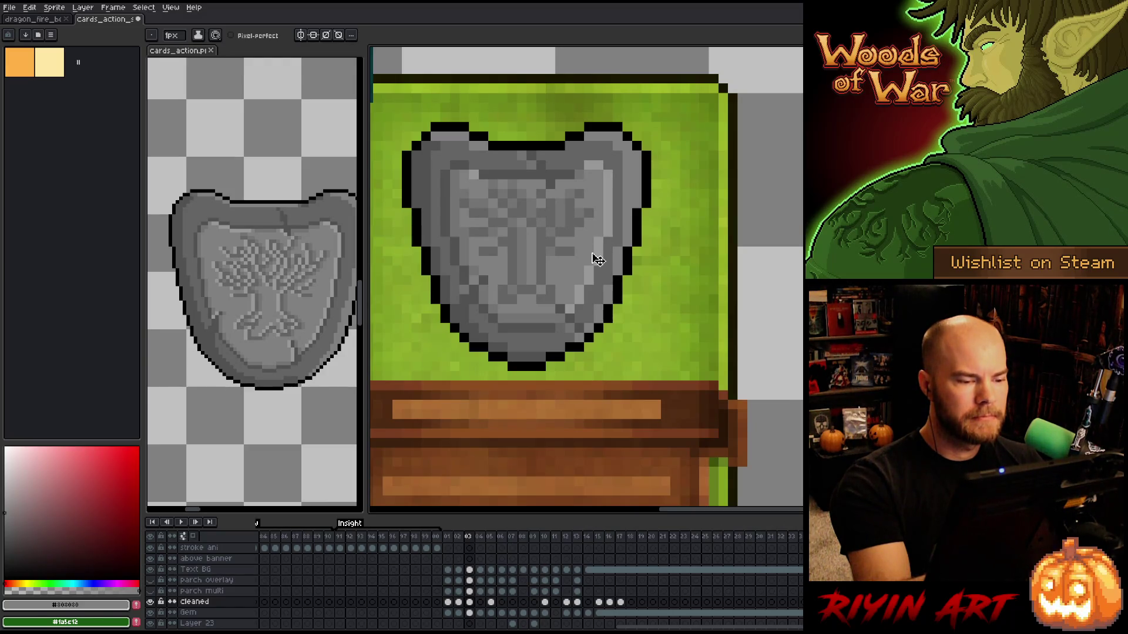
key(space)
drag(598, 259, 606, 272)
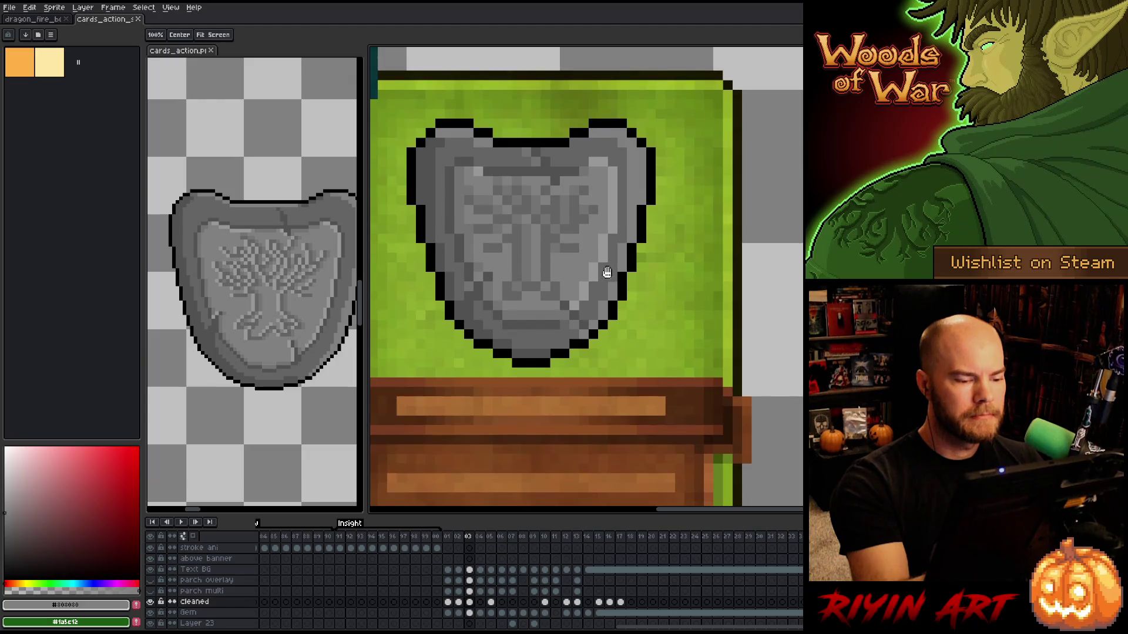
scroll(607, 272, down, 3)
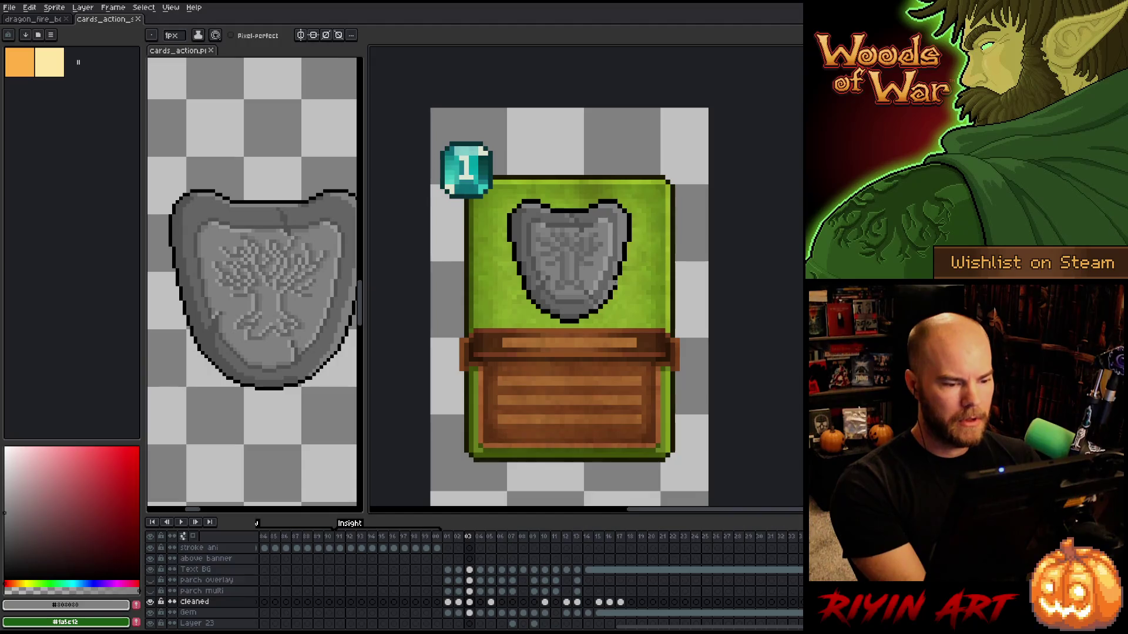
key(ctrl+t)
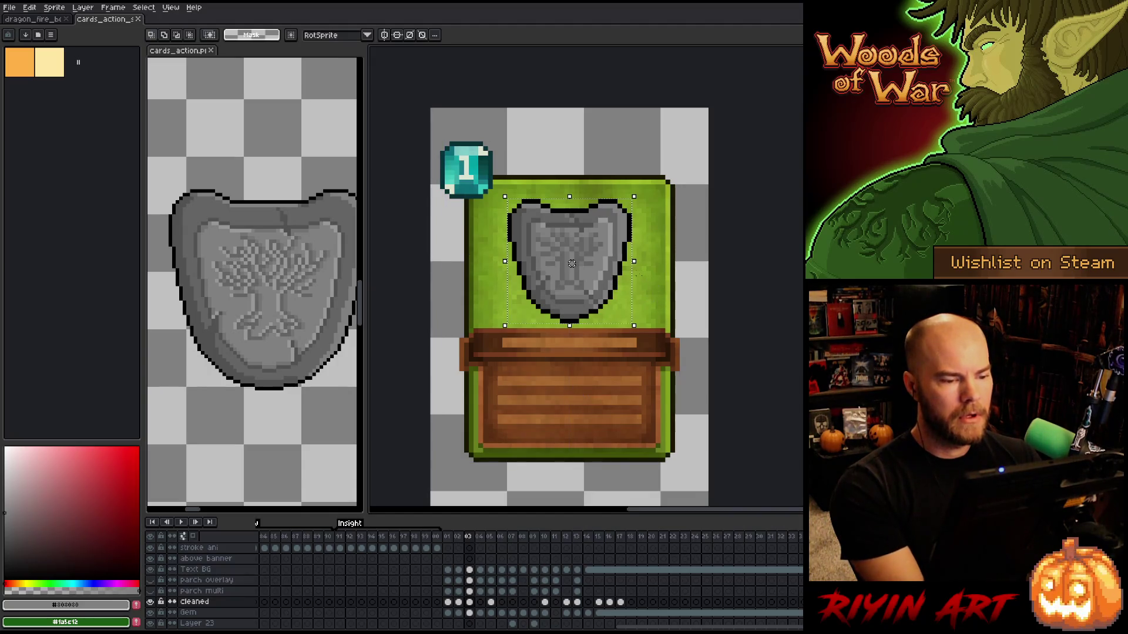
drag(571, 264, 572, 259)
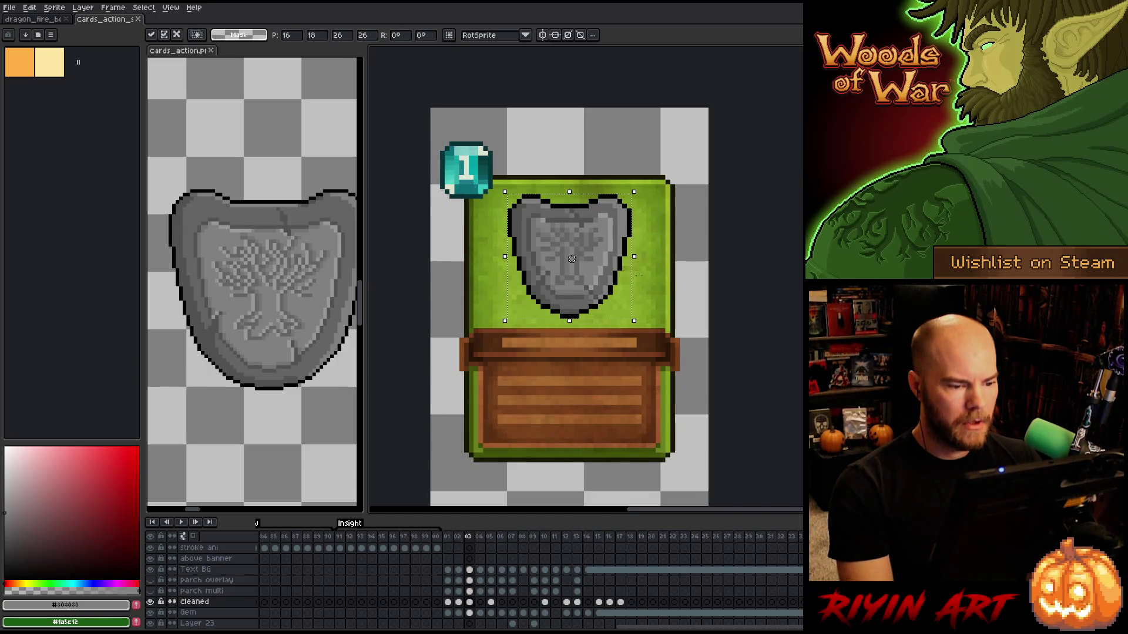
key(ctrl+d)
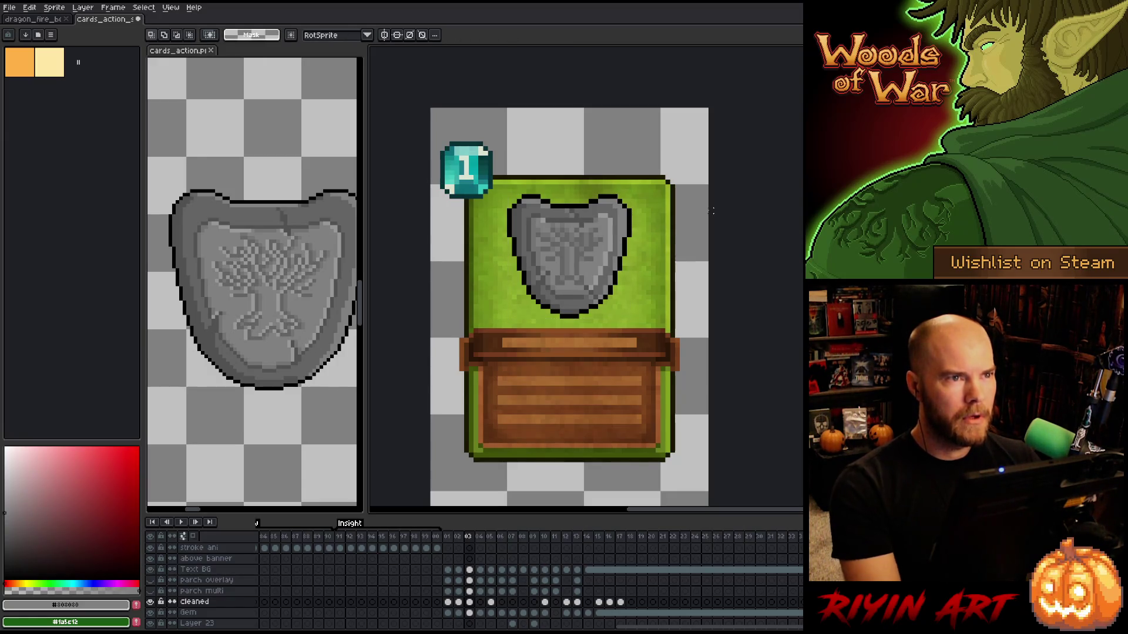
key(Escape)
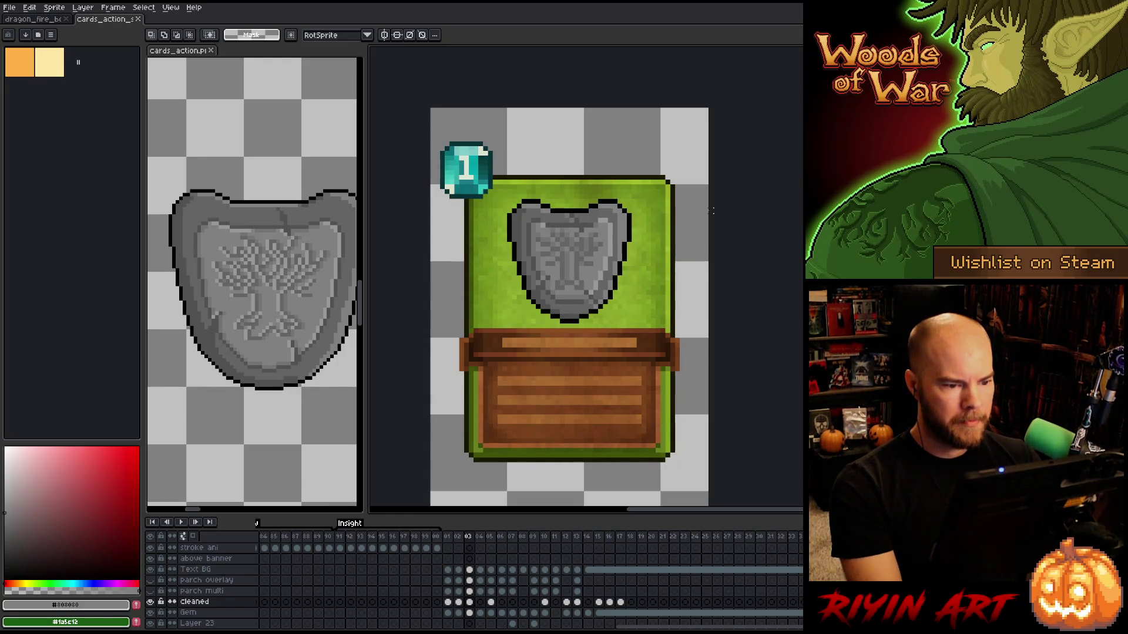
Zoom and pan to bring the whole card into the centre of the view.
scroll(711, 209, down, 2)
drag(788, 297, 690, 347)
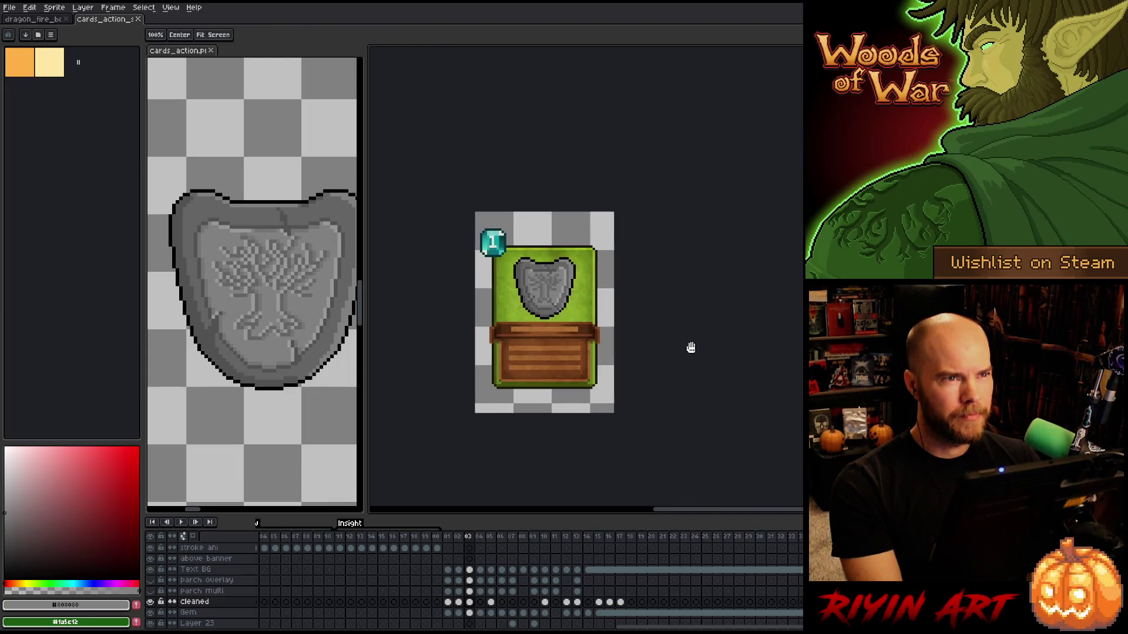
scroll(690, 348, up, 2)
drag(519, 317, 563, 296)
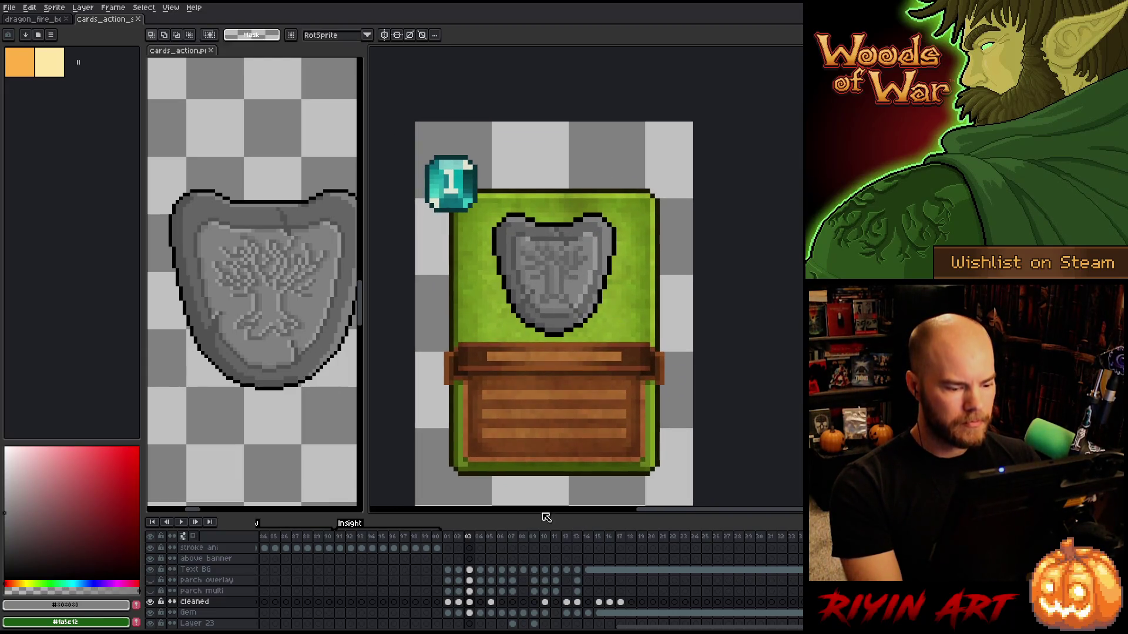
click(150, 590)
scroll(164, 587, up, 1)
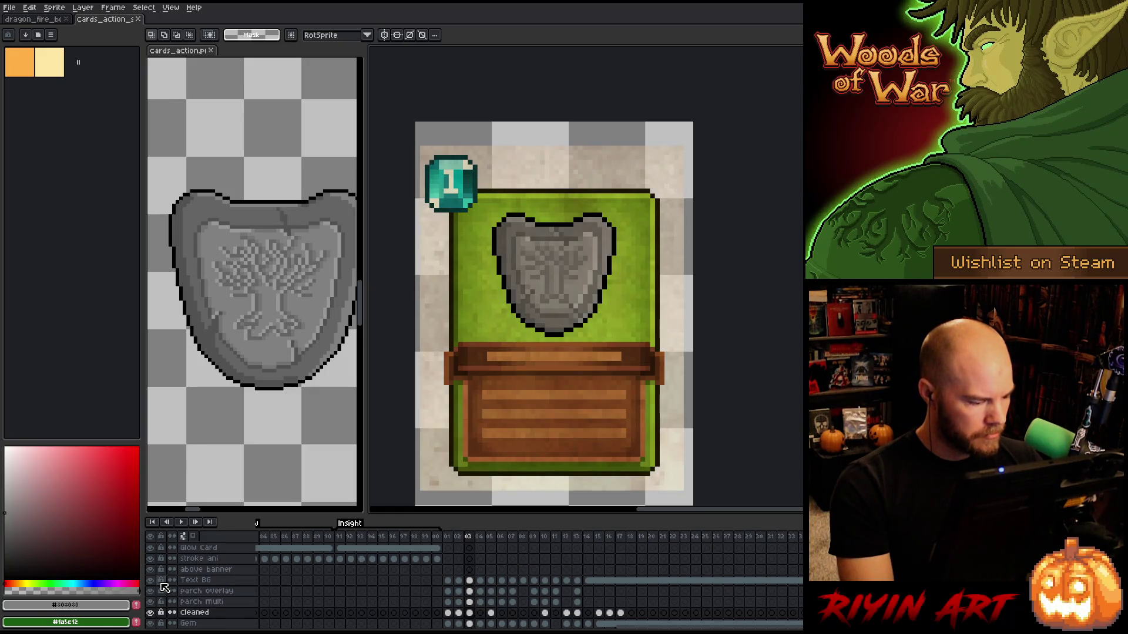
click(200, 602)
key(Left)
key(Left)
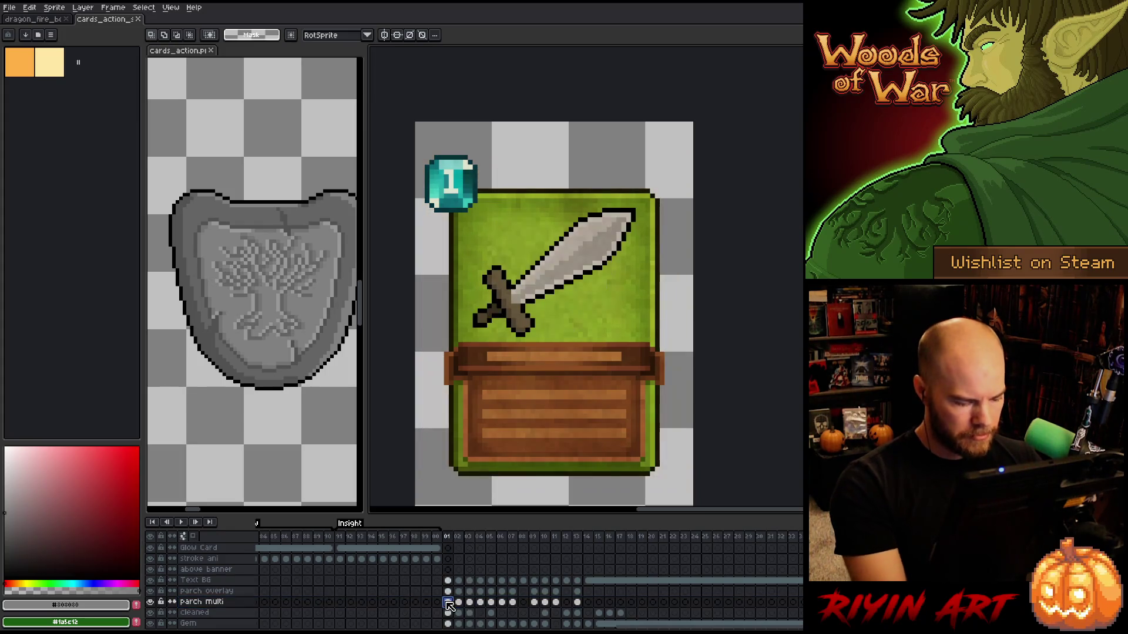
click(470, 603)
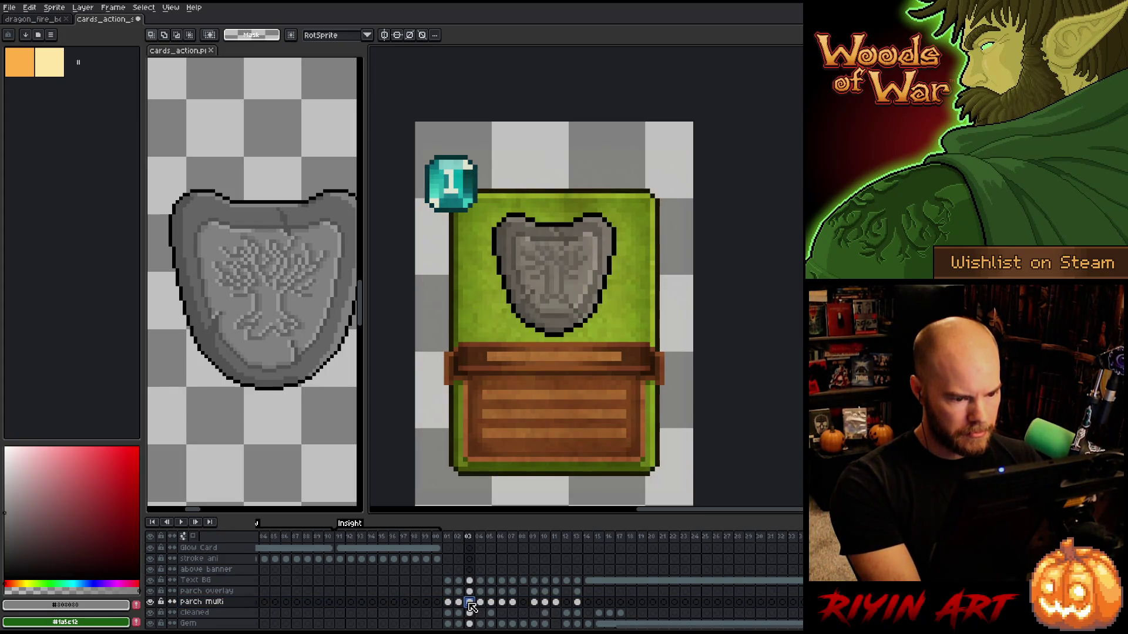
click(480, 602)
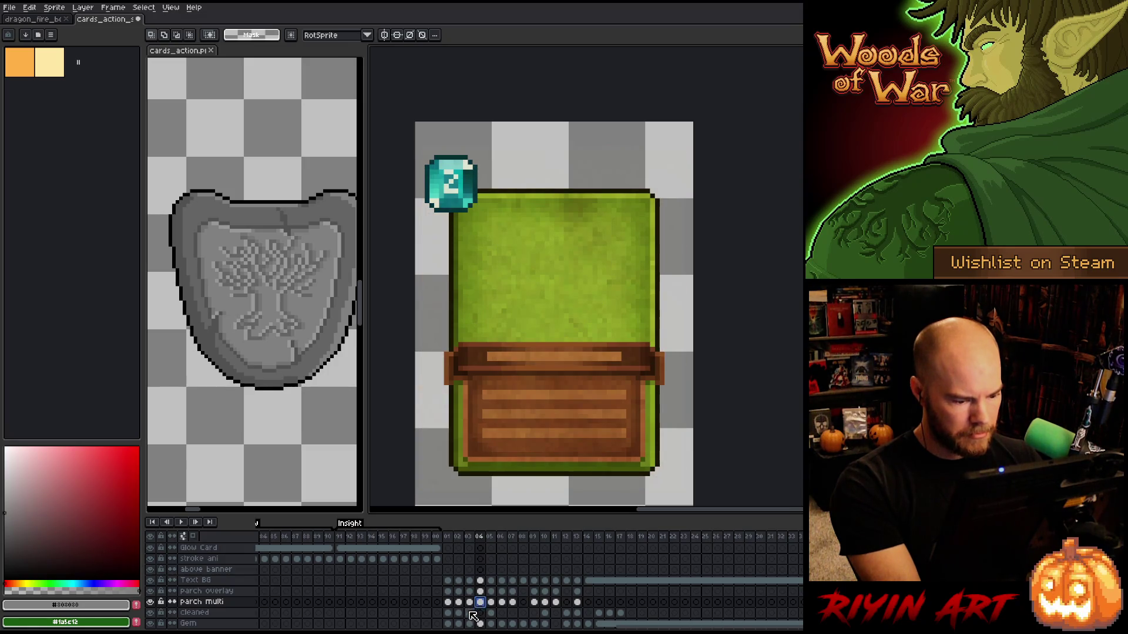
click(469, 612)
drag(472, 615, 477, 615)
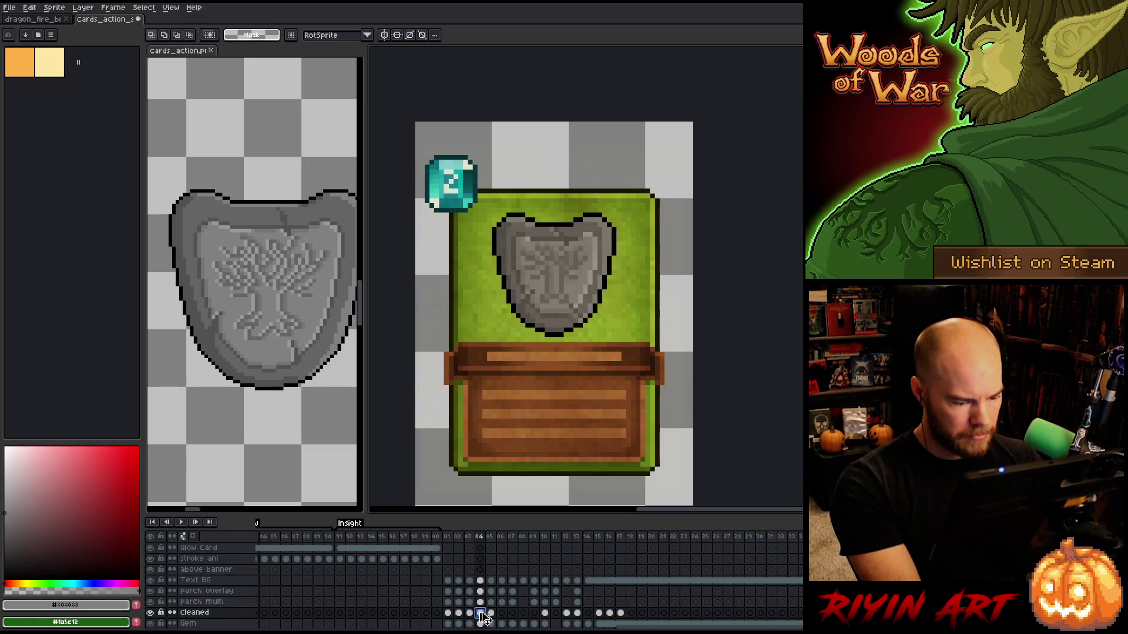
click(470, 592)
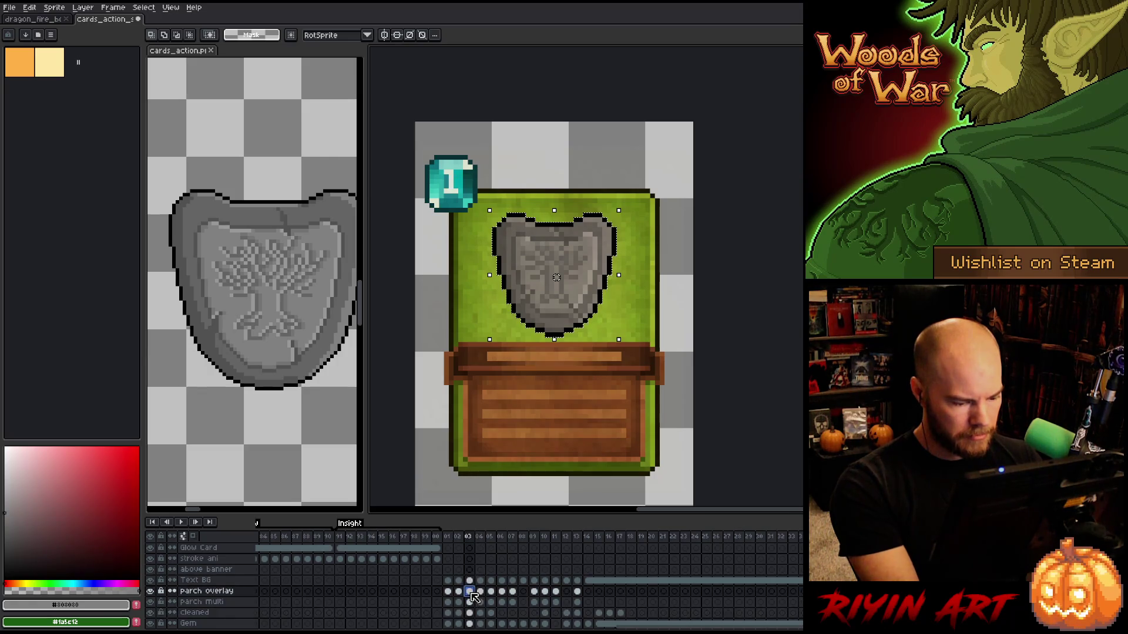
key(ctrl+a)
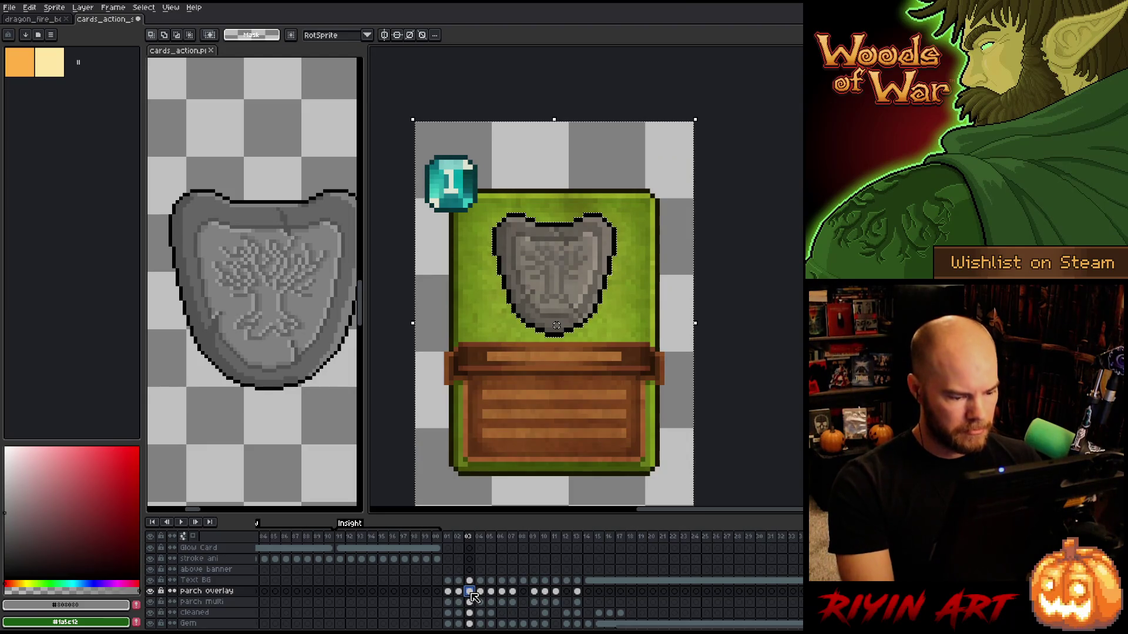
key(ctrl+d)
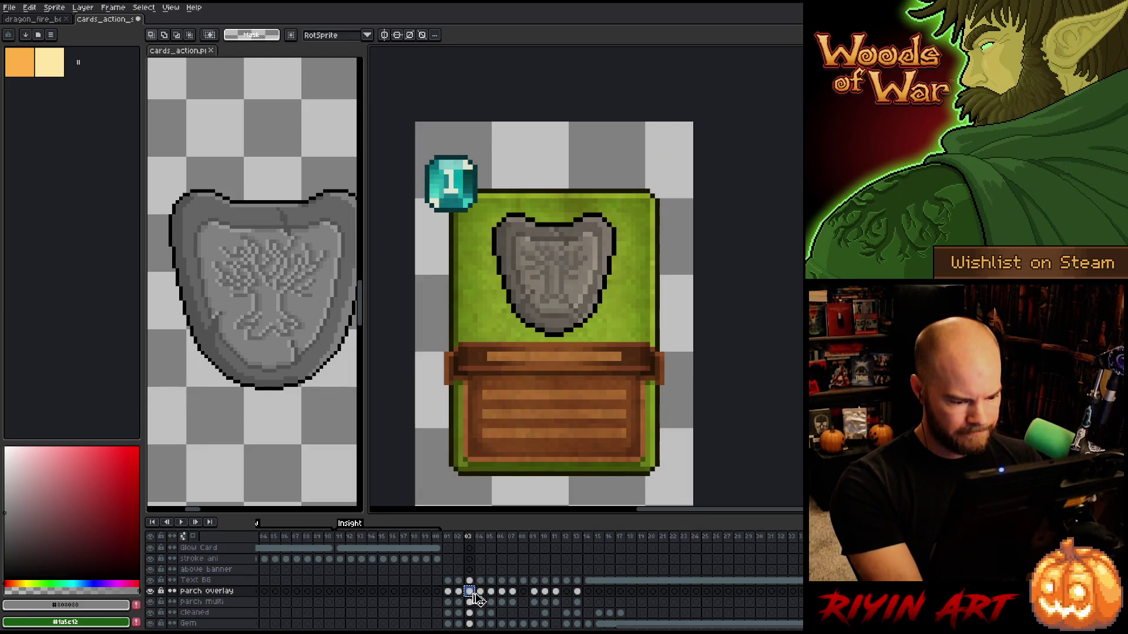
click(482, 592)
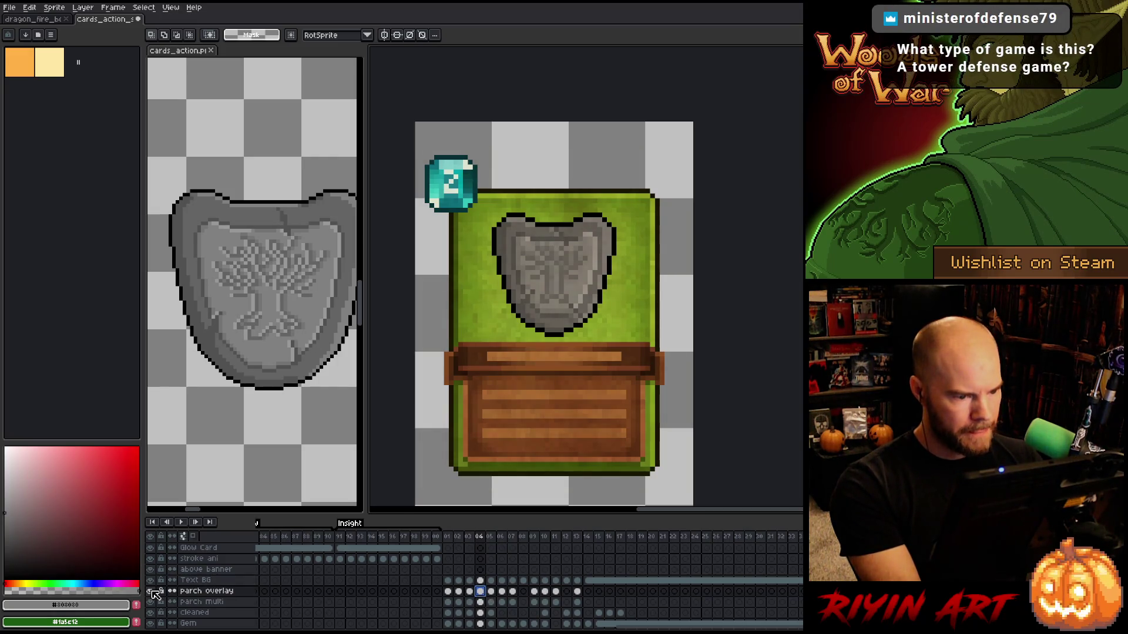
key(ctrl+s)
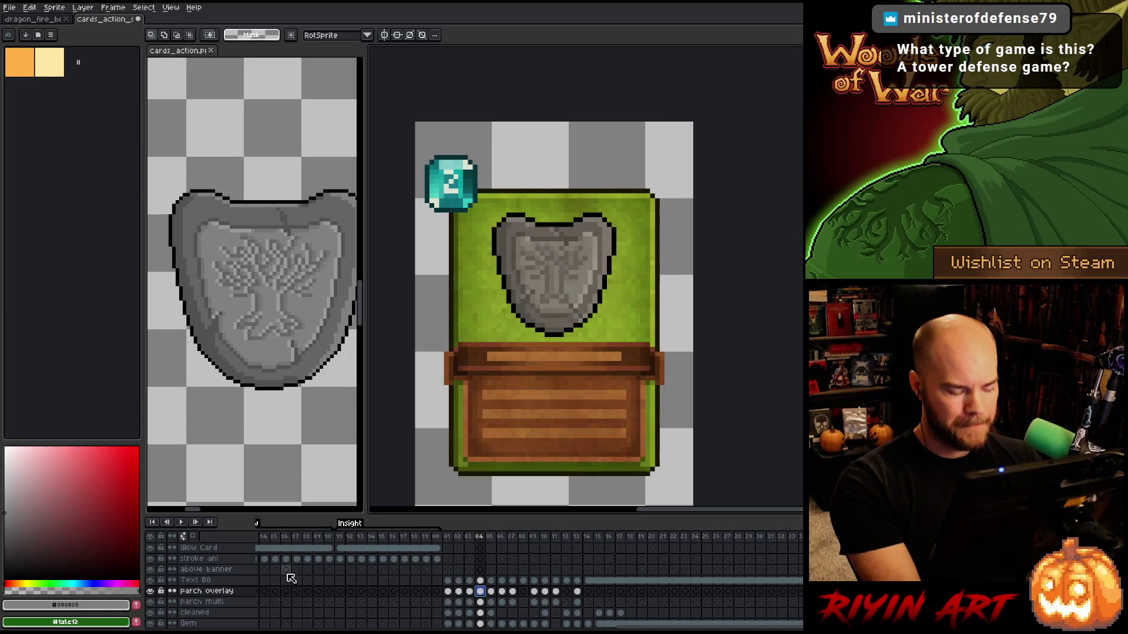
scroll(535, 355, down, 1)
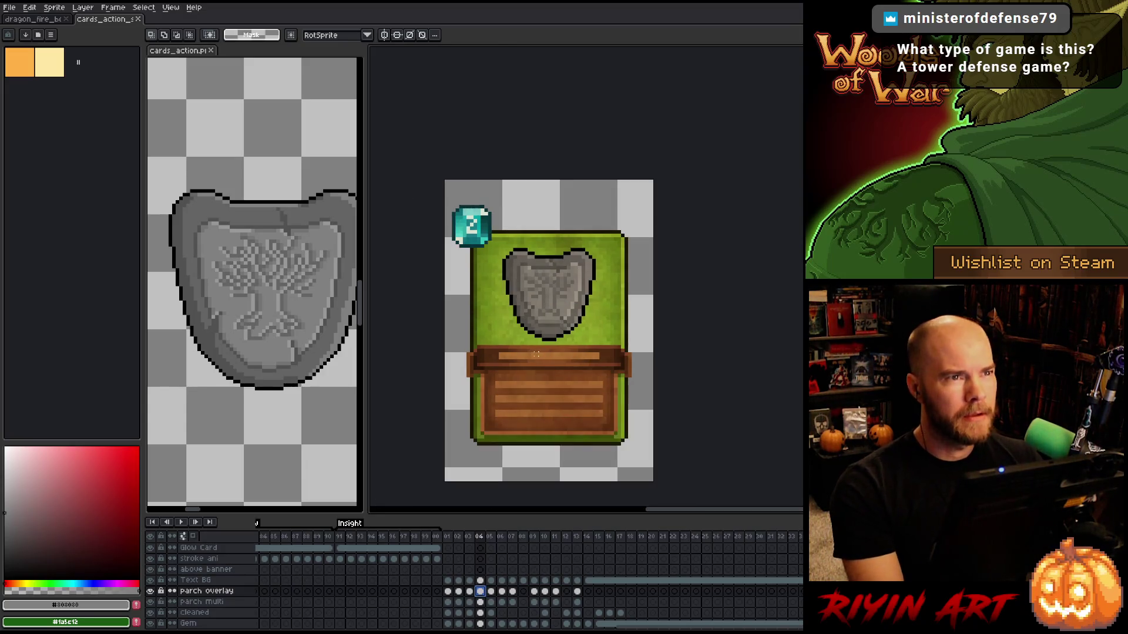
key(Return)
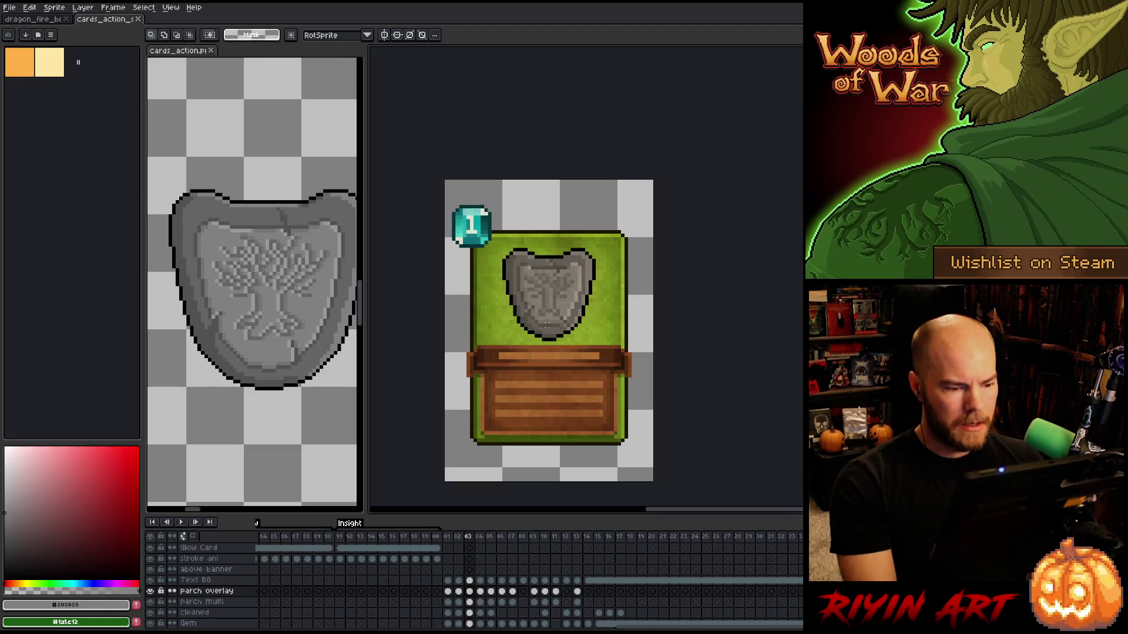
scroll(595, 221, up, 3)
Make rectangle selections beside the shield and in the green card area.
drag(645, 332, 726, 403)
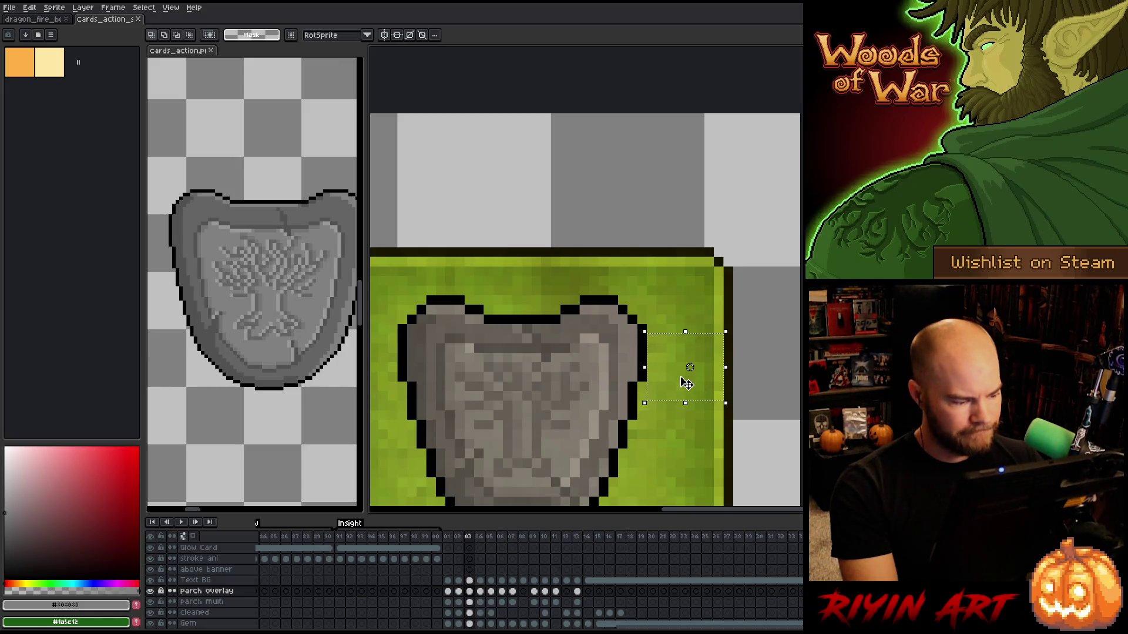
scroll(686, 383, down, 3)
scroll(546, 326, up, 4)
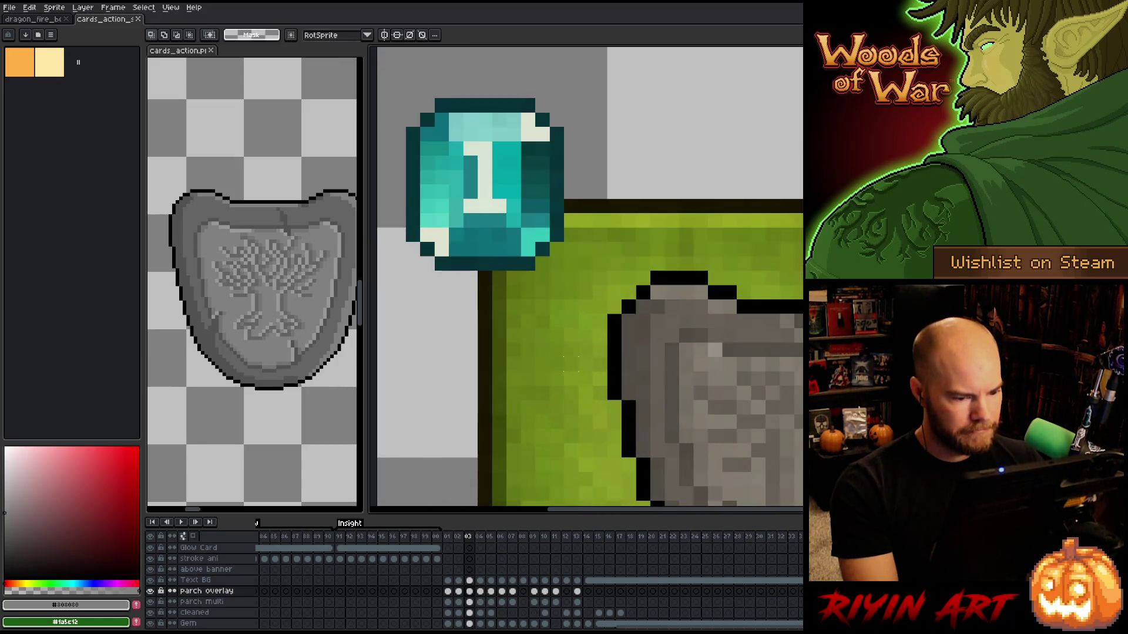
mouse_move(608, 355)
mouse_down()
mouse_move(493, 403)
mouse_move(500, 415)
mouse_up()
scroll(499, 415, down, 3)
Dock the split cards_action sheet into the main tab bar and return to the card file.
drag(599, 435, 552, 368)
scroll(552, 368, up, 1)
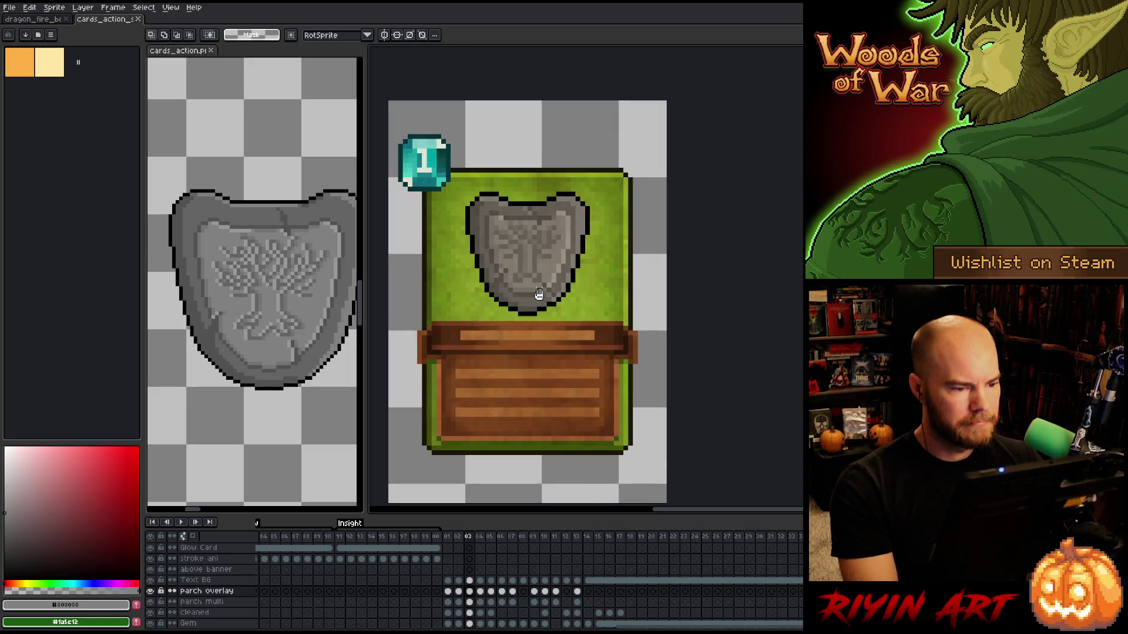
drag(539, 294, 549, 280)
scroll(253, 264, down, 1)
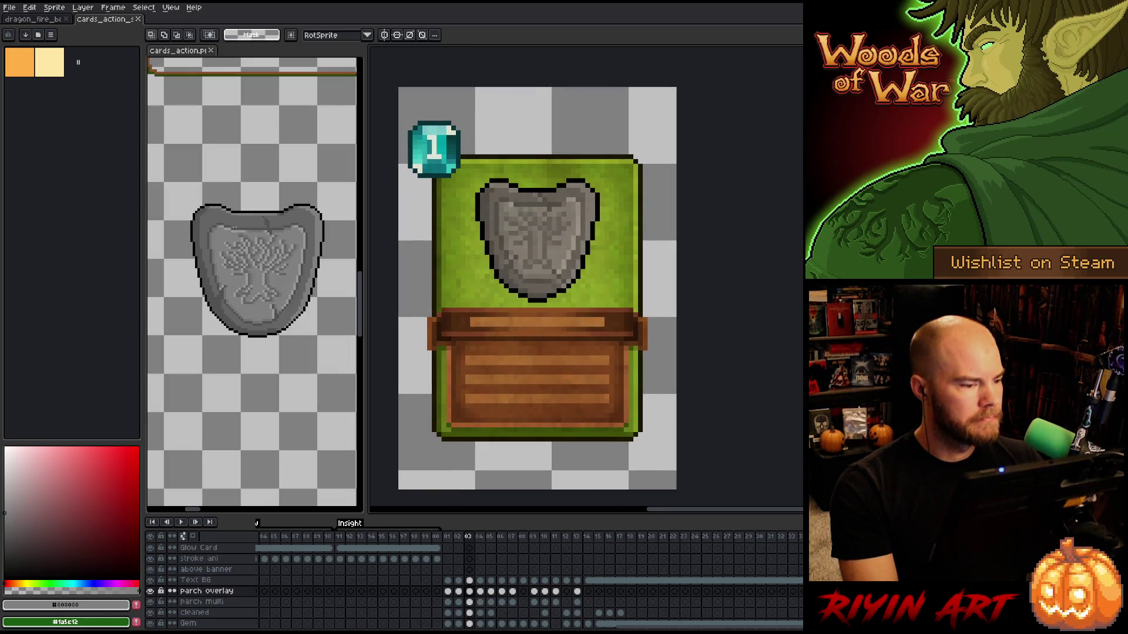
mouse_move(176, 51)
mouse_down()
mouse_move(147, 24)
mouse_move(121, 27)
mouse_up()
click(103, 19)
Centre the card, step forward to the glowing sword frame and back to the shield.
scroll(502, 303, down, 1)
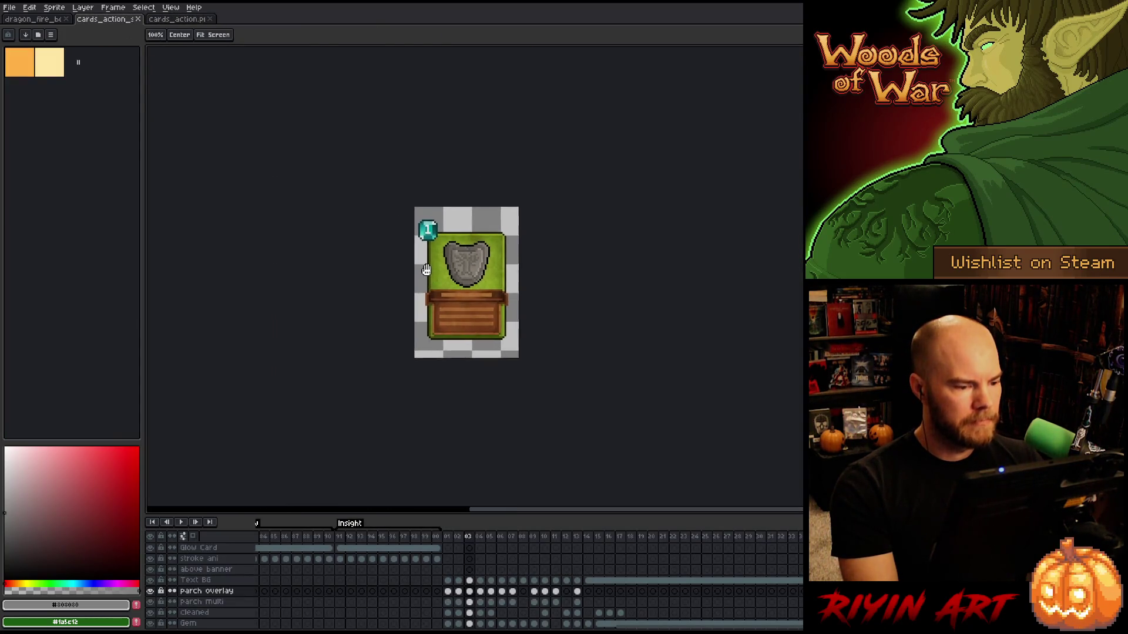
scroll(502, 302, up, 1)
scroll(444, 259, up, 1)
drag(444, 260, 400, 235)
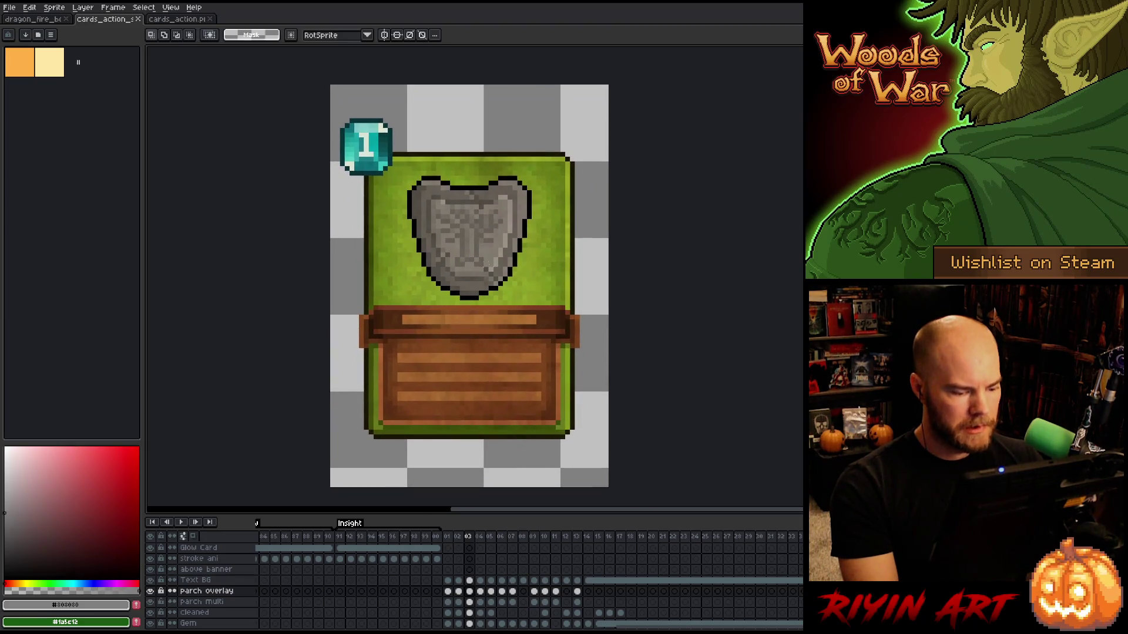
key(Right)
key(Right)
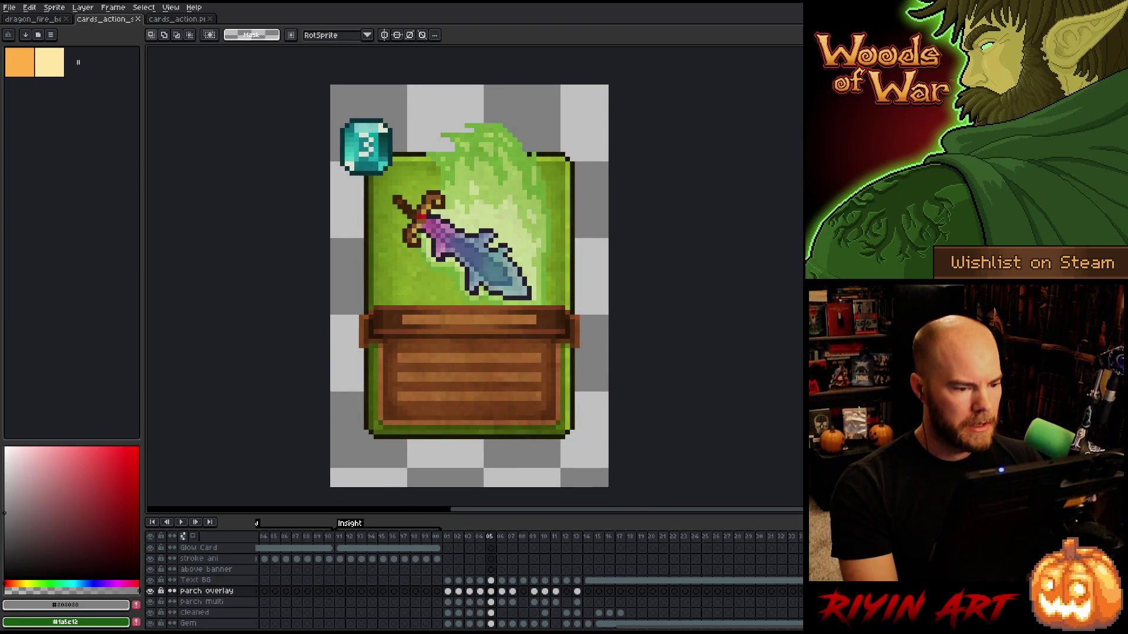
key(Left)
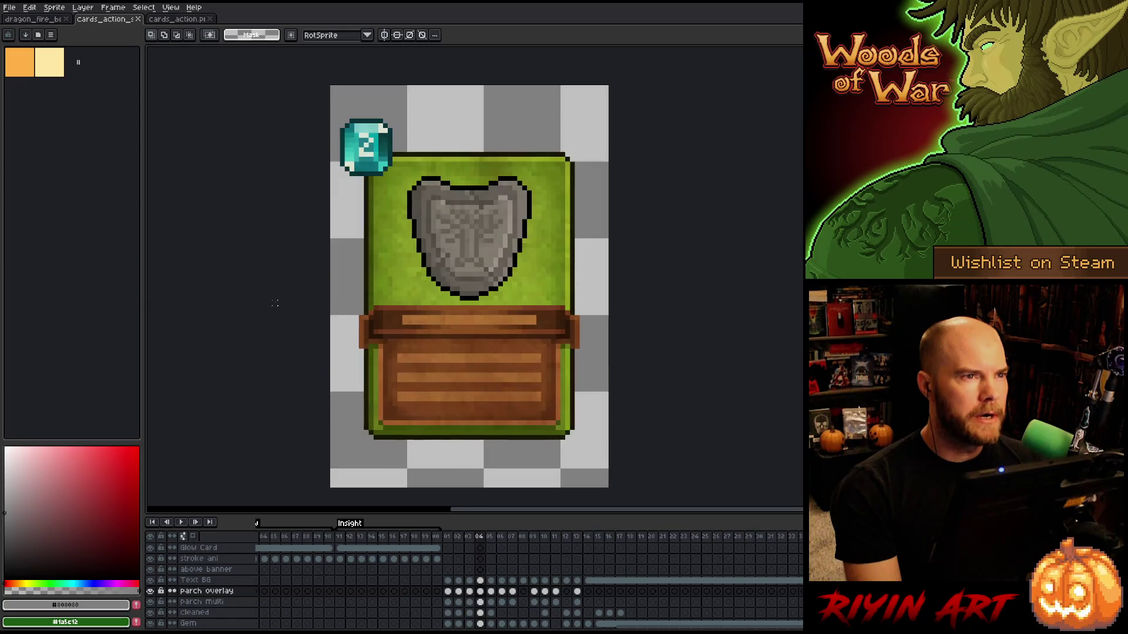
Pan the card view left and right, then switch to the sprite sheet with the target.
key(h)
drag(418, 299, 381, 292)
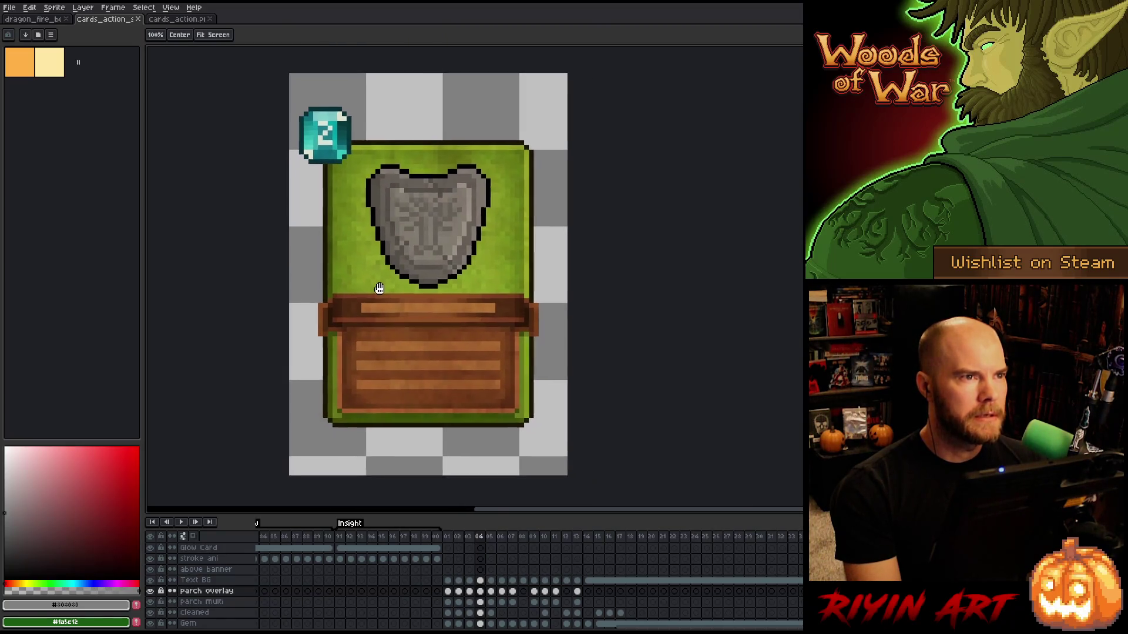
key(m)
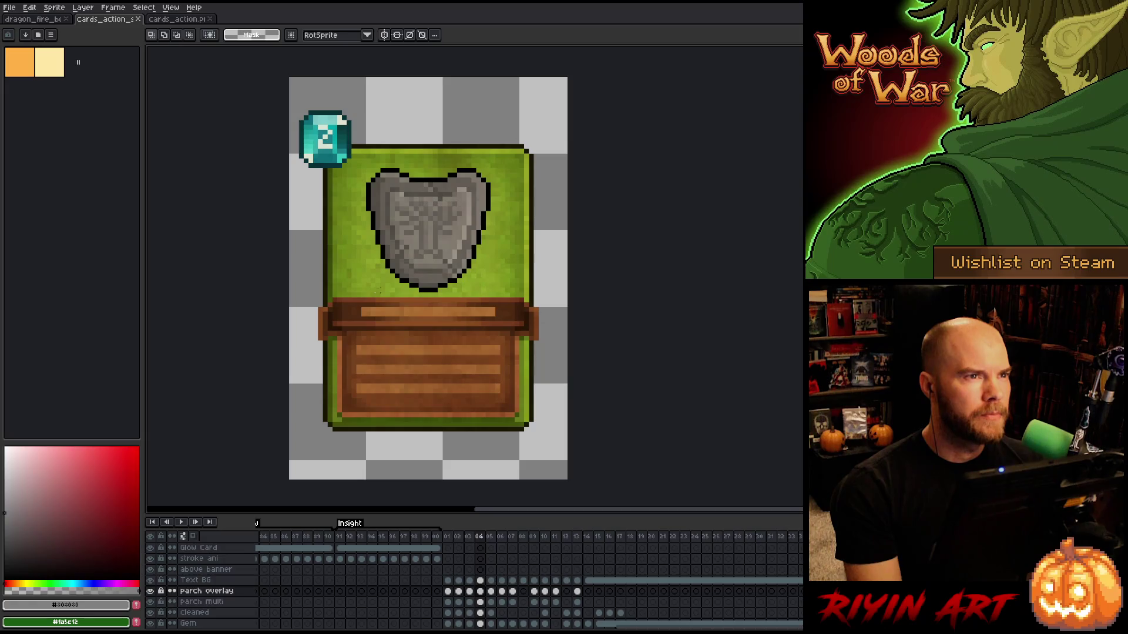
key(h)
drag(411, 292, 405, 288)
key(m)
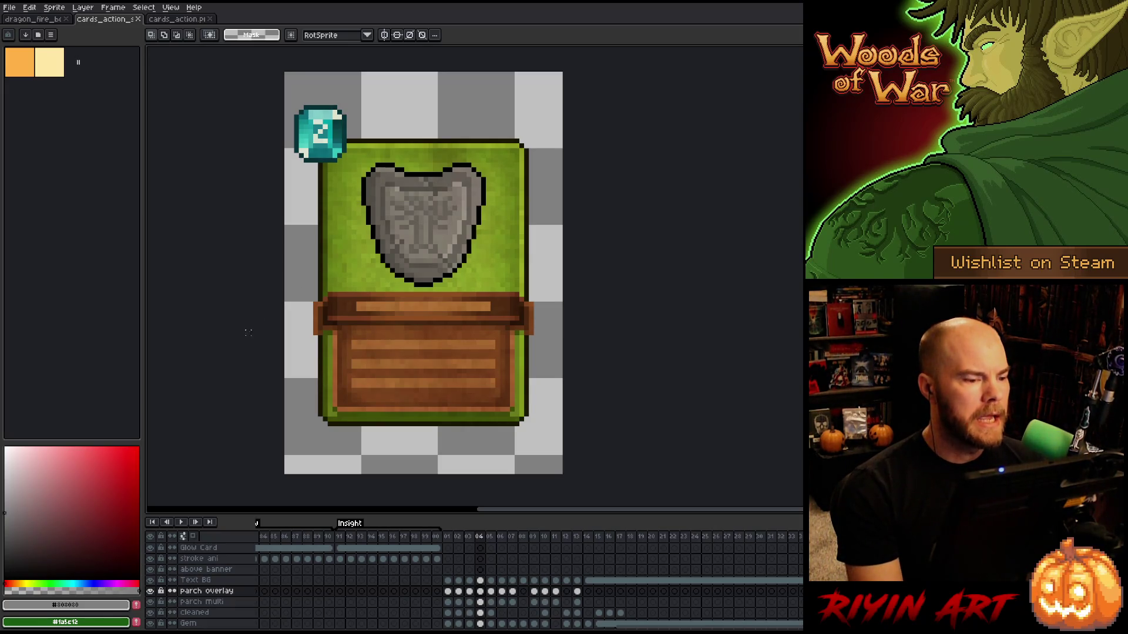
key(h)
drag(240, 257, 284, 279)
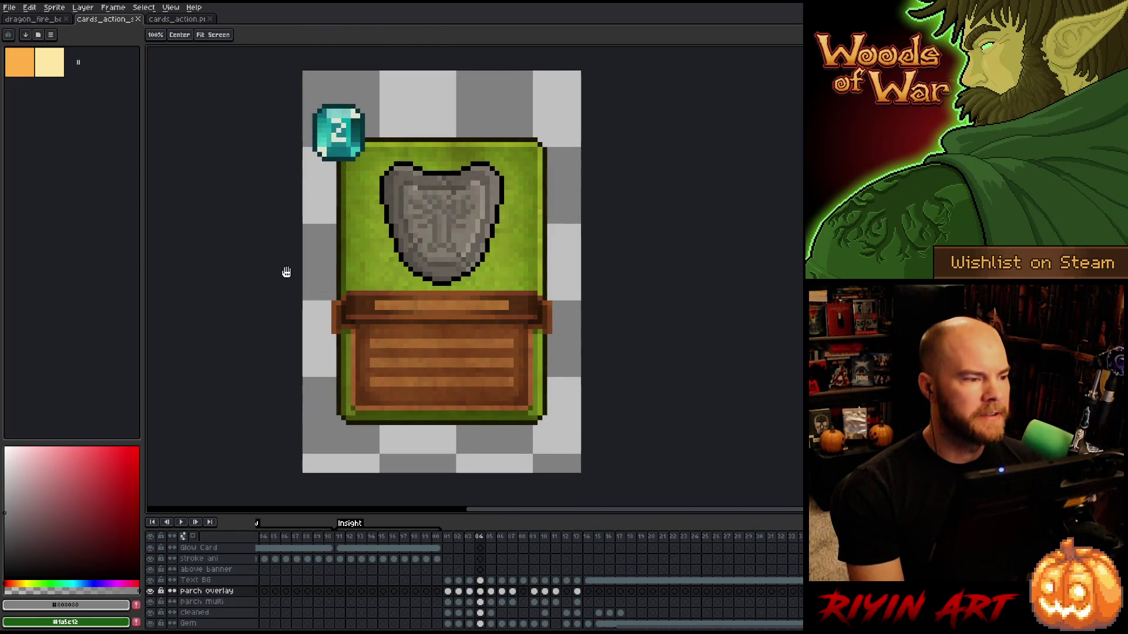
key(m)
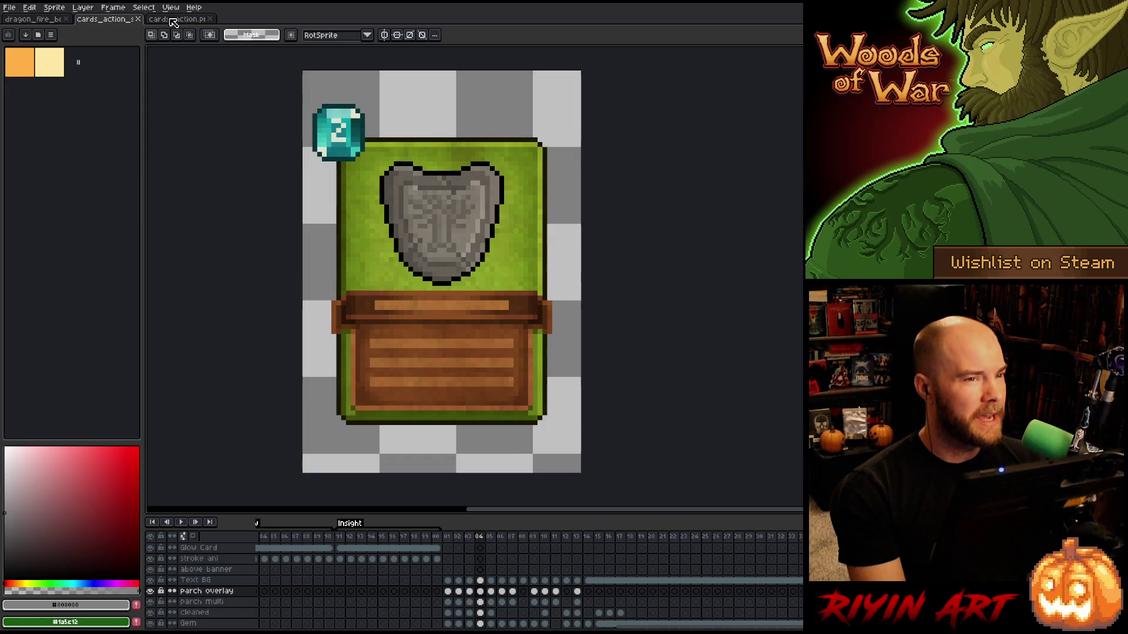
click(174, 19)
scroll(475, 279, down, 3)
Marquee-select the target graphic on the sprite sheet, then return to the card animation file.
drag(475, 279, 164, 279)
scroll(475, 279, up, 2)
scroll(341, 225, up, 1)
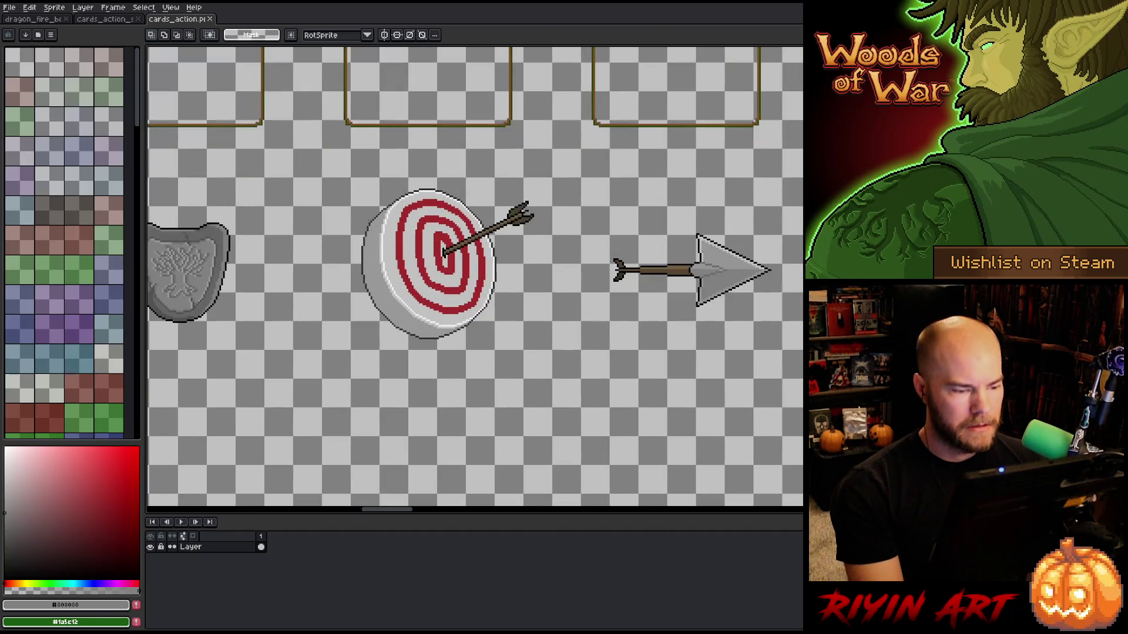
mouse_move(316, 161)
mouse_down()
mouse_move(449, 307)
mouse_move(578, 357)
mouse_move(570, 374)
mouse_up()
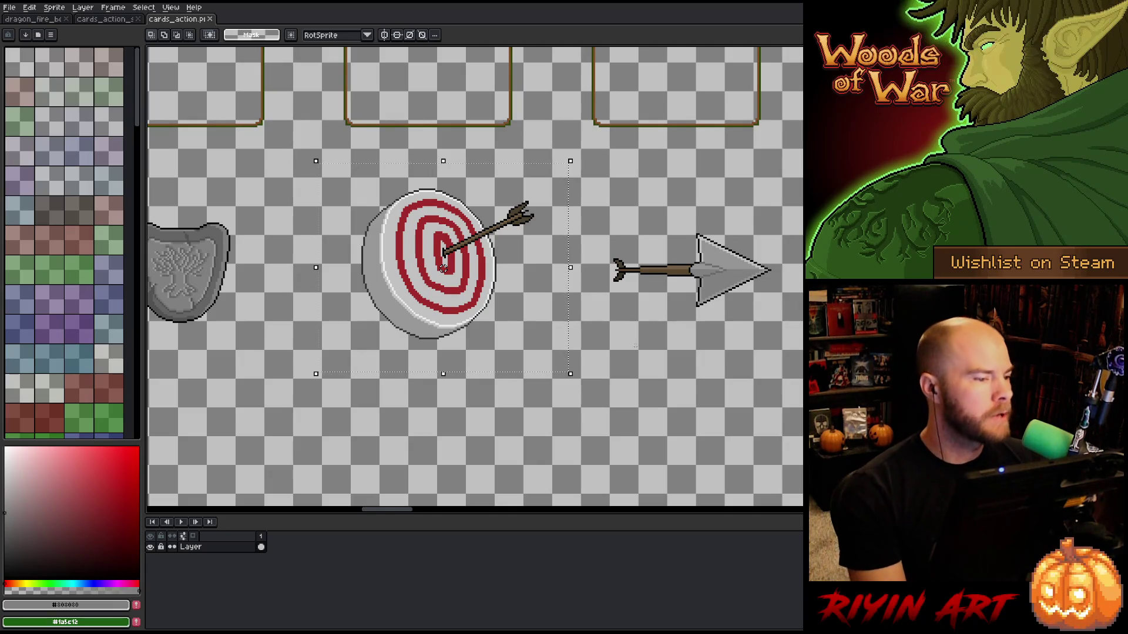
click(110, 19)
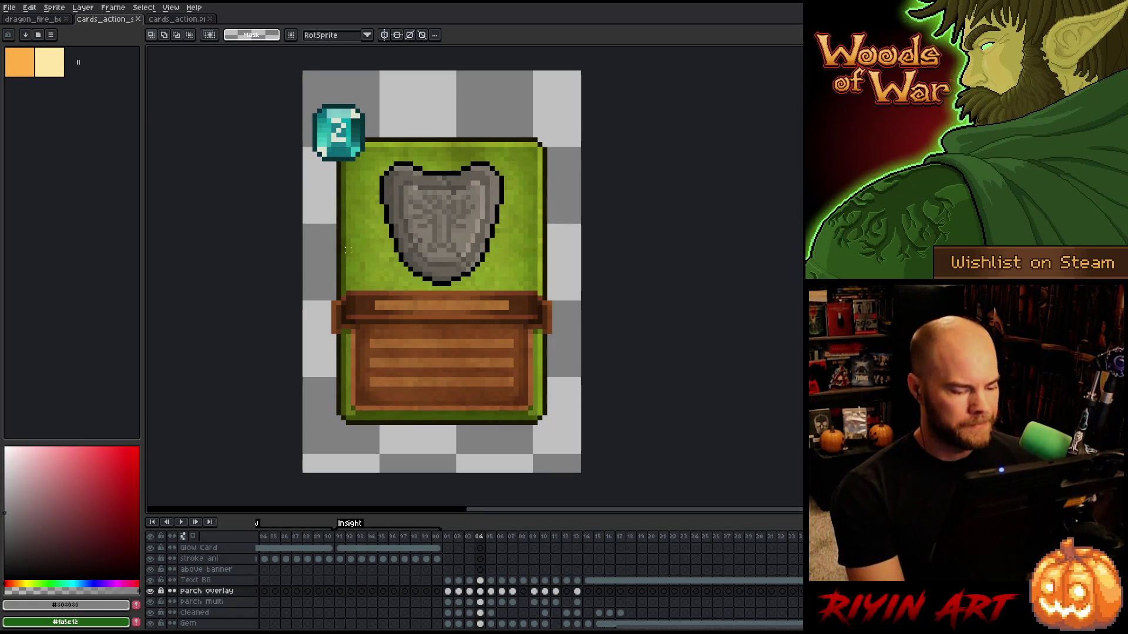
Flip back and forth between the shield and glowing sword frames to compare them.
key(Left)
key(Right)
key(Right)
key(Left)
key(Left)
key(Left)
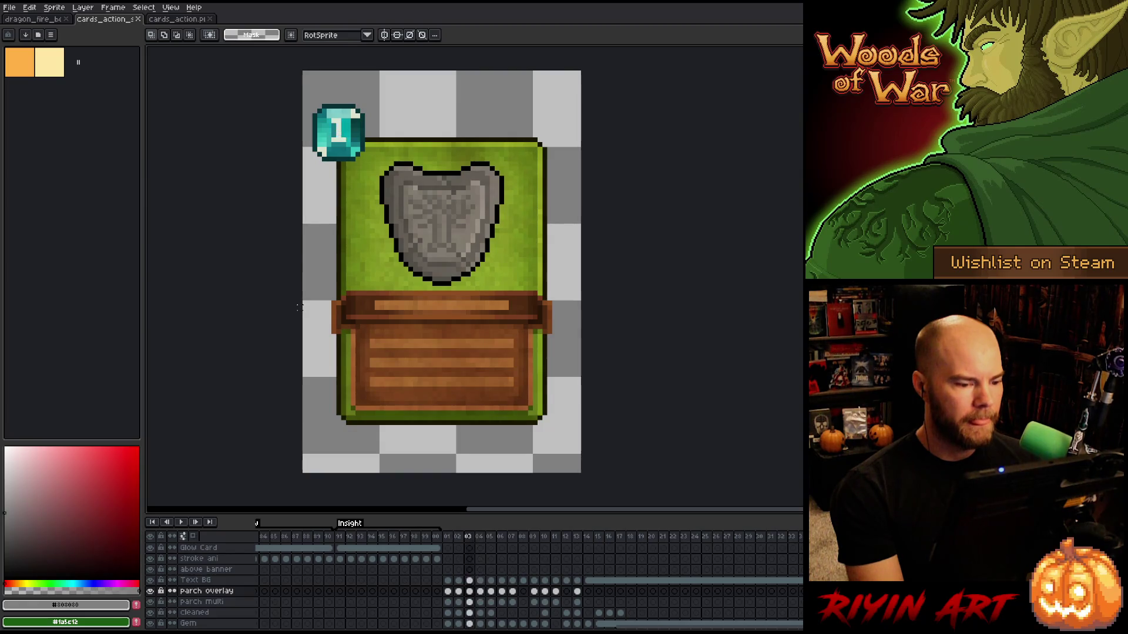
key(Right)
key(Right)
key(Left)
key(Left)
key(Right)
key(Right)
key(Left)
key(Left)
key(Right)
key(Right)
key(Right)
key(Left)
key(Left)
key(Left)
key(Right)
key(Right)
key(Left)
key(Right)
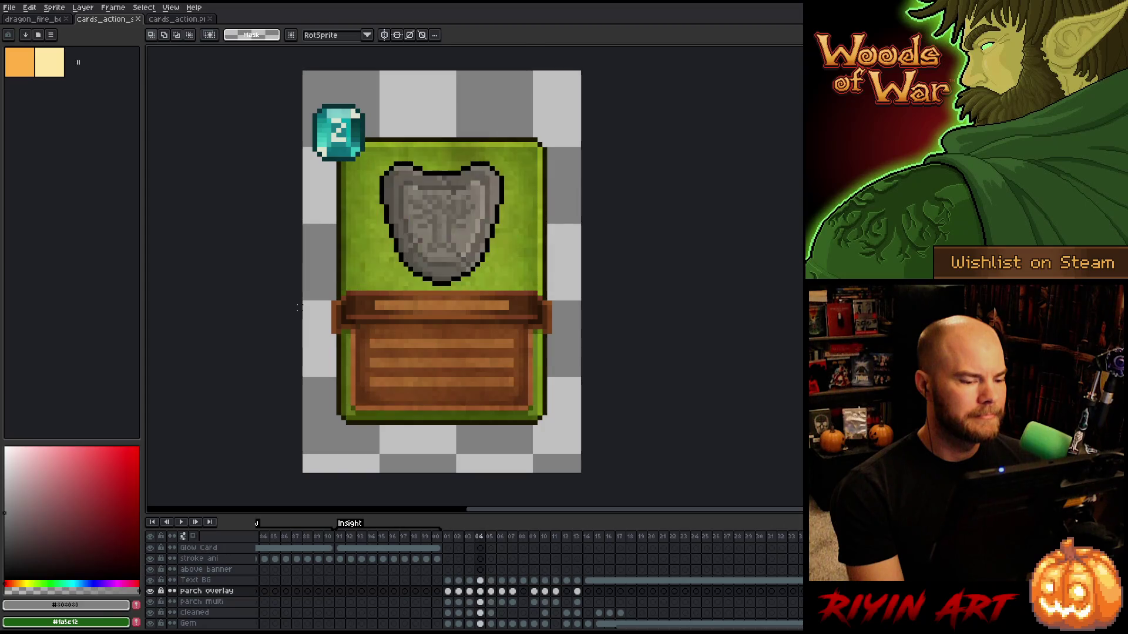
key(Left)
key(Left)
key(Left)
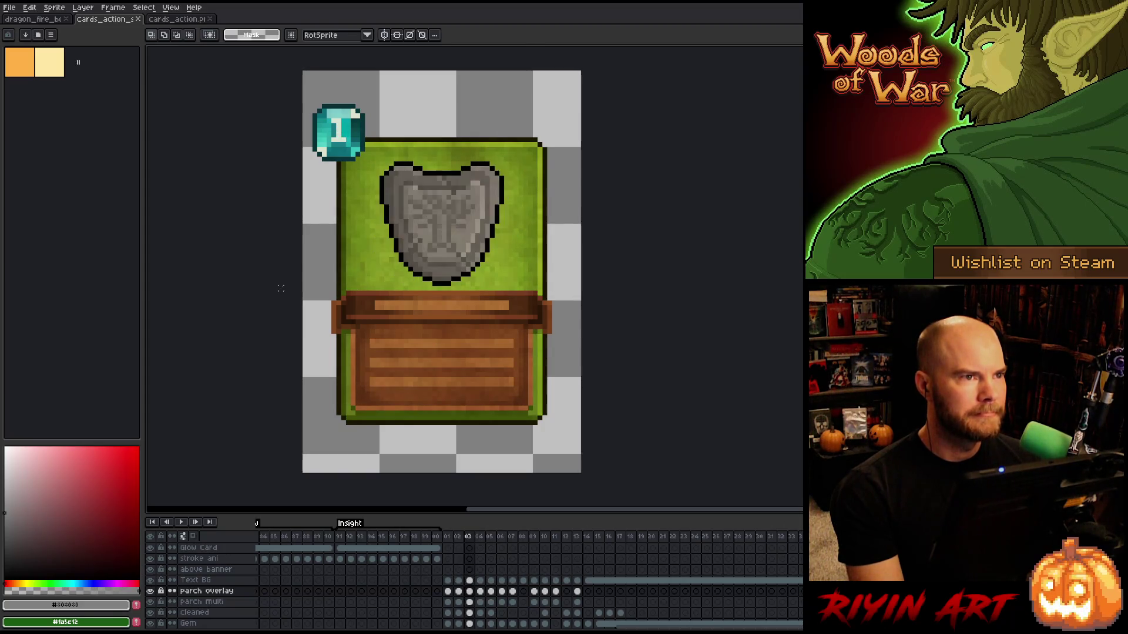
key(Right)
key(Right)
key(Right)
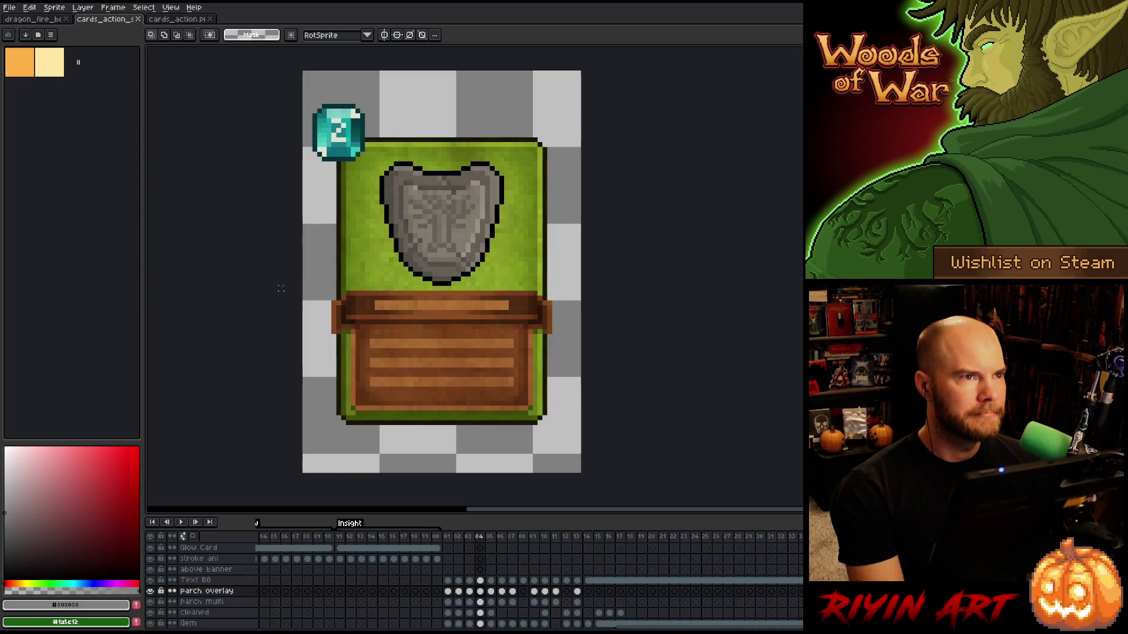
key(Left)
key(Left)
key(Left)
key(Right)
key(Right)
key(Right)
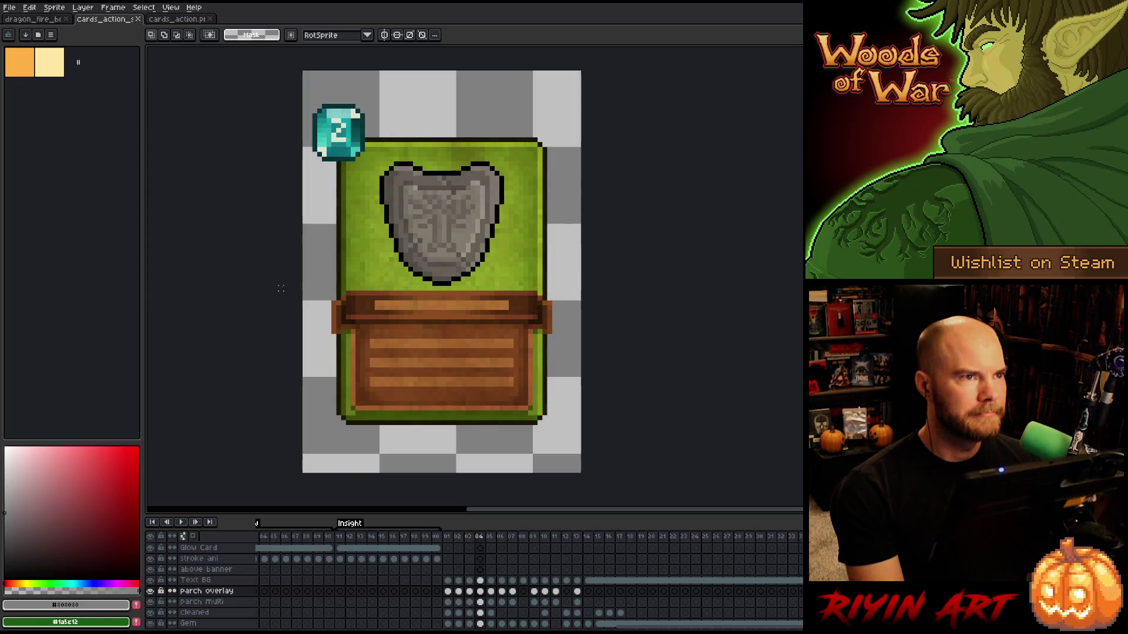
key(Right)
key(Right)
key(Right)
key(Right)
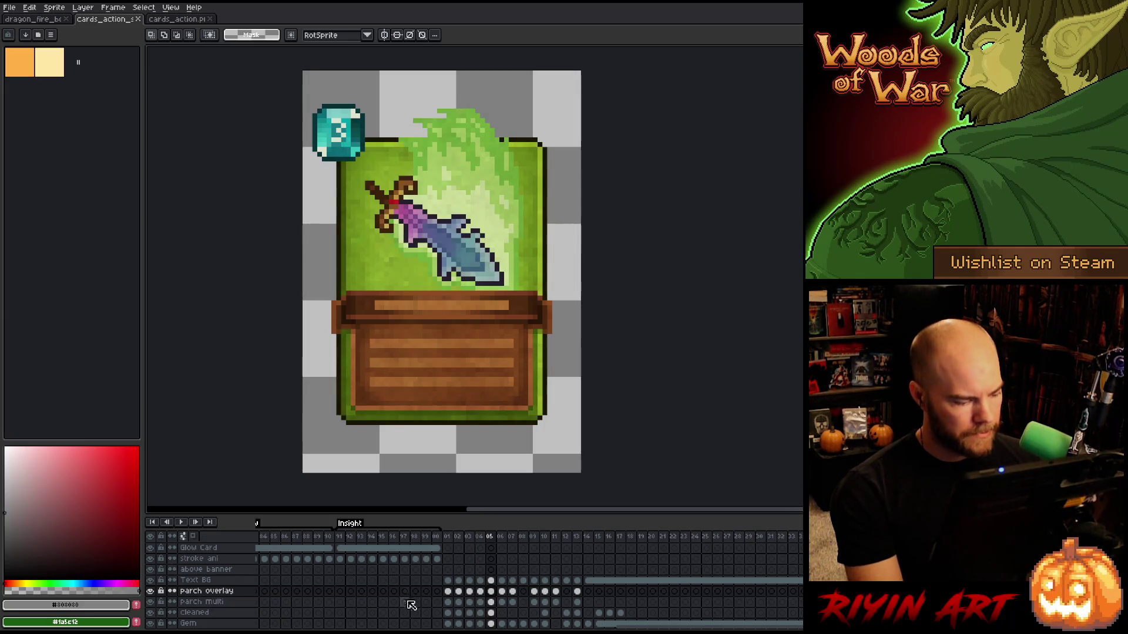
Delete the sword art from the cleaned layer's frame 05 and paste the target.
click(491, 613)
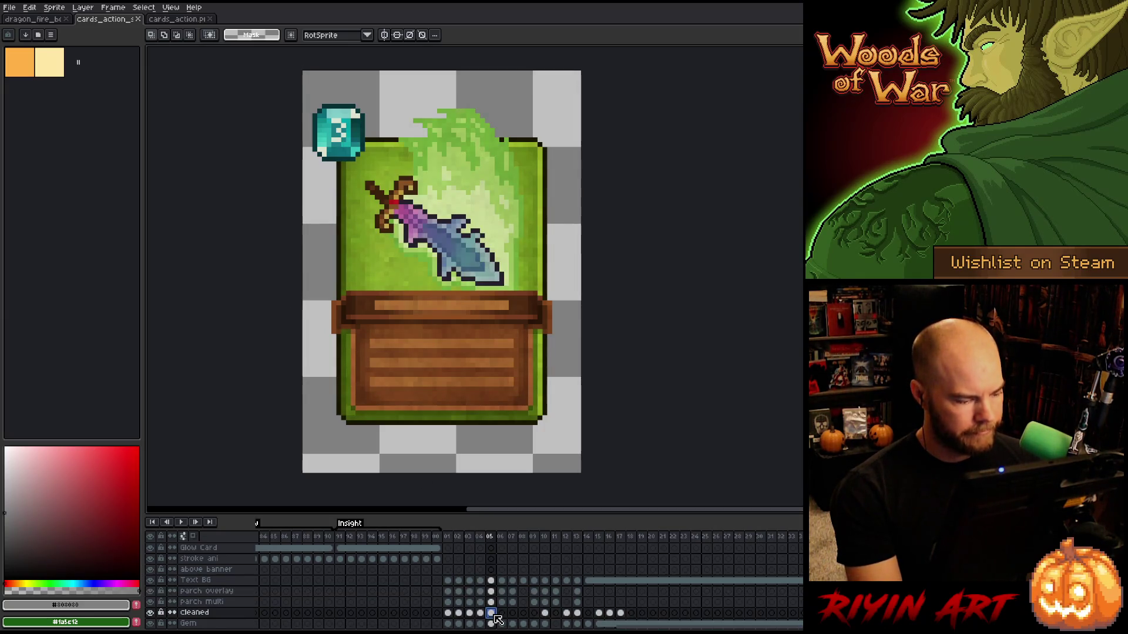
key(Delete)
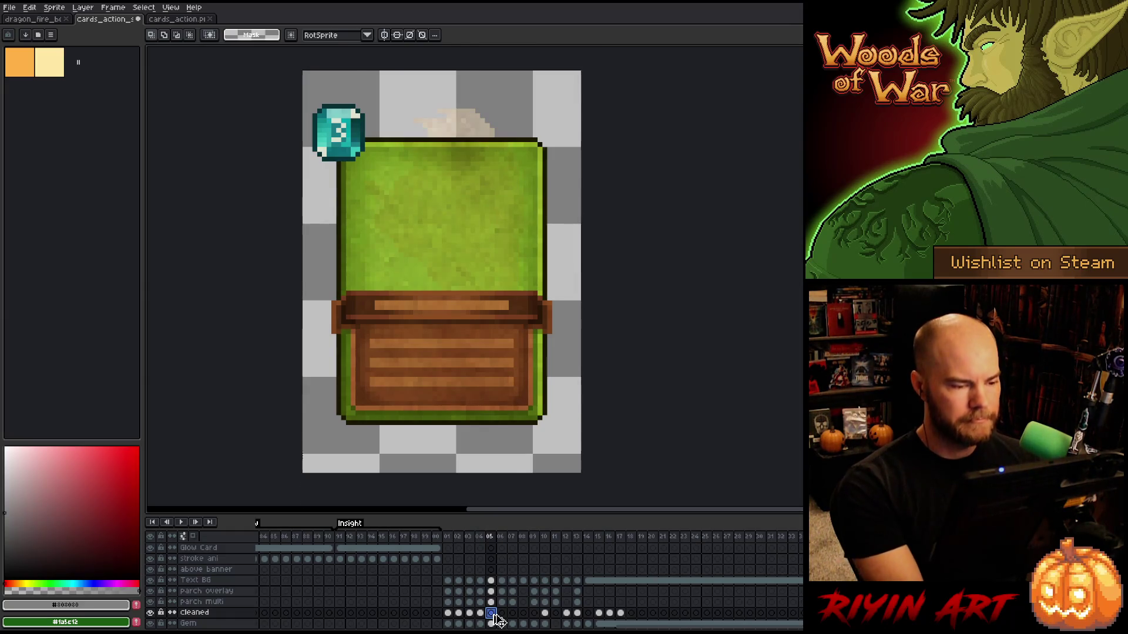
key(ctrl+v)
scroll(496, 392, down, 4)
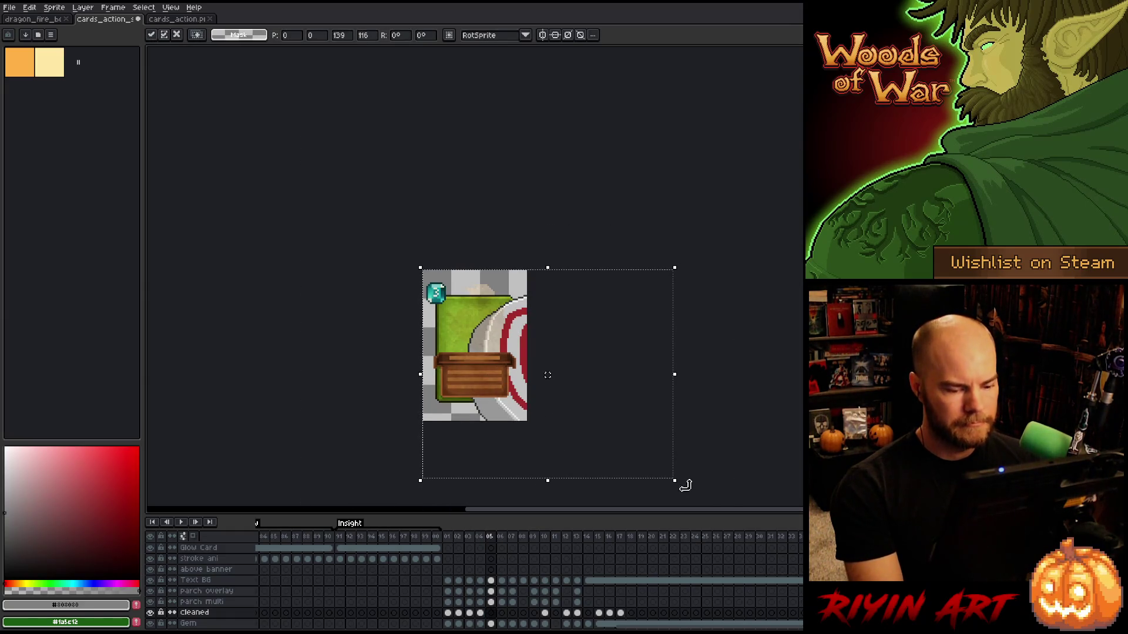
Shrink the pasted target on the card, then discard it.
drag(676, 481, 628, 453)
drag(553, 414, 512, 394)
key(Escape)
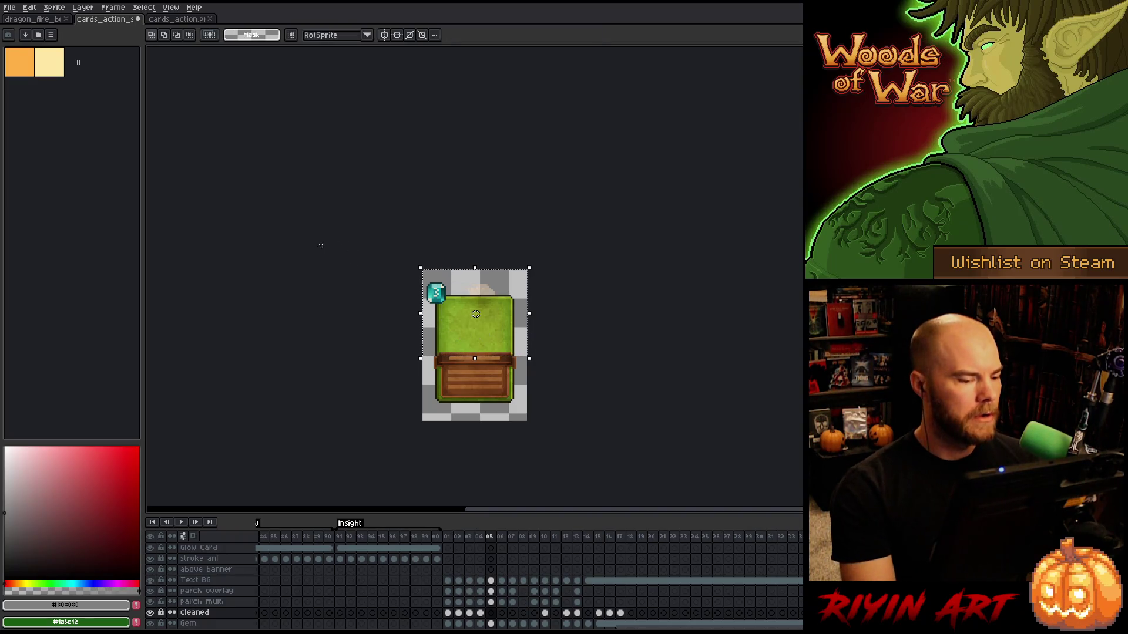
On the sprite sheet, duplicate the target and move the copy down onto the middle card.
click(175, 20)
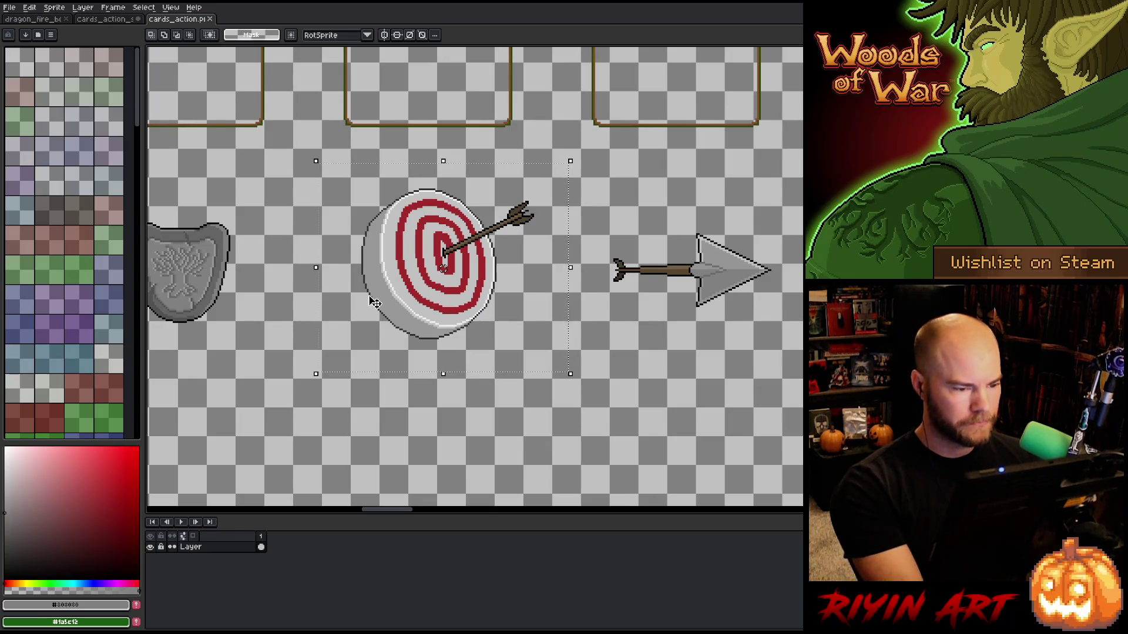
scroll(376, 300, down, 3)
scroll(396, 289, down, 2)
scroll(391, 306, up, 2)
scroll(386, 317, down, 1)
drag(386, 317, 388, 430)
scroll(387, 430, up, 2)
scroll(377, 423, down, 3)
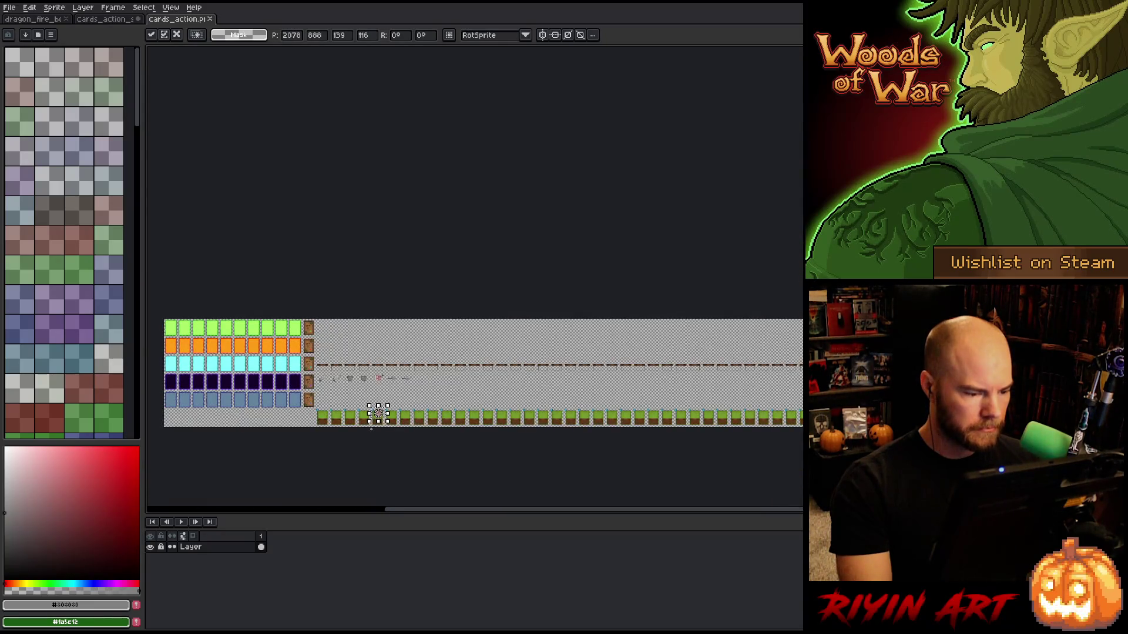
scroll(372, 411, up, 5)
key(shift+Down)
key(Up)
key(Up)
key(Up)
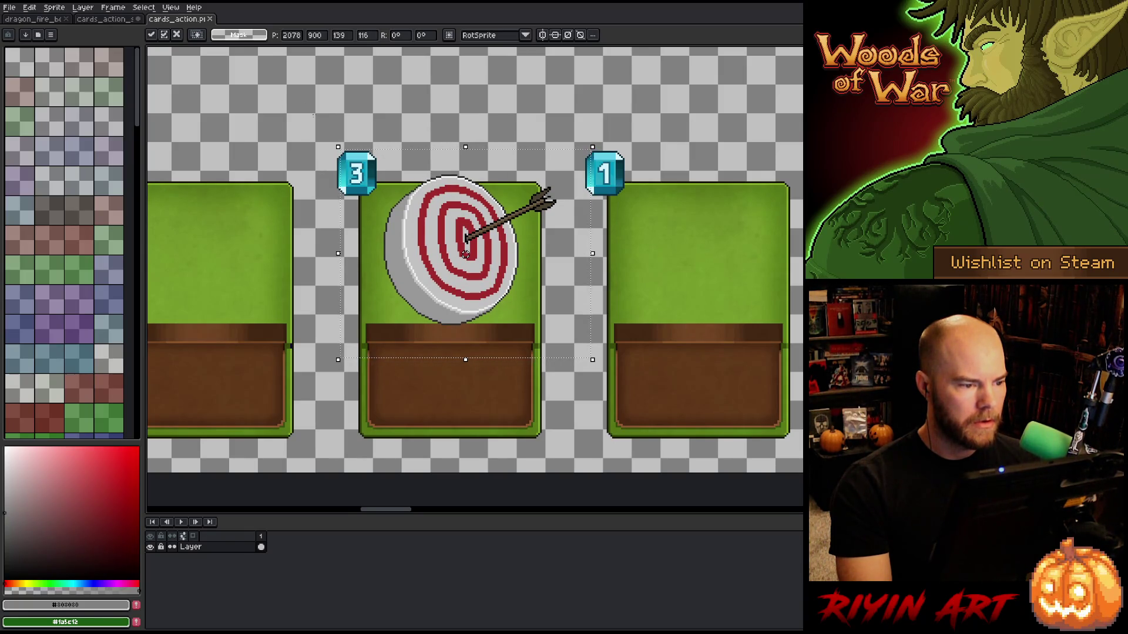
key(Return)
Select the middle card, deselect, and undo to remove the target from it.
drag(311, 109, 574, 460)
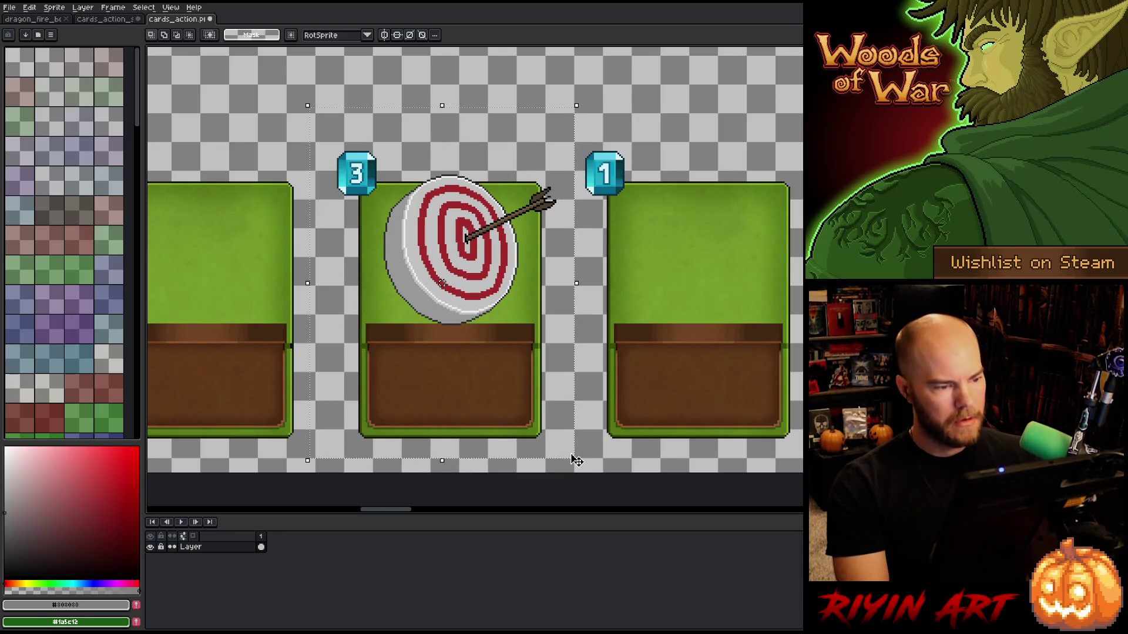
scroll(603, 292, down, 1)
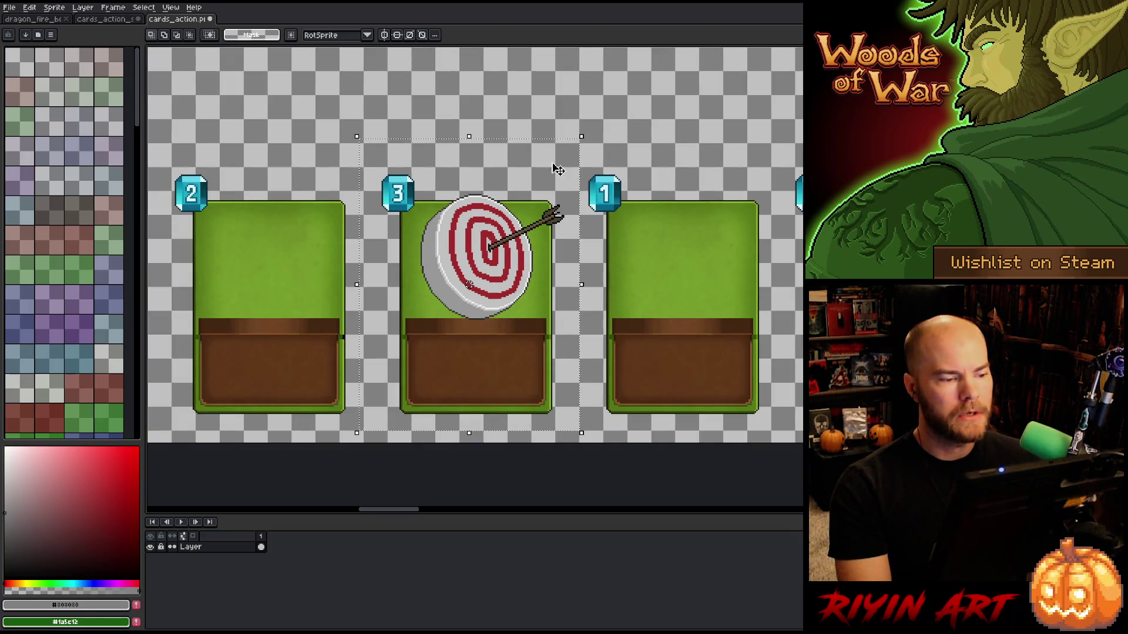
key(ctrl+d)
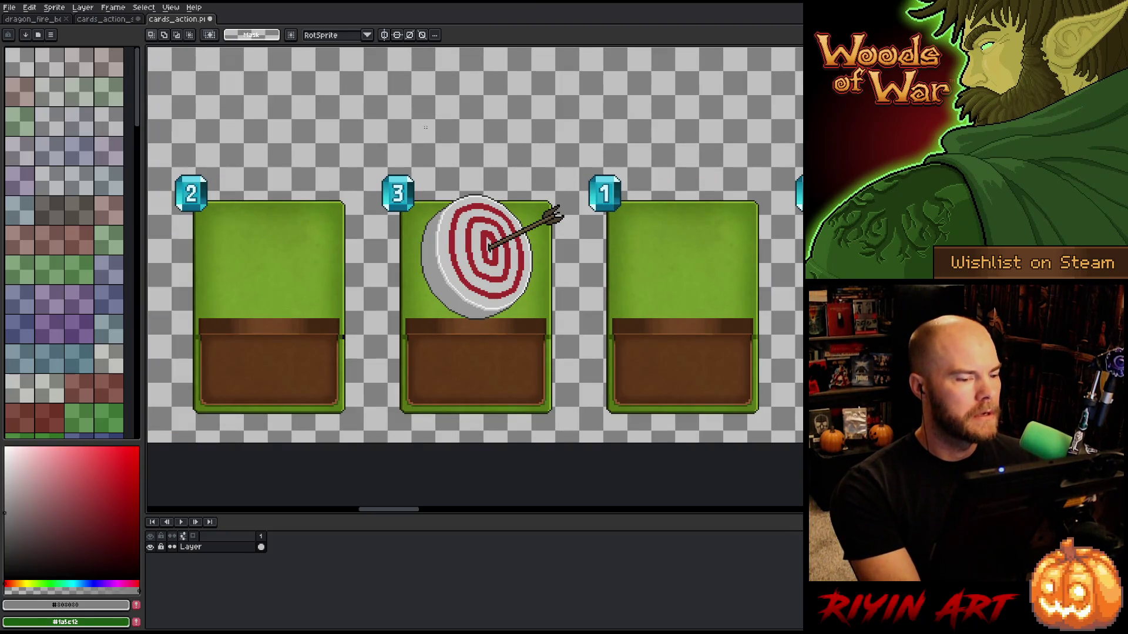
key(ctrl+z)
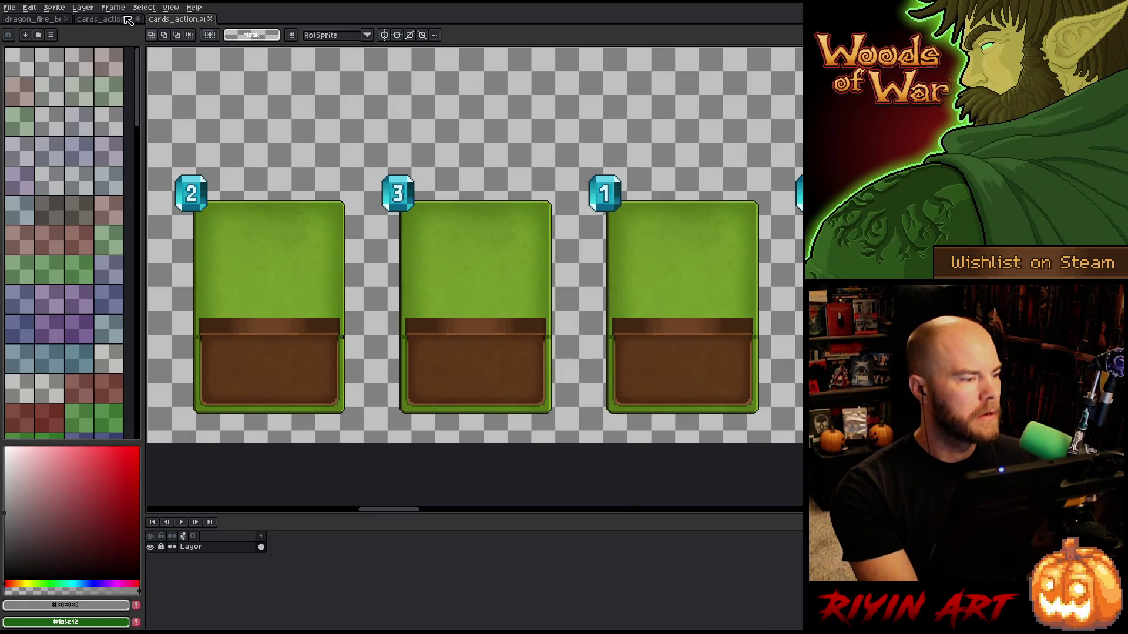
Paste the target art onto Layer 22's frame 05 in the single-card file.
click(109, 19)
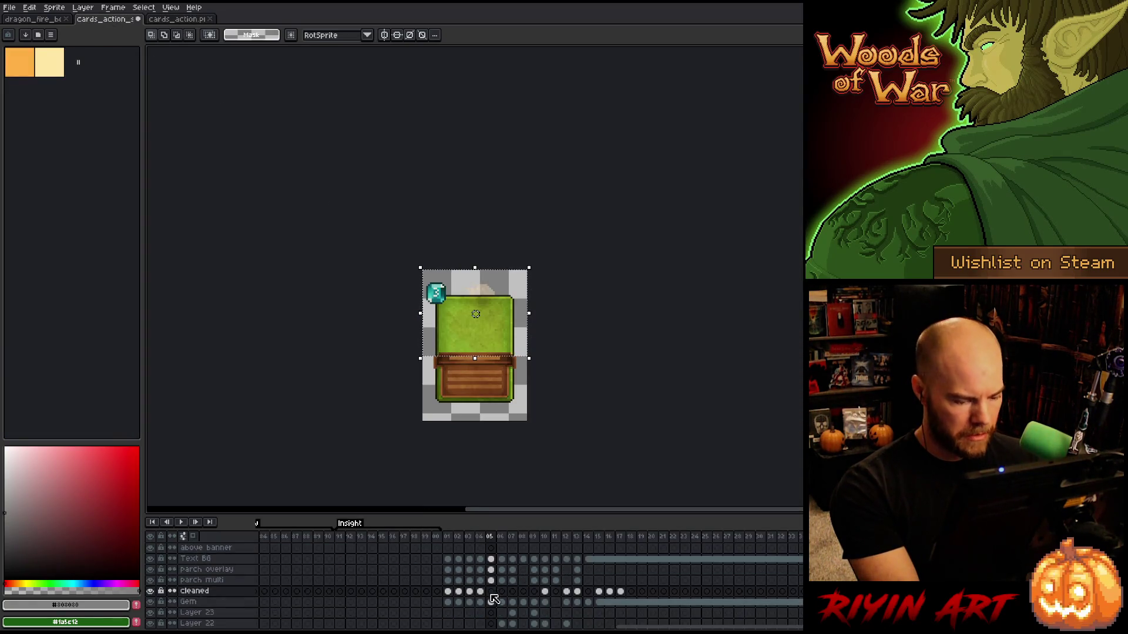
scroll(488, 582, down, 3)
click(492, 612)
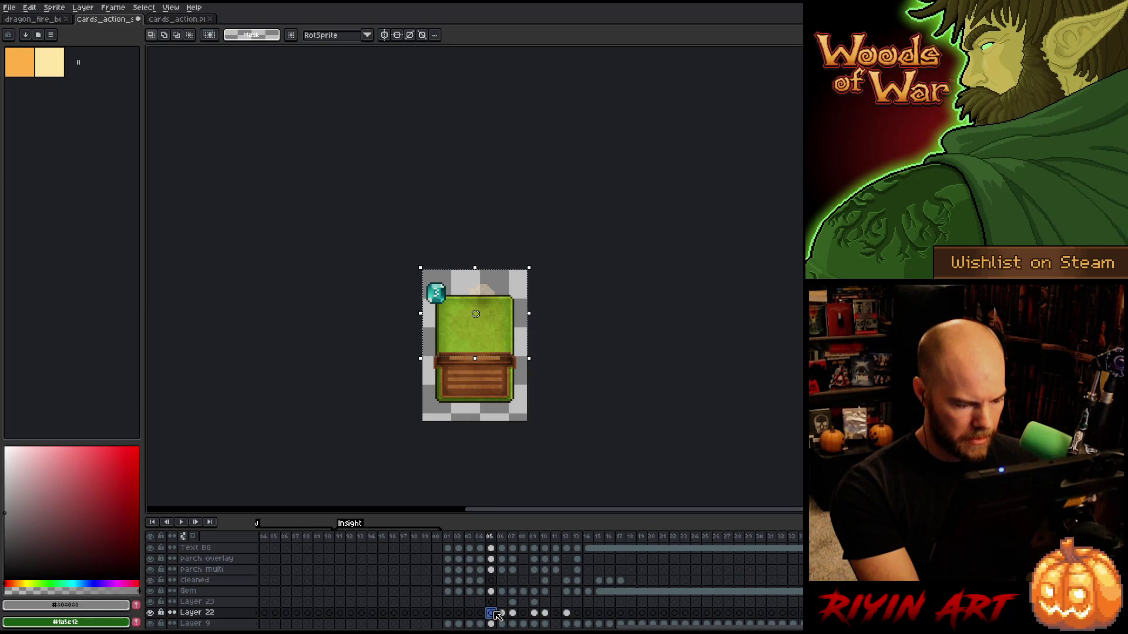
key(ctrl+v)
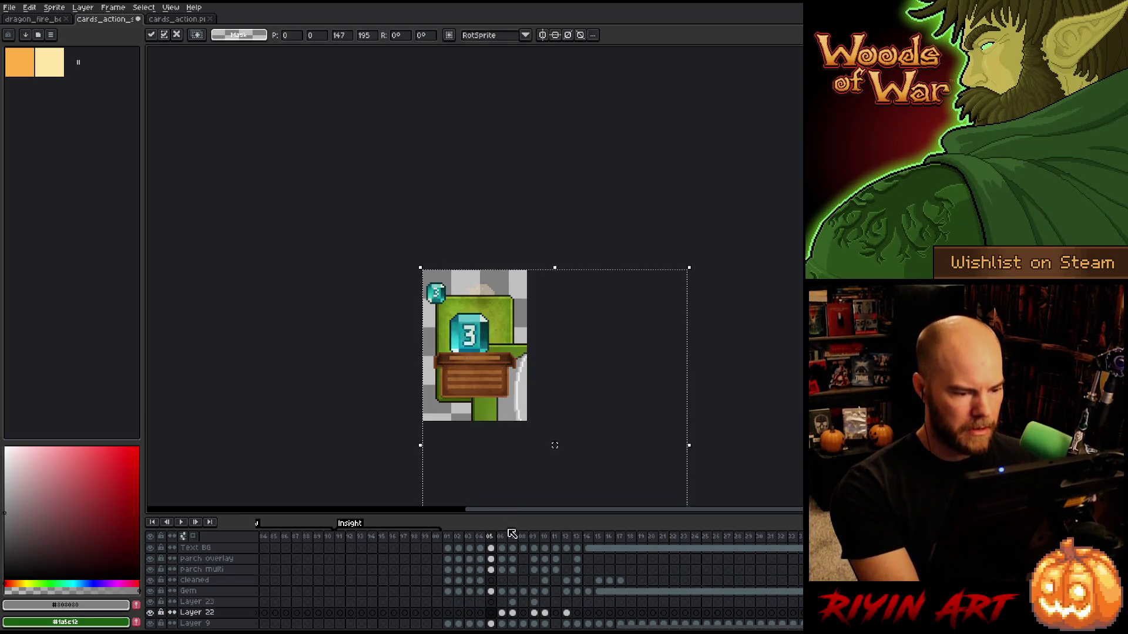
Shrink the pasted target to about half size, nudge it left and up, and commit it.
scroll(525, 416, down, 5)
scroll(526, 415, up, 2)
drag(575, 477, 530, 416)
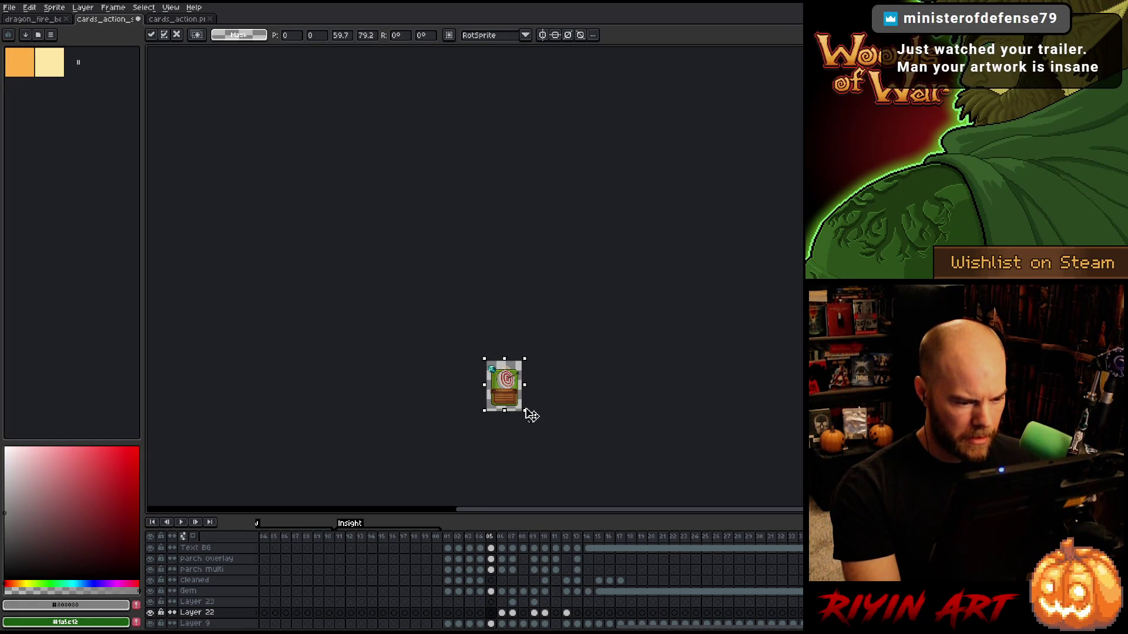
scroll(529, 415, up, 2)
key(Left)
key(Left)
key(Left)
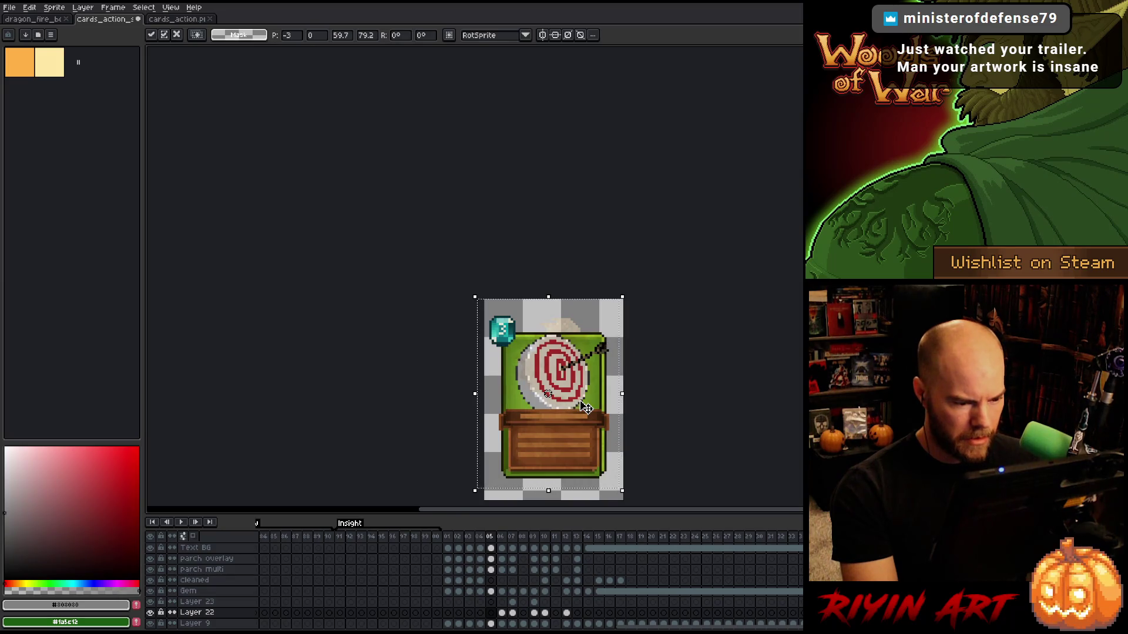
drag(622, 490, 628, 500)
key(Left)
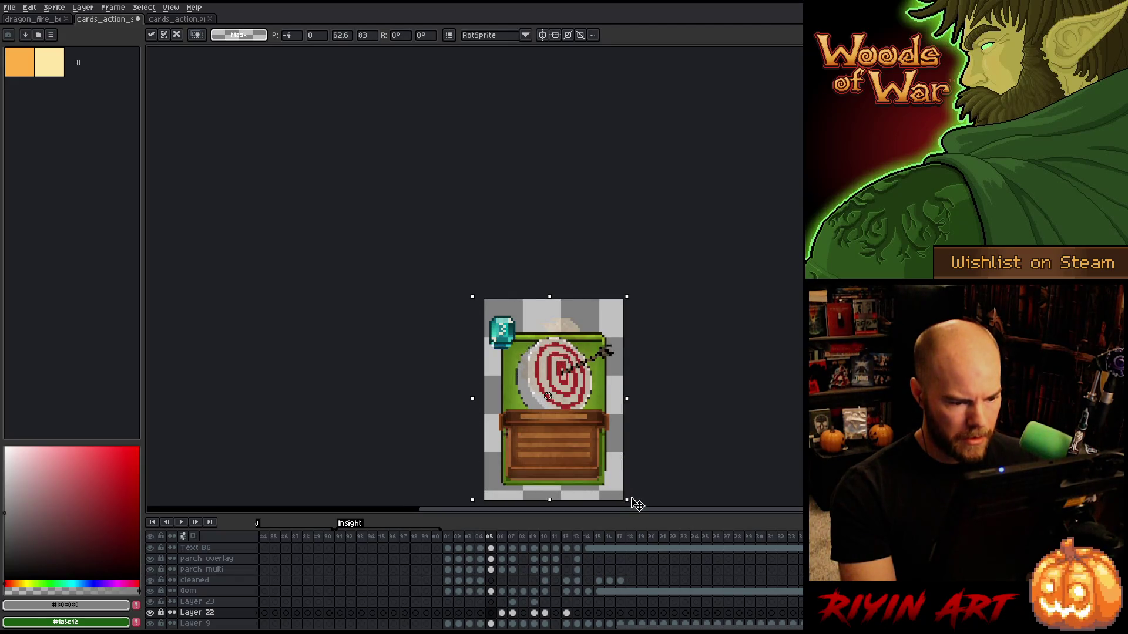
key(Up)
key(Up)
key(Up)
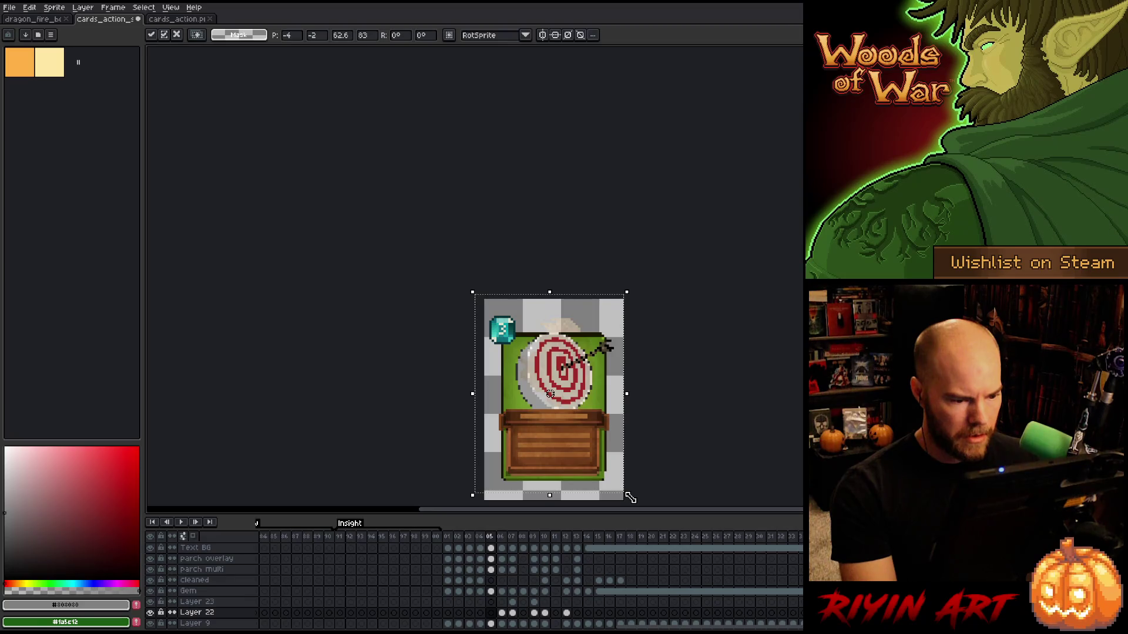
click(665, 446)
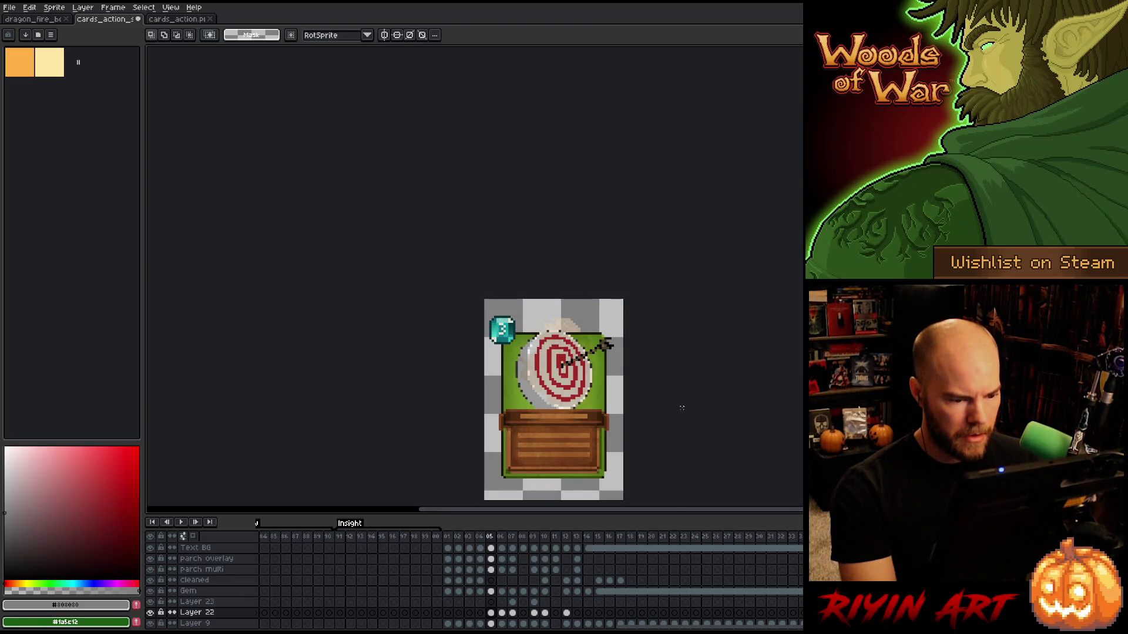
click(176, 19)
scroll(476, 235, up, 3)
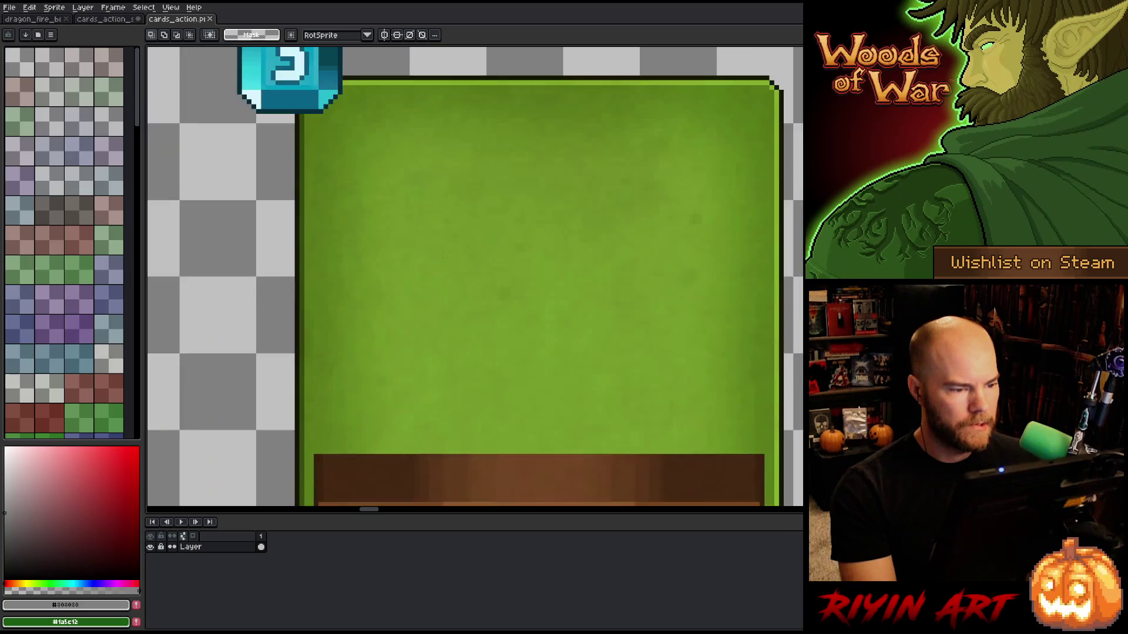
Paste the copied target onto the Cleaned layer's frame 05 in the card file.
scroll(475, 235, down, 4)
scroll(464, 281, down, 2)
scroll(464, 281, up, 3)
scroll(464, 281, down, 2)
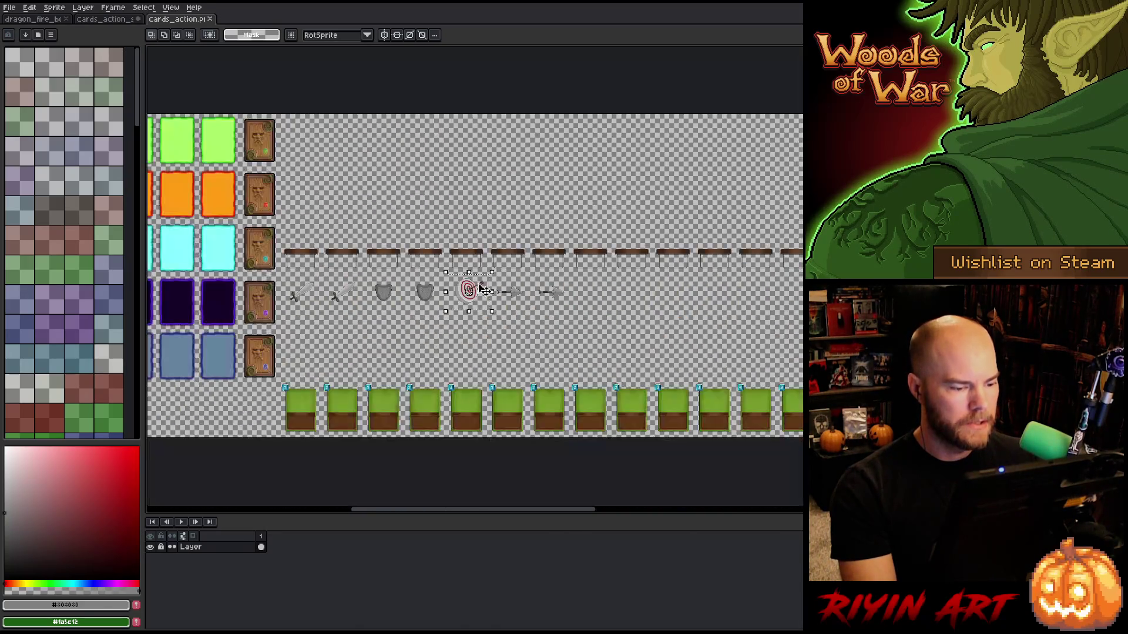
scroll(464, 280, up, 2)
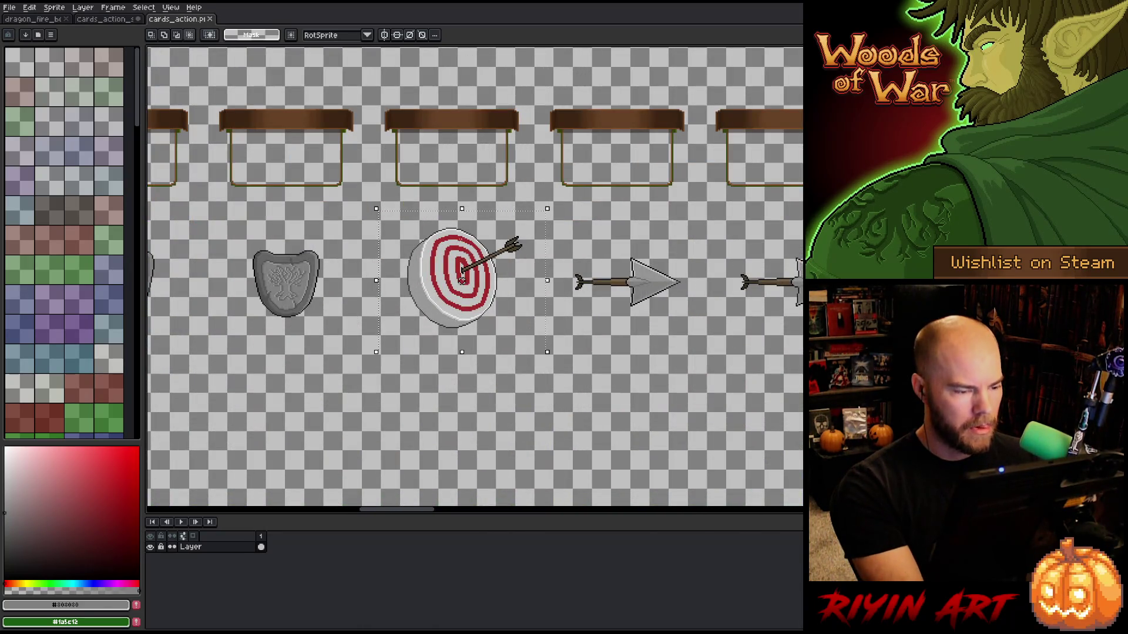
click(130, 19)
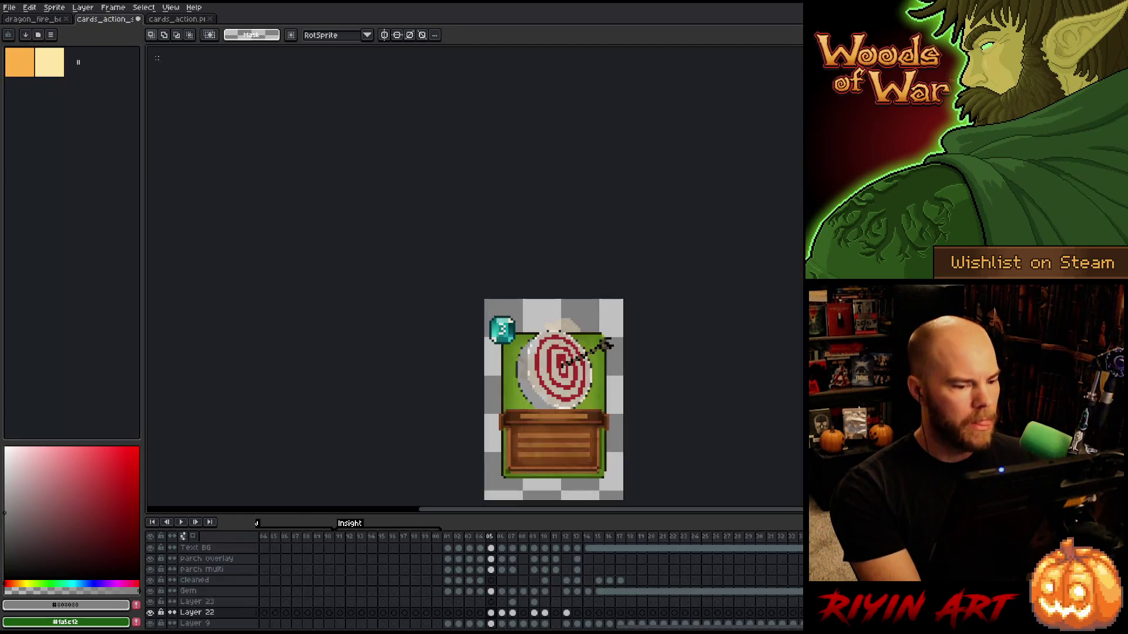
click(493, 582)
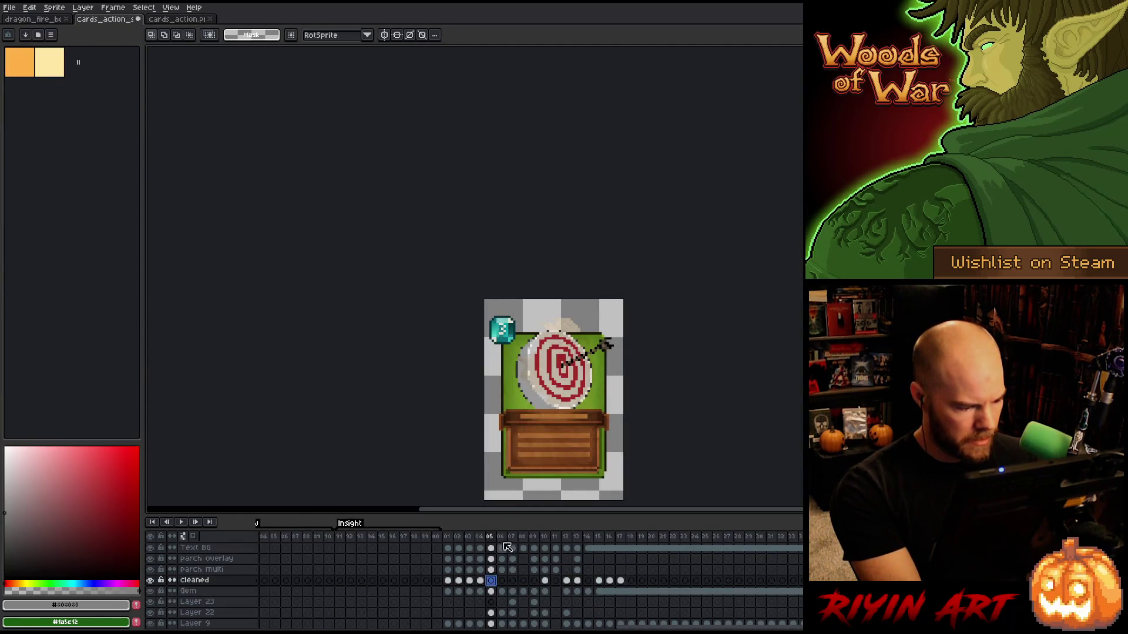
scroll(542, 393, down, 1)
key(ctrl+v)
Shrink the target to about half size, fine-tune its position pixel by pixel, and commit it.
scroll(629, 414, down, 1)
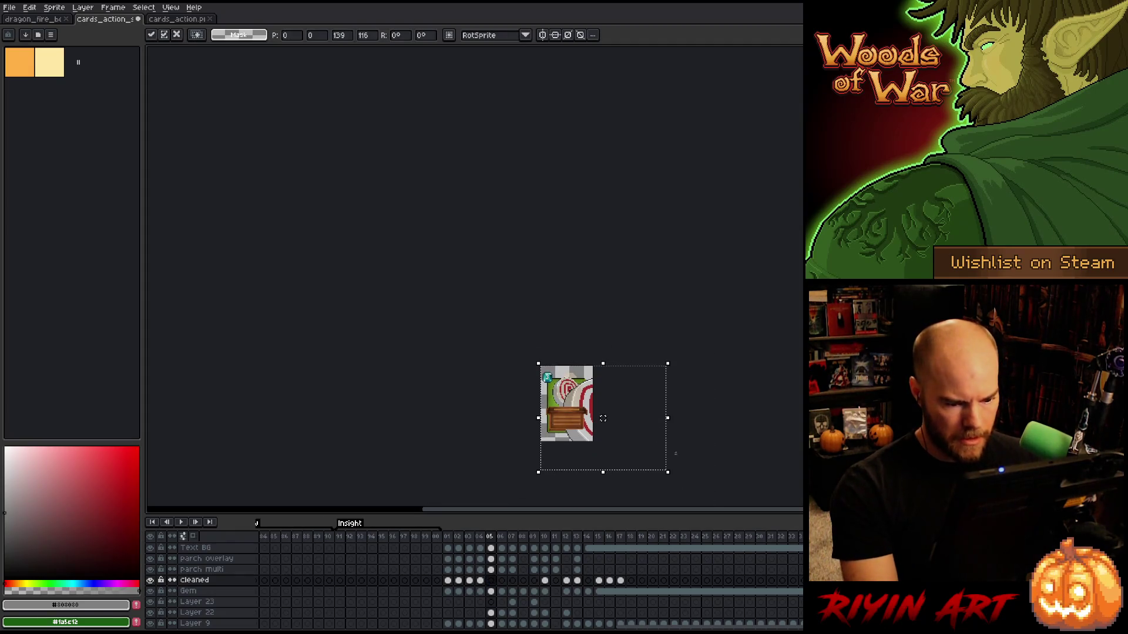
mouse_move(667, 471)
mouse_down()
mouse_move(614, 442)
mouse_move(598, 418)
mouse_move(630, 457)
mouse_up()
scroll(598, 417, up, 3)
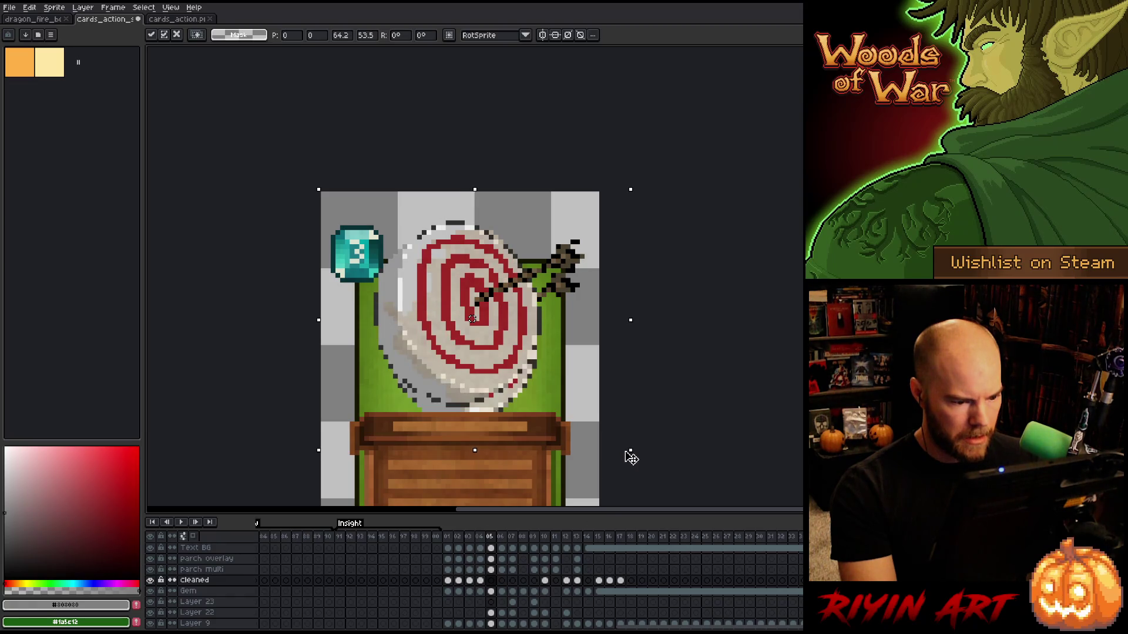
key(Right)
key(Right)
key(Right)
key(Left)
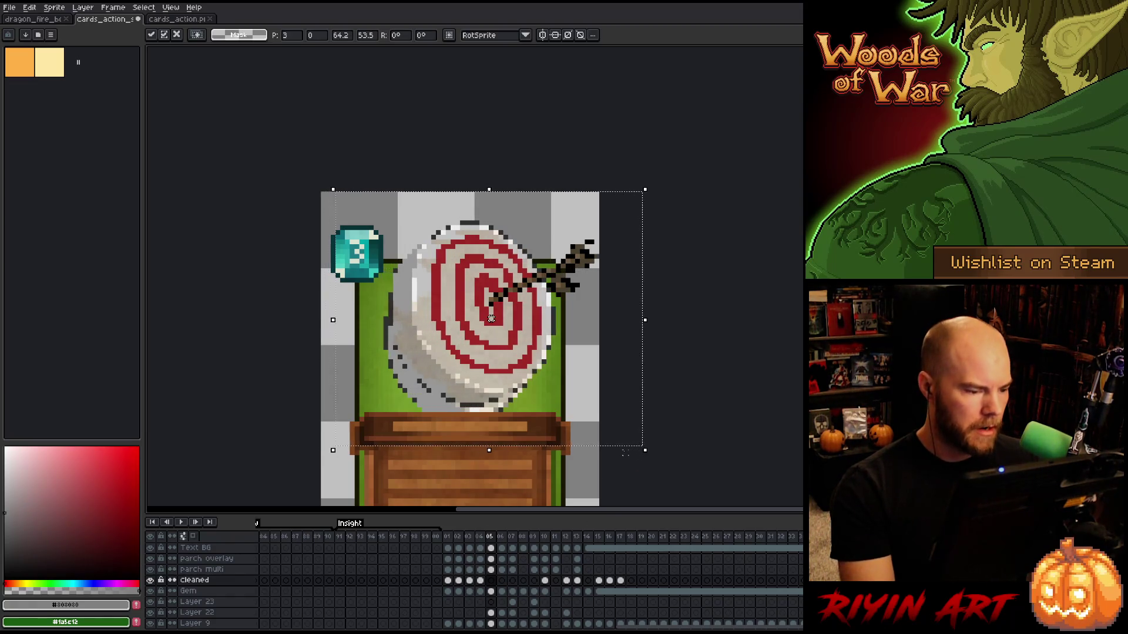
mouse_move(631, 445)
mouse_down()
mouse_move(640, 454)
mouse_move(629, 441)
mouse_up()
key(Down)
key(Down)
key(Down)
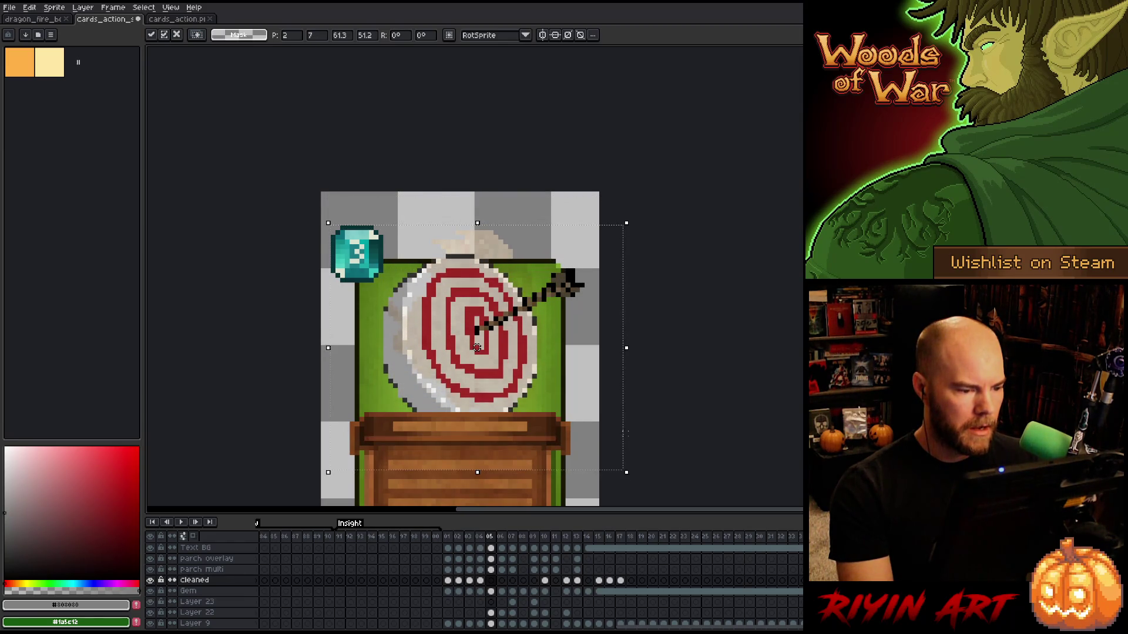
drag(477, 347, 477, 342)
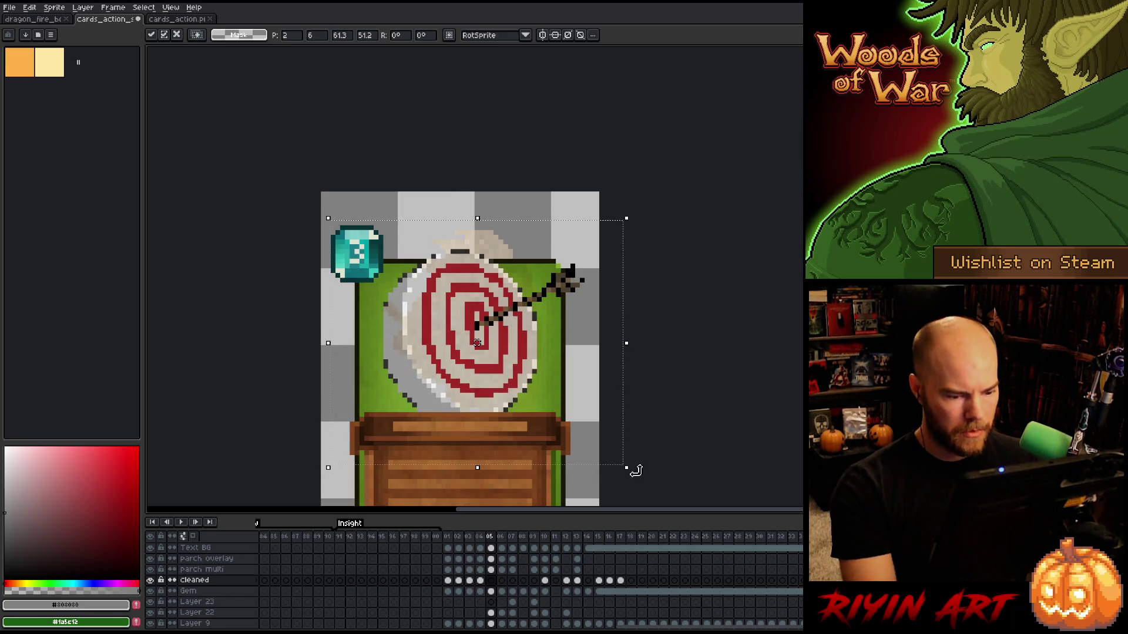
drag(626, 467, 624, 464)
drag(477, 343, 477, 347)
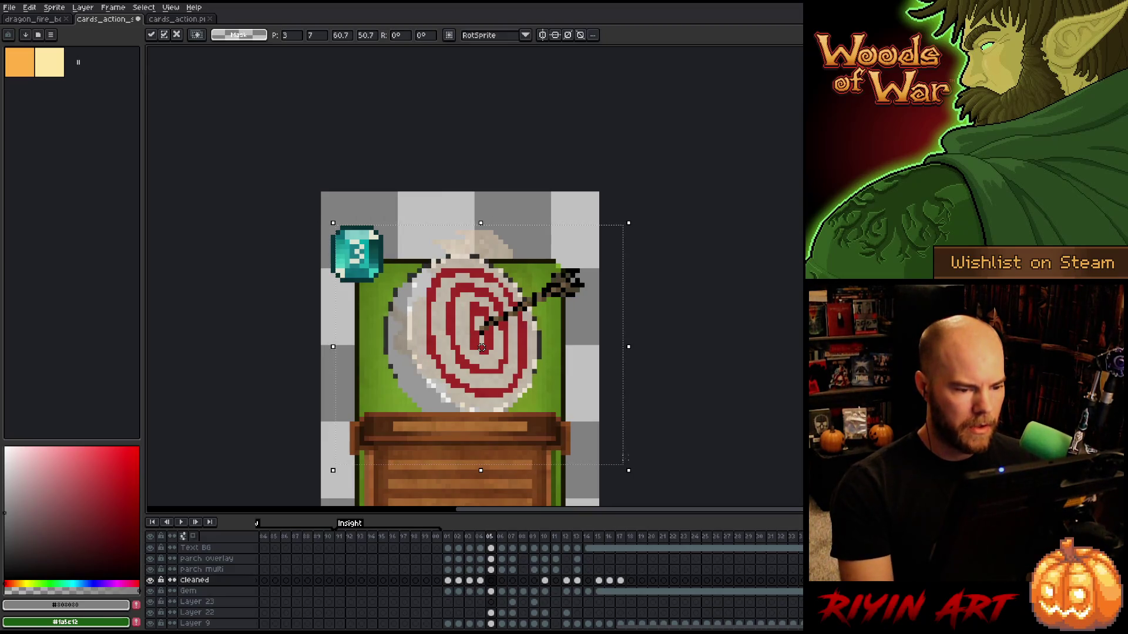
click(510, 481)
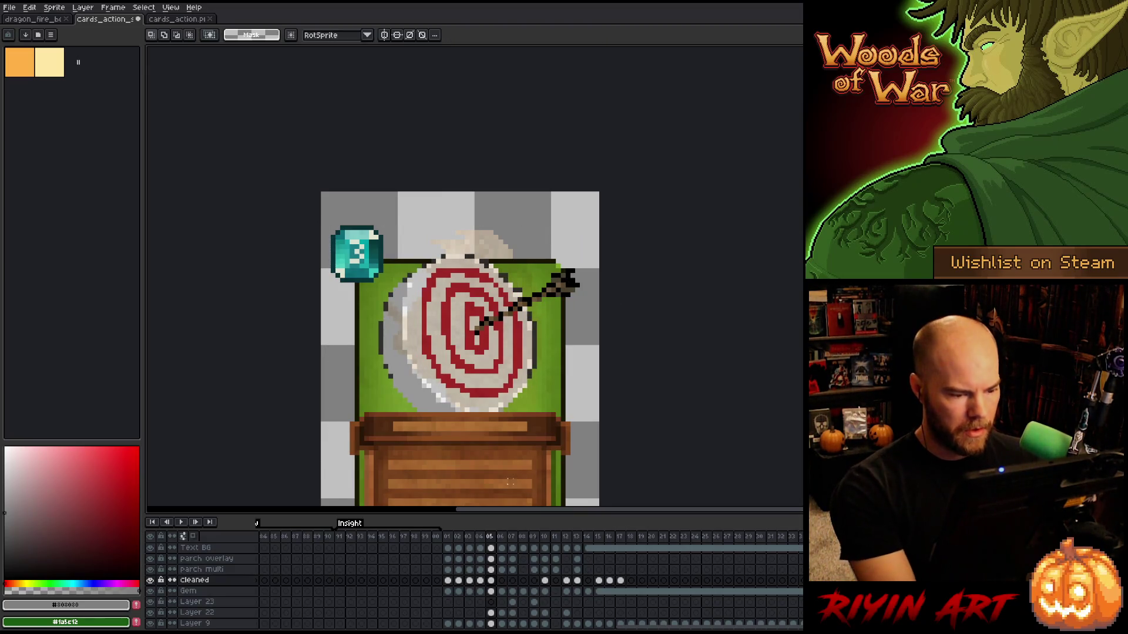
click(492, 612)
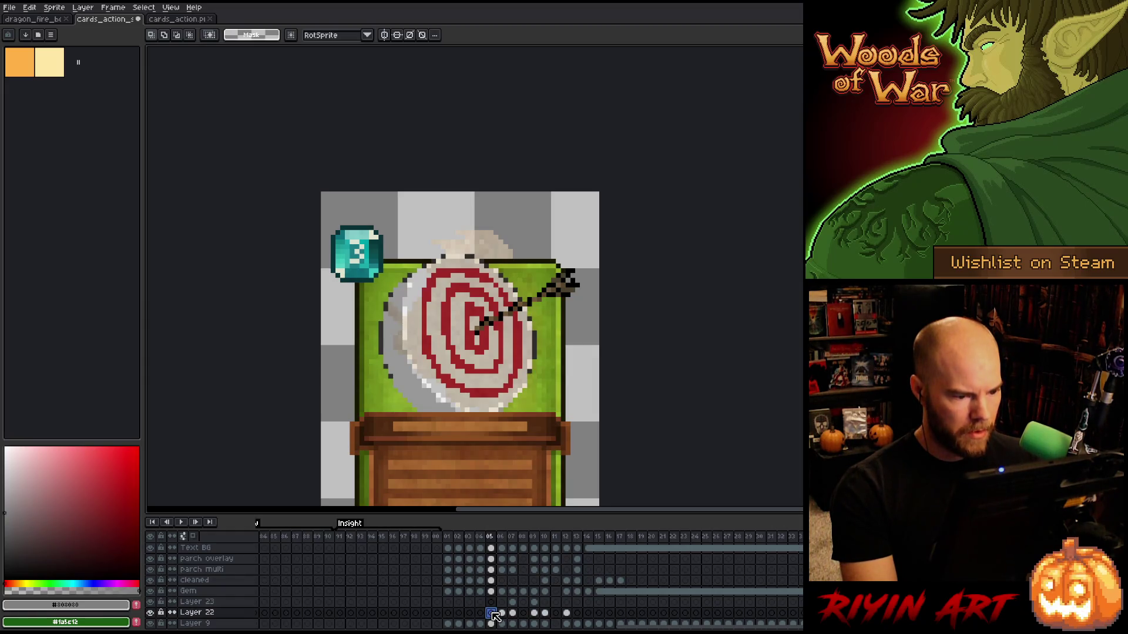
click(483, 591)
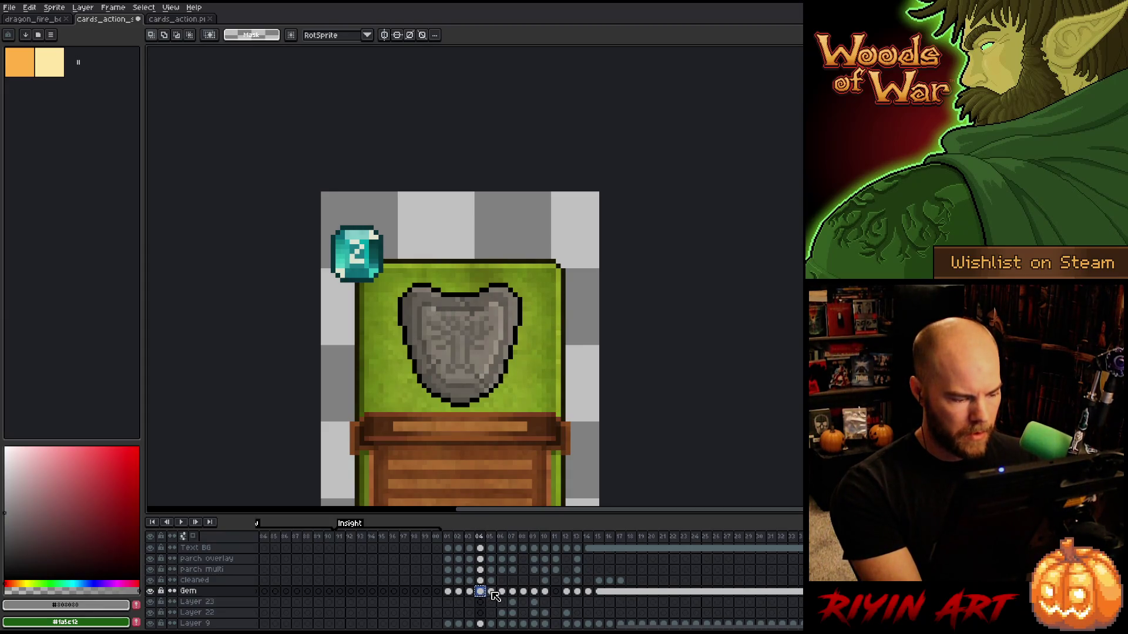
click(503, 592)
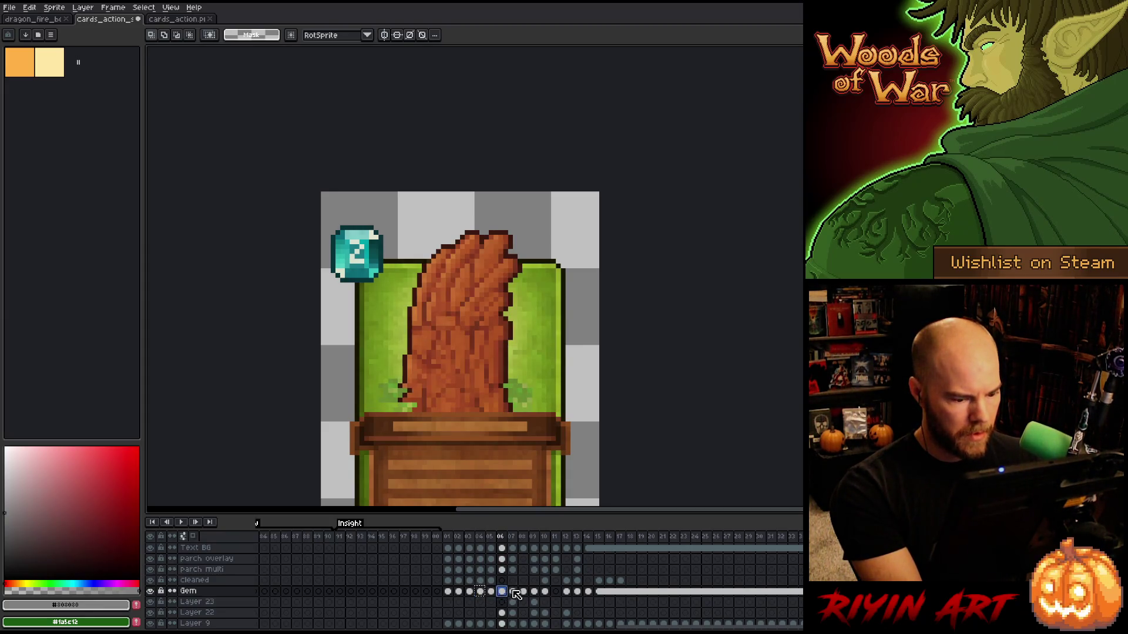
click(513, 592)
click(524, 592)
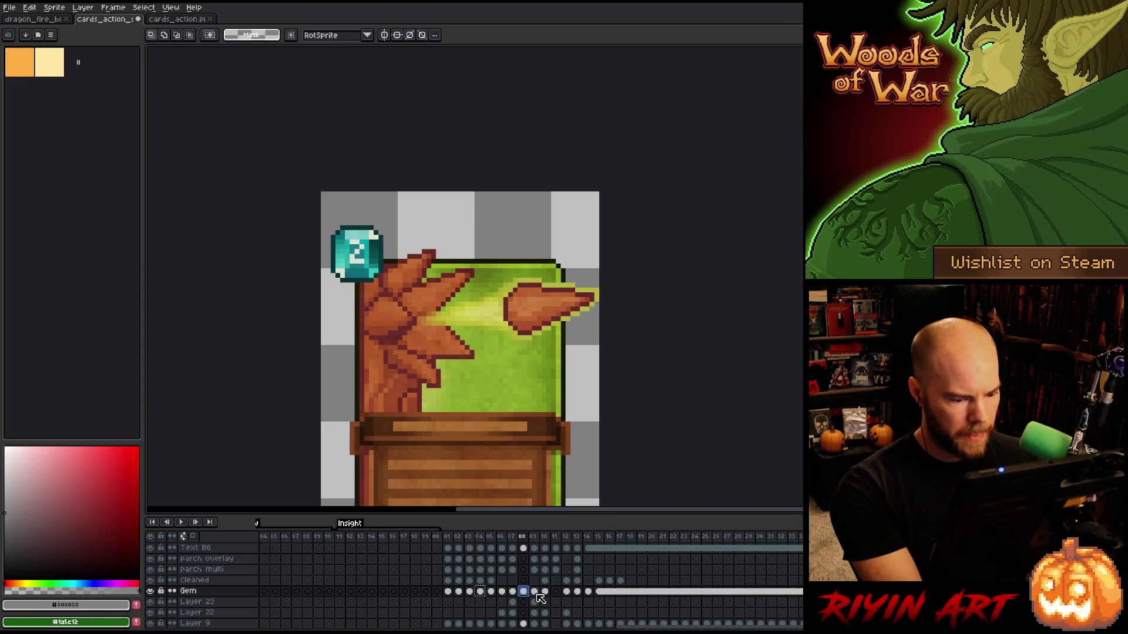
click(534, 592)
click(546, 592)
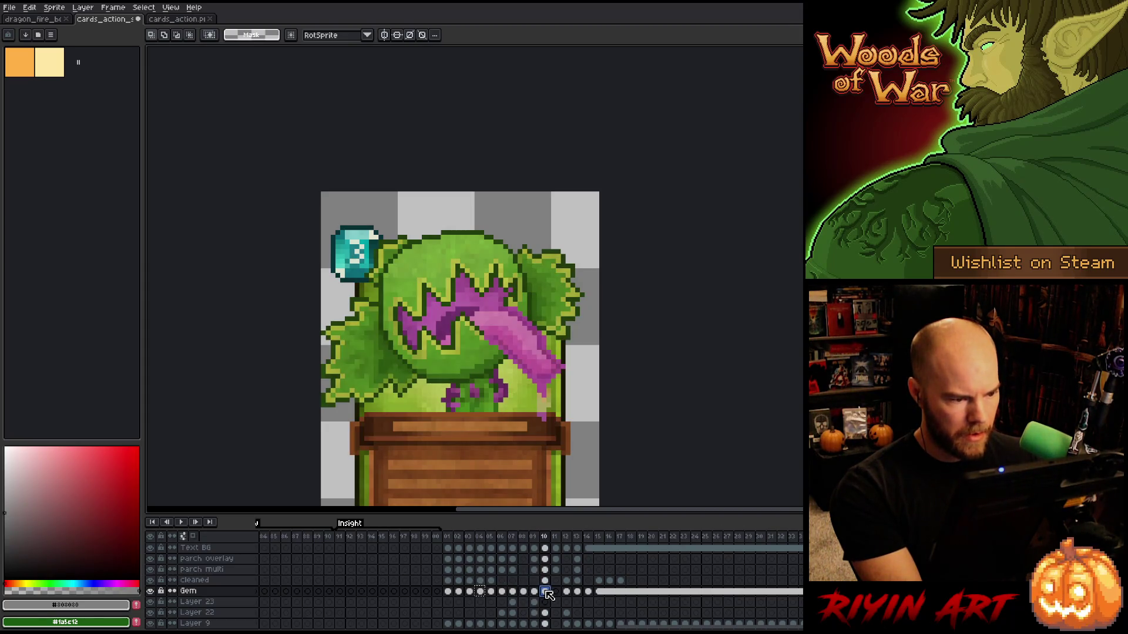
click(480, 592)
click(491, 592)
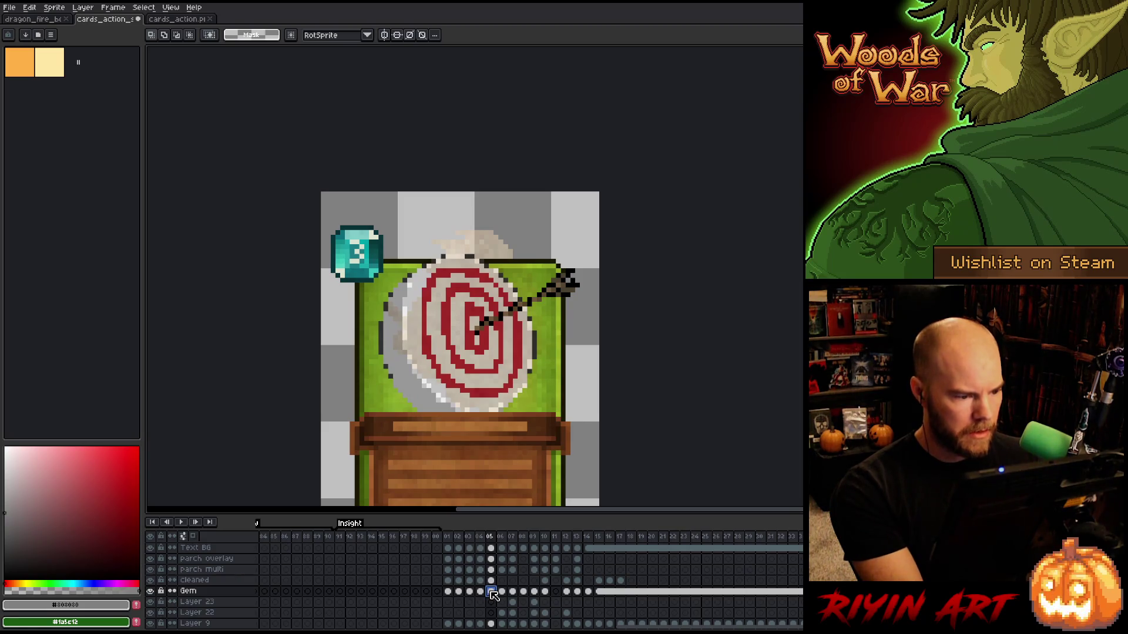
click(481, 537)
click(491, 537)
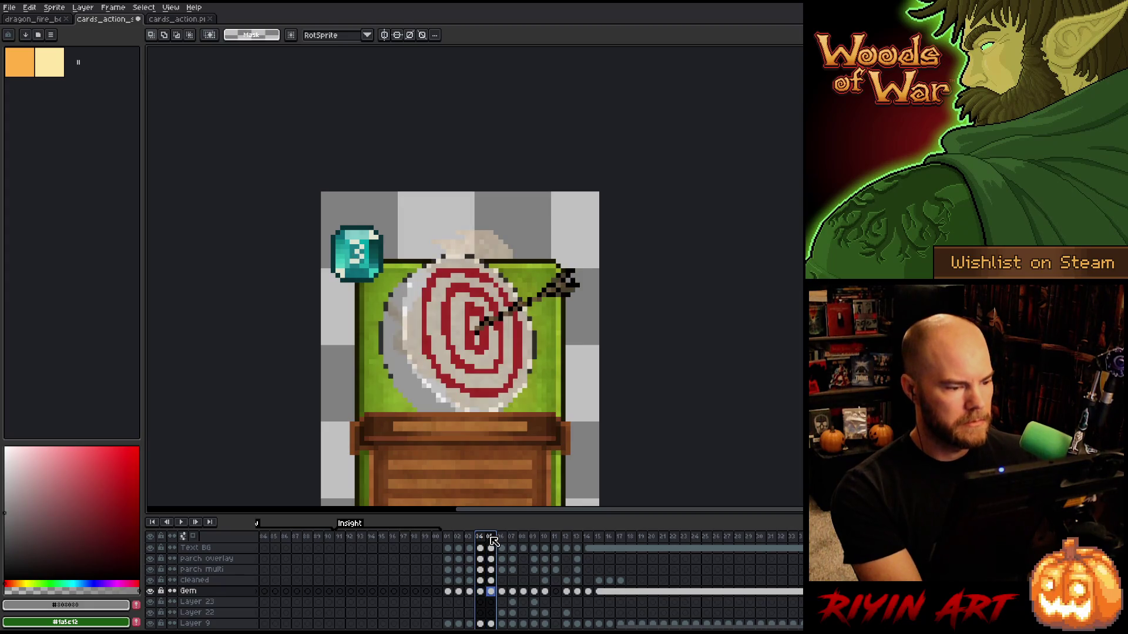
click(495, 592)
click(492, 581)
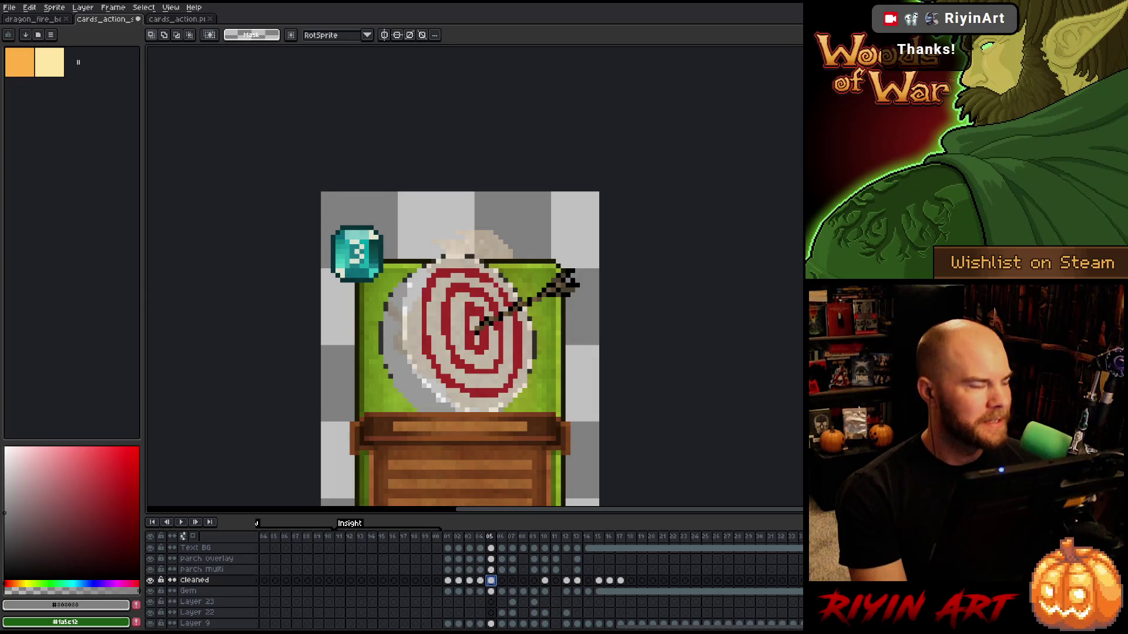
key(Left)
click(492, 581)
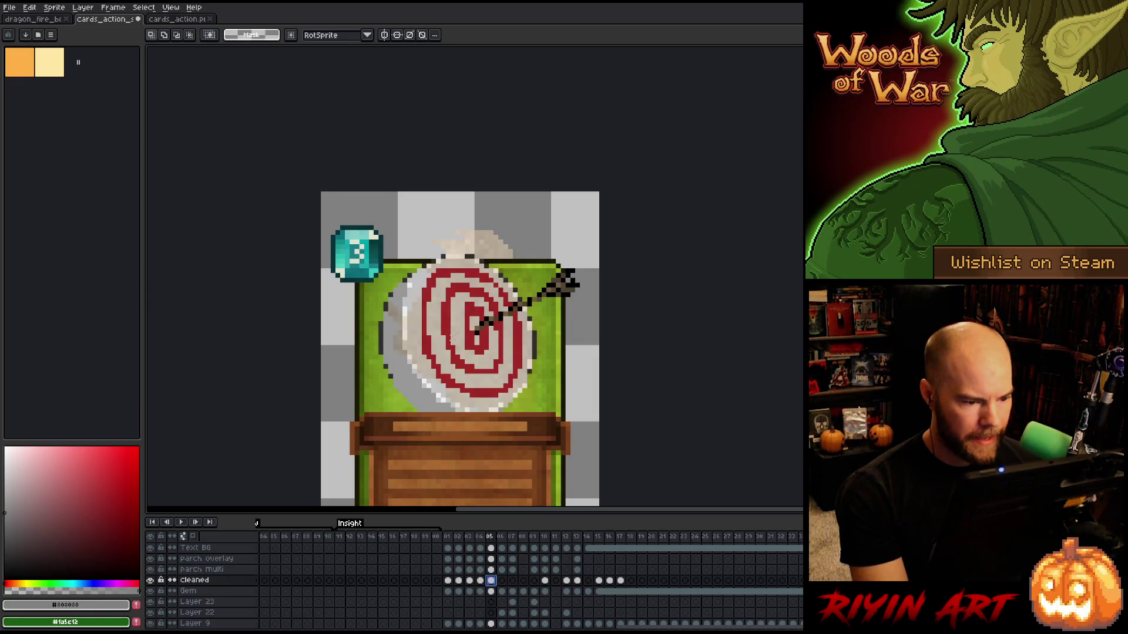
scroll(477, 570, up, 1)
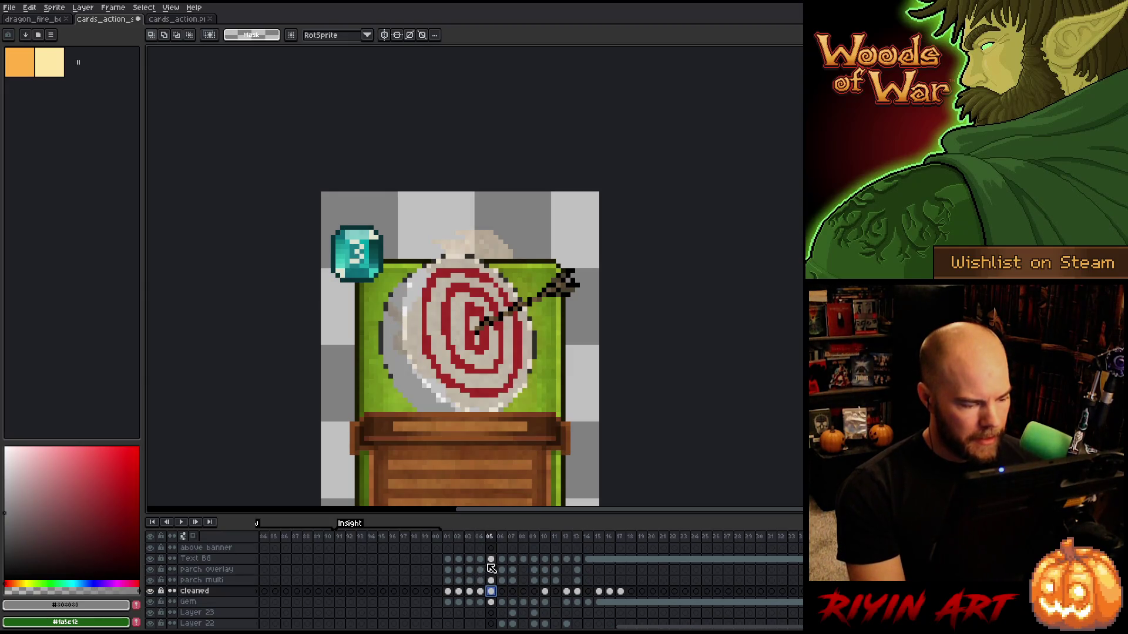
Hide the parch overlay layer so the card sits on the transparent checkerboard.
click(556, 571)
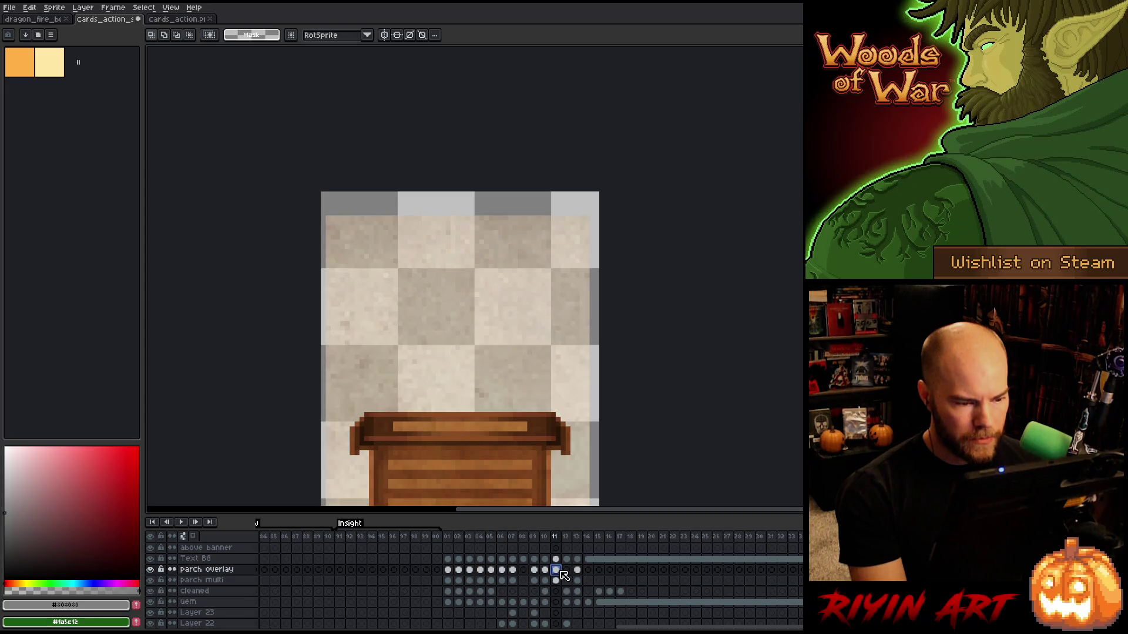
click(492, 582)
scroll(494, 584, up, 1)
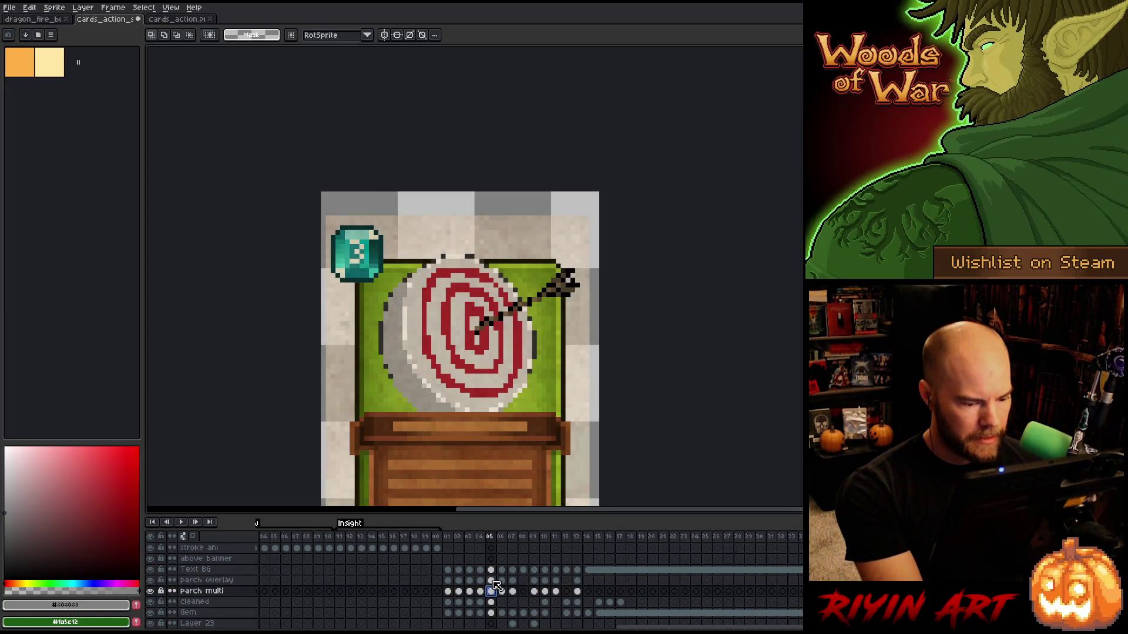
click(491, 580)
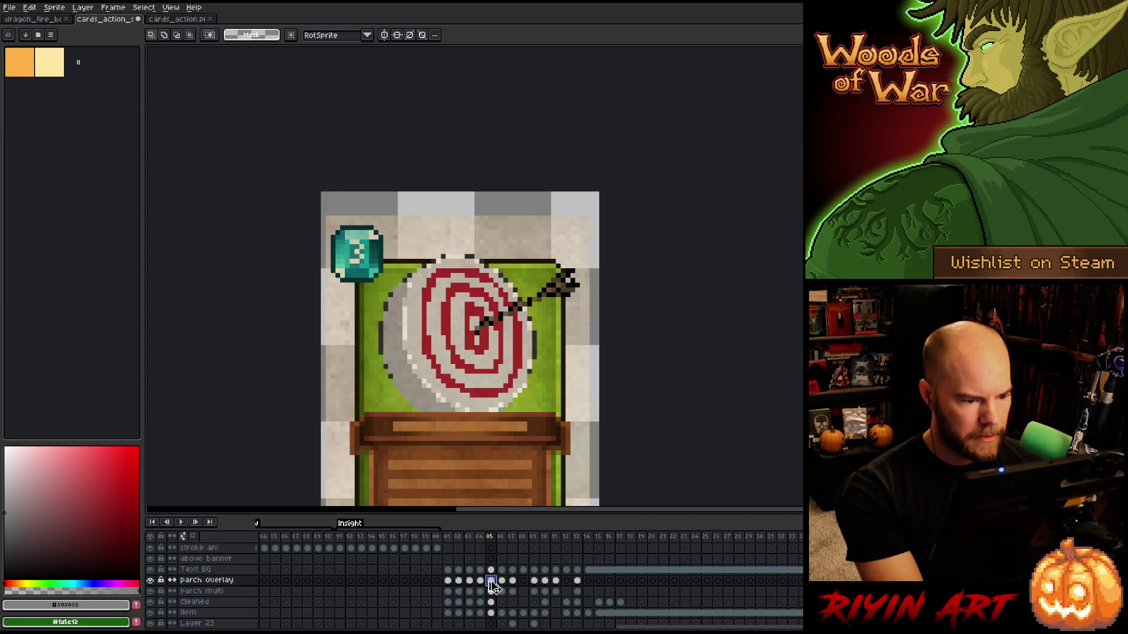
key(minus)
key(plus)
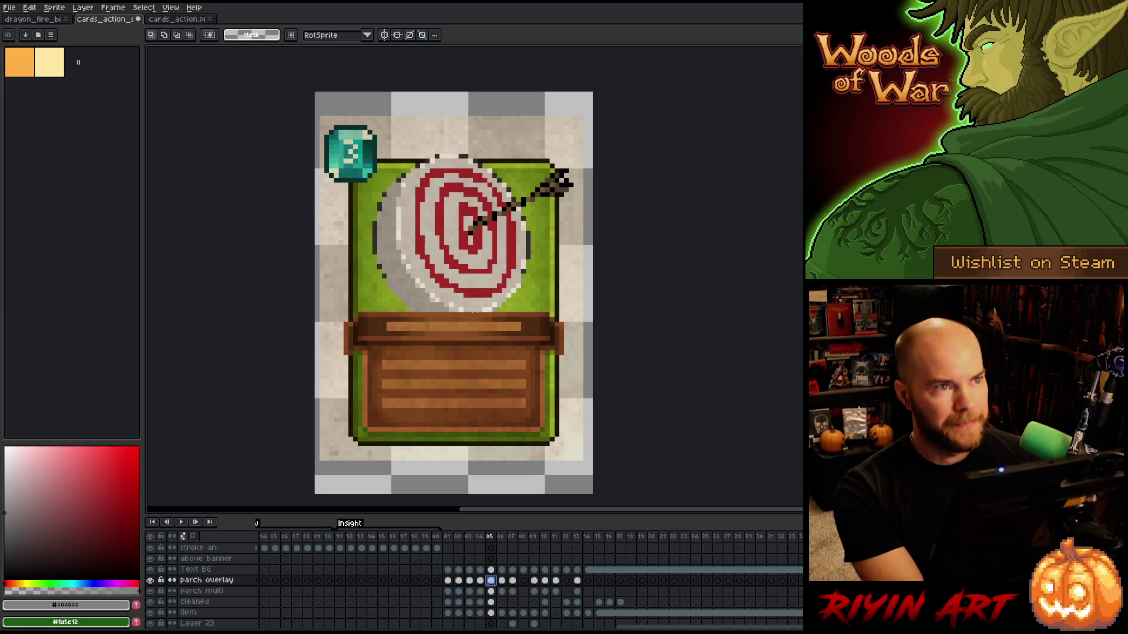
click(150, 581)
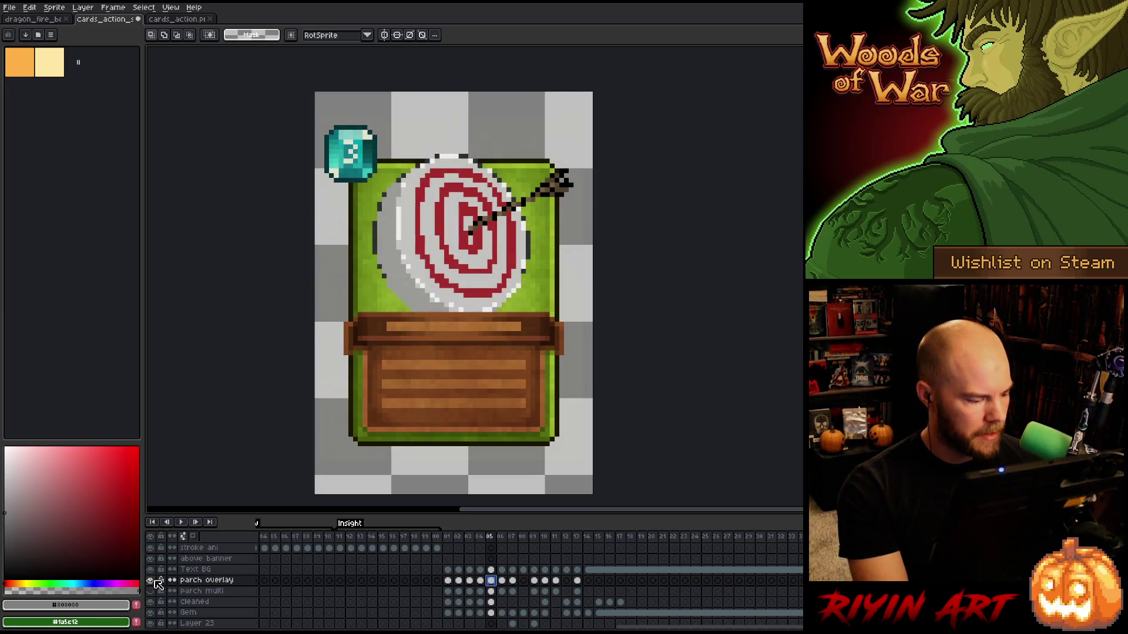
Select the cleaned layer at frame 05 and eyedrop the white of the target's ring.
click(493, 601)
scroll(425, 188, up, 1)
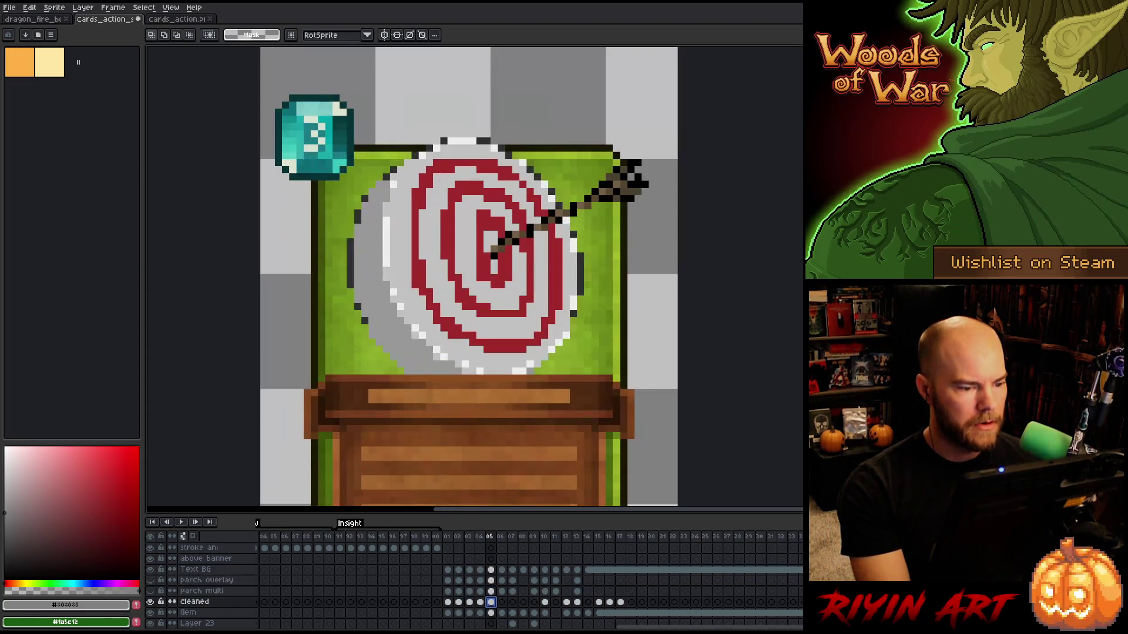
click(501, 602)
click(494, 602)
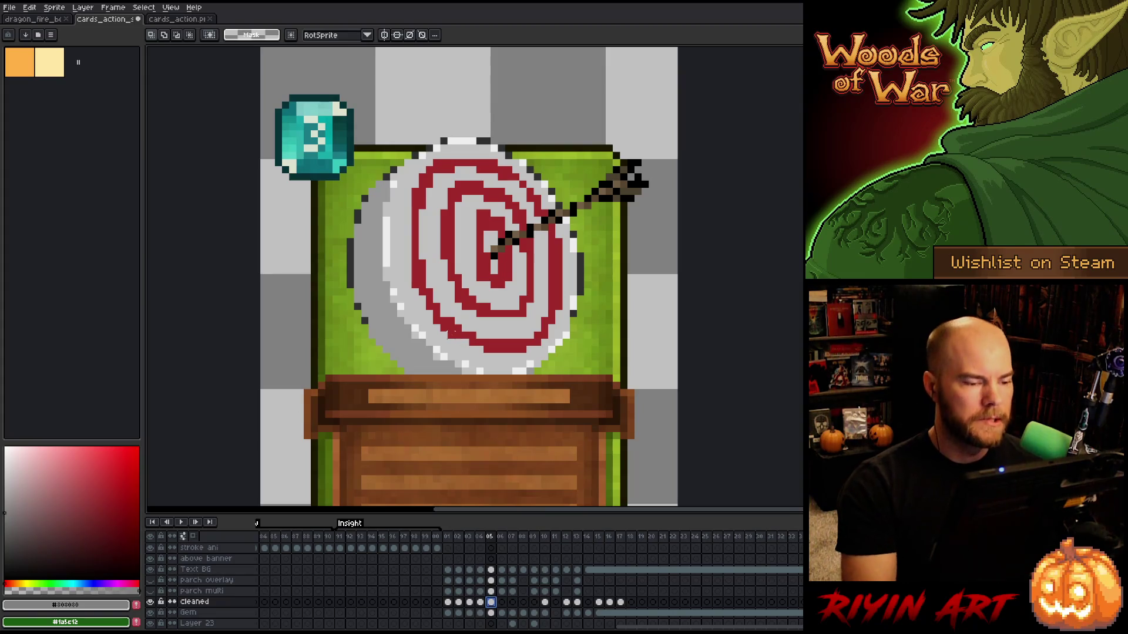
key(i)
click(388, 250)
Paint the stray dark pixels on the target's ring, right edge and top white with the 1px Pencil.
key(b)
drag(387, 278, 393, 278)
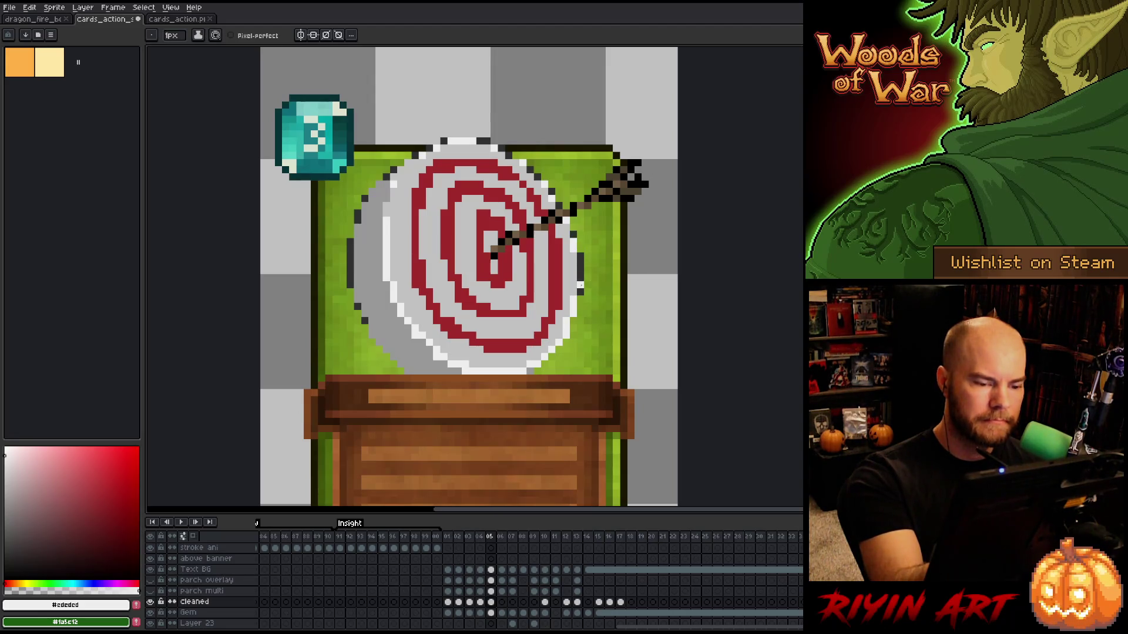
drag(580, 256, 580, 295)
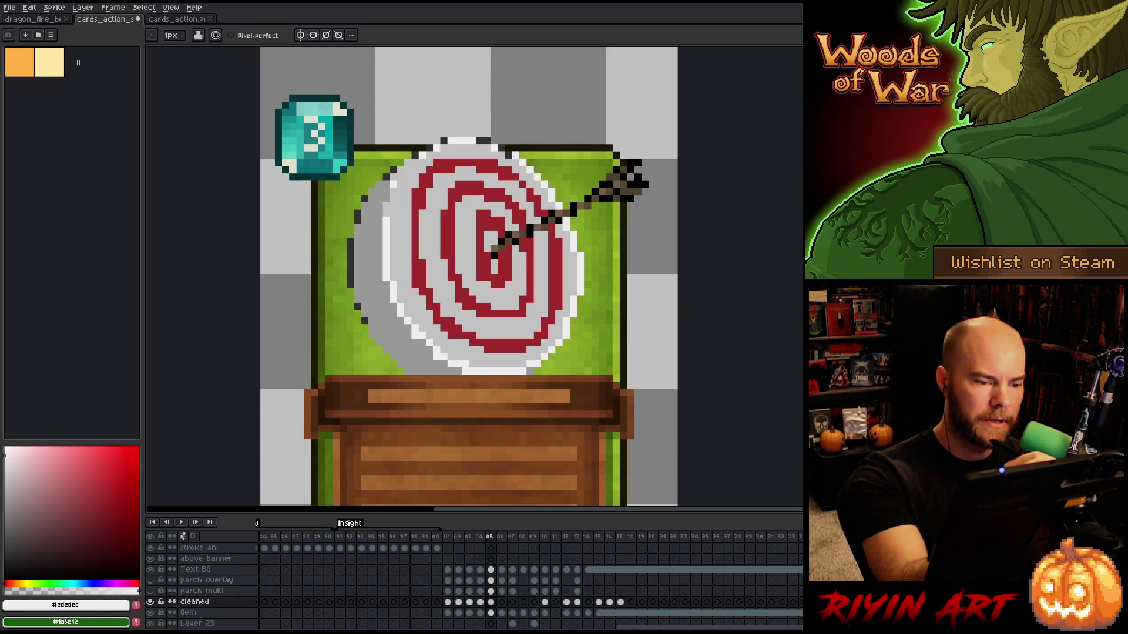
mouse_move(501, 149)
mouse_down()
mouse_move(494, 134)
mouse_move(480, 141)
mouse_up()
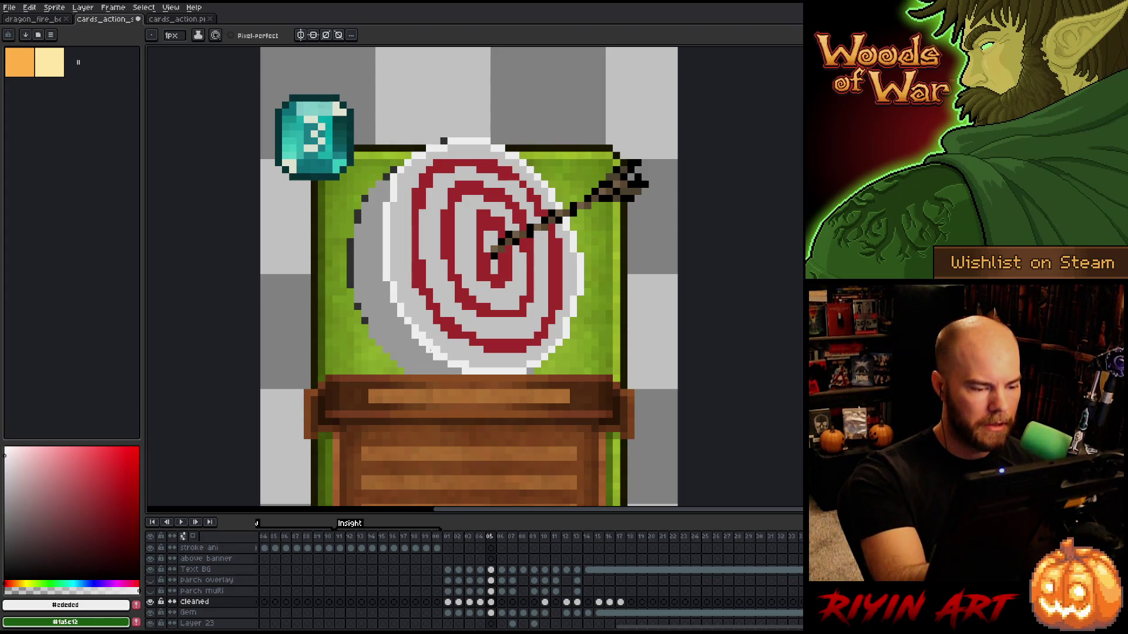
alt+click(424, 334)
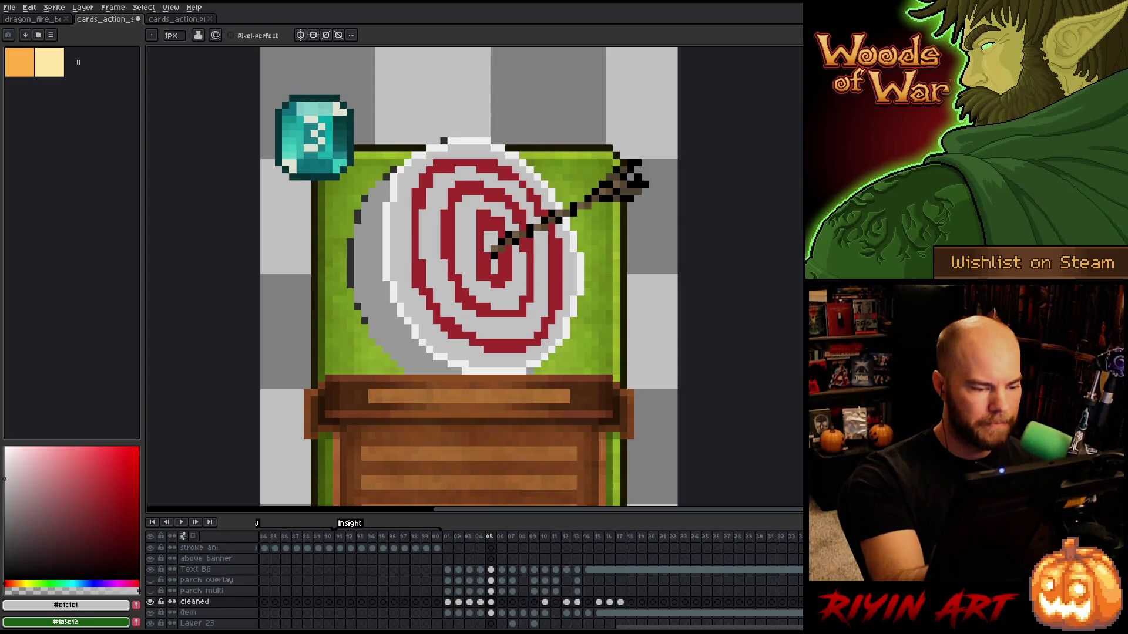
alt+click(440, 292)
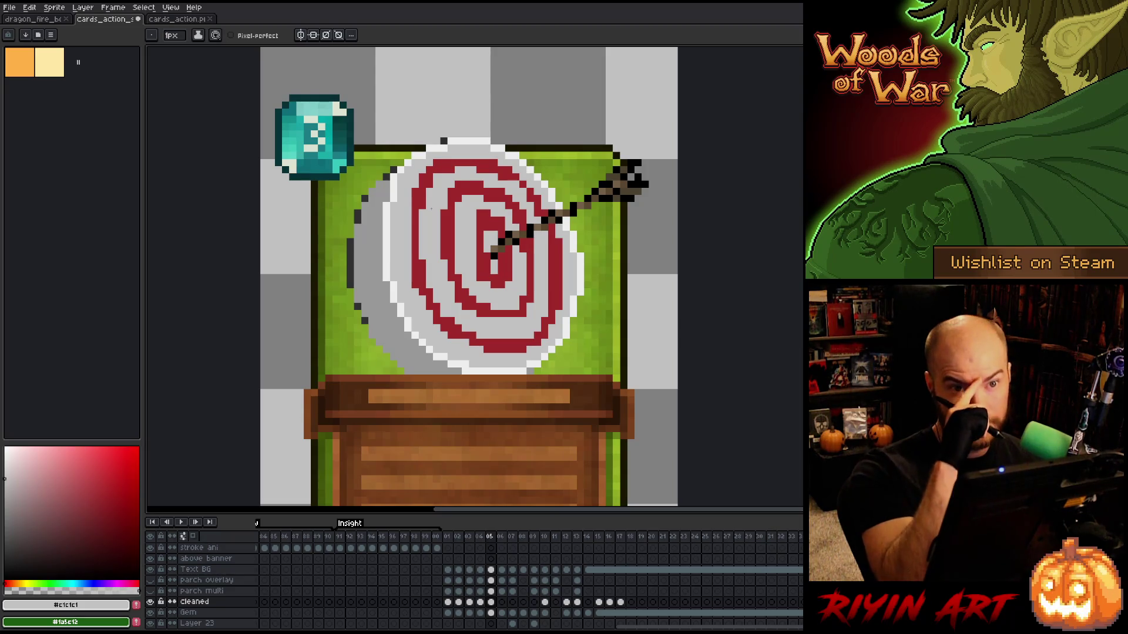
key(alt)
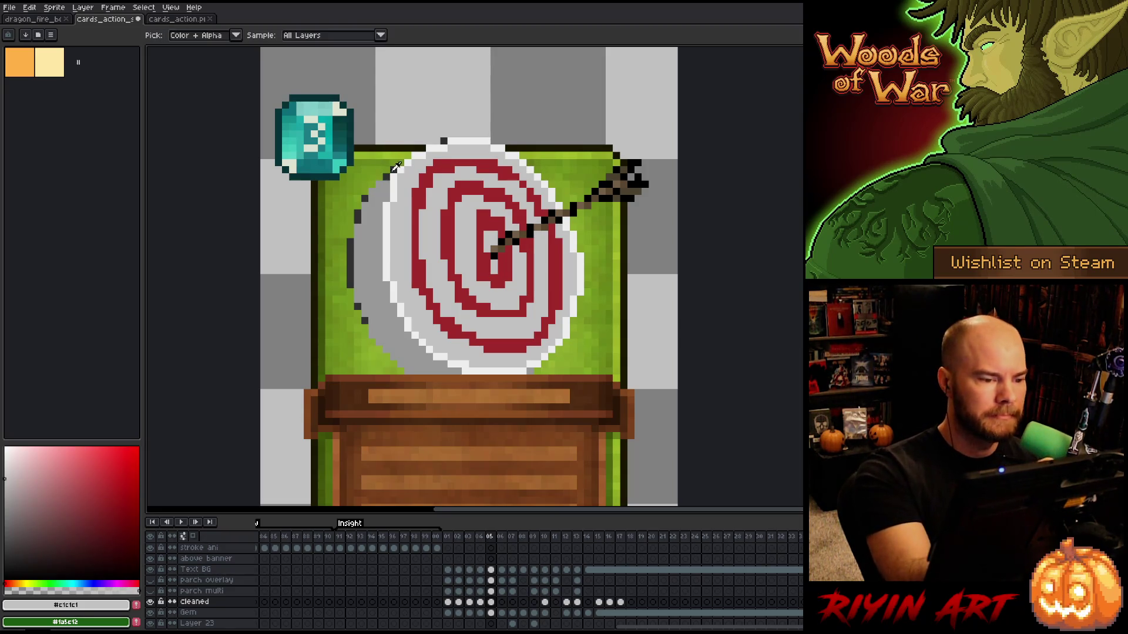
Outline the target's lower-left, lower-right and right edges in dark grey #303030.
alt+click(396, 169)
click(436, 141)
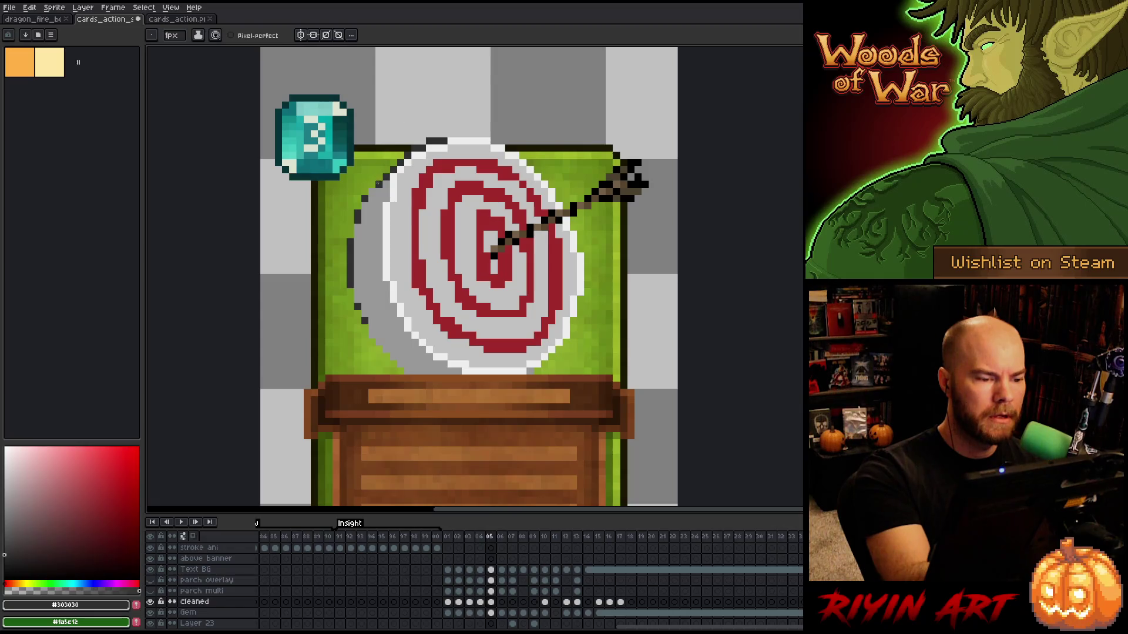
key(ctrl+z)
alt+click(379, 176)
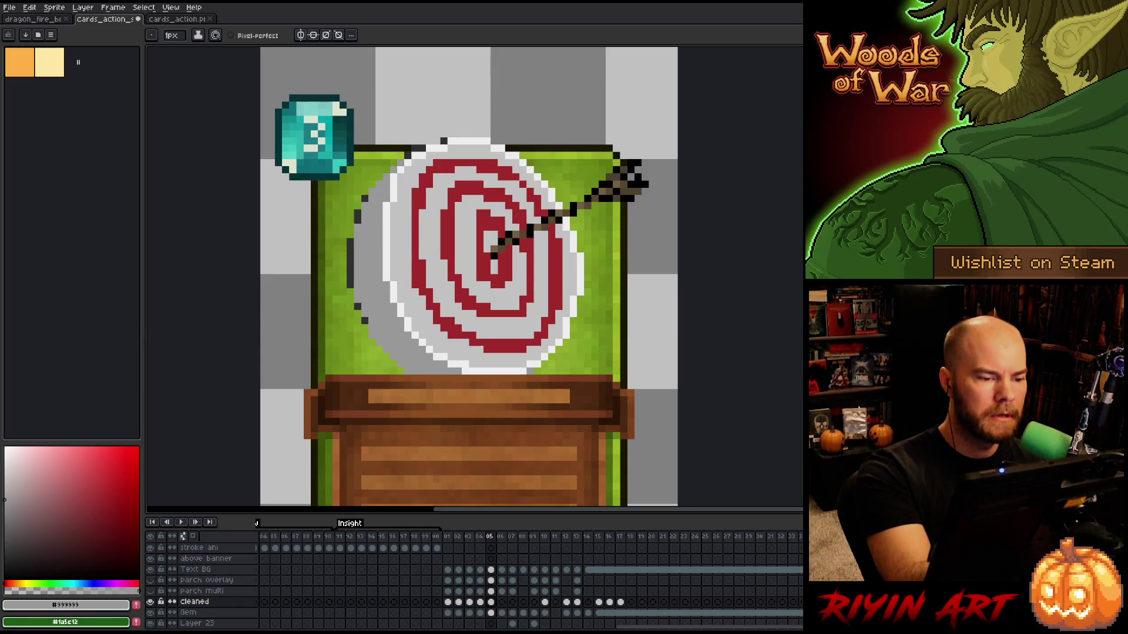
alt+click(412, 146)
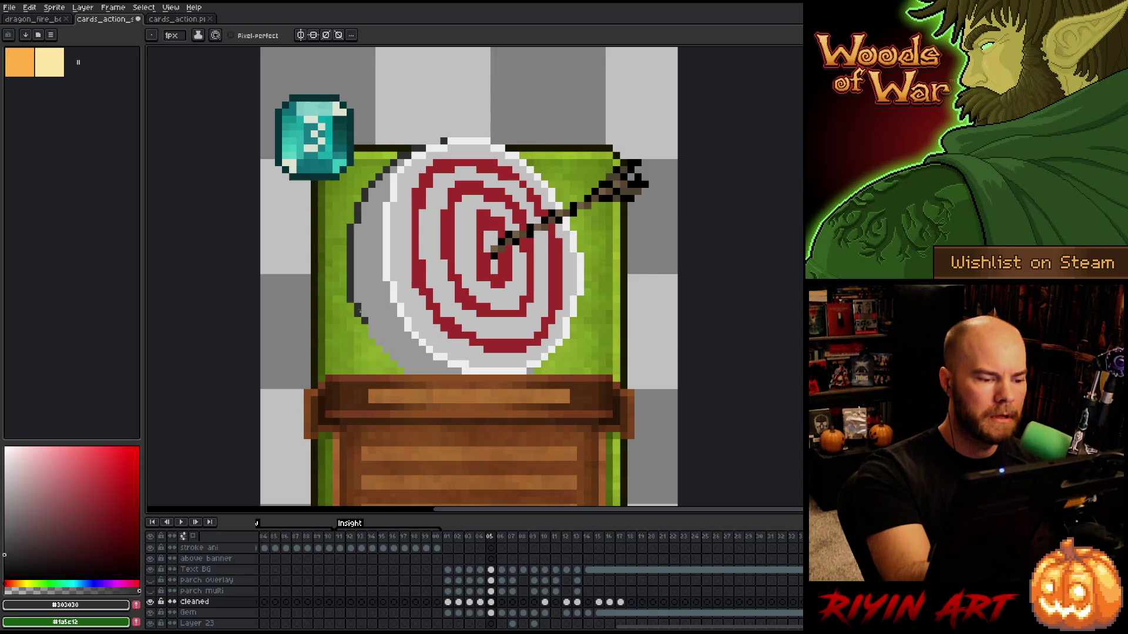
drag(365, 333, 404, 373)
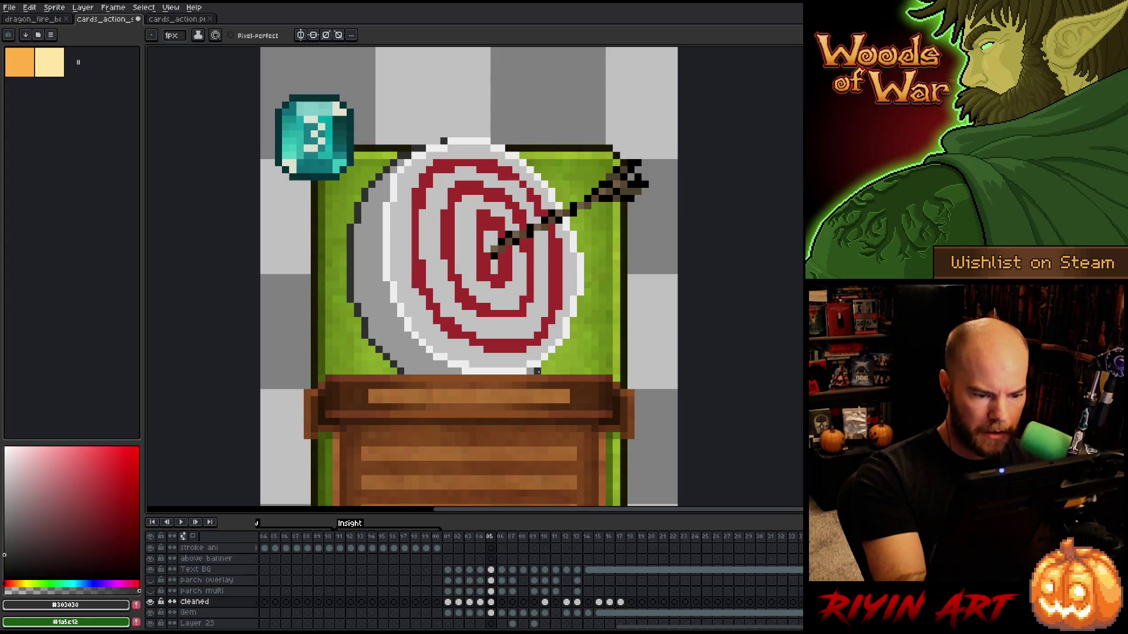
drag(537, 370, 551, 357)
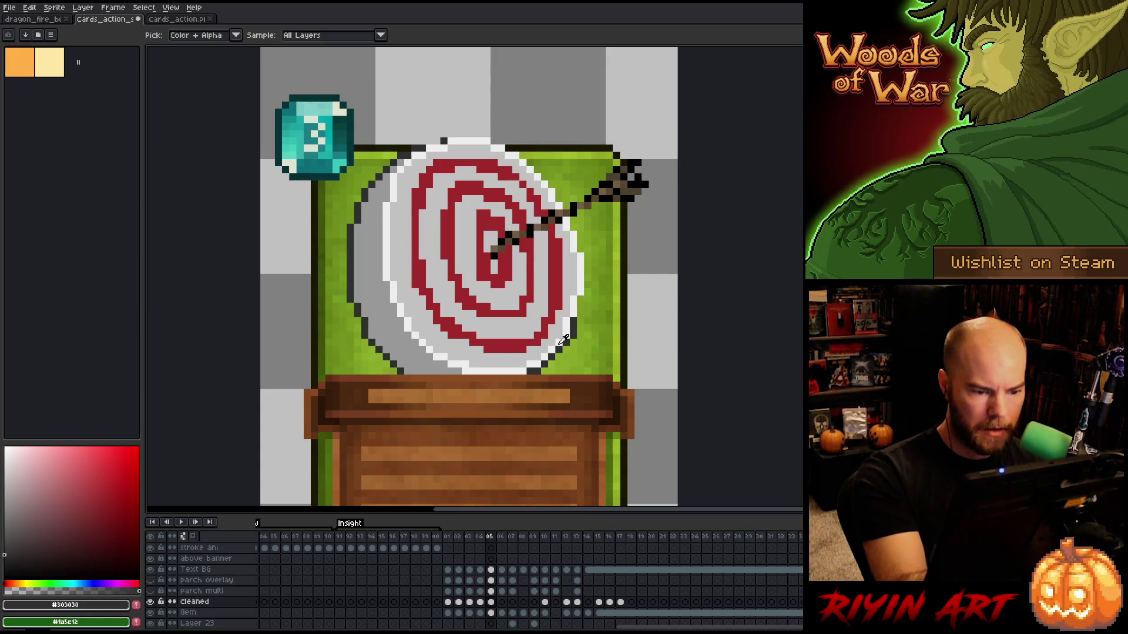
drag(573, 321, 571, 324)
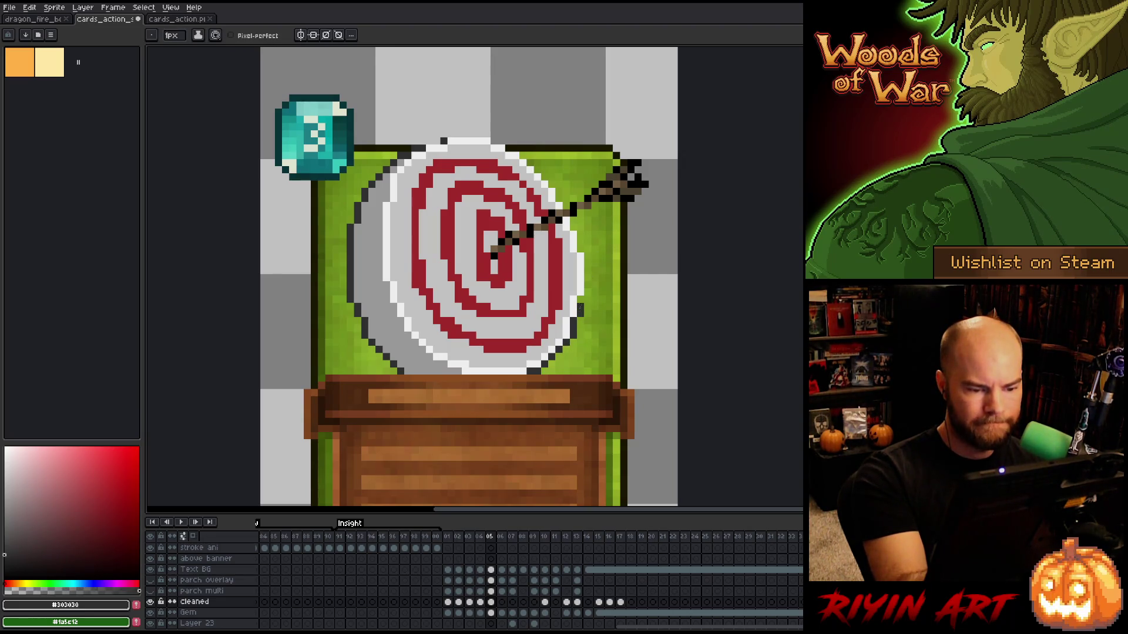
alt+click(574, 290)
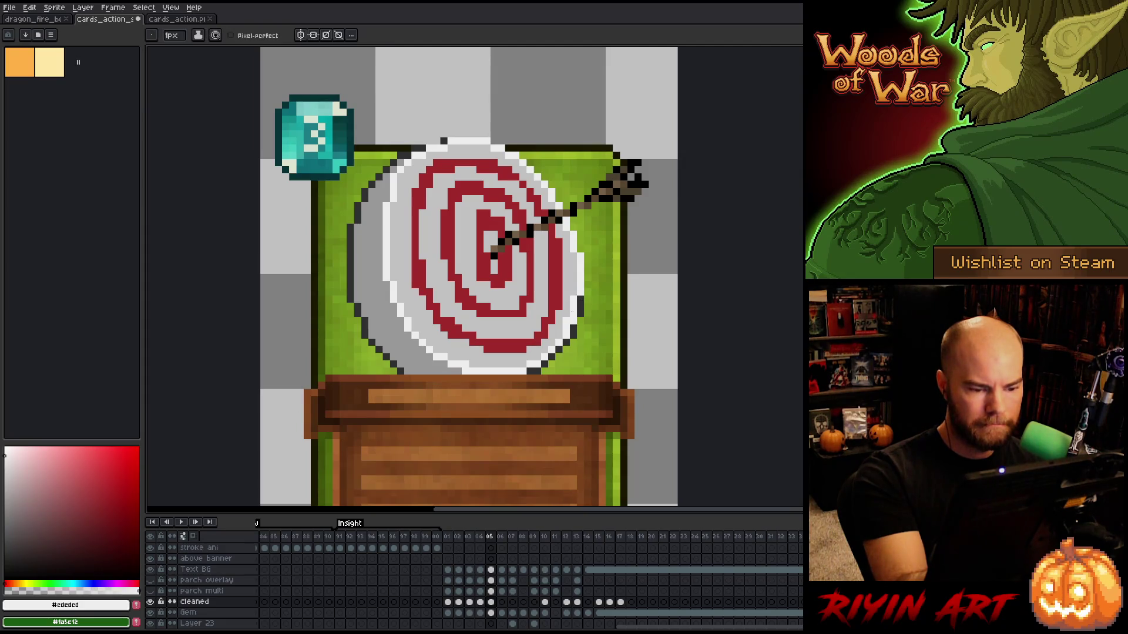
alt+click(586, 291)
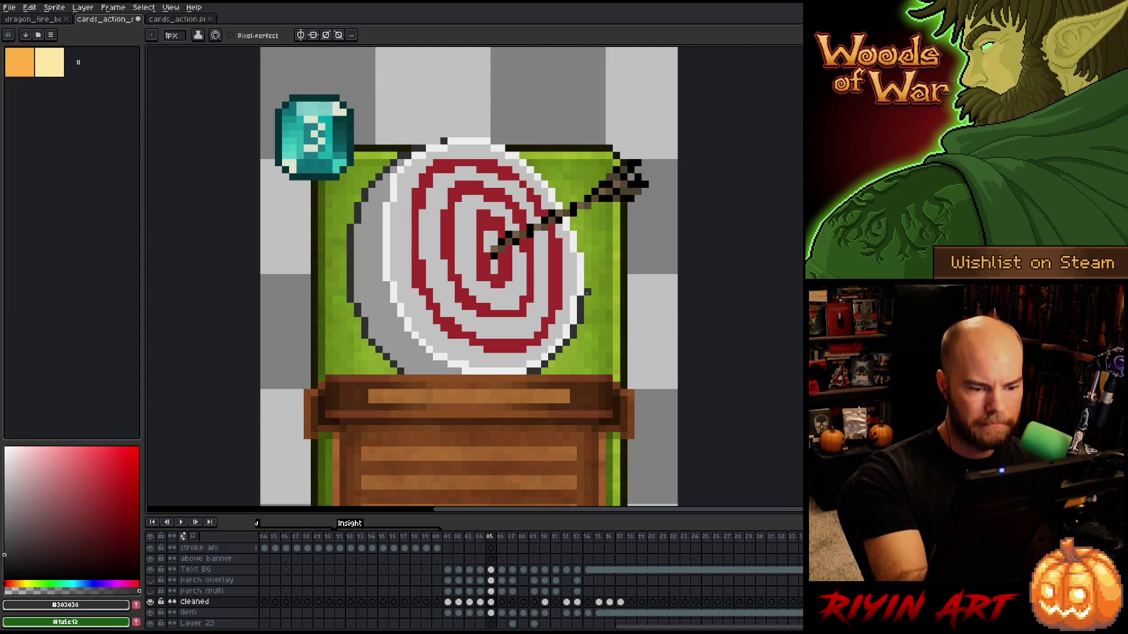
drag(588, 250, 573, 211)
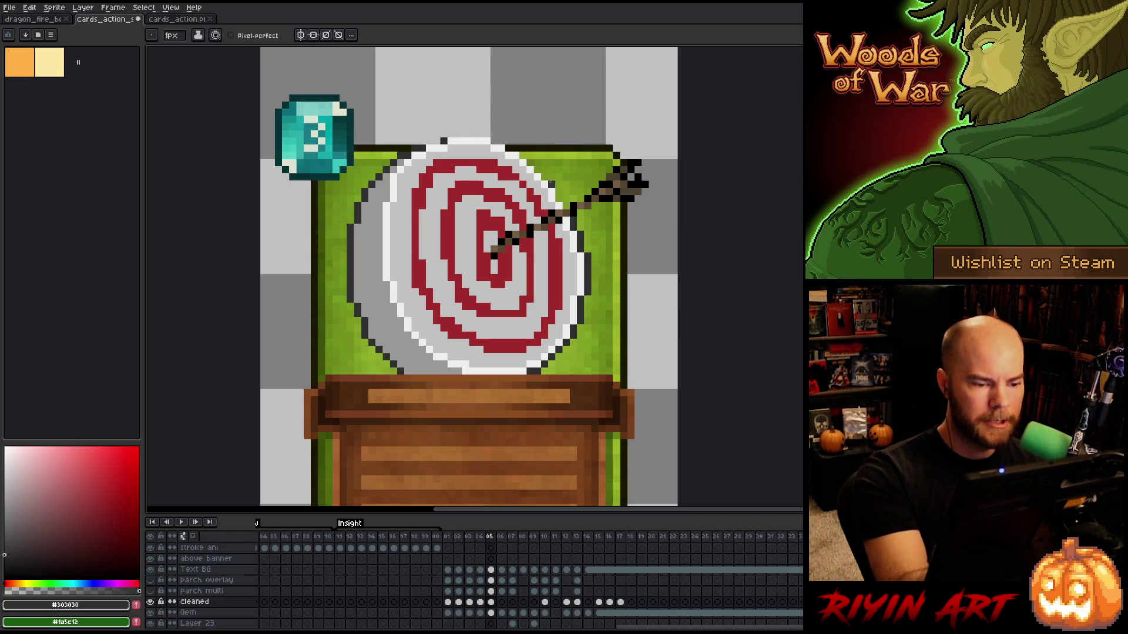
Draw a dark outline along the target's top and top-right edges.
alt+click(493, 243)
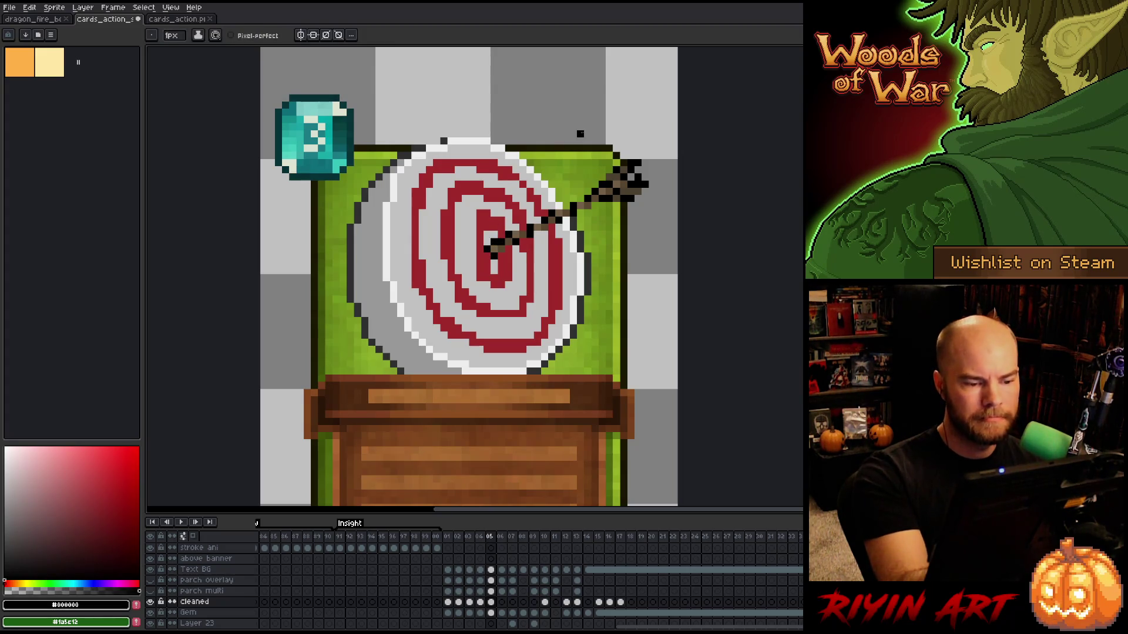
key(ctrl+z)
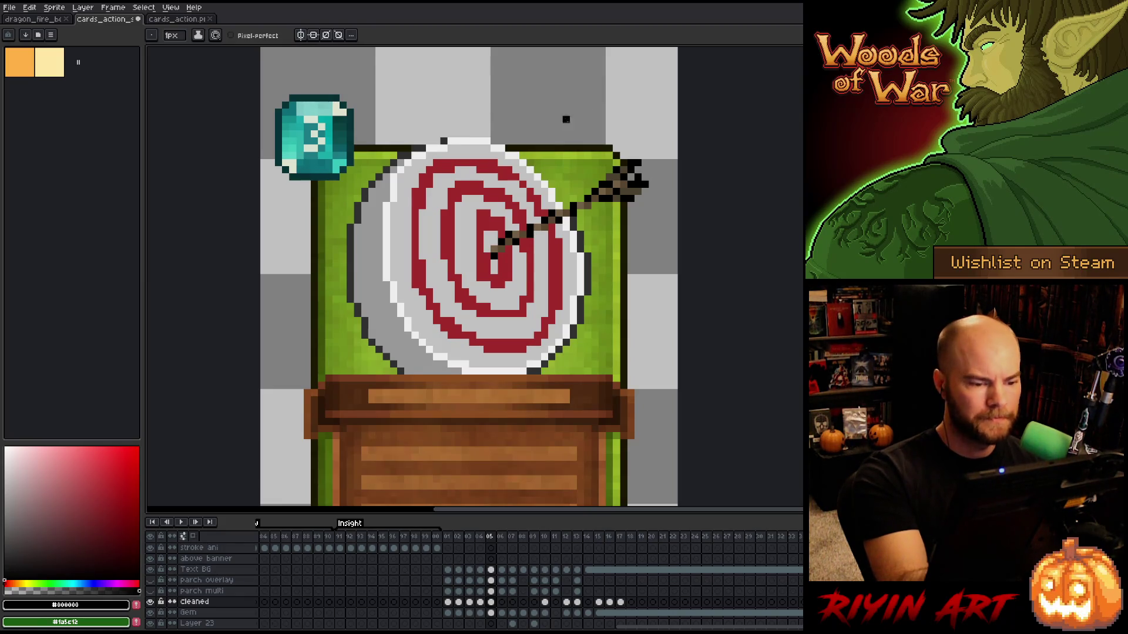
alt+click(440, 141)
alt+click(414, 126)
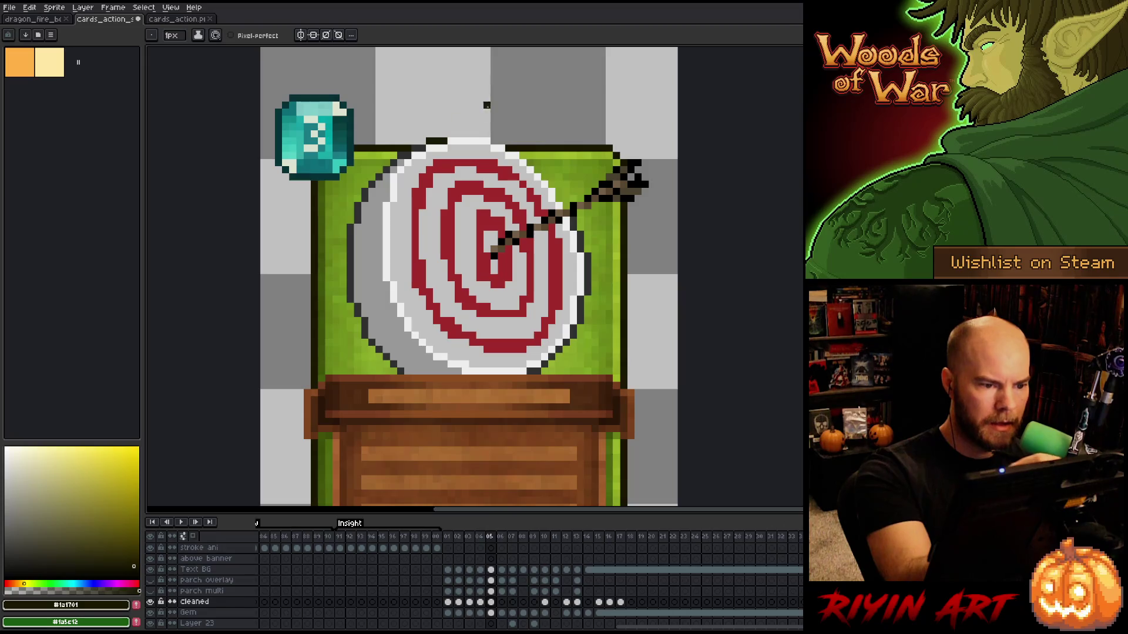
drag(486, 134, 464, 134)
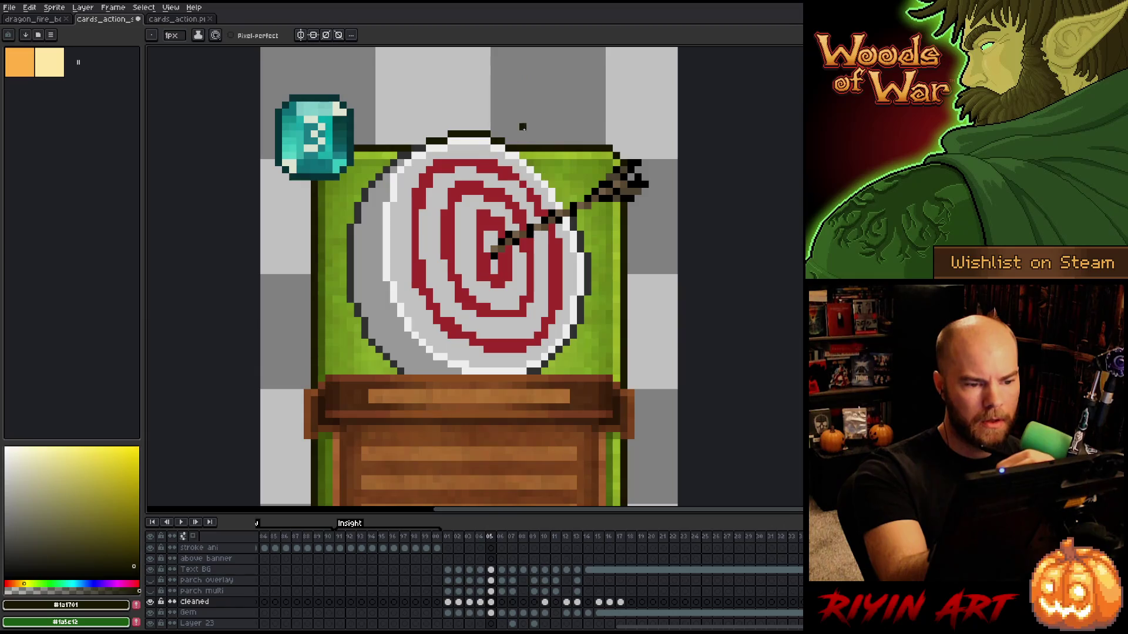
alt+click(559, 199)
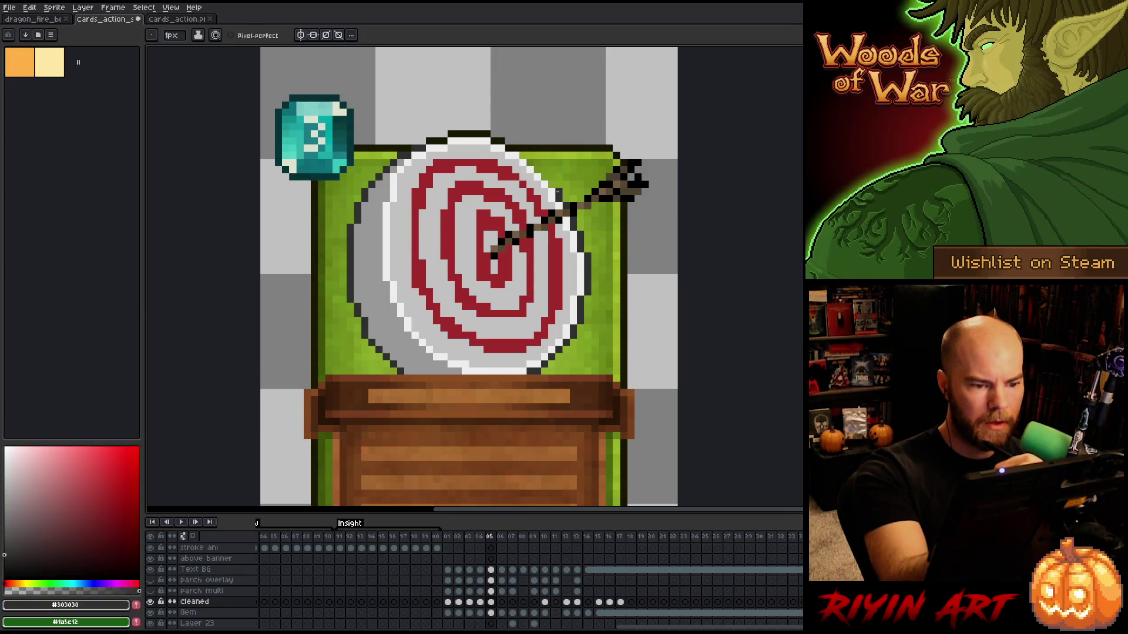
drag(521, 154, 537, 171)
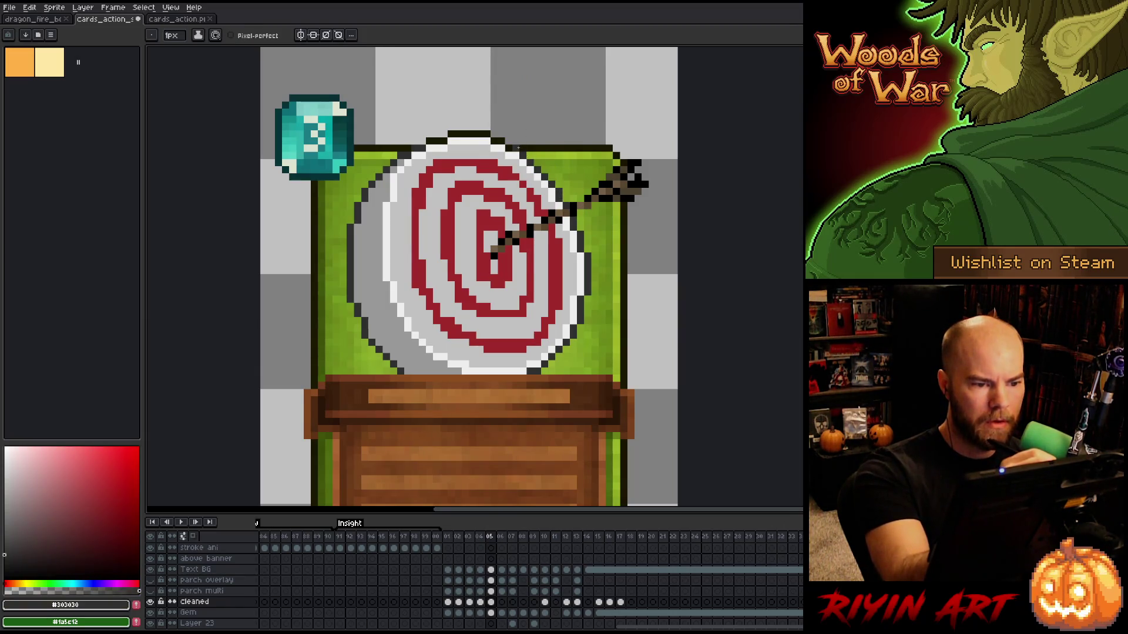
alt+click(500, 138)
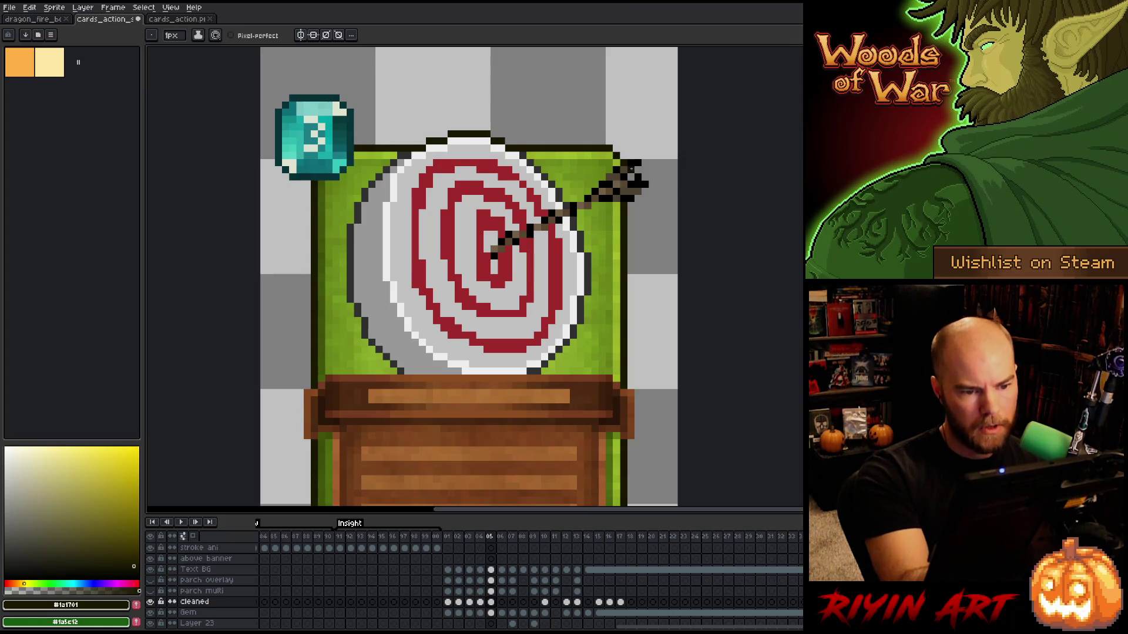
Sample the fletching browns and add a black outline pixel to the arrow's fletching.
alt+click(622, 182)
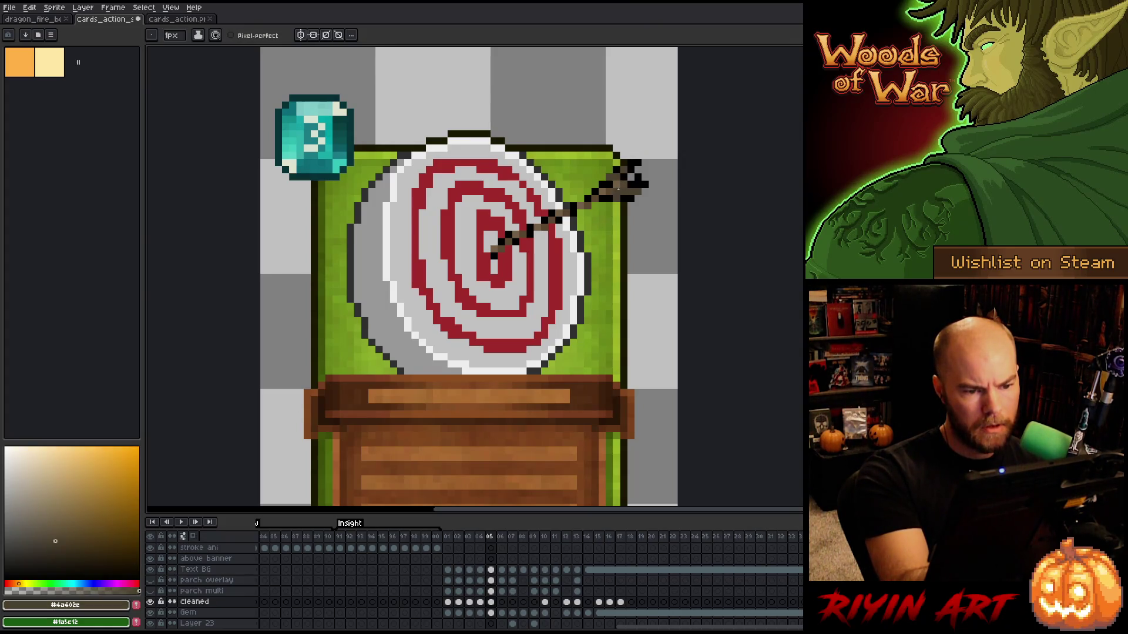
alt+click(634, 185)
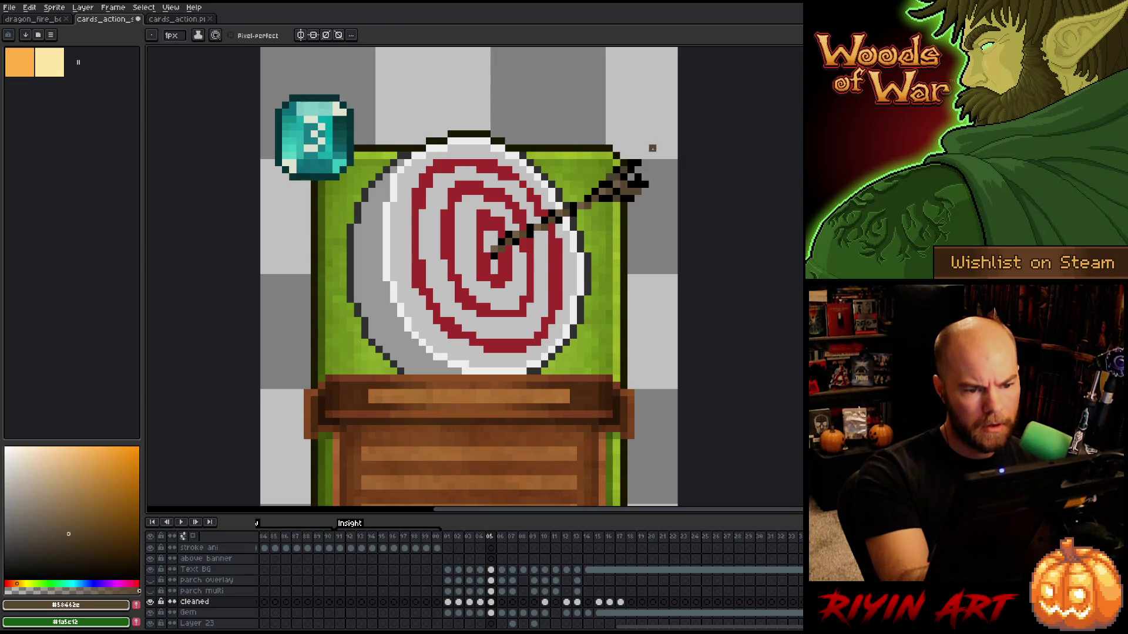
alt+click(631, 157)
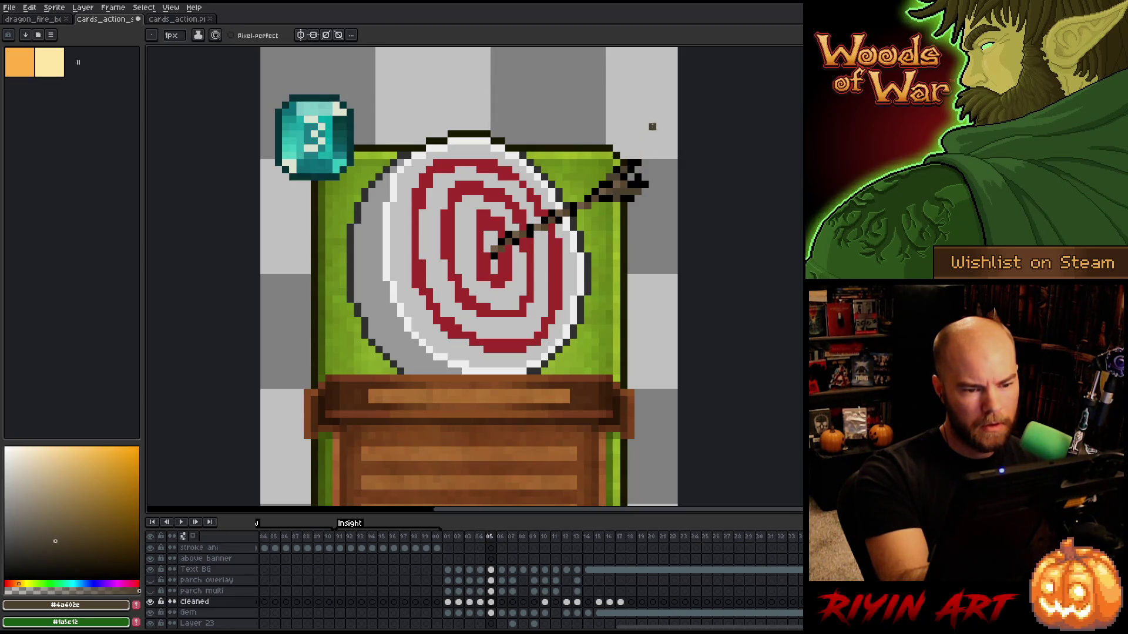
alt+click(635, 181)
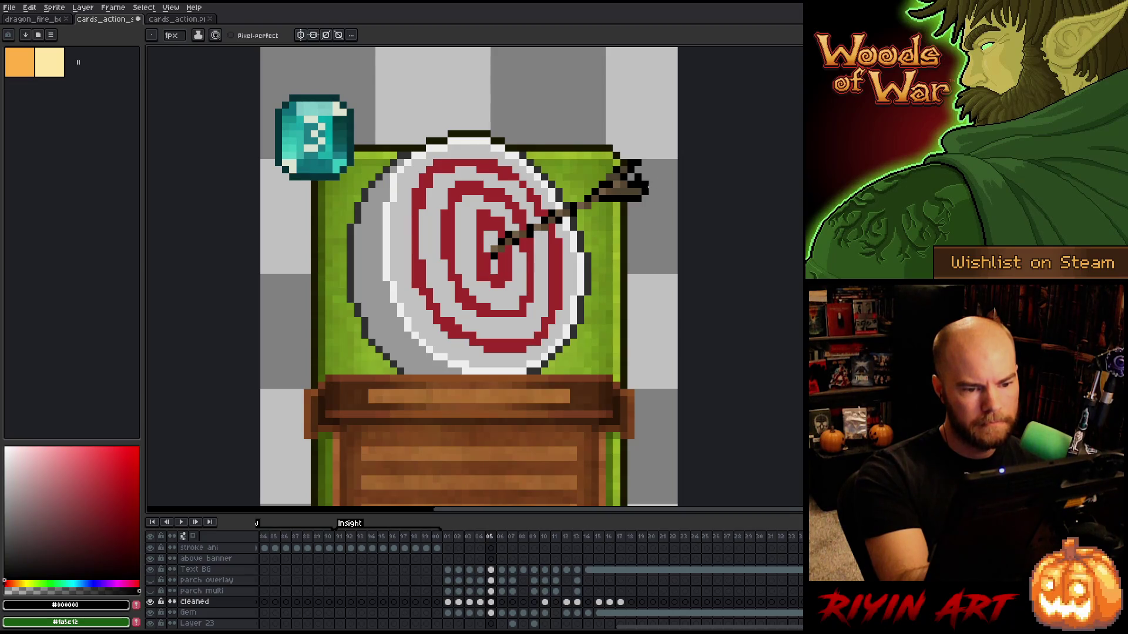
click(645, 170)
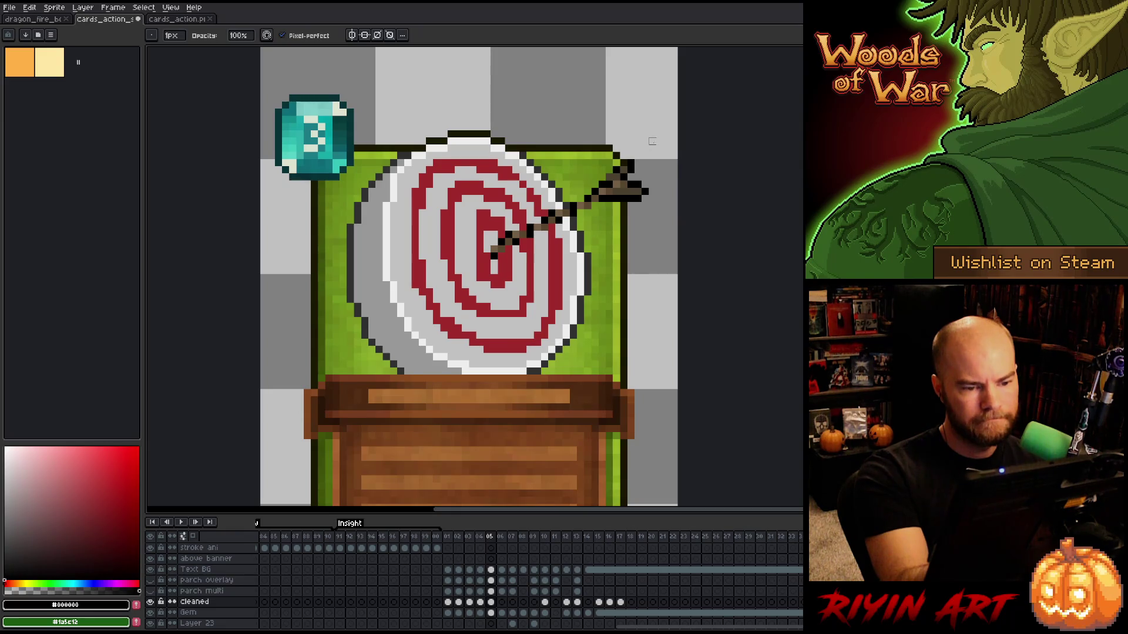
Eyedrop the arrow's browns and black outline colour, then save the card file.
key(alt)
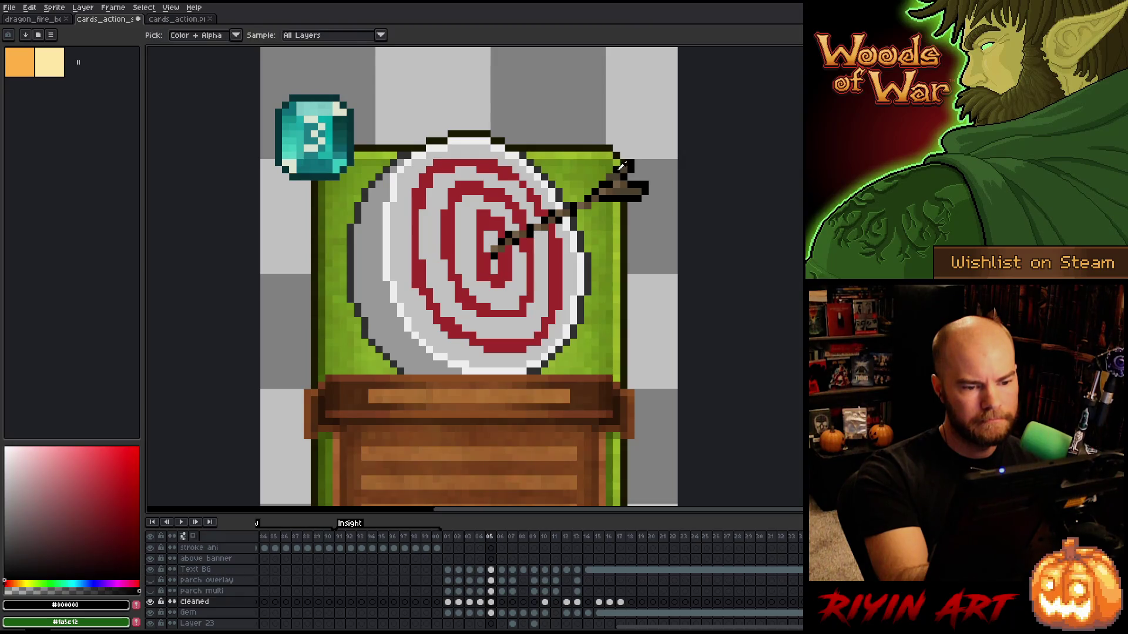
alt+click(622, 156)
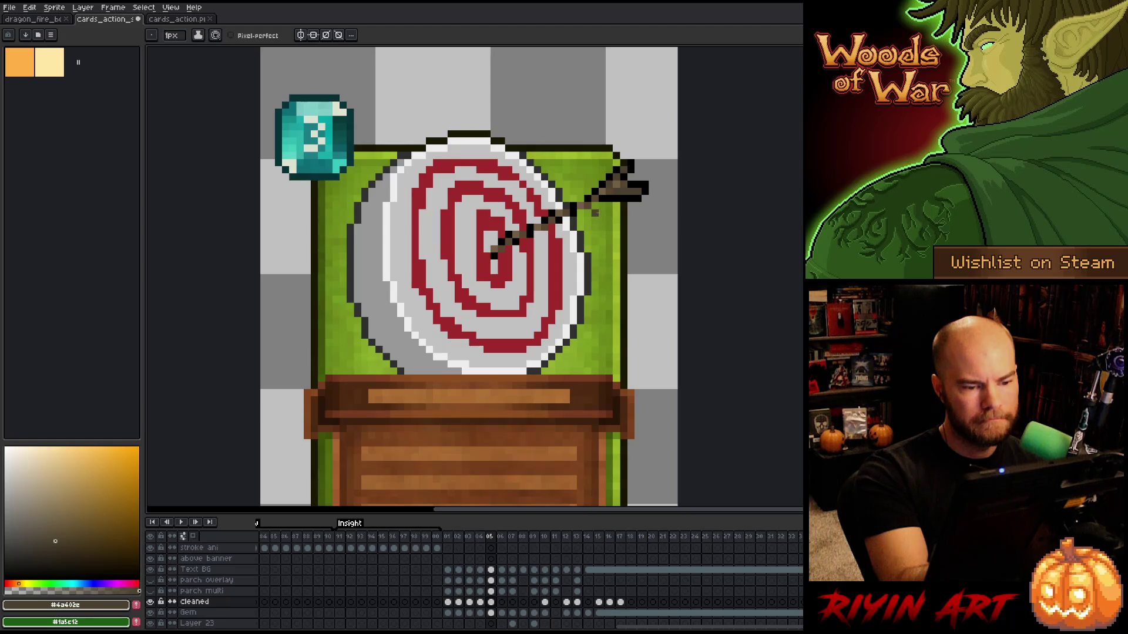
alt+click(592, 209)
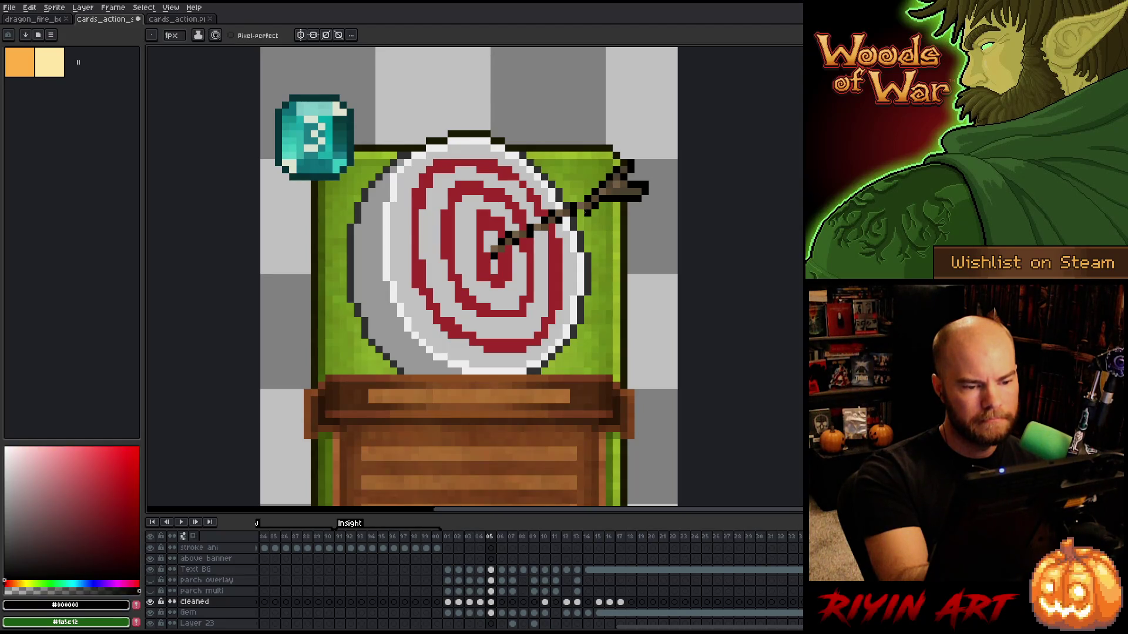
alt+click(585, 200)
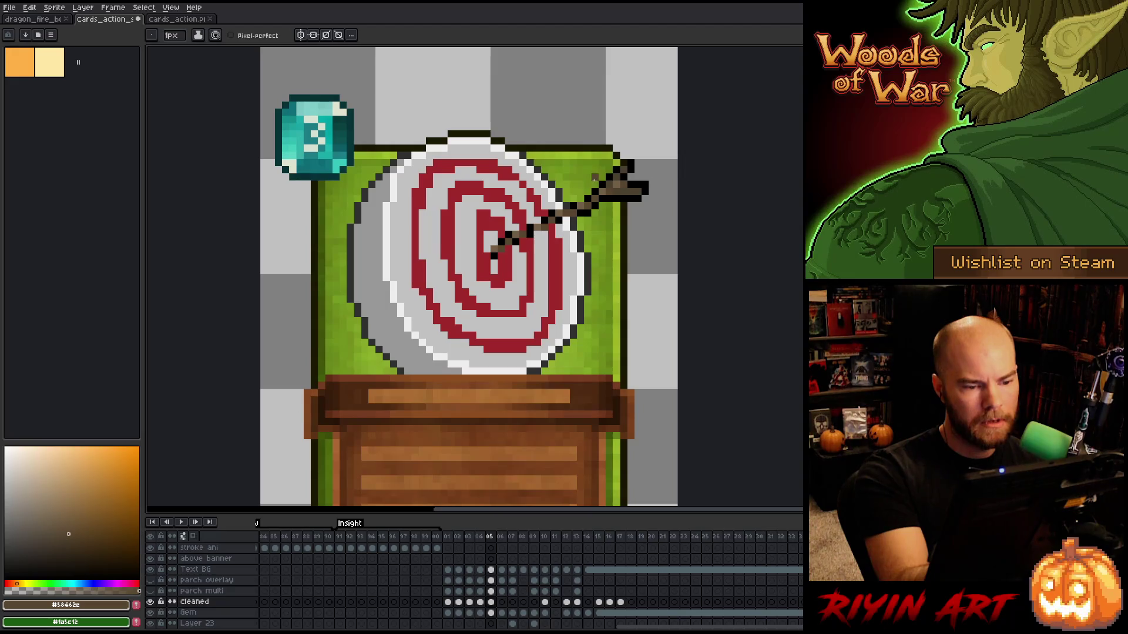
alt+click(573, 207)
alt+click(580, 198)
alt+click(581, 198)
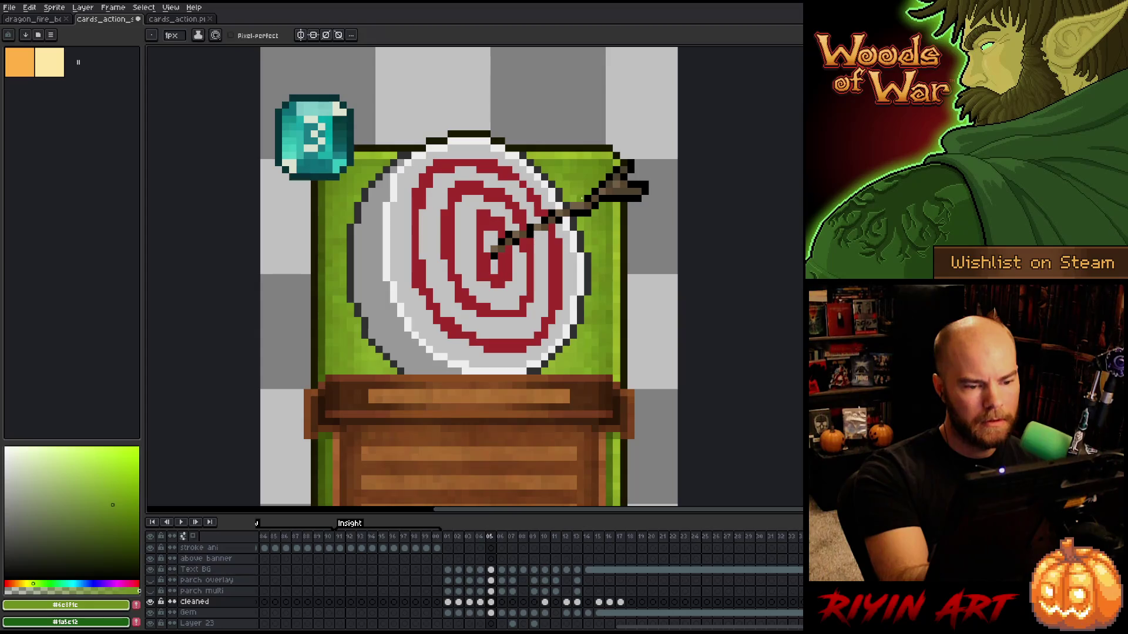
alt+click(577, 198)
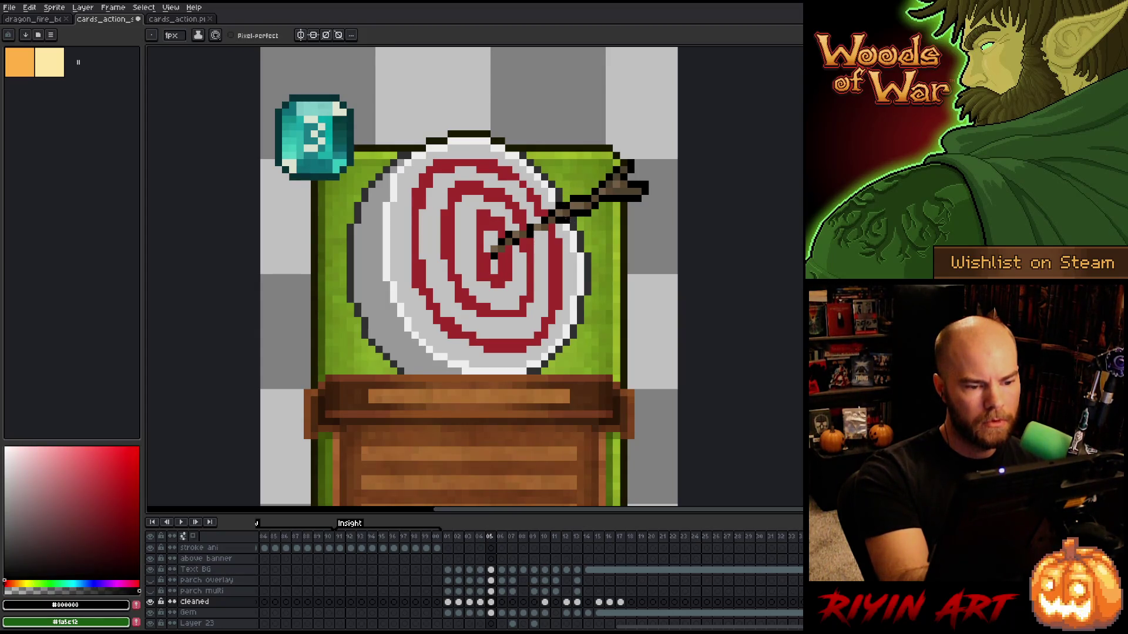
key(alt)
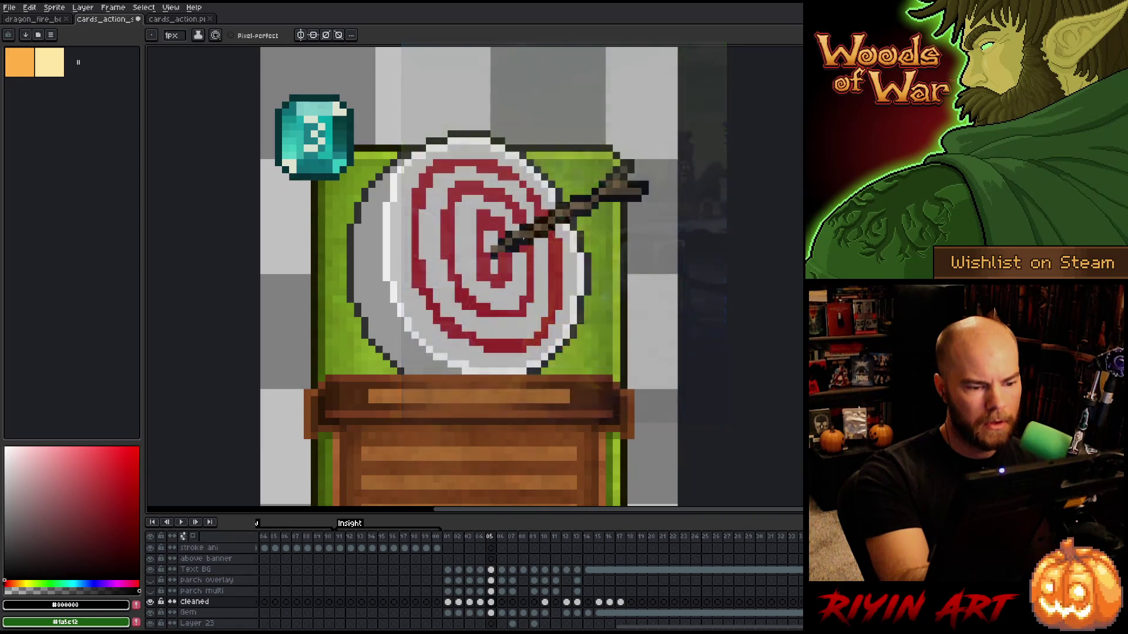
alt+click(526, 226)
alt+click(521, 228)
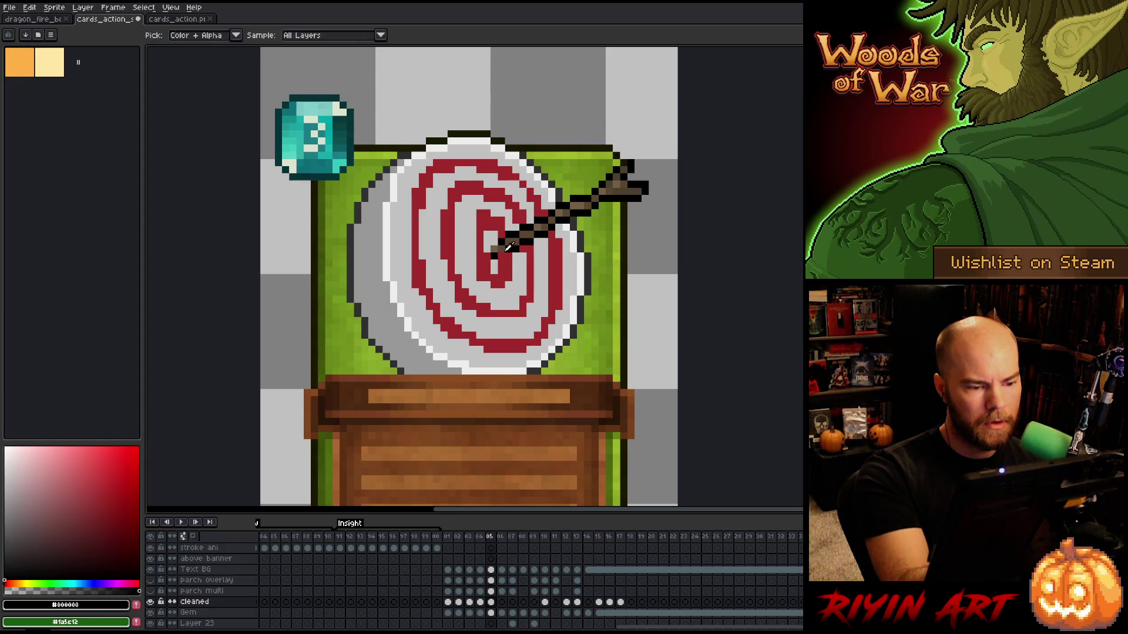
right_click(543, 286)
key(Escape)
key(ctrl+s)
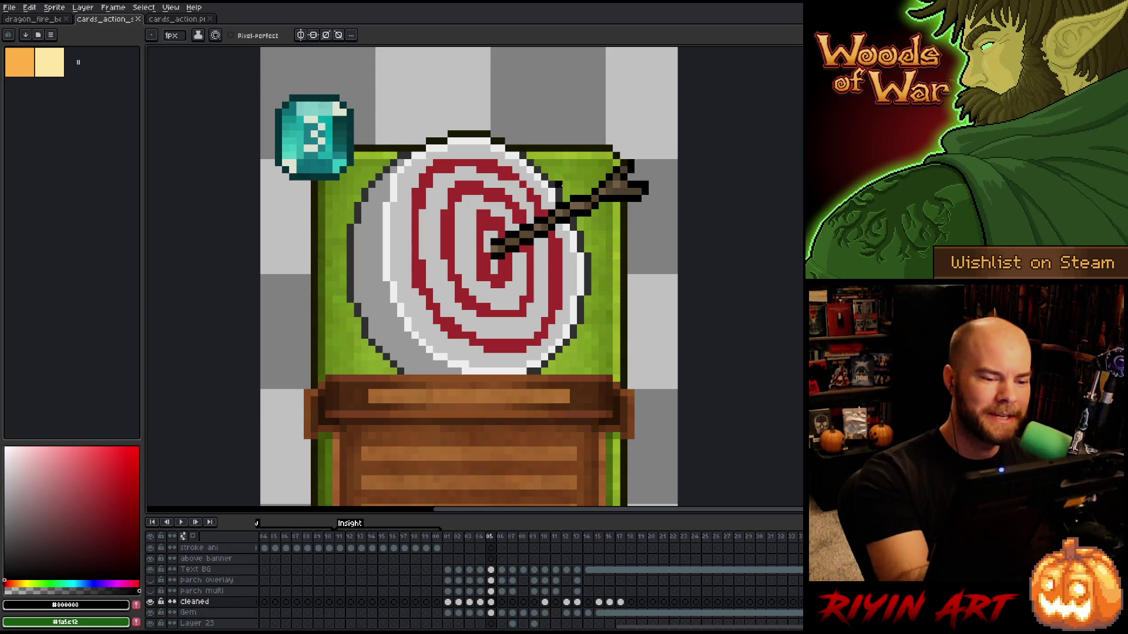
Redraw the arrow shaft in brown with a black outline using Pencil and Eraser.
alt+click(473, 246)
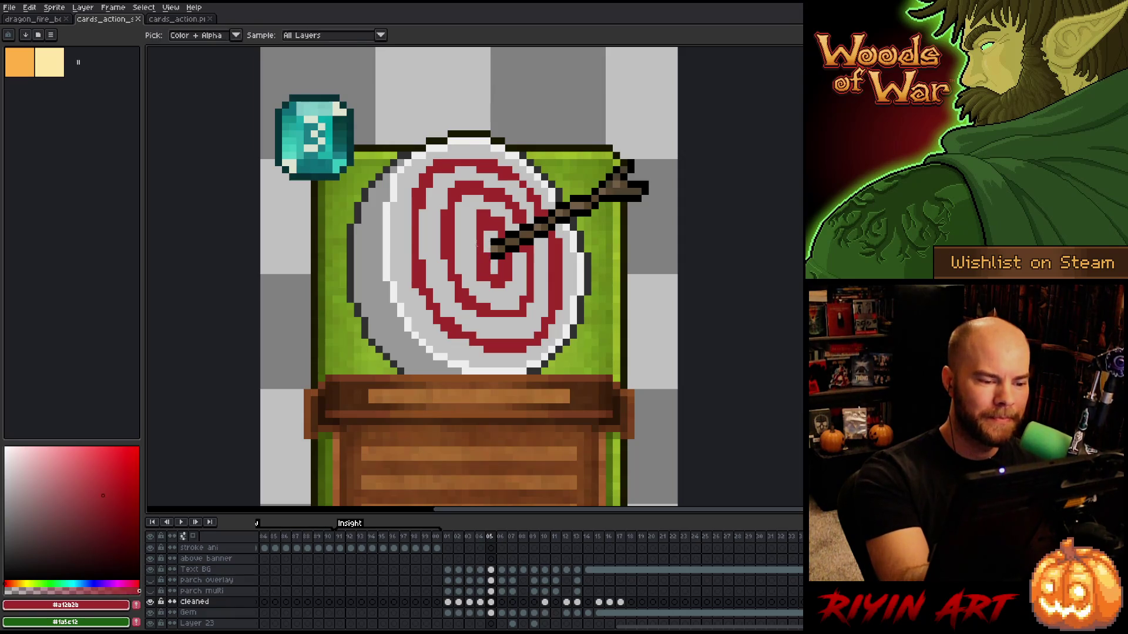
alt+click(617, 175)
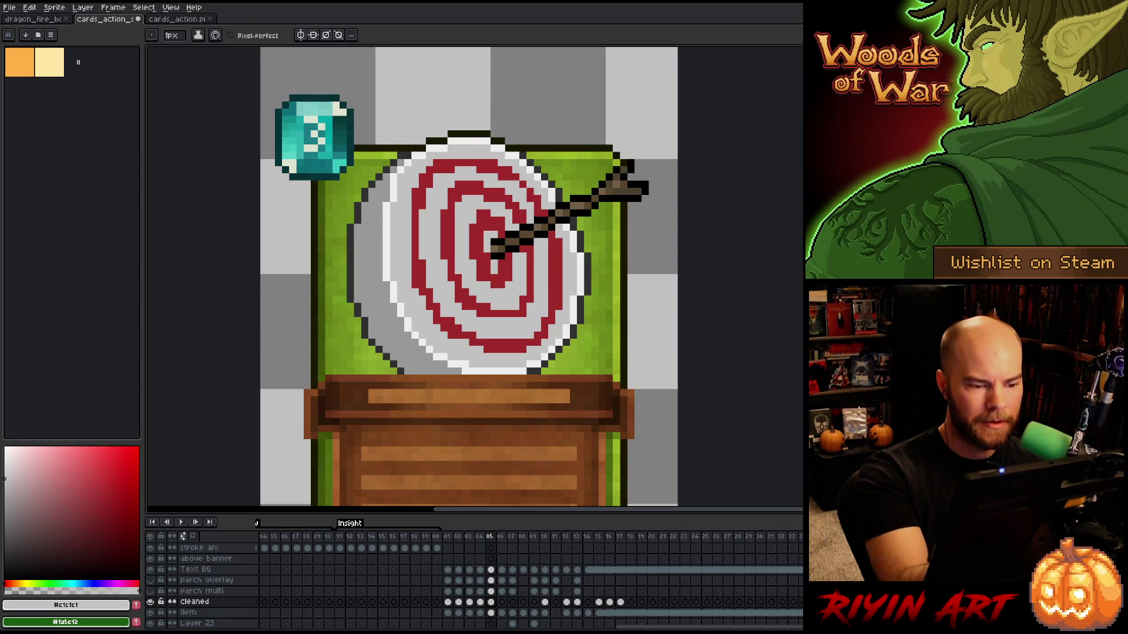
alt+click(515, 235)
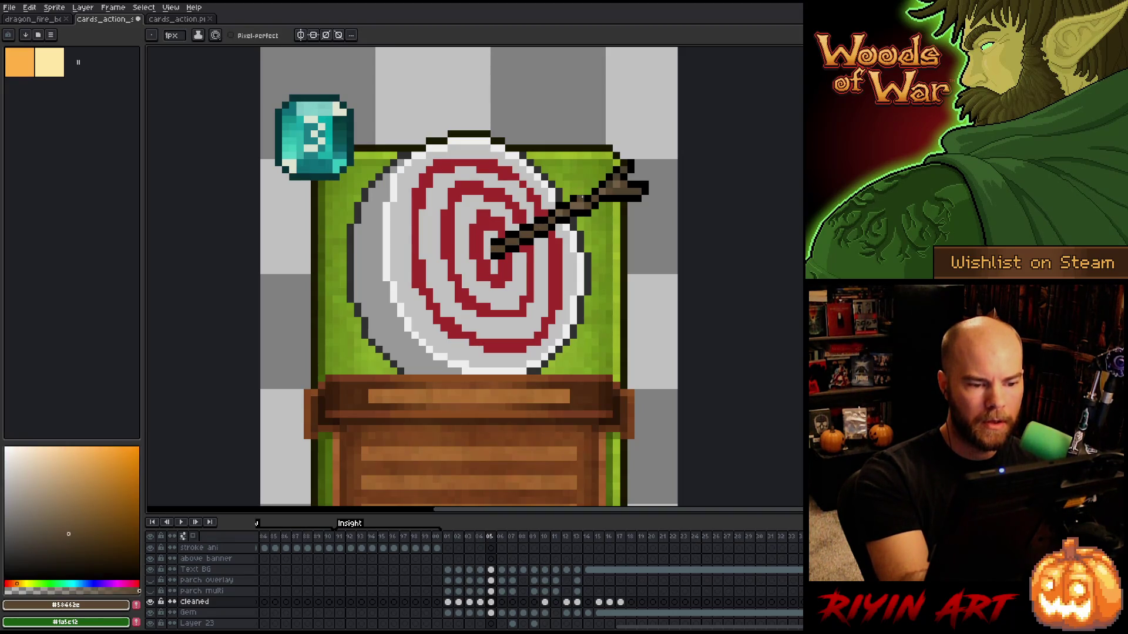
alt+click(561, 220)
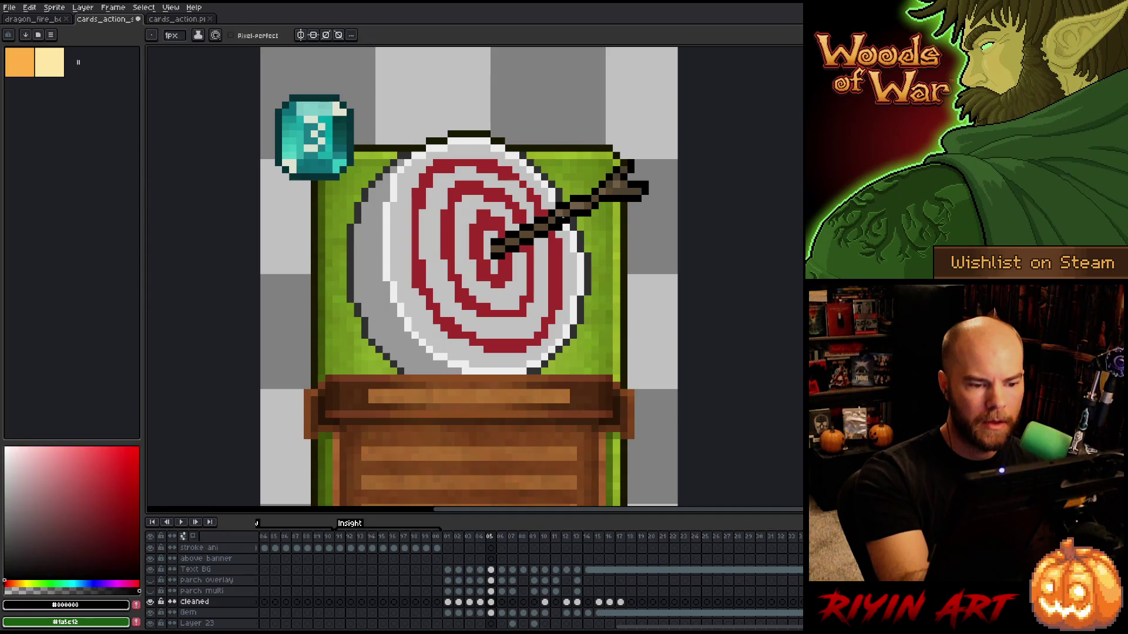
key(e)
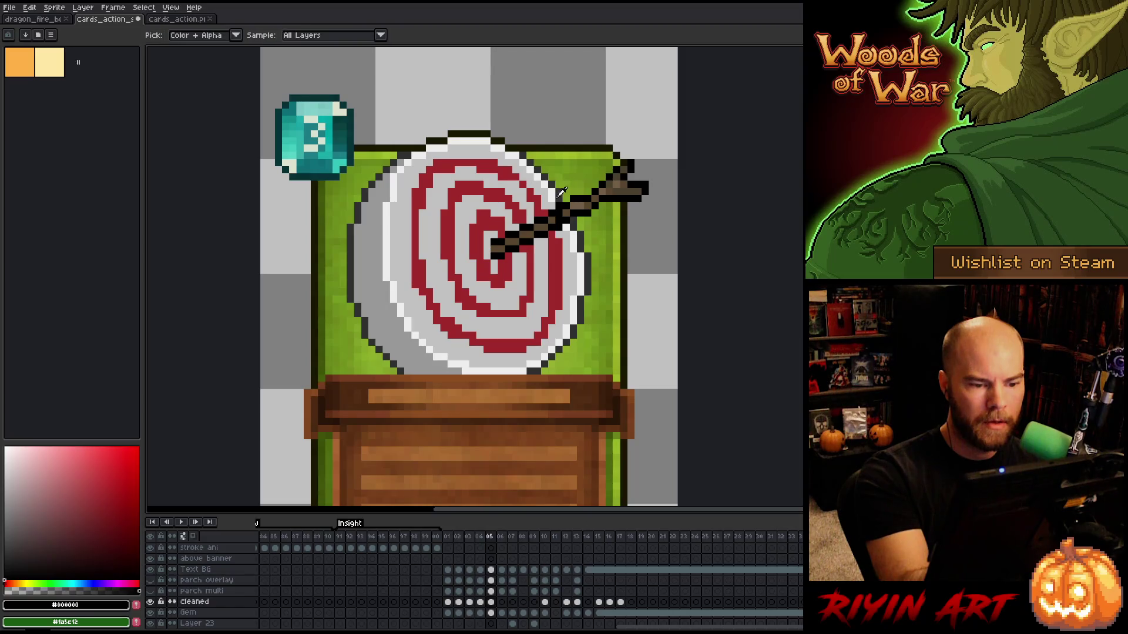
alt+click(560, 206)
key(b)
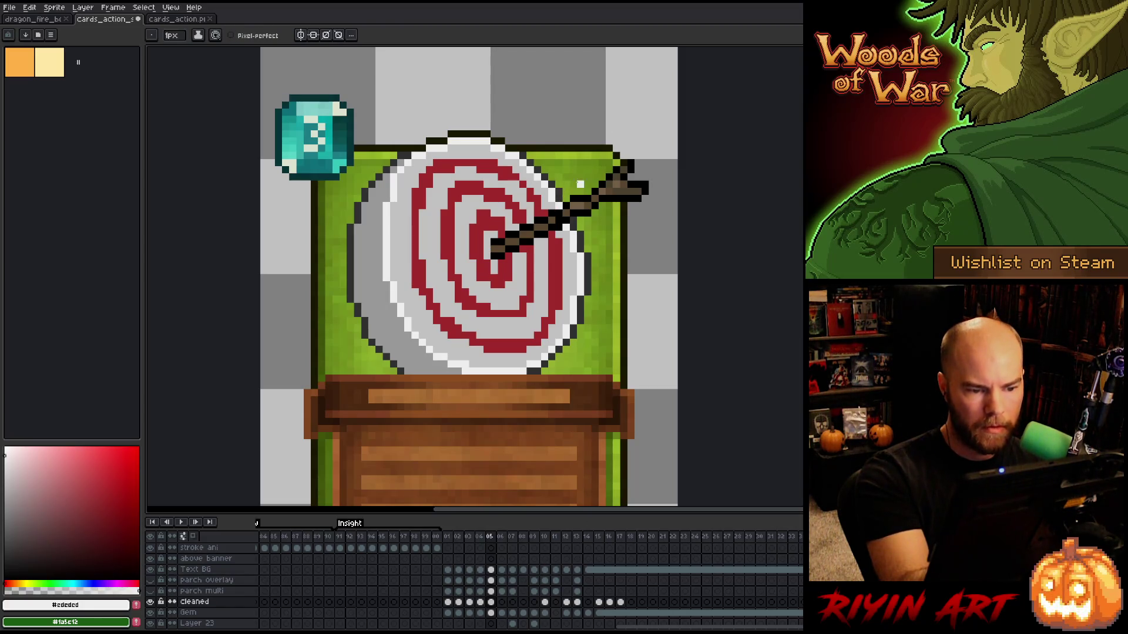
alt+click(558, 219)
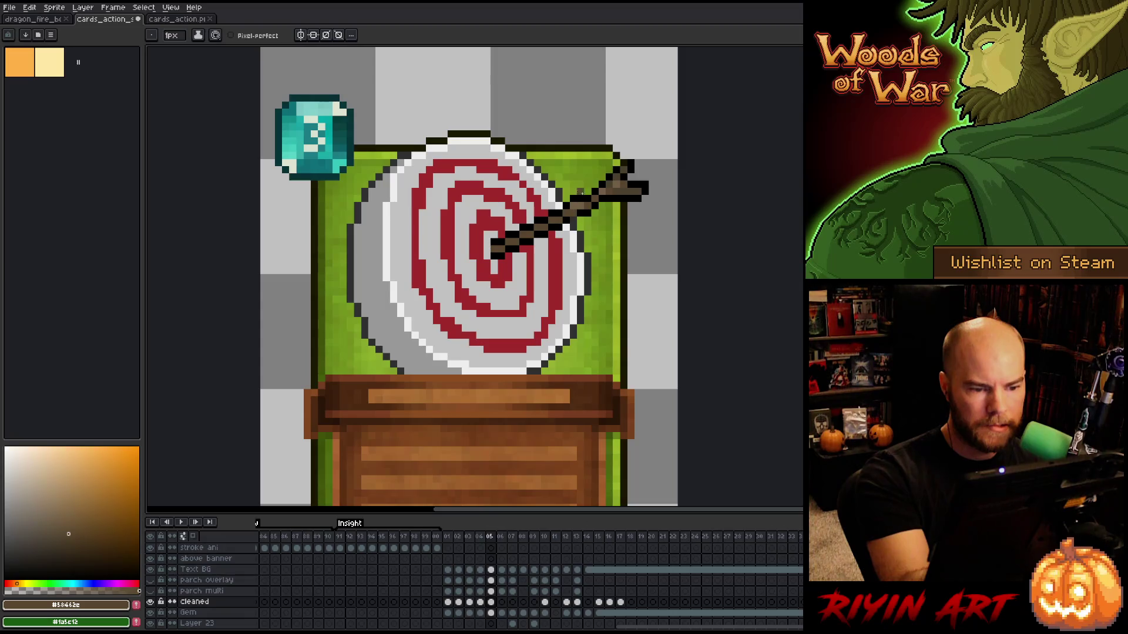
alt+click(579, 192)
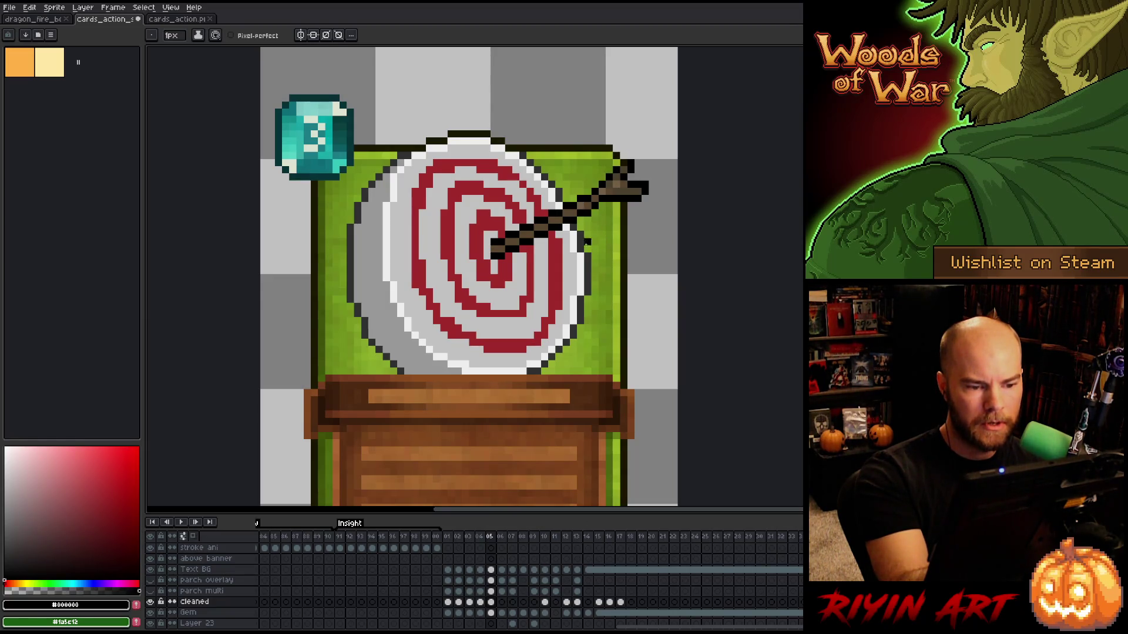
alt+click(584, 209)
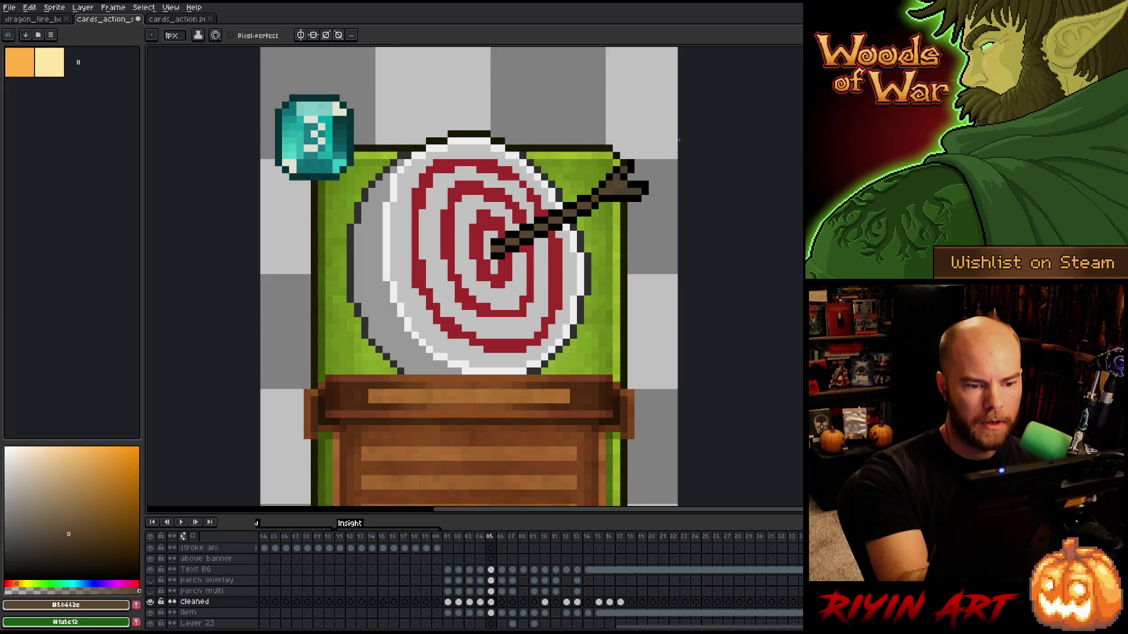
alt+click(604, 191)
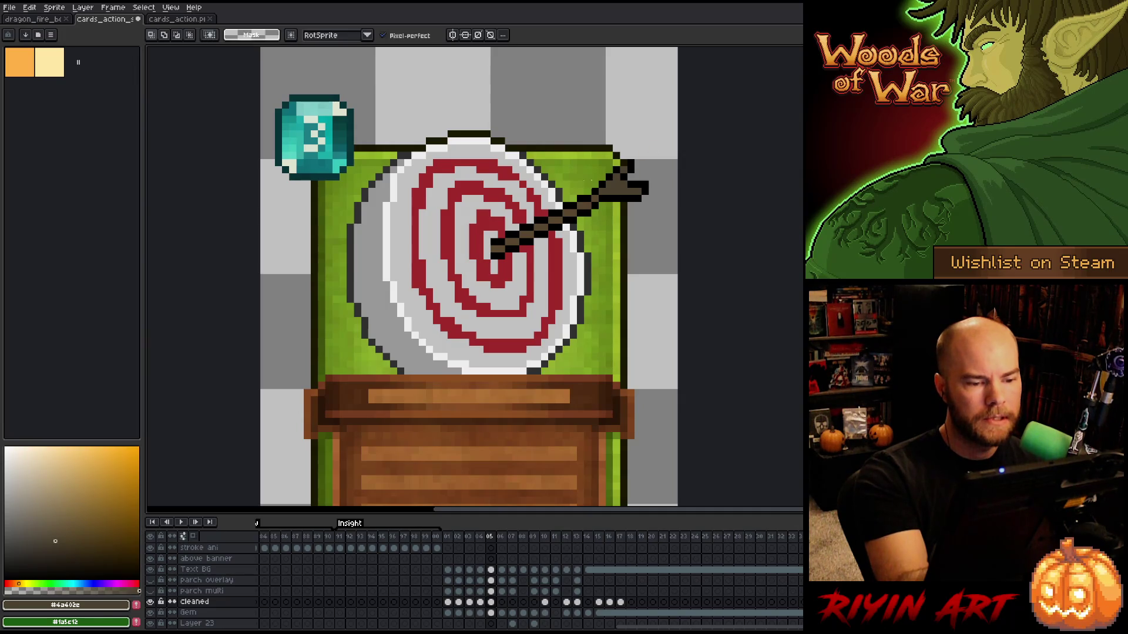
Adjust the shaft with a marquee selection, then deselect and continue with black and brown.
key(m)
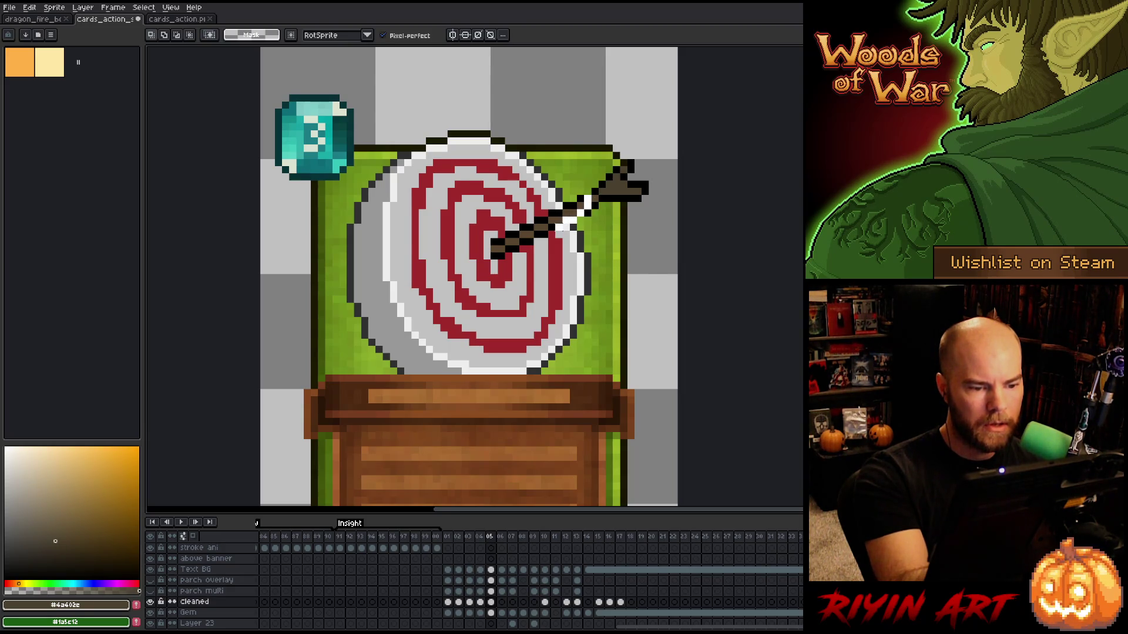
key(ctrl+d)
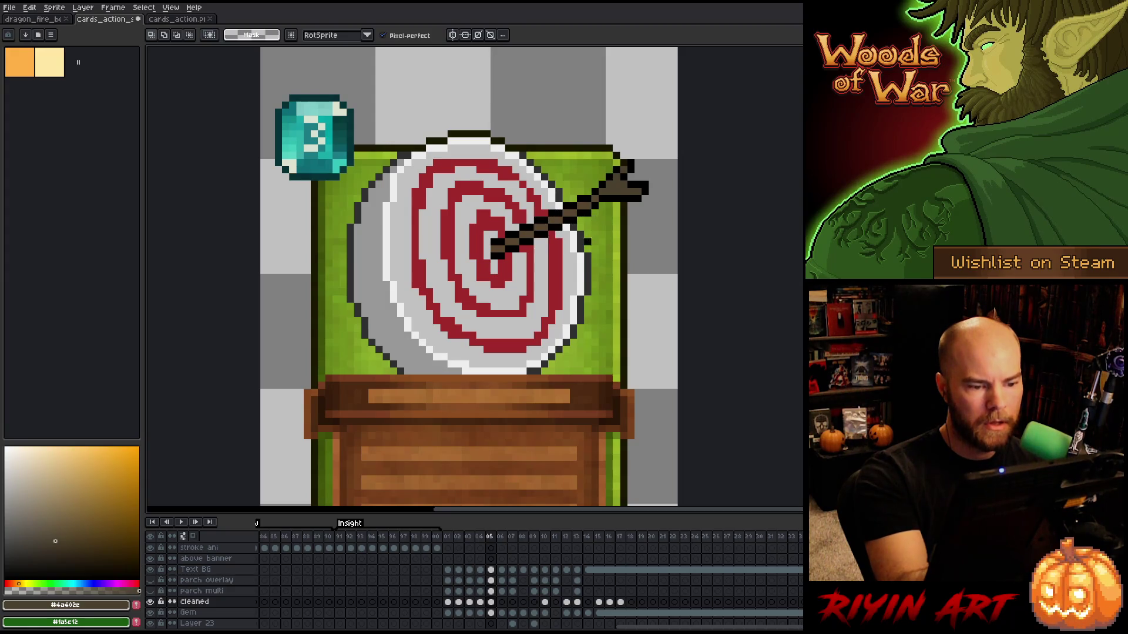
key(i)
click(597, 187)
key(b)
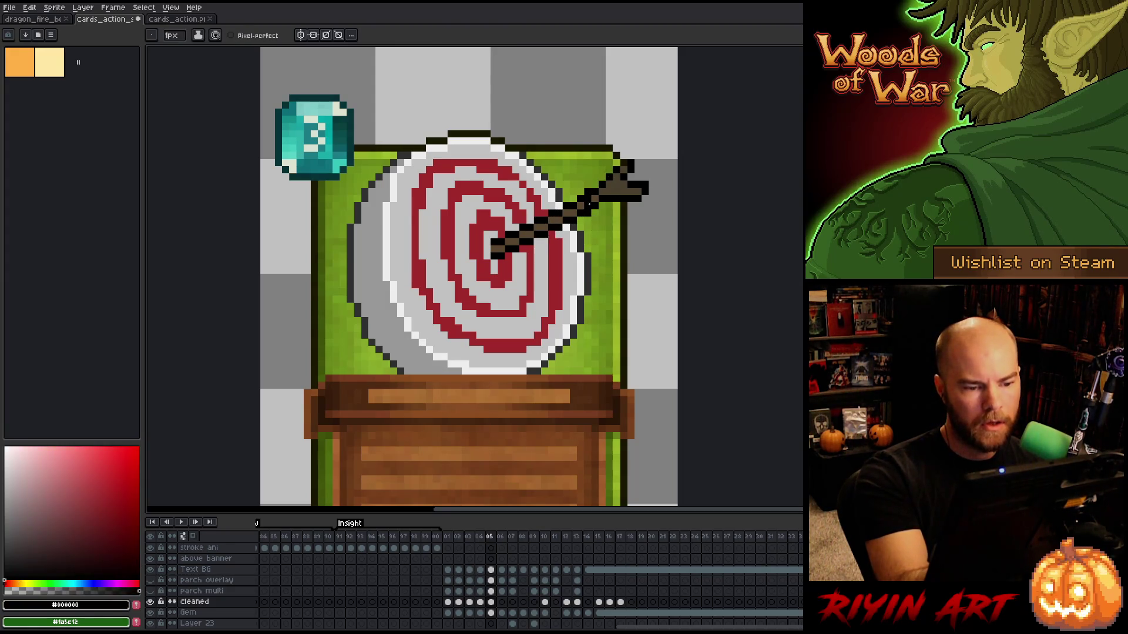
alt+click(594, 199)
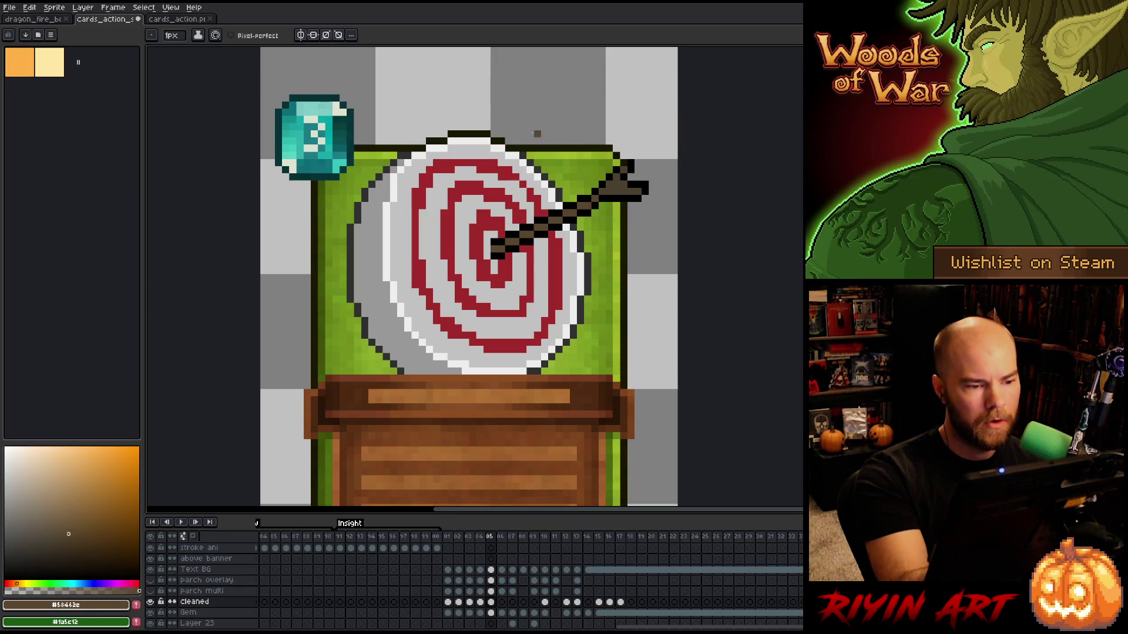
Paint red along the outer ring's left edge and save the card file.
alt+click(473, 160)
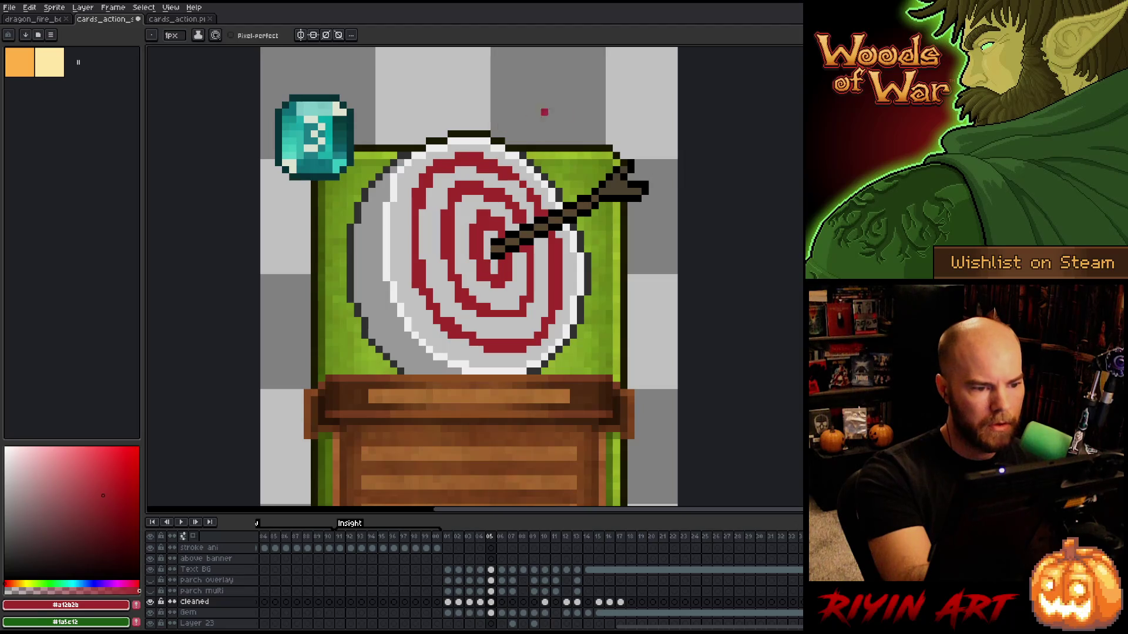
drag(408, 212, 408, 265)
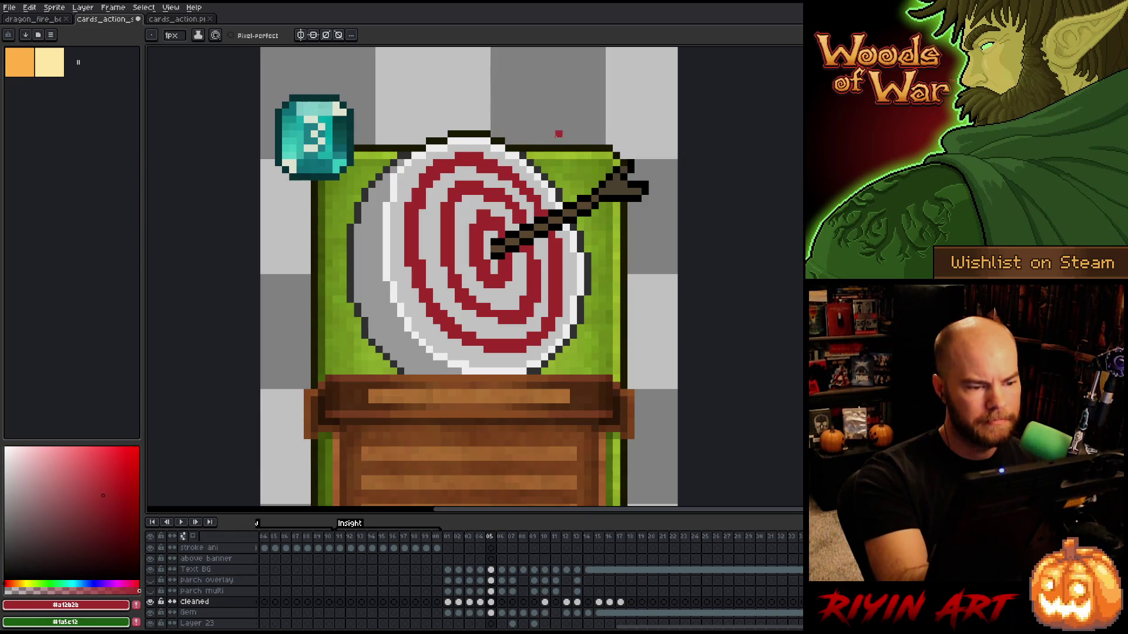
key(ctrl+s)
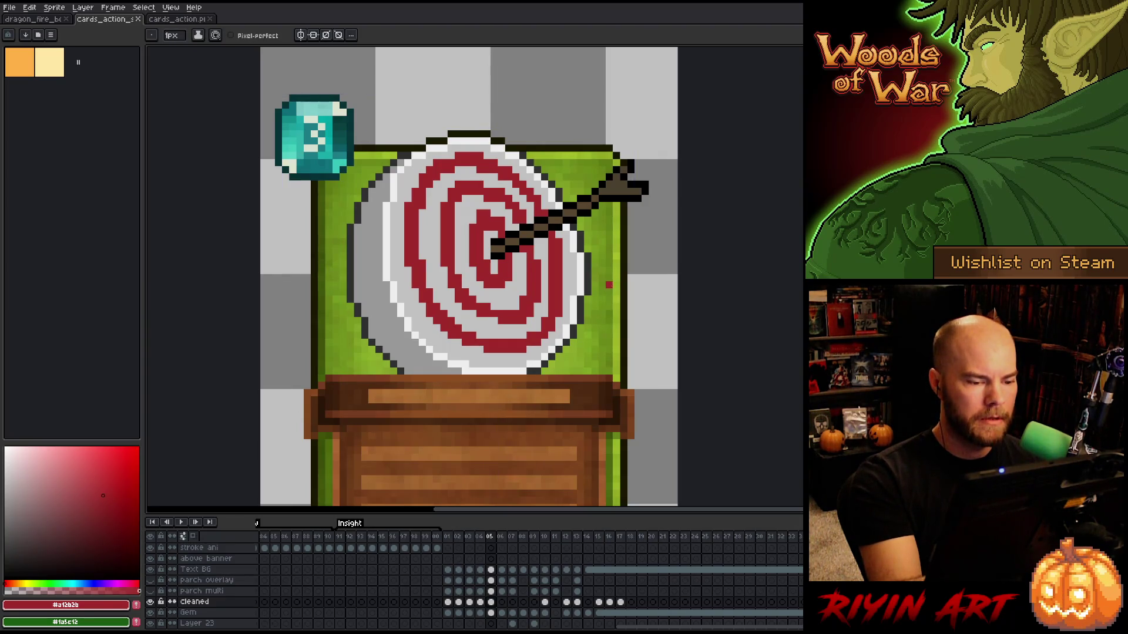
Fix stray pixels near the arrow, view the whole card, and save the animation file.
click(588, 177)
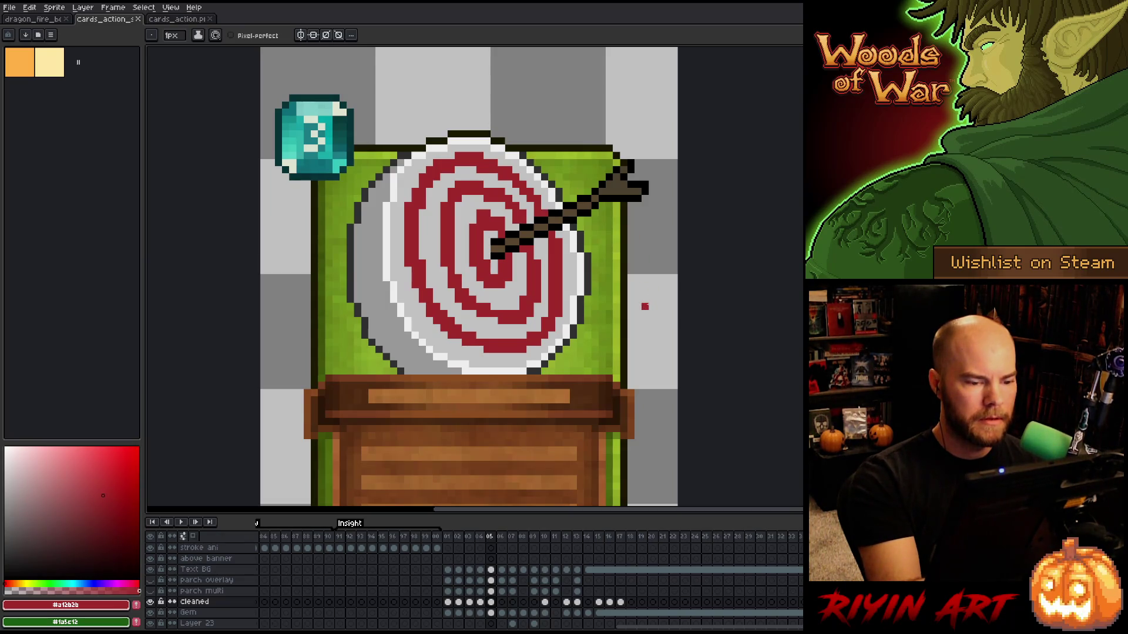
click(587, 171)
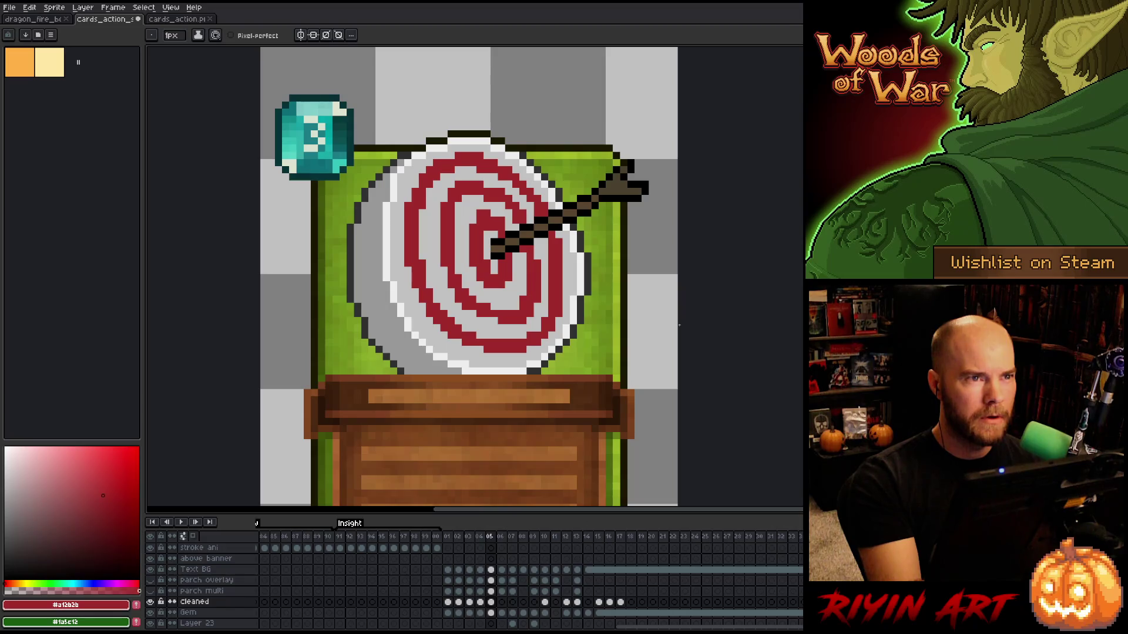
scroll(676, 326, down, 5)
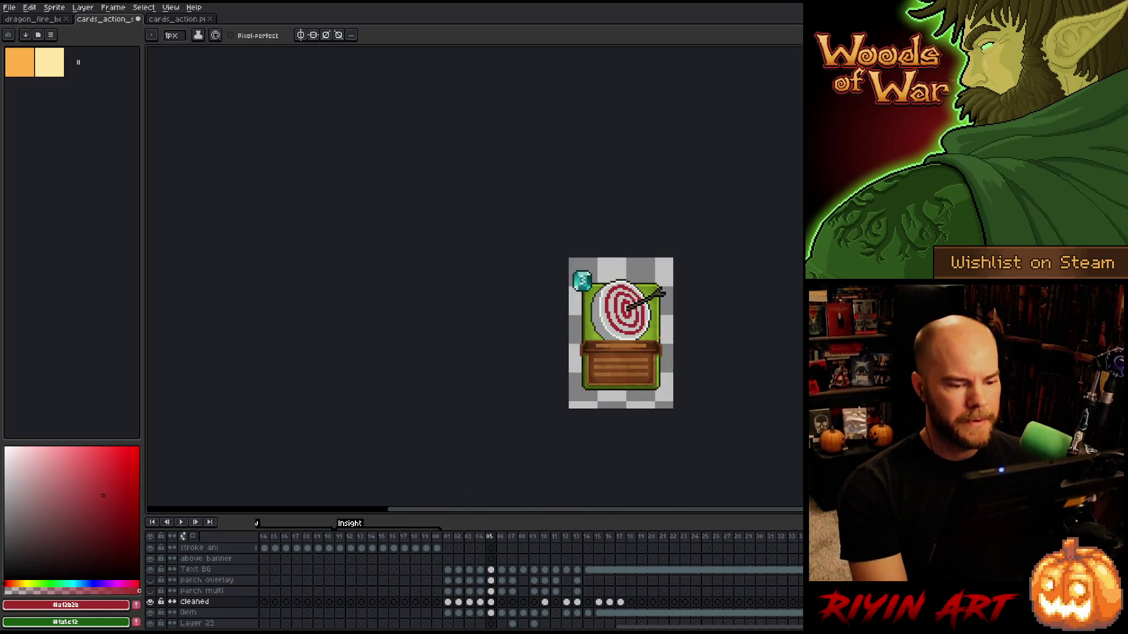
drag(615, 347, 510, 358)
scroll(509, 357, up, 3)
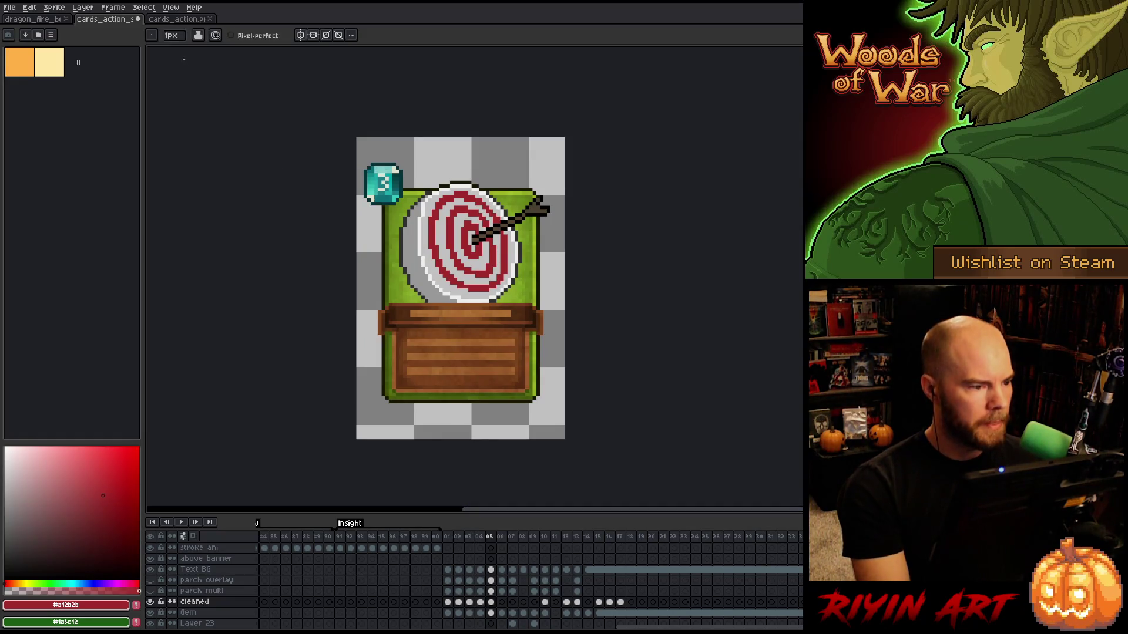
key(ctrl+s)
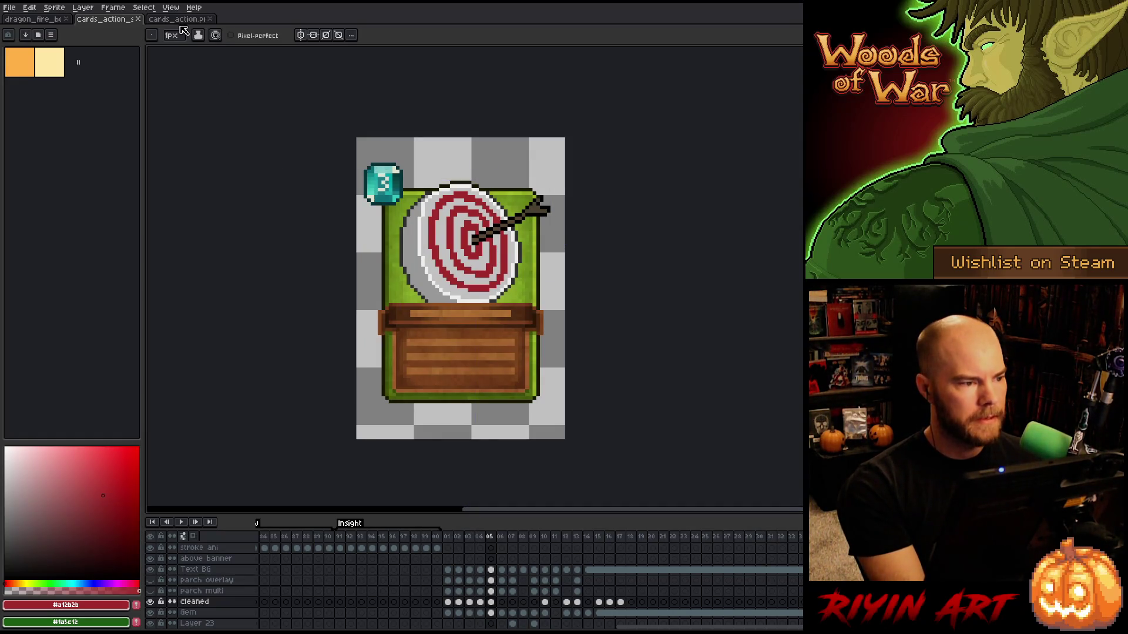
click(178, 22)
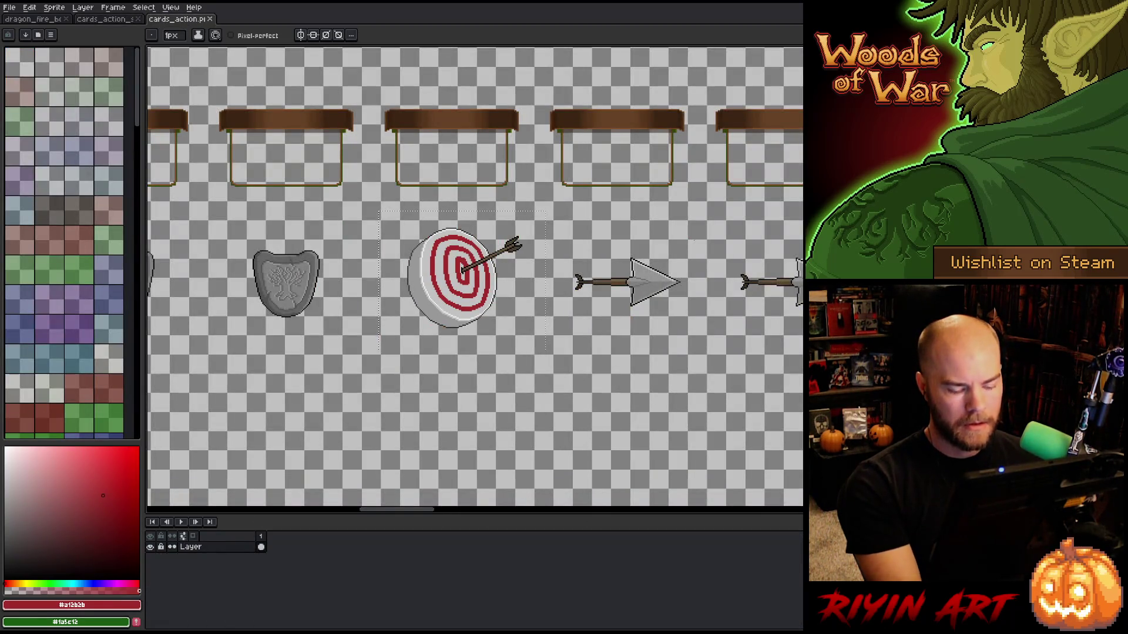
Marquee-select the arrow sprite and place a copy of it onto the card marked 1.
key(m)
mouse_move(697, 239)
mouse_down()
mouse_move(566, 353)
mouse_move(519, 345)
mouse_move(399, 269)
mouse_up()
scroll(401, 265, down, 1)
scroll(410, 205, up, 1)
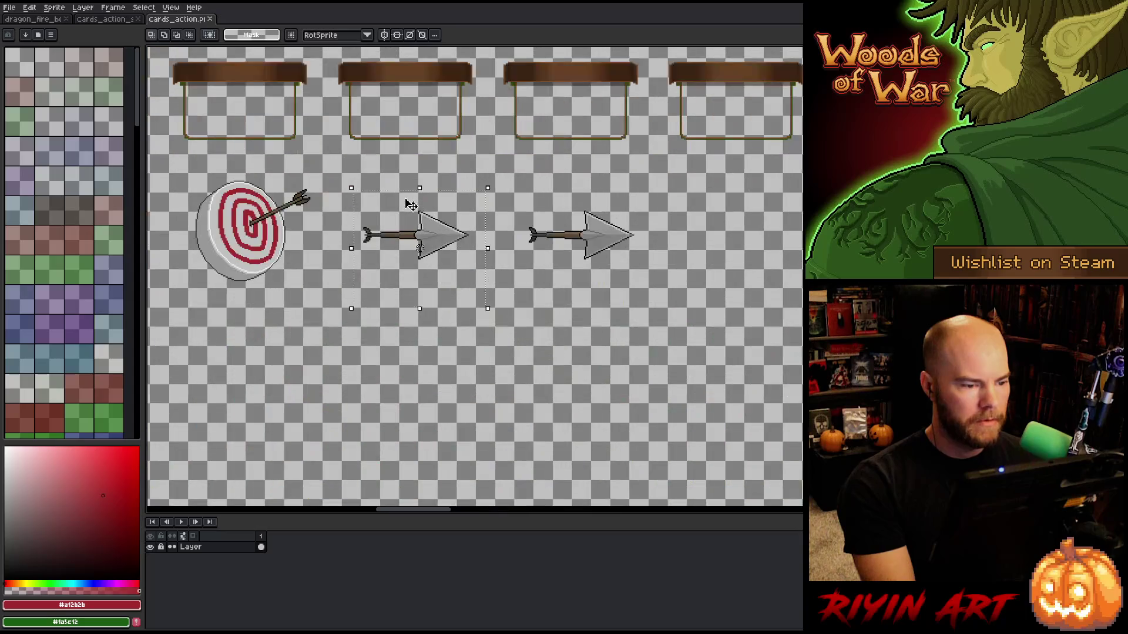
scroll(409, 199, down, 2)
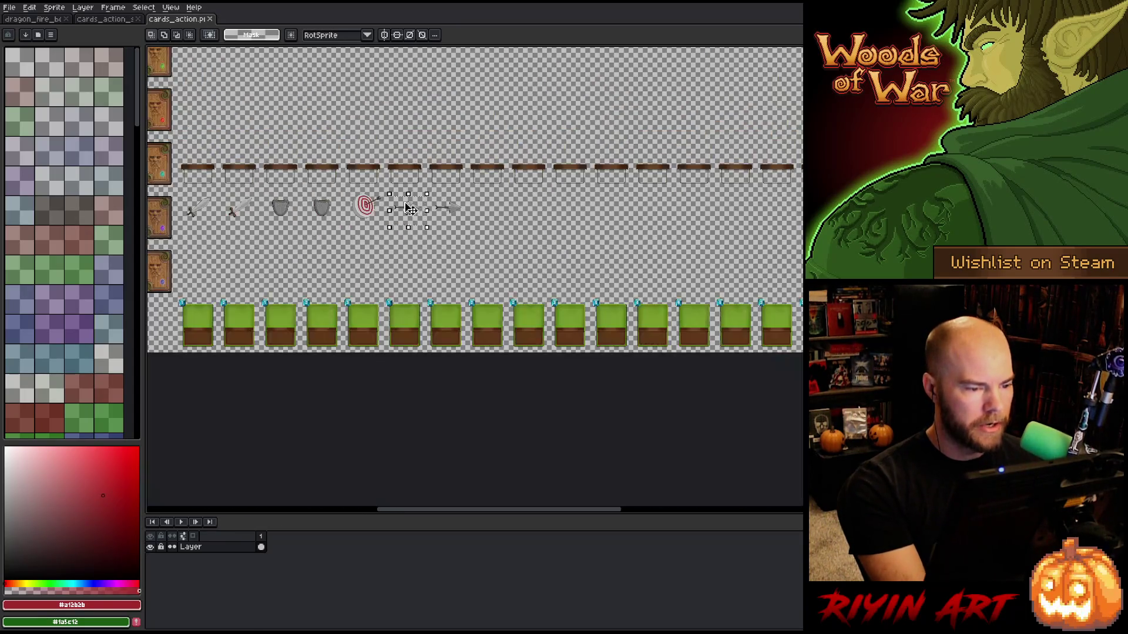
scroll(404, 202, up, 1)
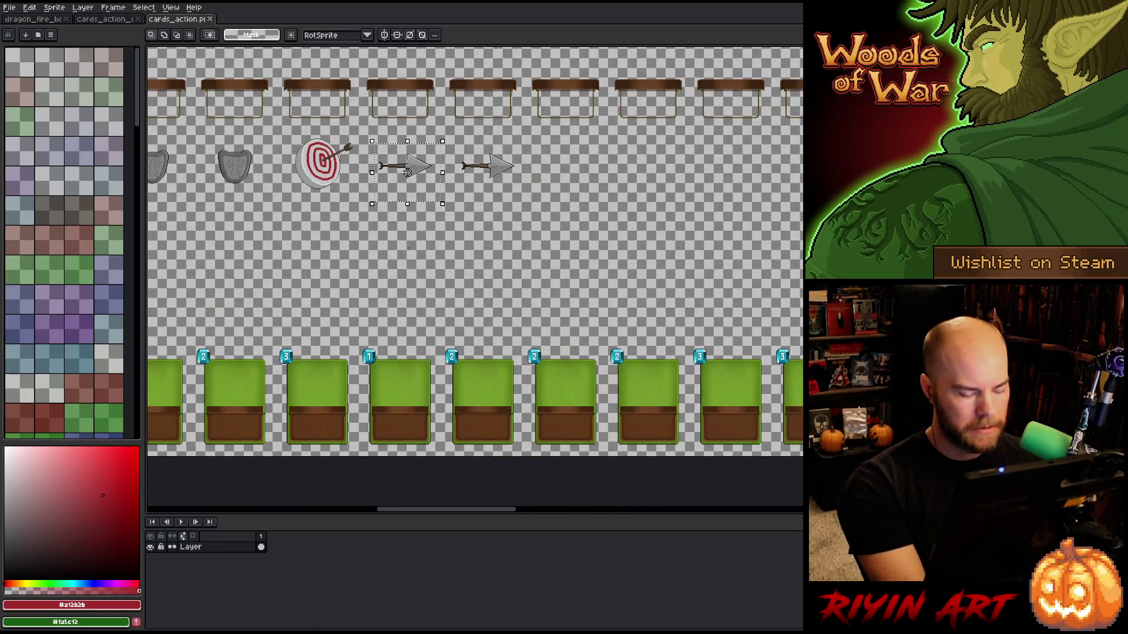
click(407, 172)
drag(407, 172, 407, 392)
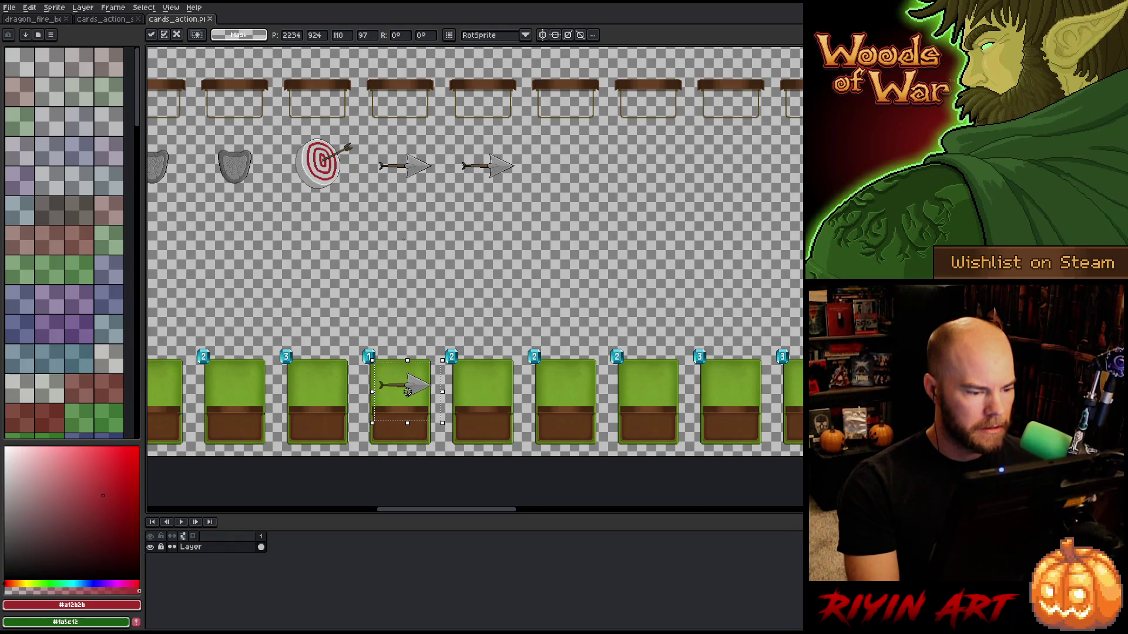
key(Return)
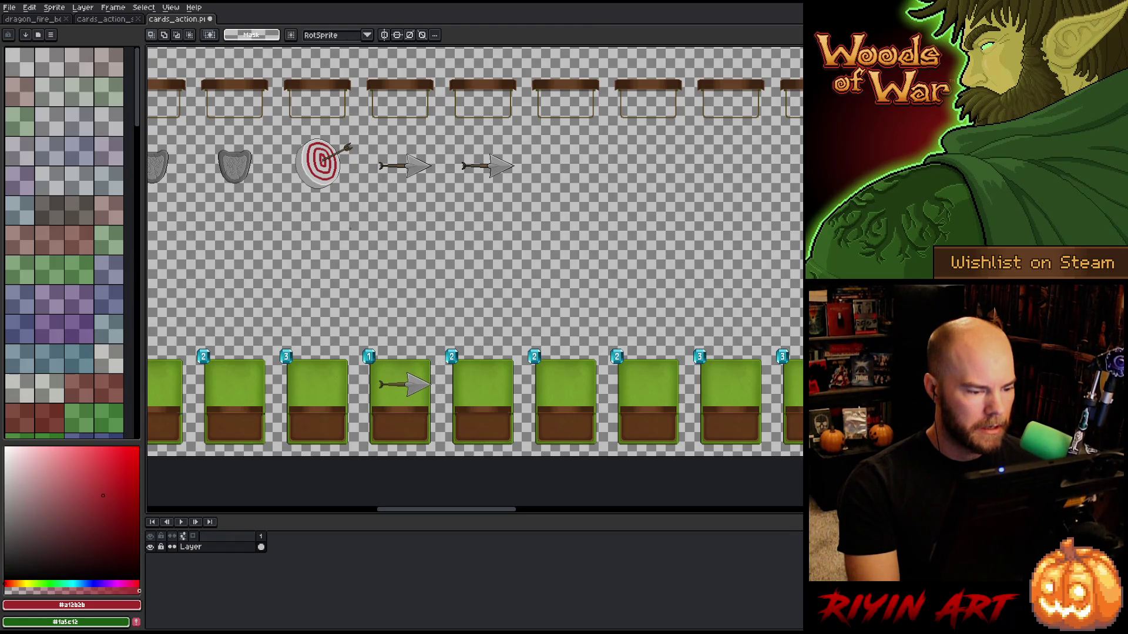
Select the card marked 1 together with its arrow, then return to the card animation file.
drag(275, 164, 338, 265)
click(314, 227)
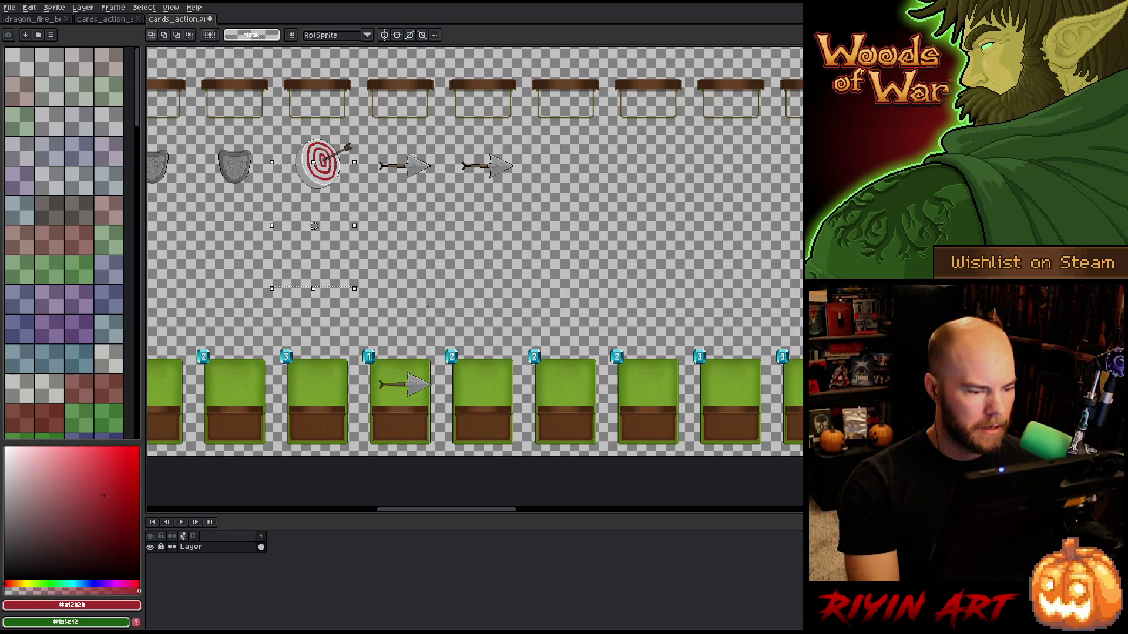
mouse_move(352, 338)
mouse_down()
mouse_move(409, 430)
mouse_move(441, 435)
mouse_move(443, 452)
mouse_up()
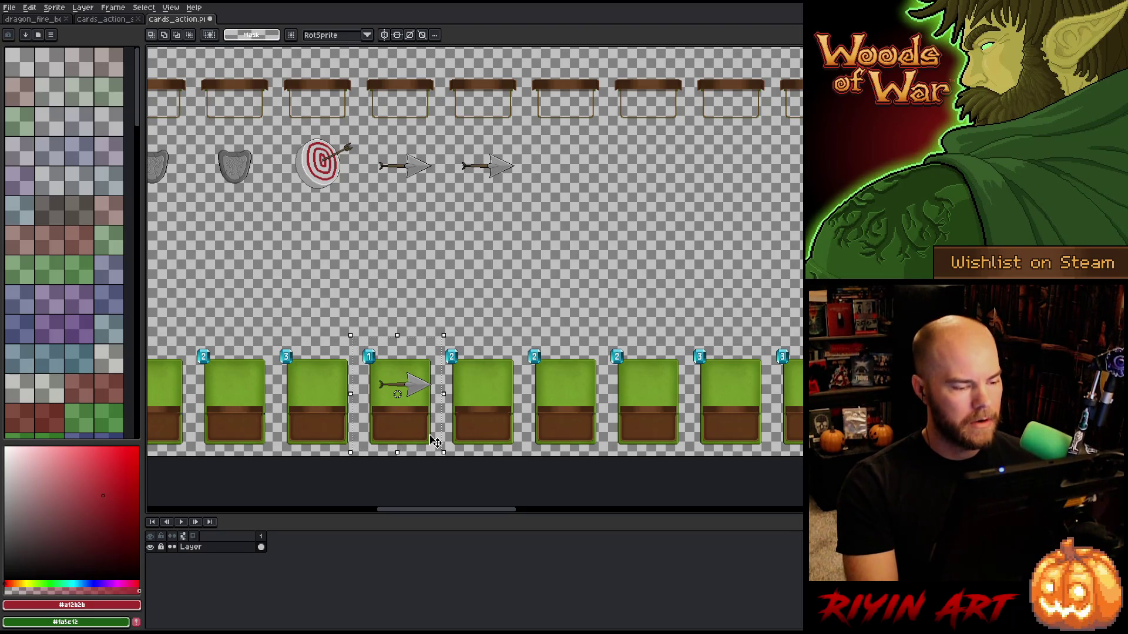
click(125, 19)
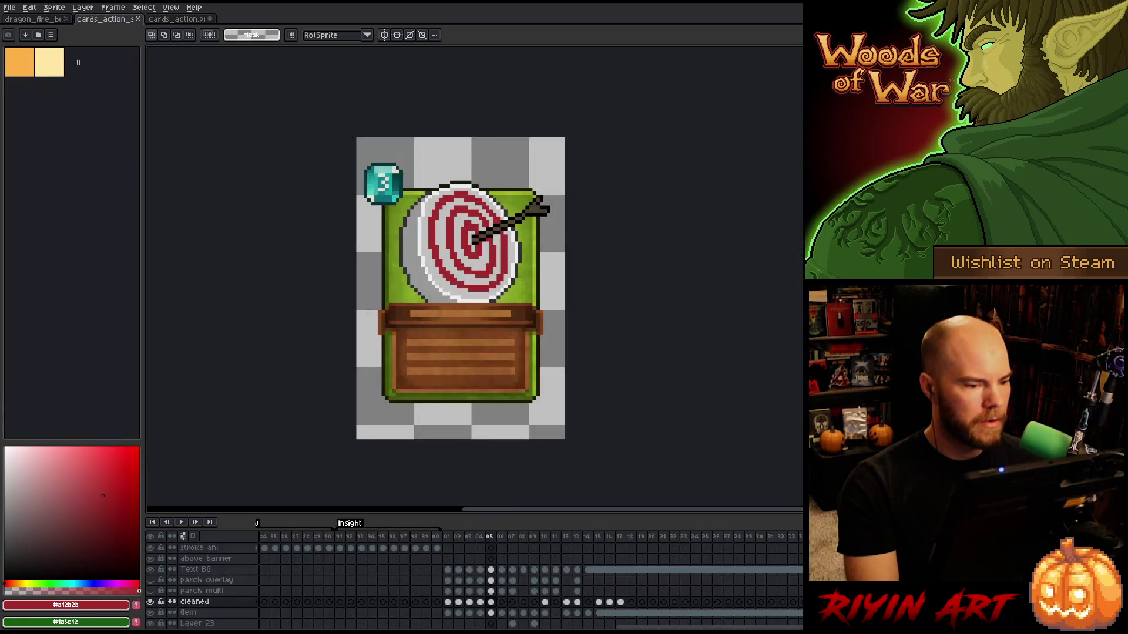
On frame 06, clear the wooden-hand drawing from Layer 22's cel.
click(501, 602)
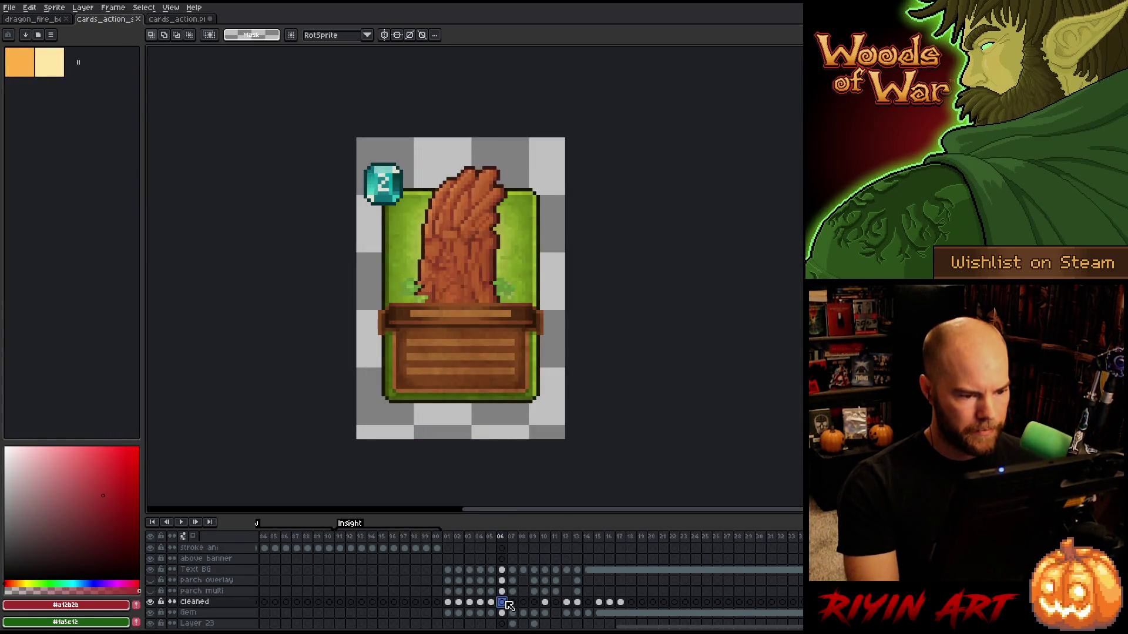
scroll(508, 605, up, 1)
scroll(509, 605, down, 3)
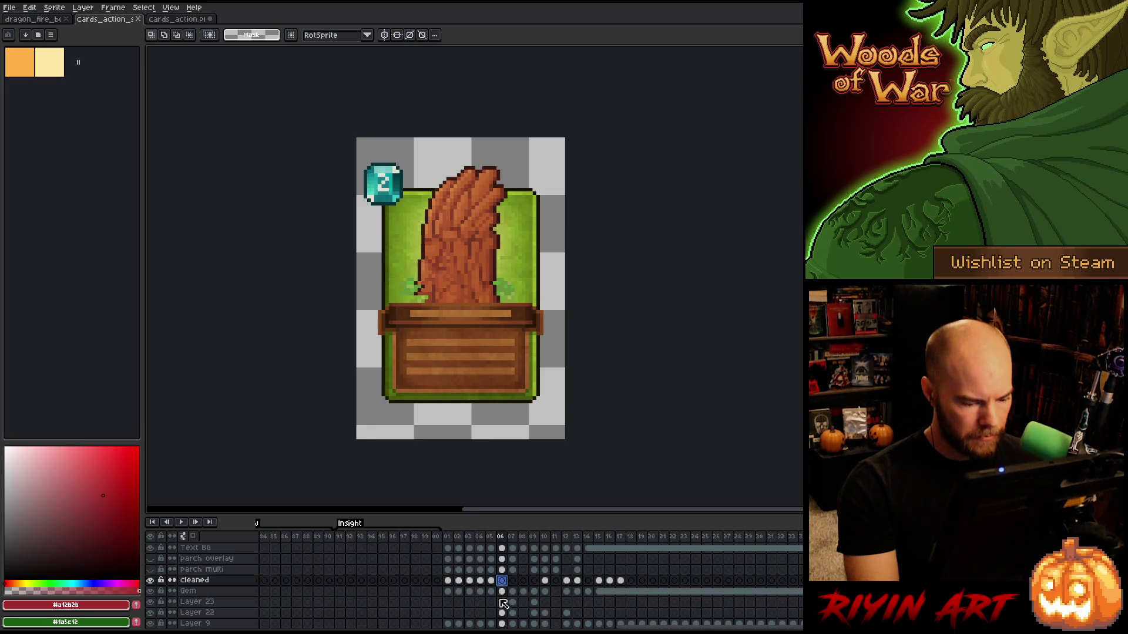
click(504, 612)
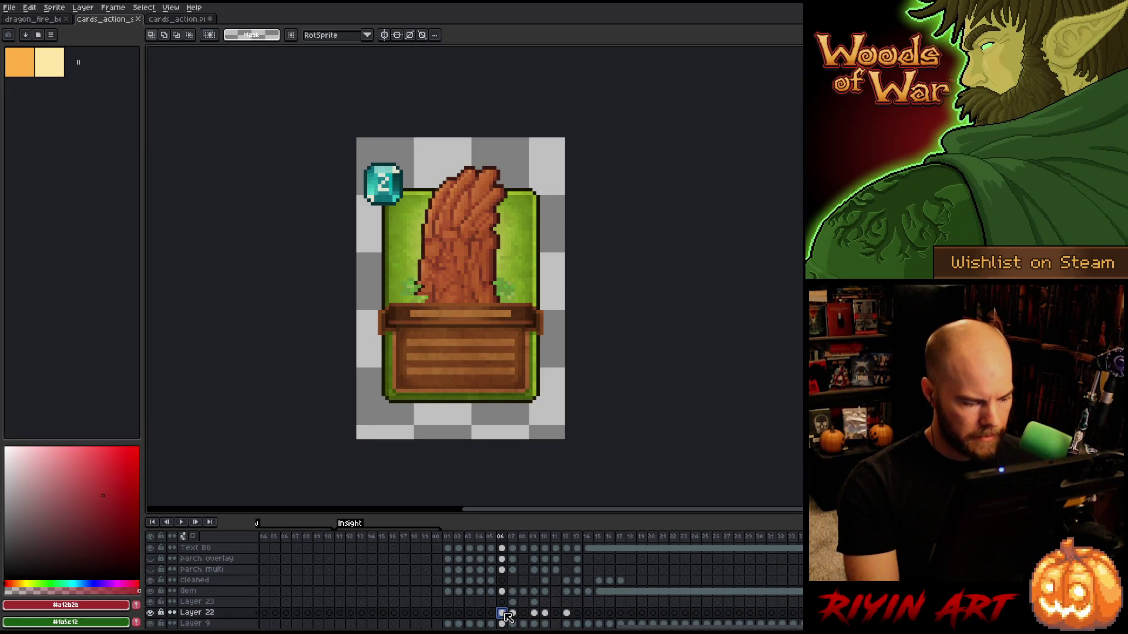
click(151, 612)
click(151, 613)
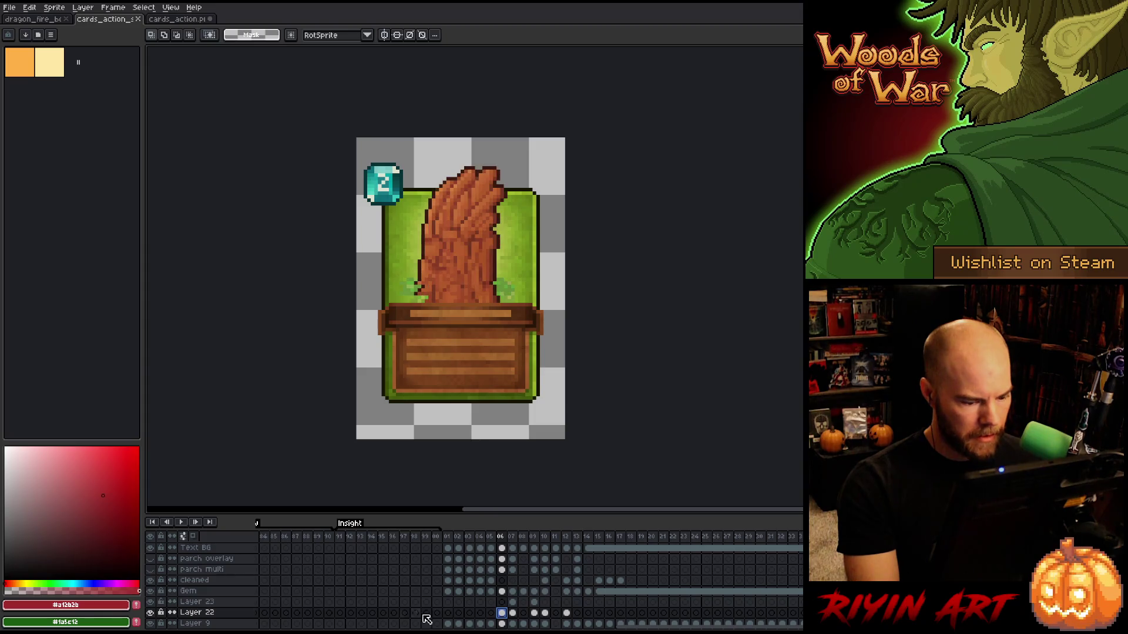
key(Delete)
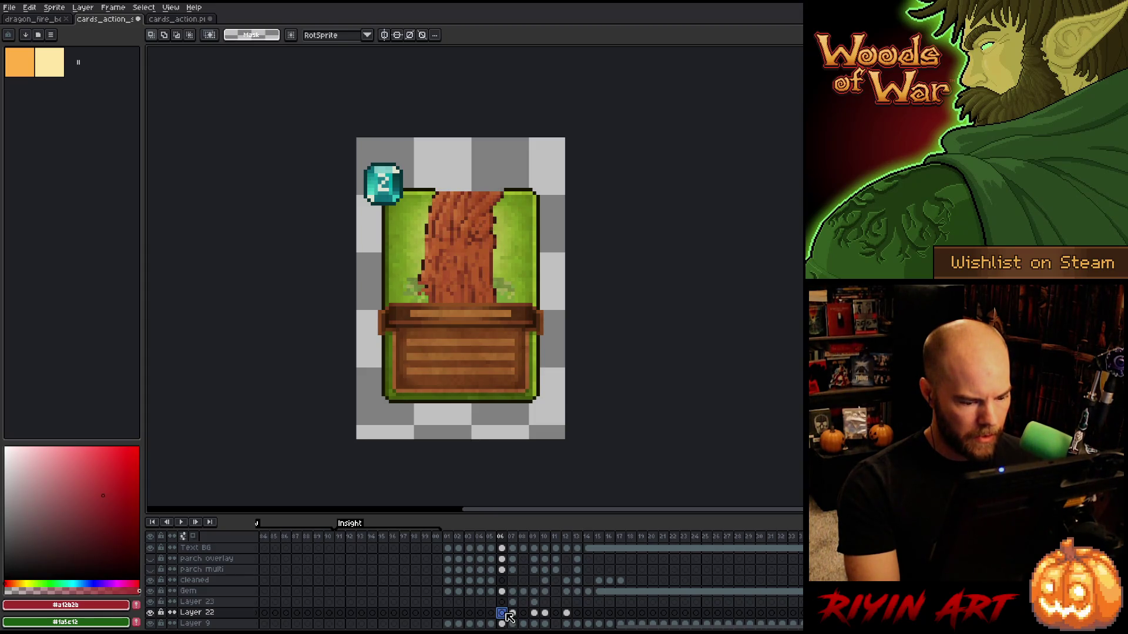
Paste the copied card artwork onto frame 06, shrinking and nudging it into alignment.
scroll(509, 616, down, 3)
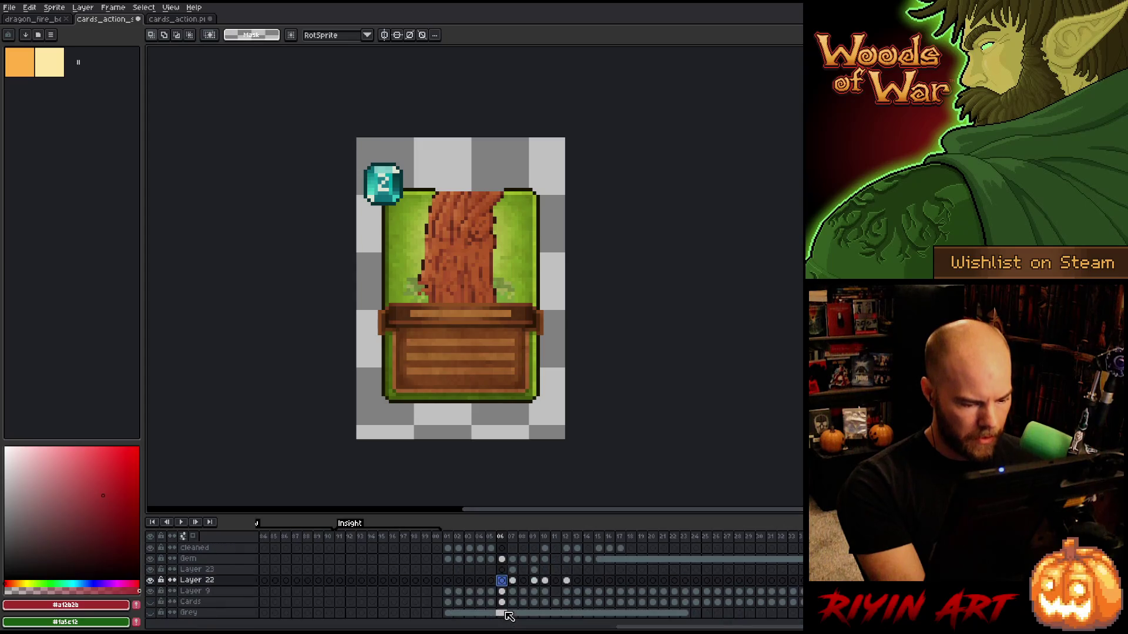
click(150, 591)
click(150, 591)
key(ctrl+v)
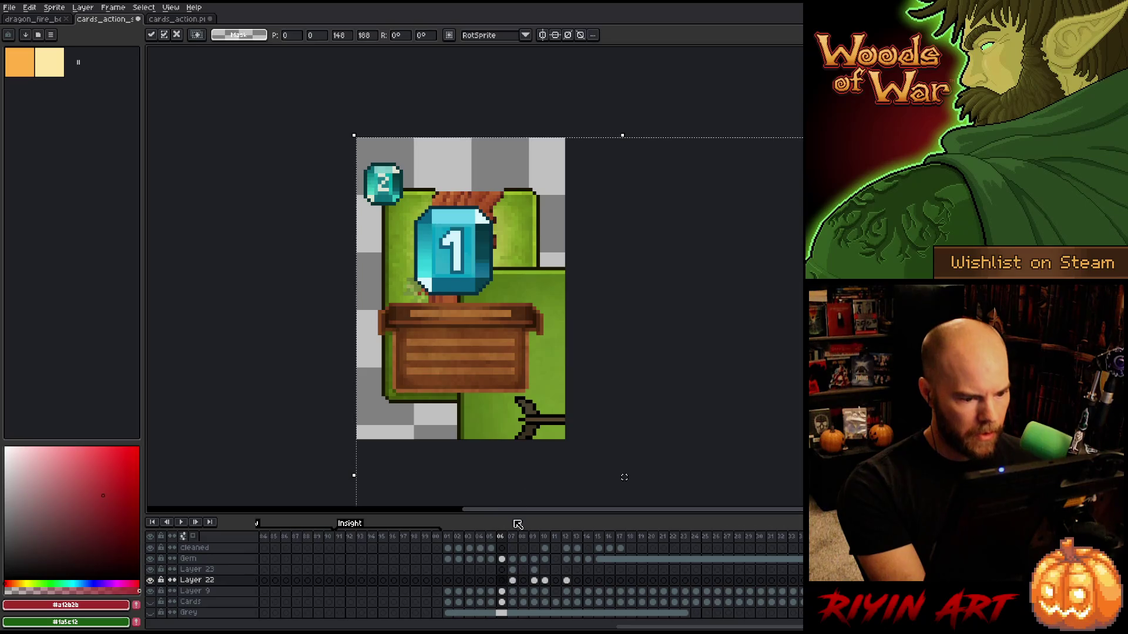
scroll(556, 428, down, 5)
drag(615, 495, 540, 456)
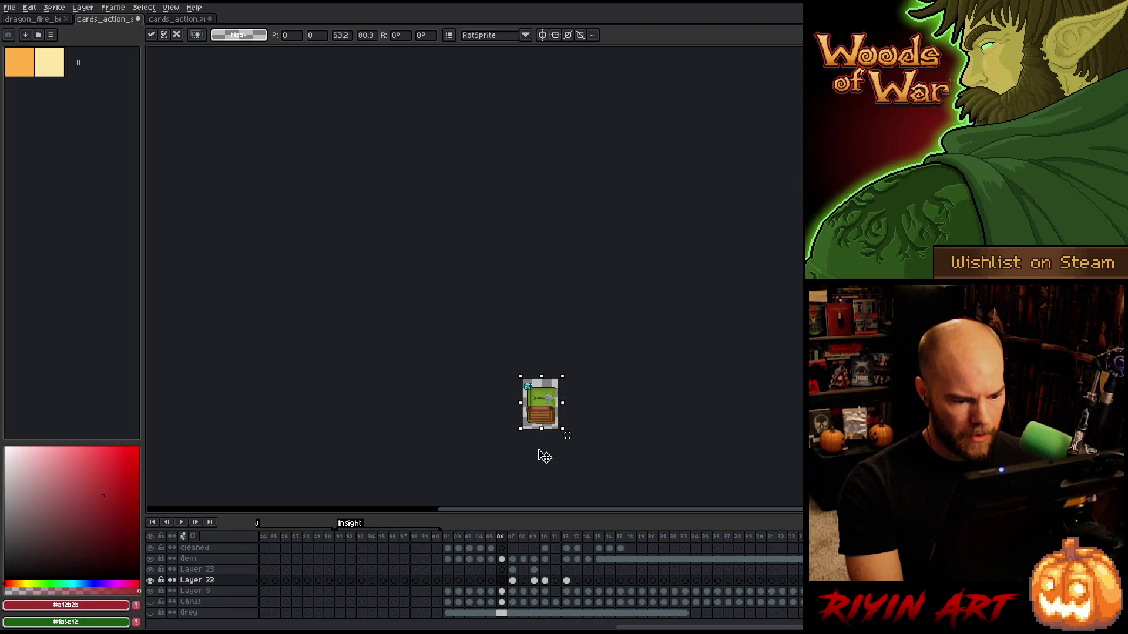
scroll(541, 456, up, 3)
scroll(564, 411, up, 1)
drag(550, 387, 537, 379)
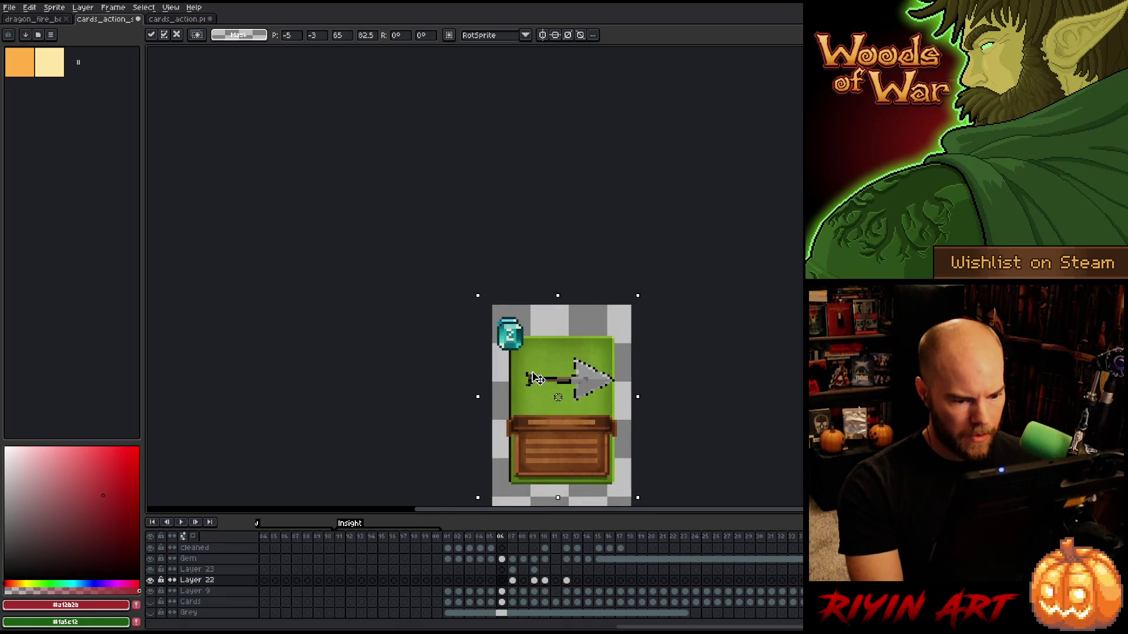
drag(638, 498, 634, 492)
drag(558, 392, 558, 397)
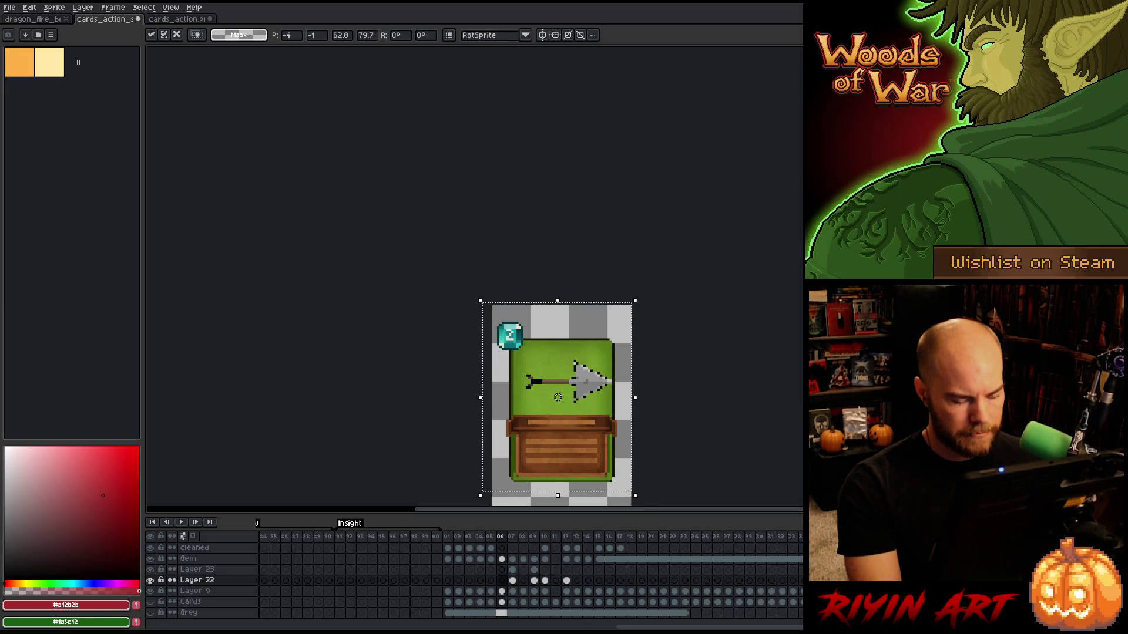
click(694, 414)
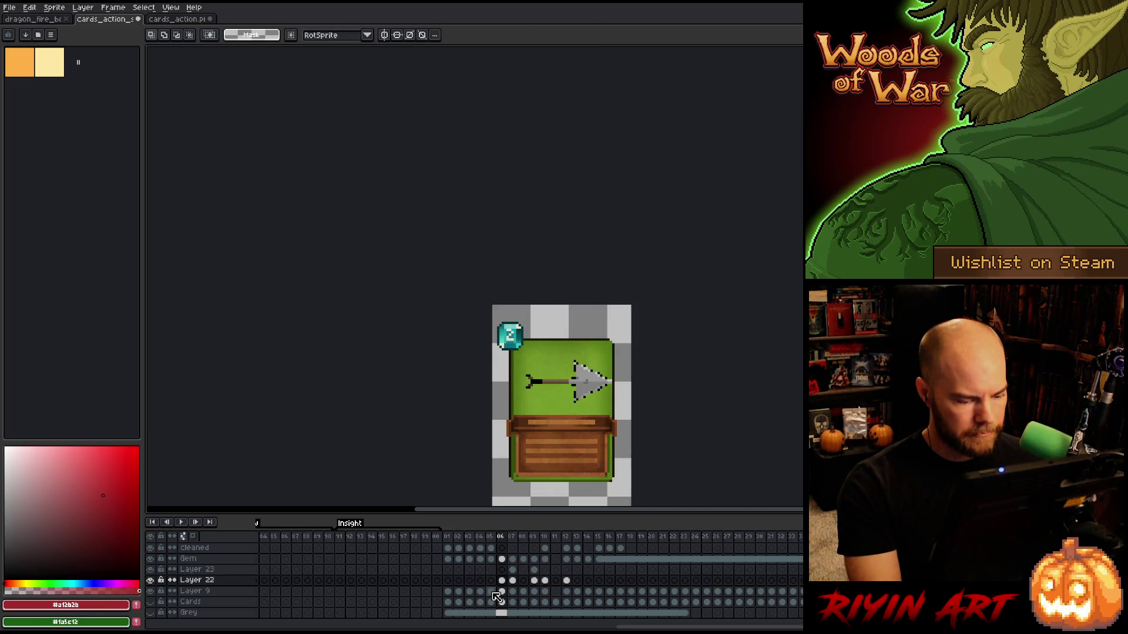
Copy the Gem cels from frames 01–02 and paste them into frame 06.
click(151, 591)
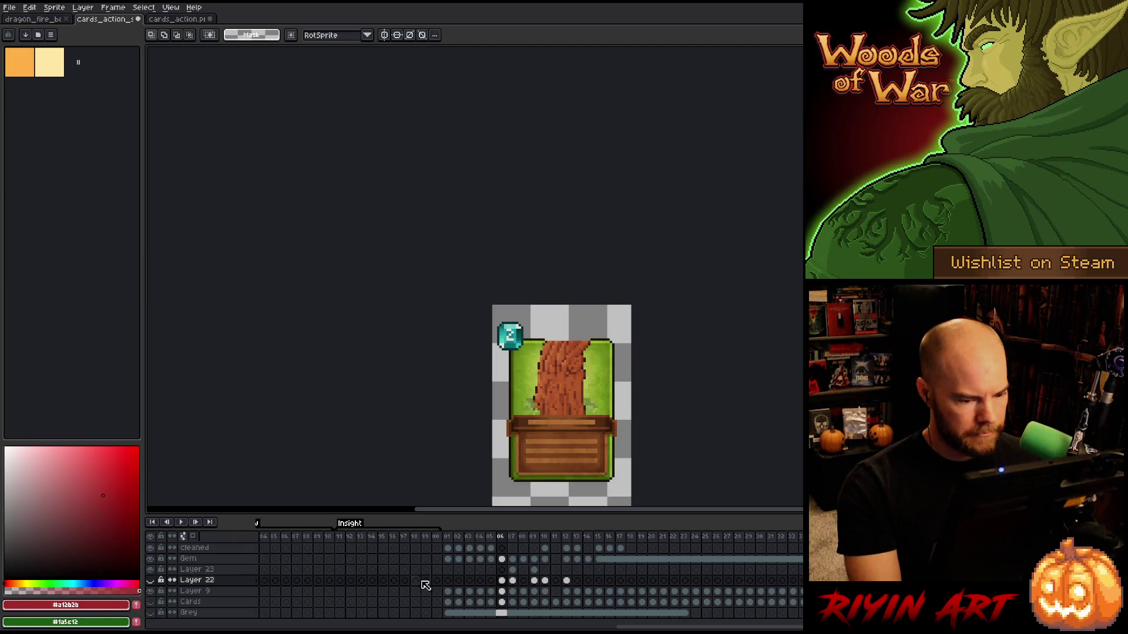
click(491, 592)
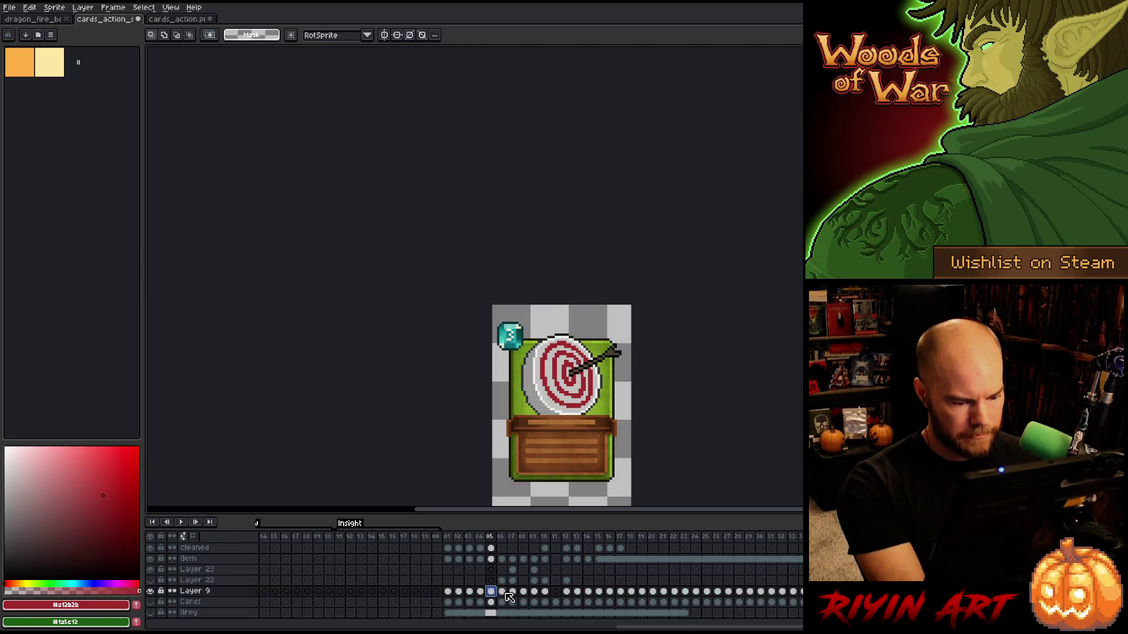
click(503, 592)
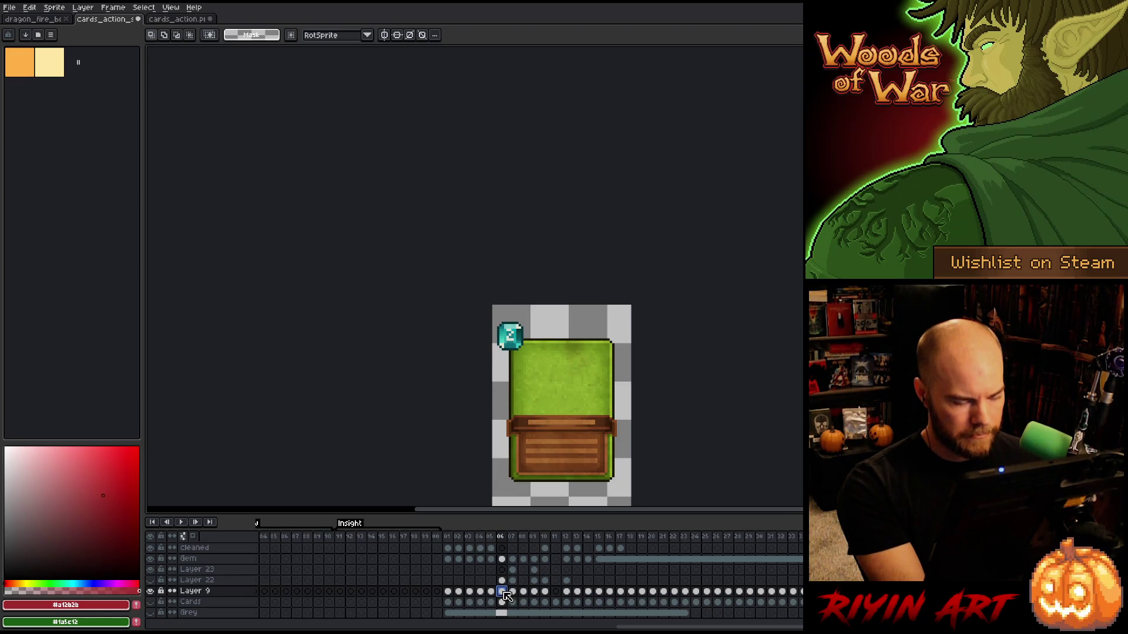
click(449, 559)
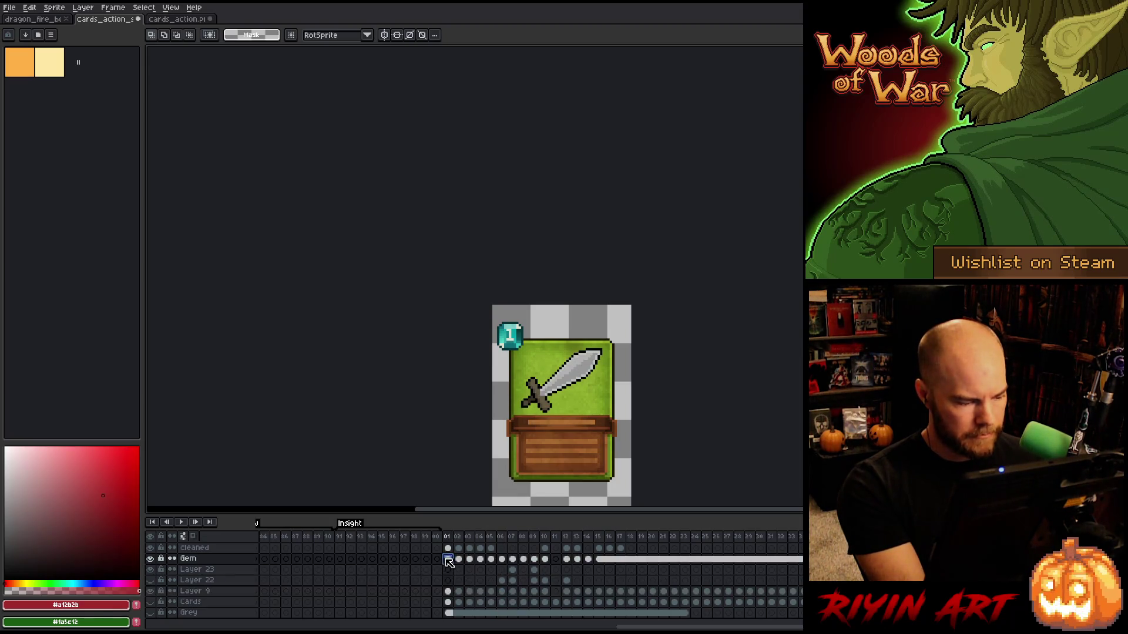
drag(455, 561, 459, 559)
key(ctrl+c)
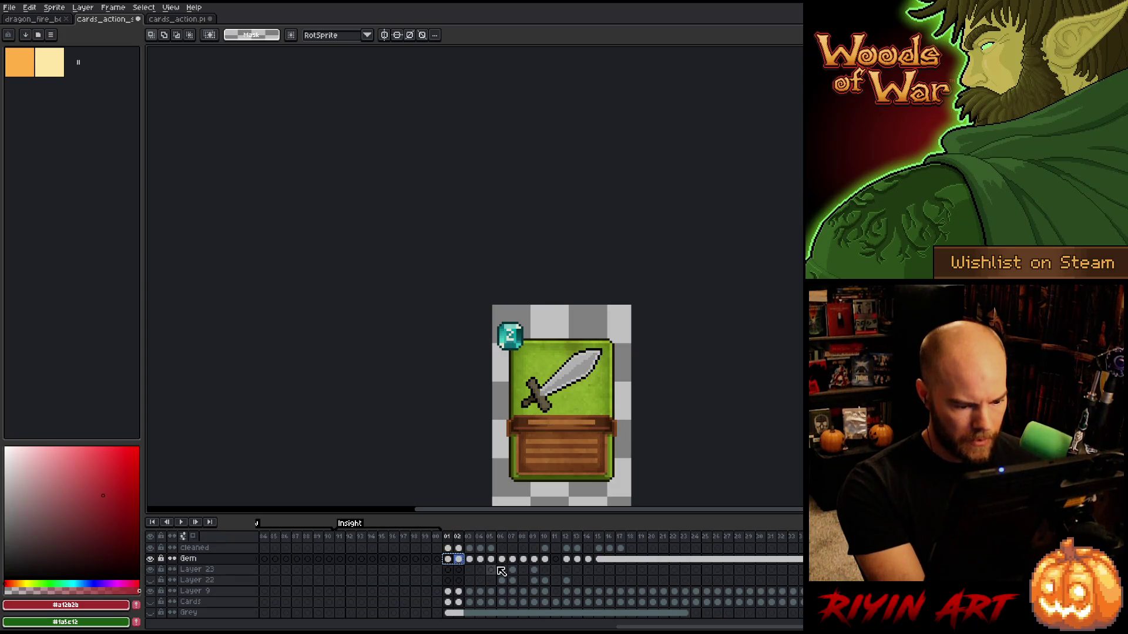
click(491, 560)
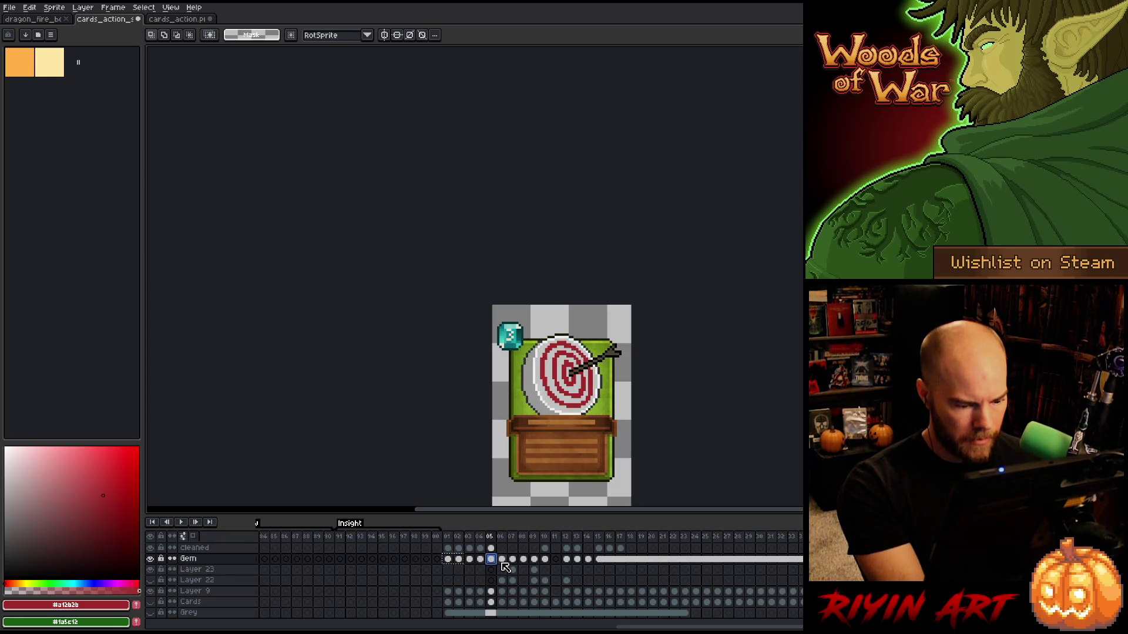
click(502, 560)
key(ctrl+v)
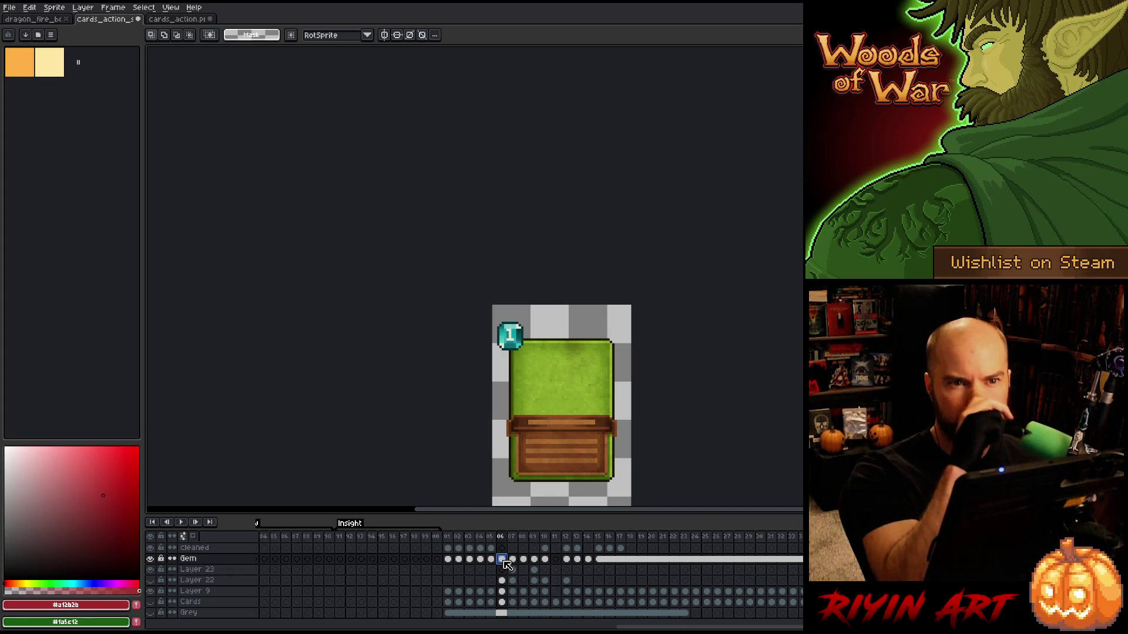
scroll(613, 375, up, 2)
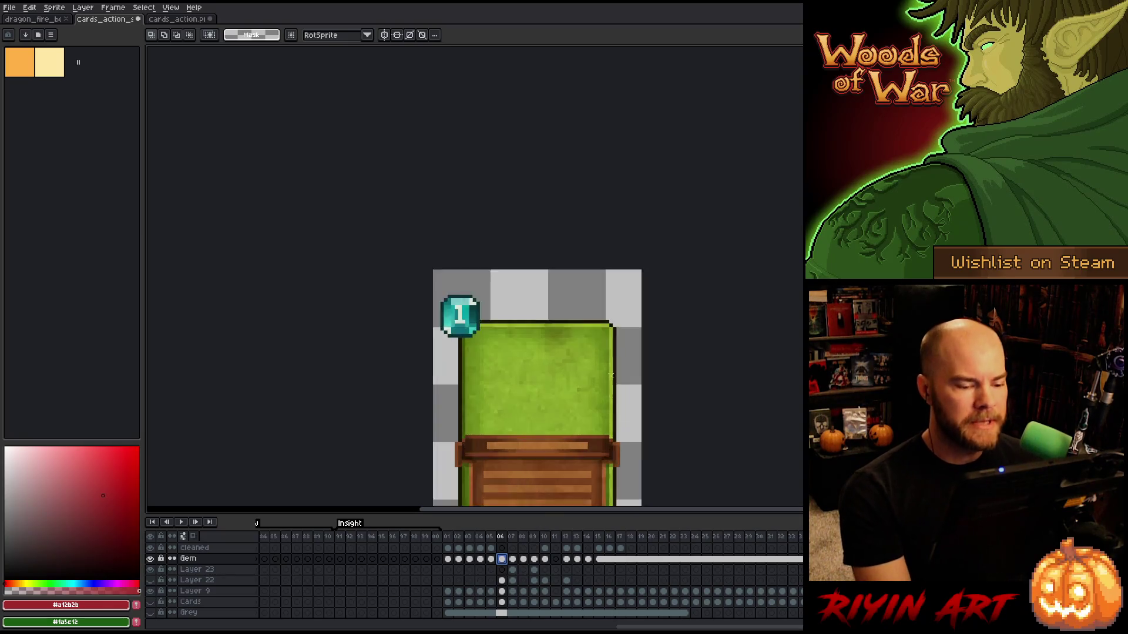
Select Layer 22's frame 06 cel and make its arrow graphic visible on the green panel.
mouse_move(453, 284)
mouse_down()
mouse_move(457, 222)
mouse_move(517, 199)
mouse_up()
key(m)
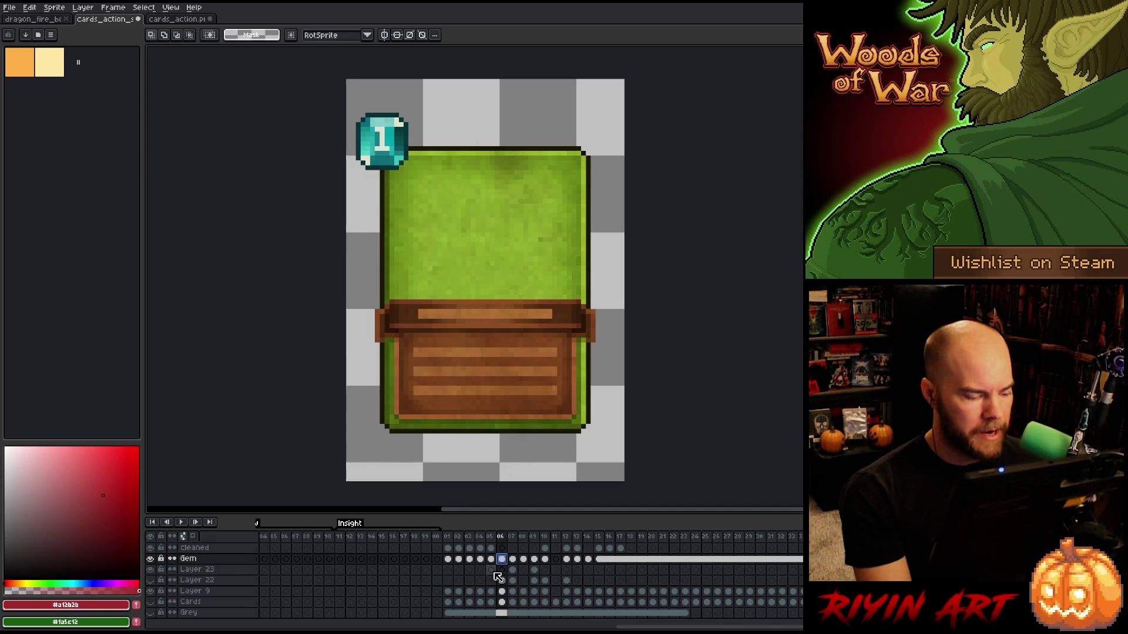
scroll(501, 572, up, 2)
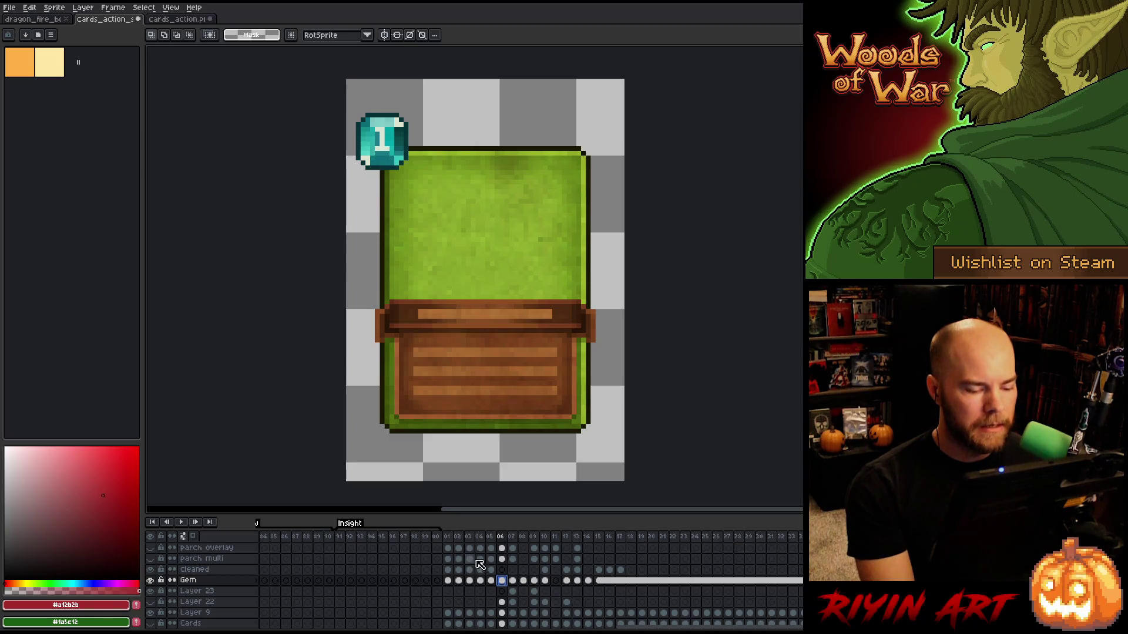
click(491, 580)
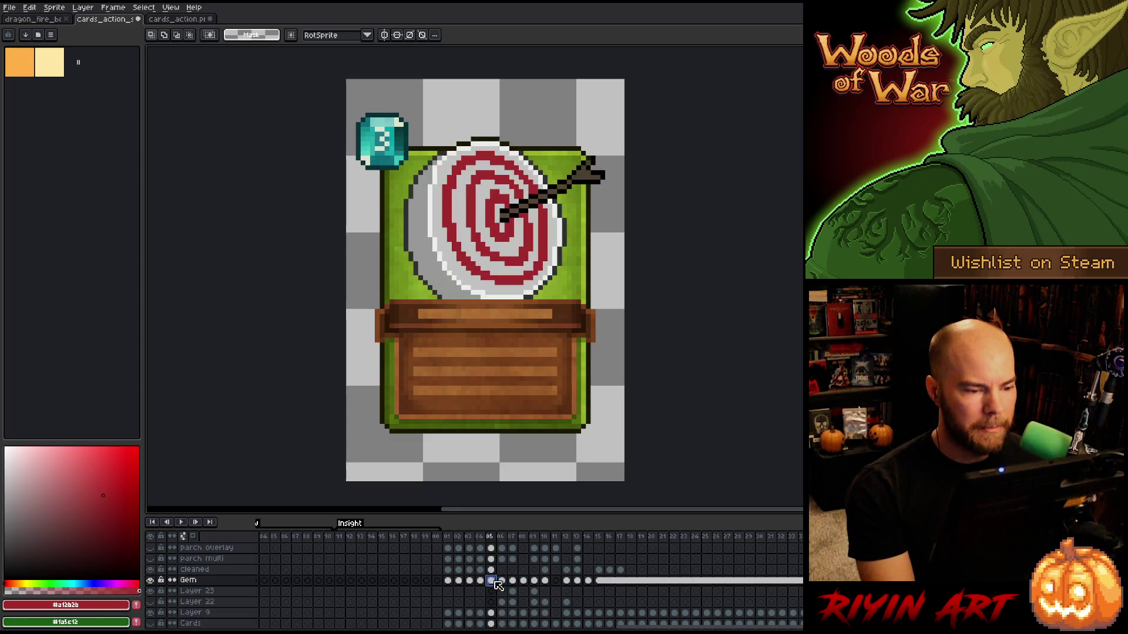
click(501, 581)
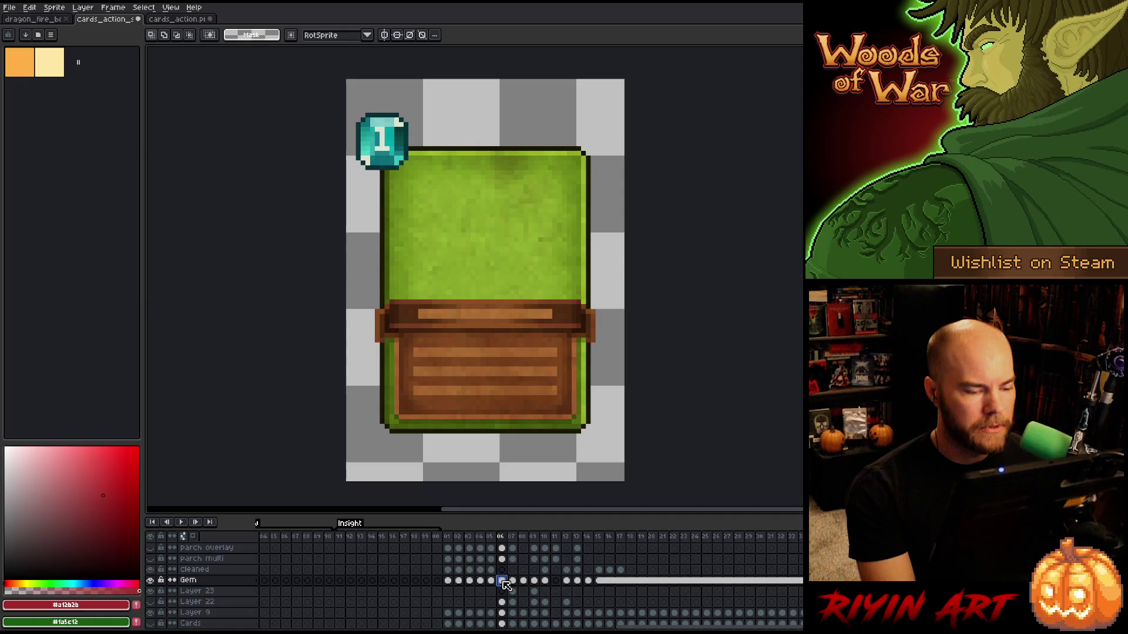
scroll(506, 584, up, 3)
drag(506, 582, 505, 595)
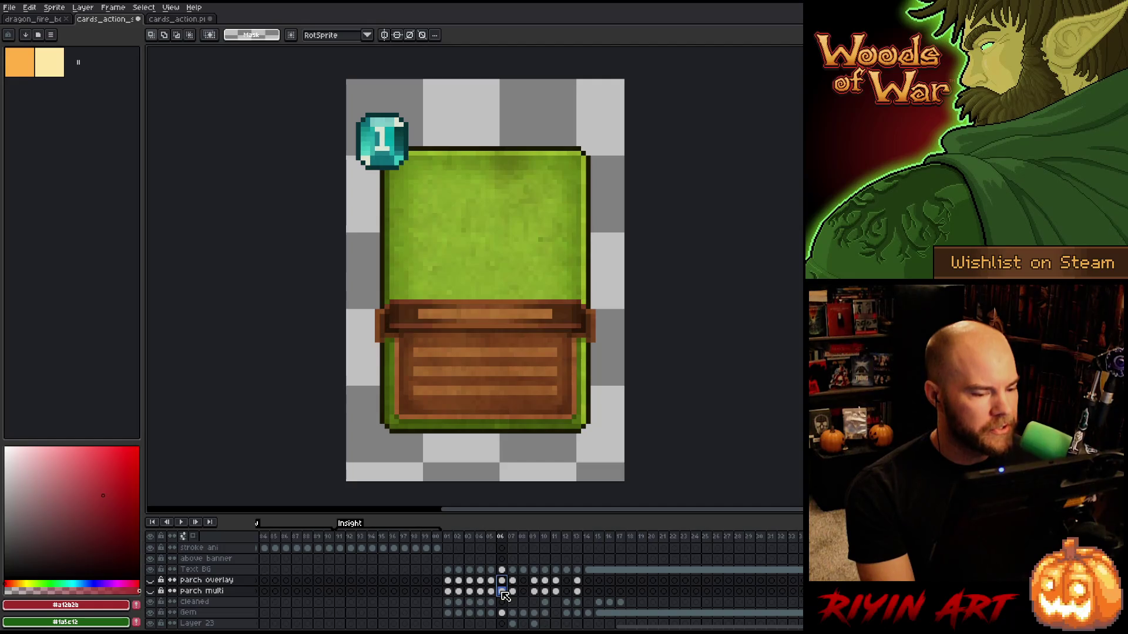
click(504, 613)
scroll(503, 615, down, 4)
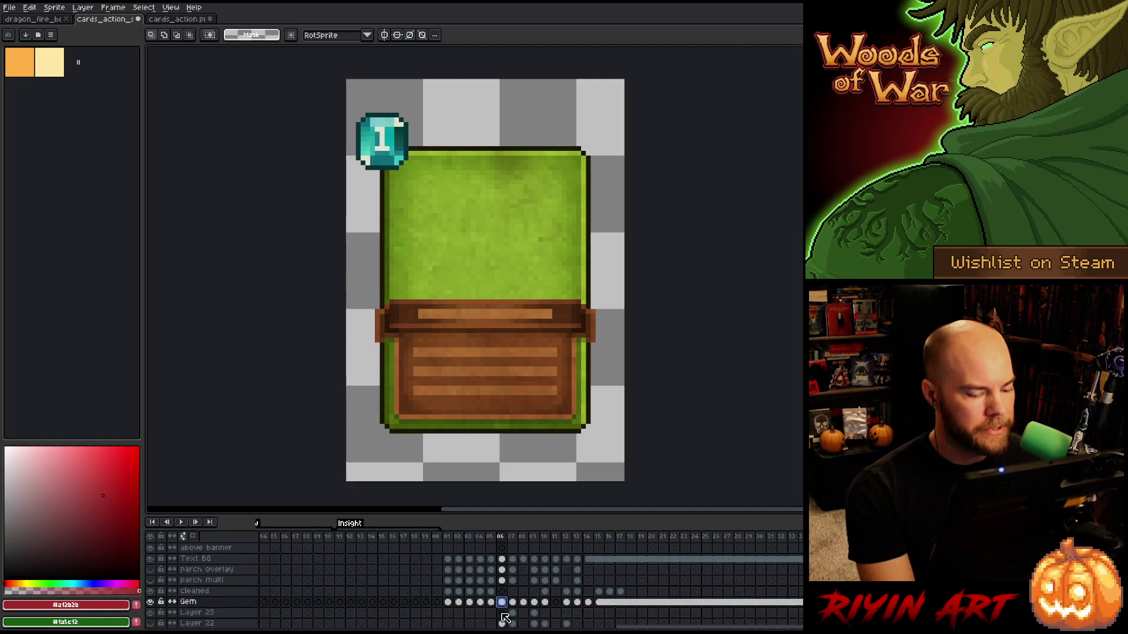
click(503, 591)
click(151, 590)
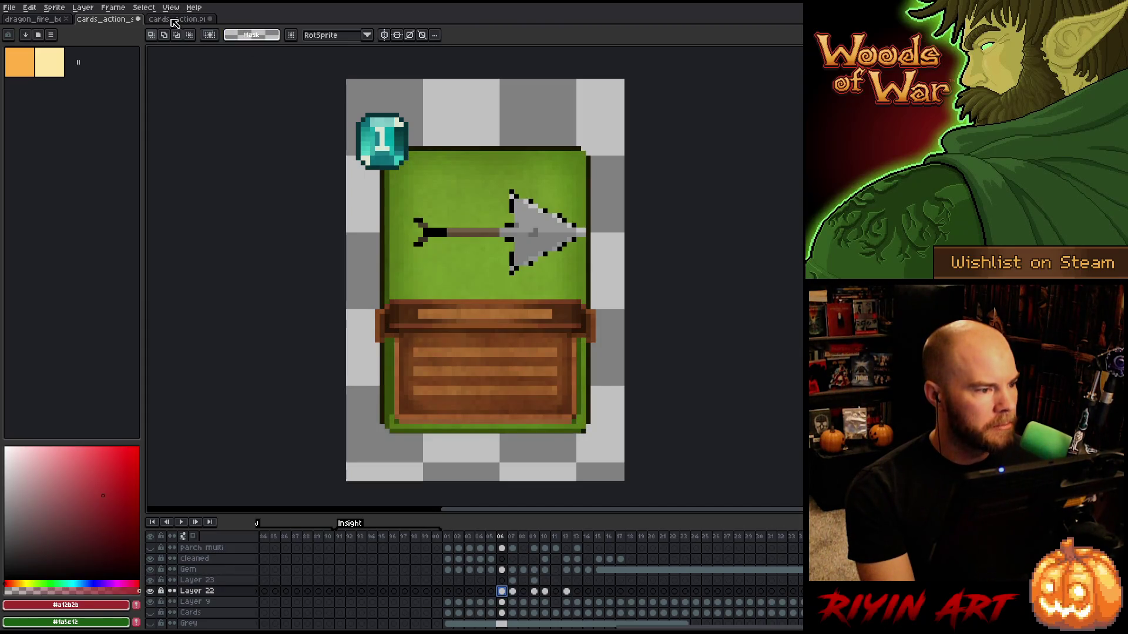
click(173, 20)
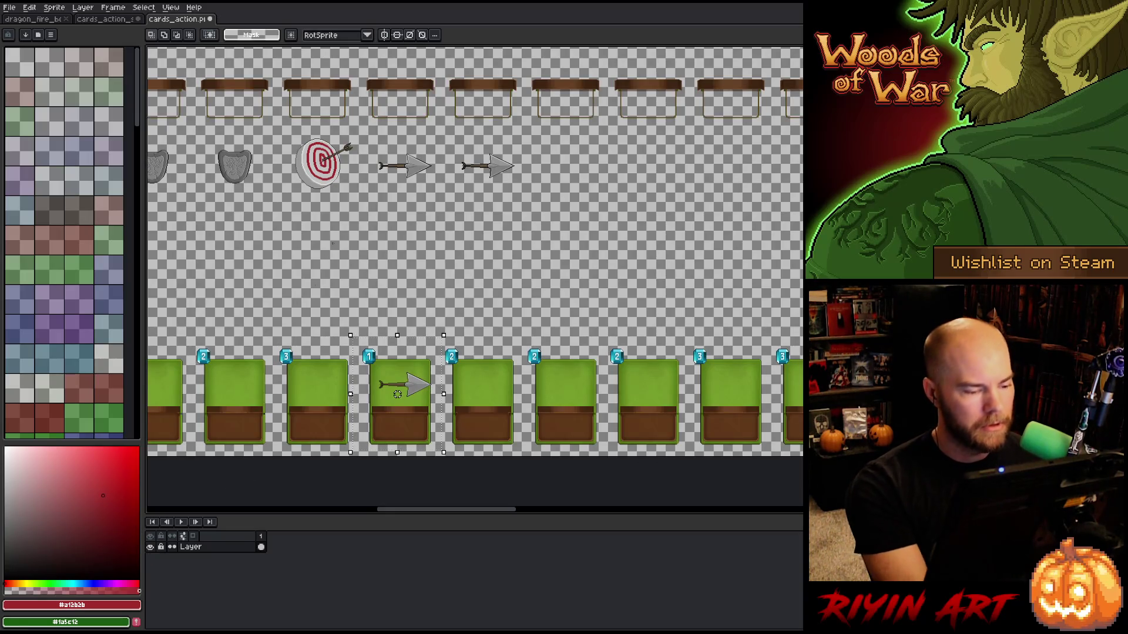
Undo the stray paste, then paste the arrow onto frame 06's cleaned layer and shrink it to about 75×66.
key(ctrl+z)
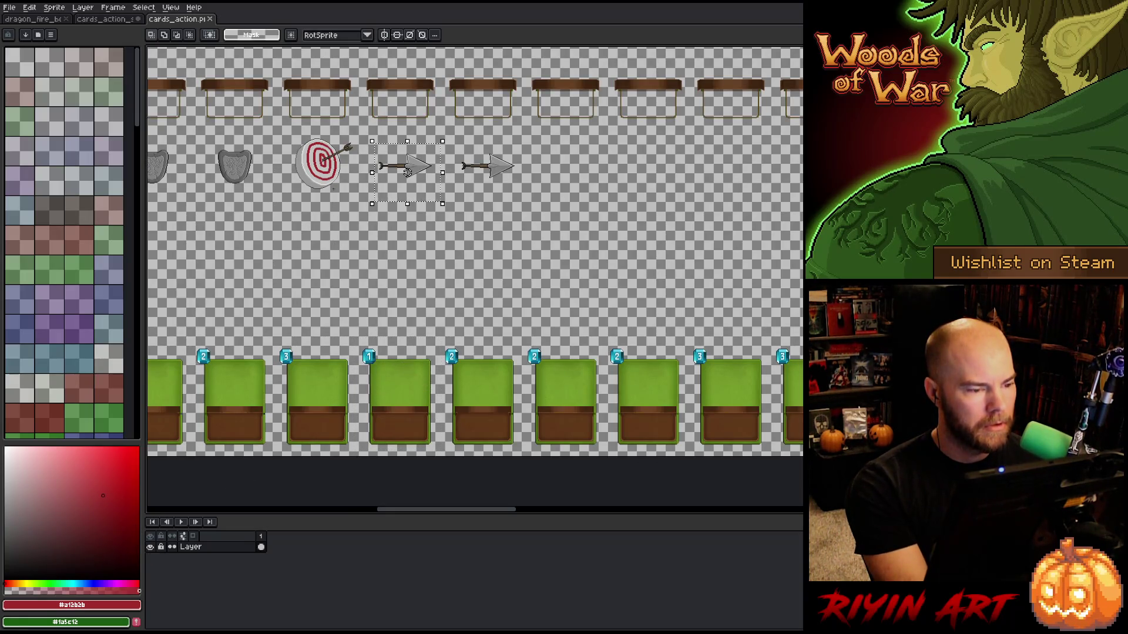
click(102, 19)
click(501, 559)
key(ctrl+v)
scroll(533, 266, down, 3)
drag(702, 403, 551, 334)
Move the pasted arrow onto the card, shrink it to about 51×45, nudge it and commit.
mouse_move(497, 195)
mouse_down()
mouse_move(531, 231)
mouse_move(525, 240)
mouse_move(548, 243)
mouse_up()
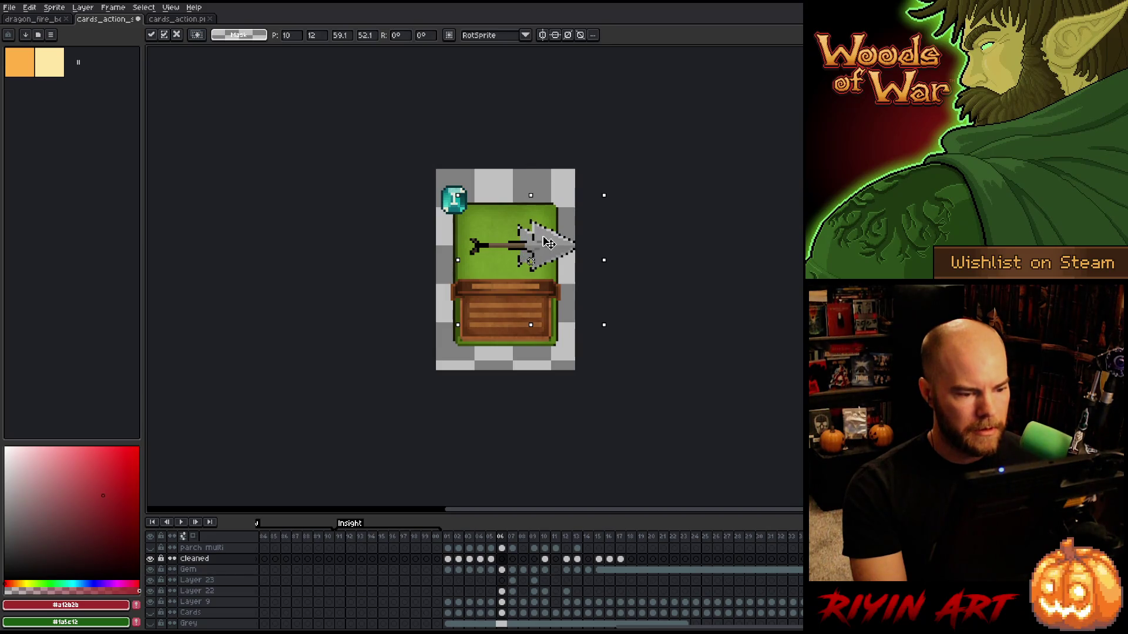
drag(600, 323, 571, 311)
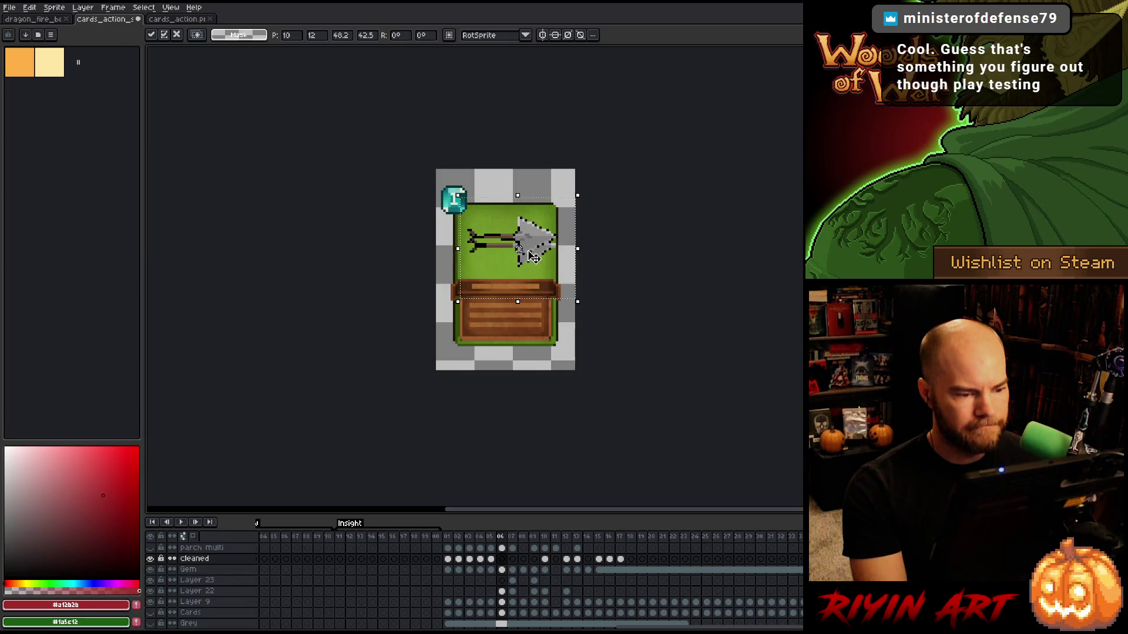
key(Right)
key(Down)
key(Down)
key(Down)
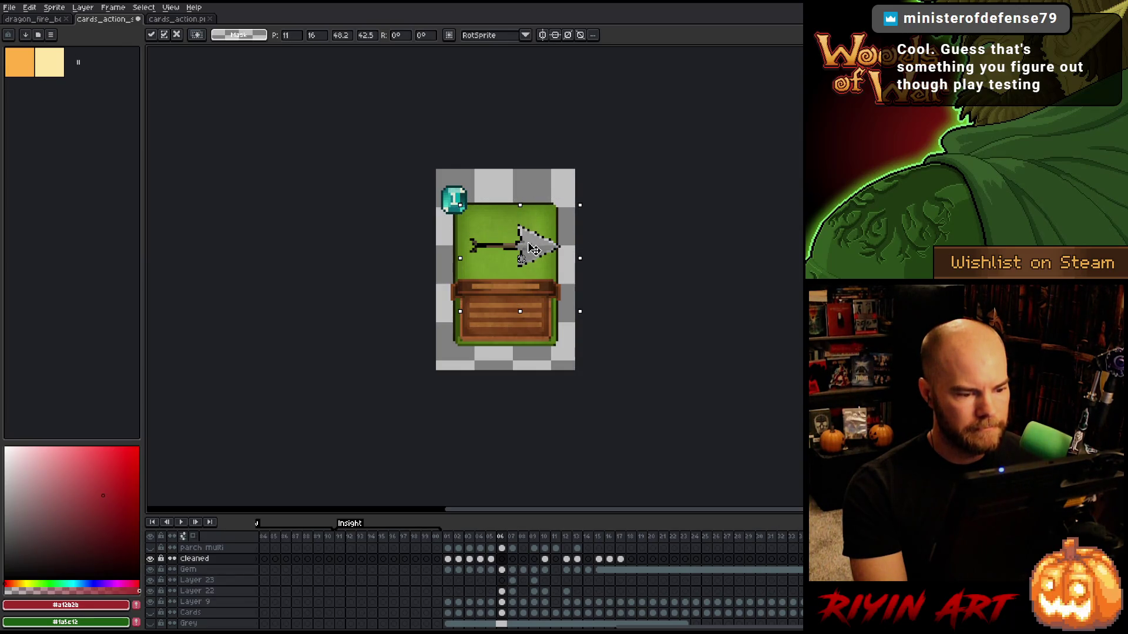
drag(579, 311, 579, 315)
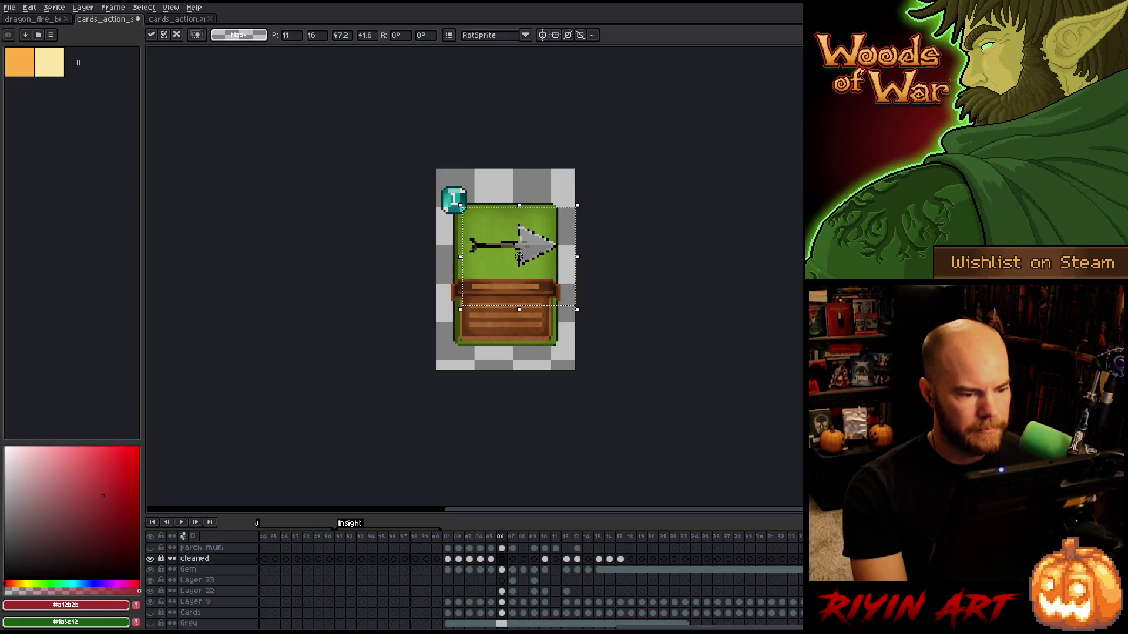
key(Return)
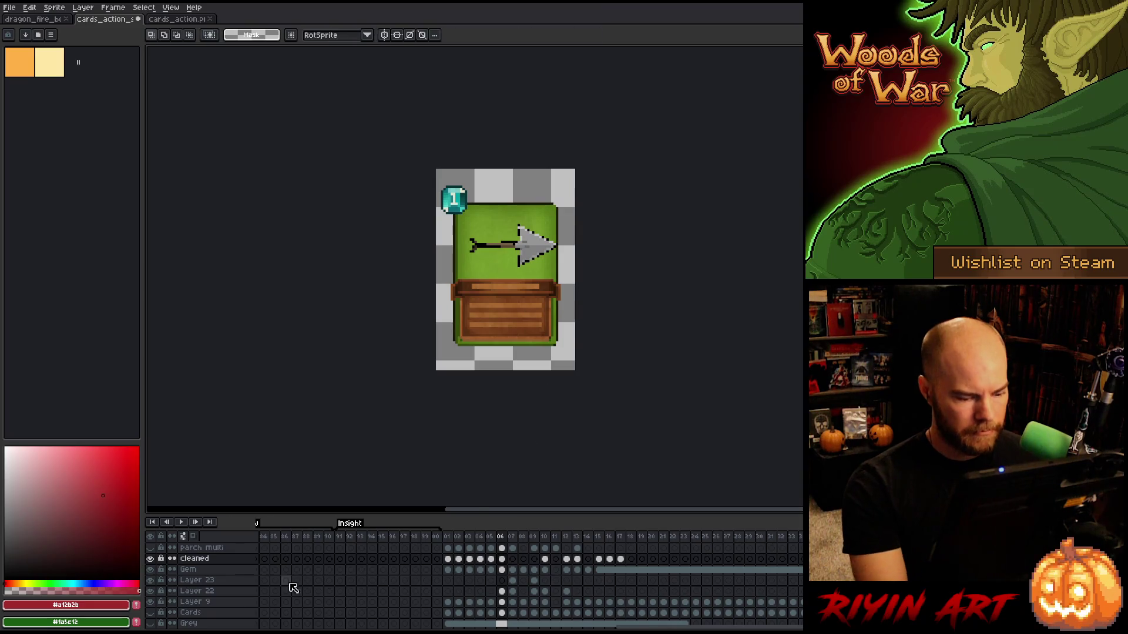
Compare the layers and undo the last edit to restore the green panel's grass texture.
click(151, 558)
click(151, 558)
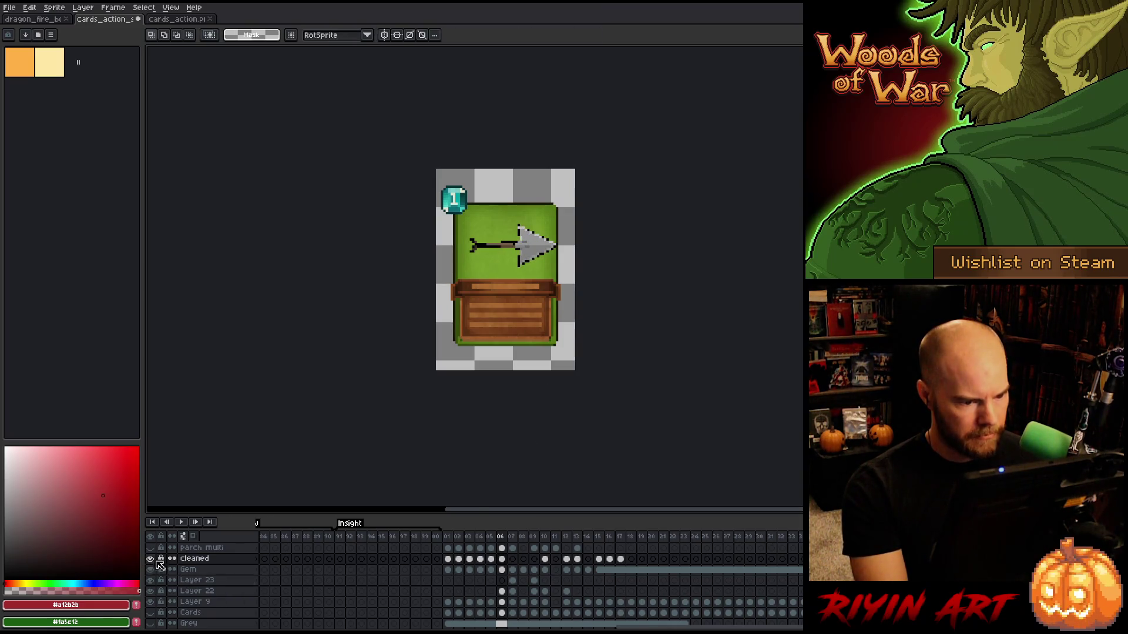
click(502, 602)
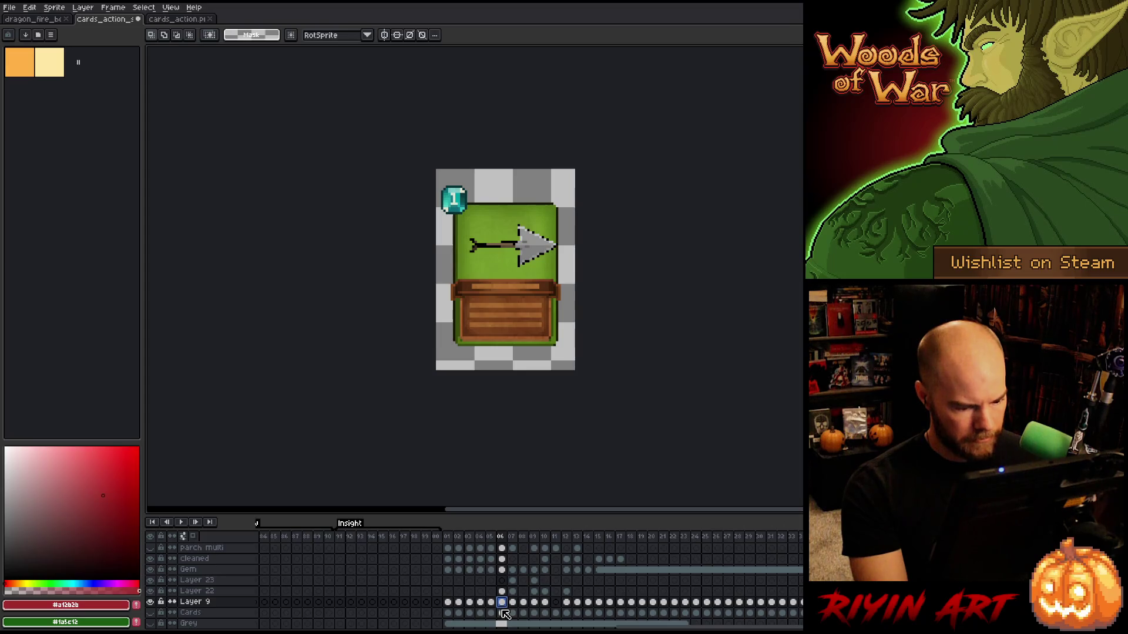
scroll(505, 614, down, 1)
click(503, 581)
key(ctrl+z)
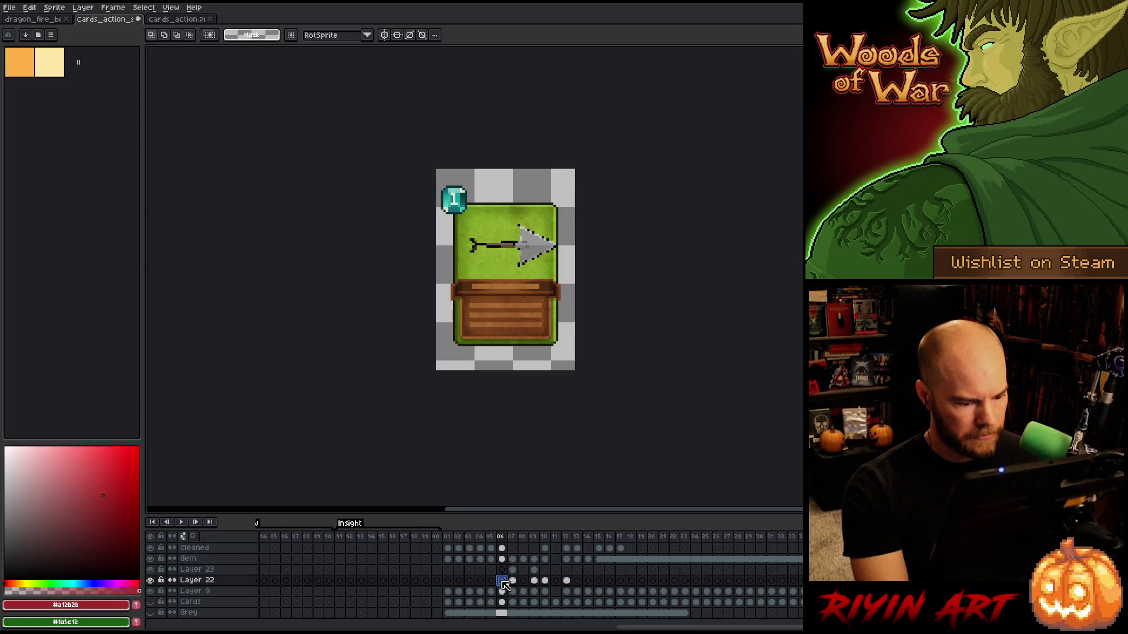
key(ctrl+y)
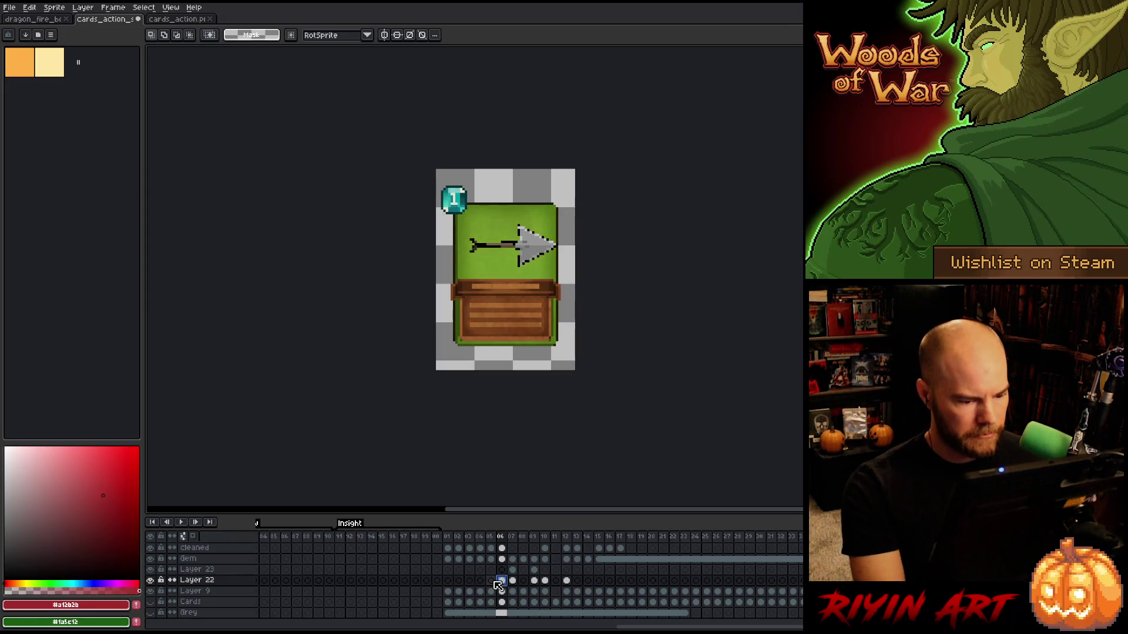
key(ctrl+z)
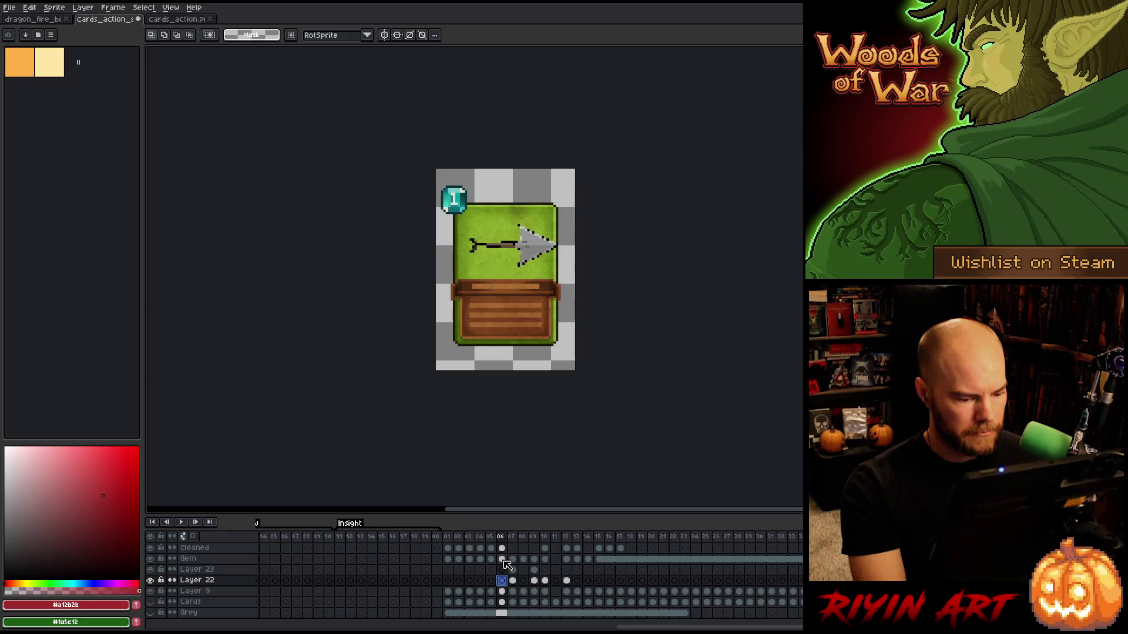
scroll(504, 561, up, 1)
click(504, 561)
Use Replace Color to swap black for a fully transparent colour, erasing the arrow's outline.
scroll(523, 171, up, 3)
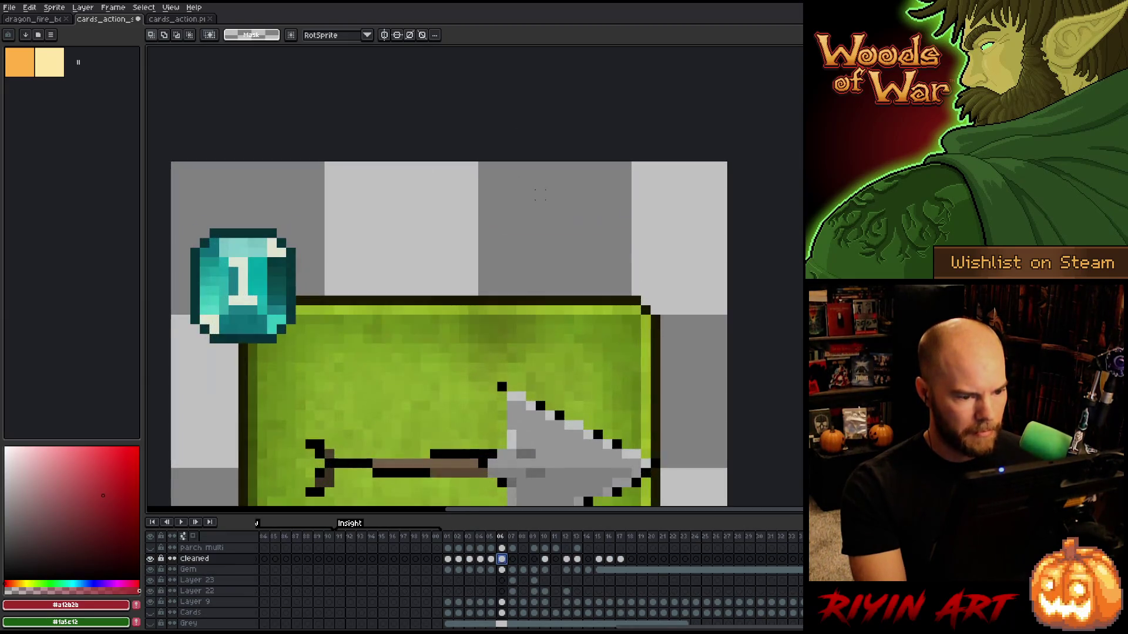
key(shift+r)
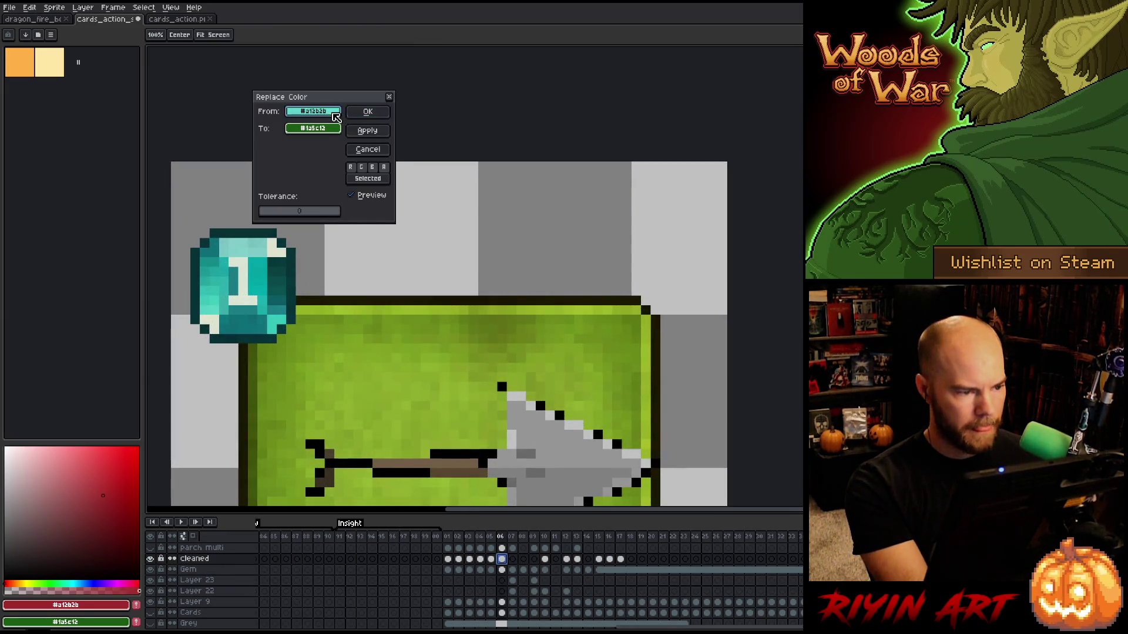
click(501, 386)
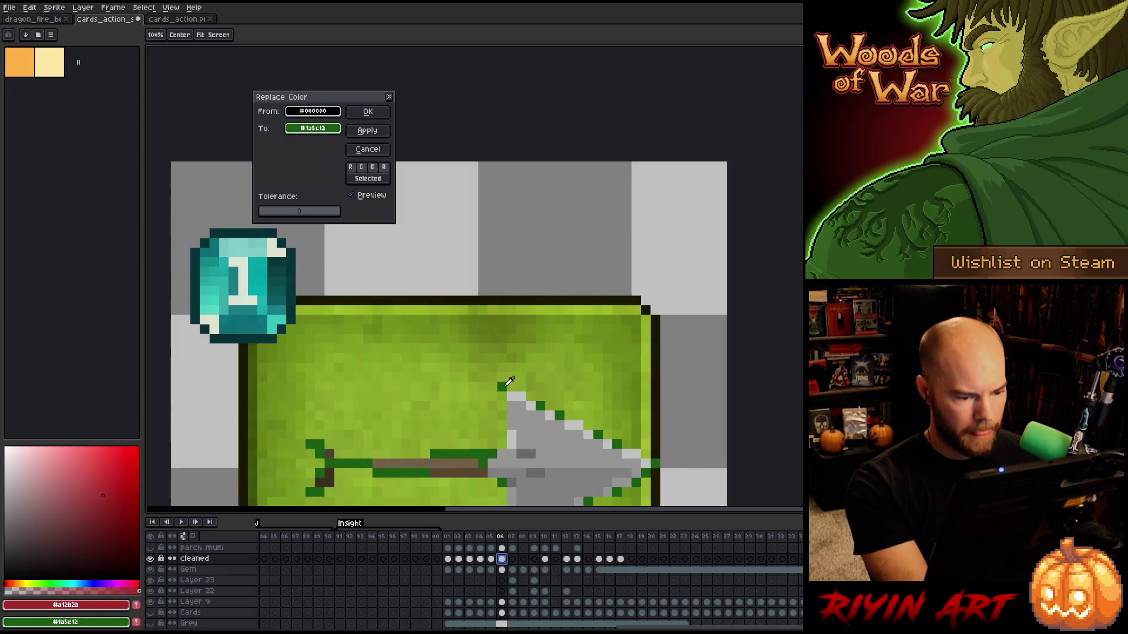
click(313, 128)
drag(327, 205, 267, 211)
click(368, 112)
drag(470, 398, 461, 219)
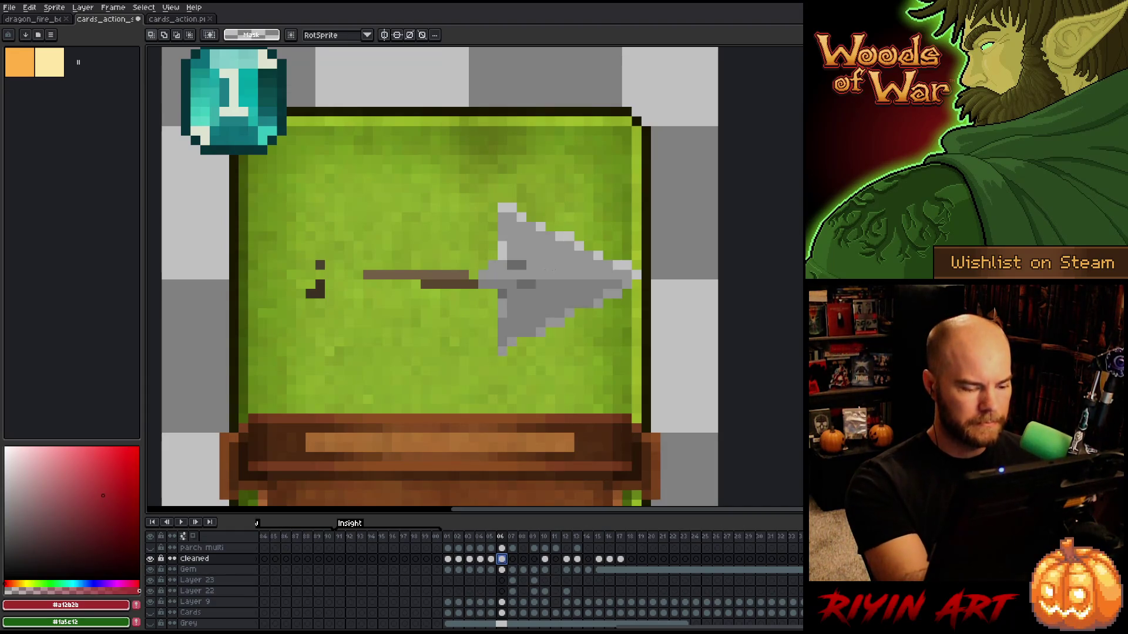
scroll(493, 595, up, 2)
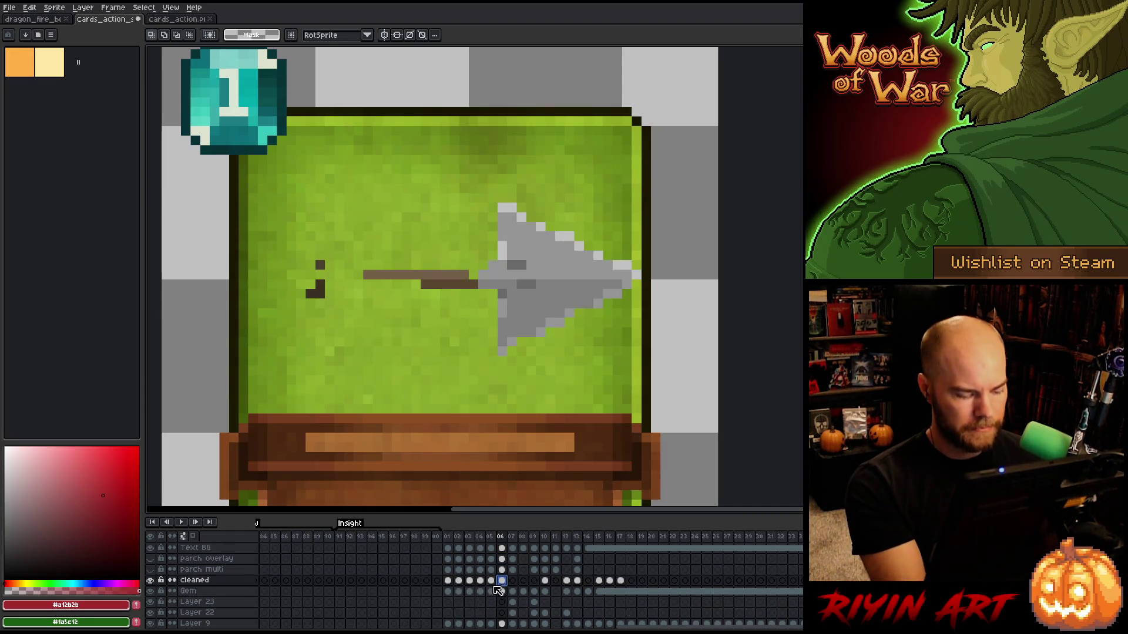
Sample the arrowhead greys and draw a light-grey edge along its left side.
key(i)
click(542, 223)
key(b)
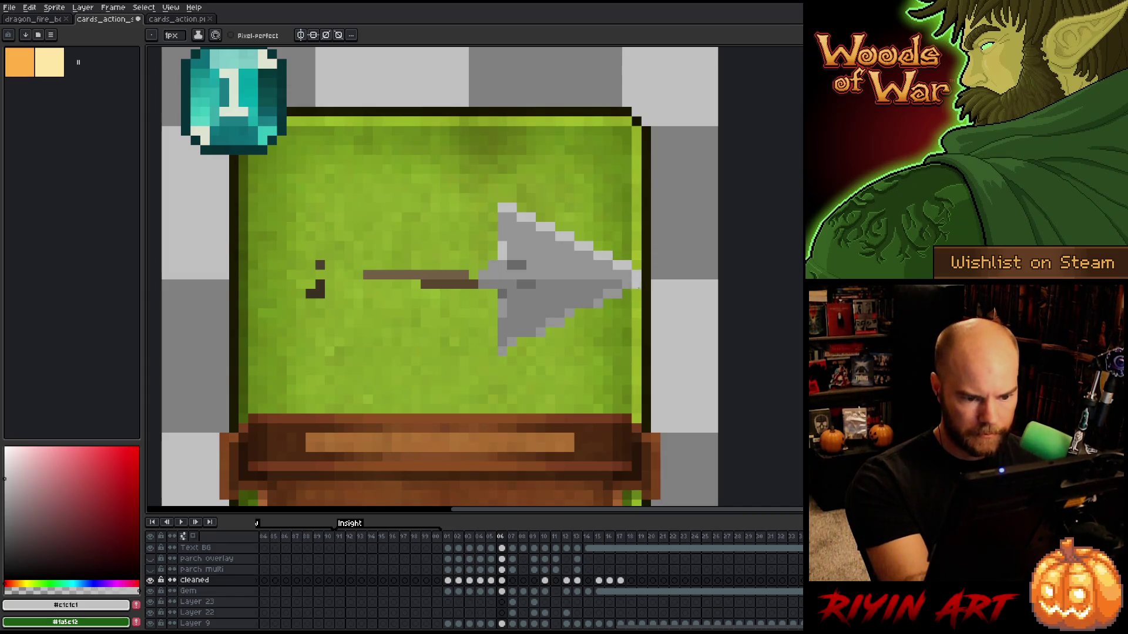
alt+click(590, 304)
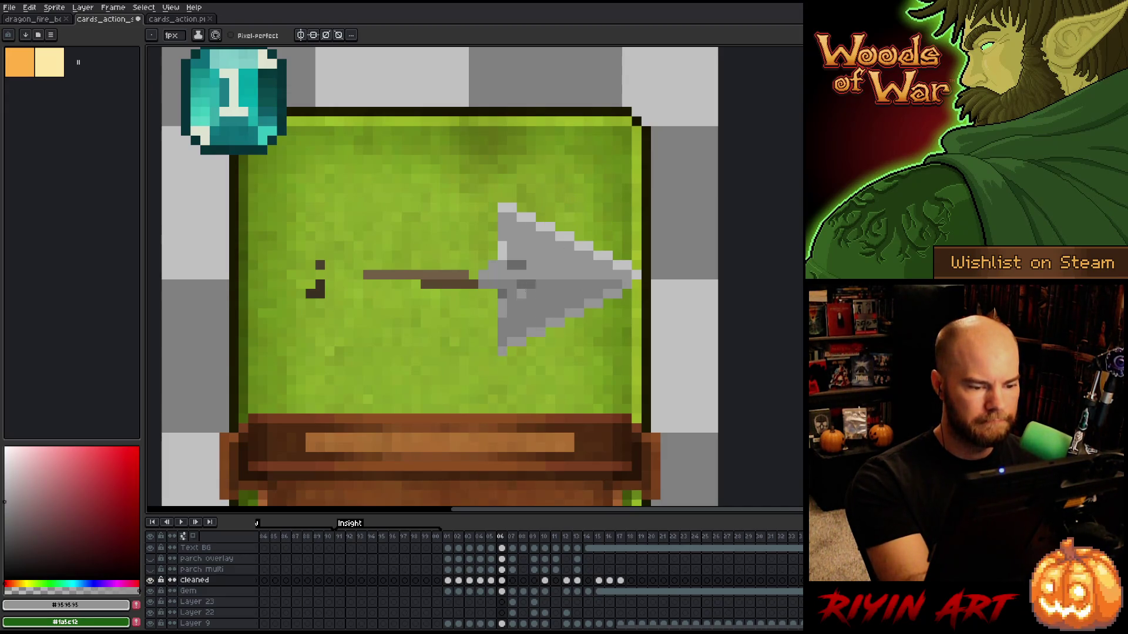
alt+click(526, 224)
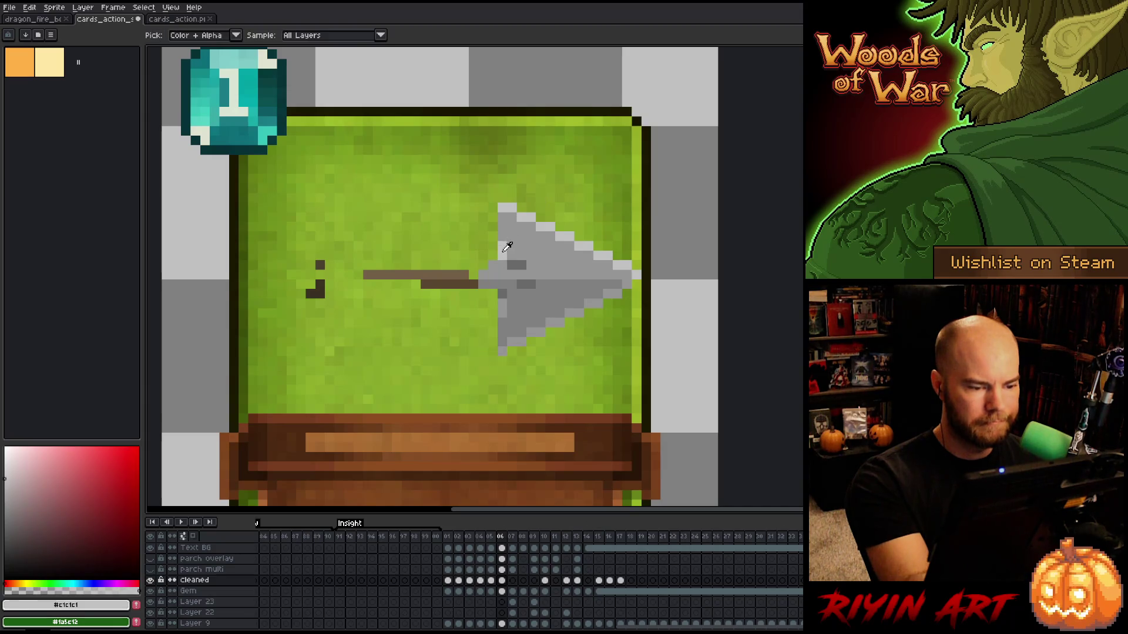
drag(492, 206, 492, 232)
alt+click(502, 314)
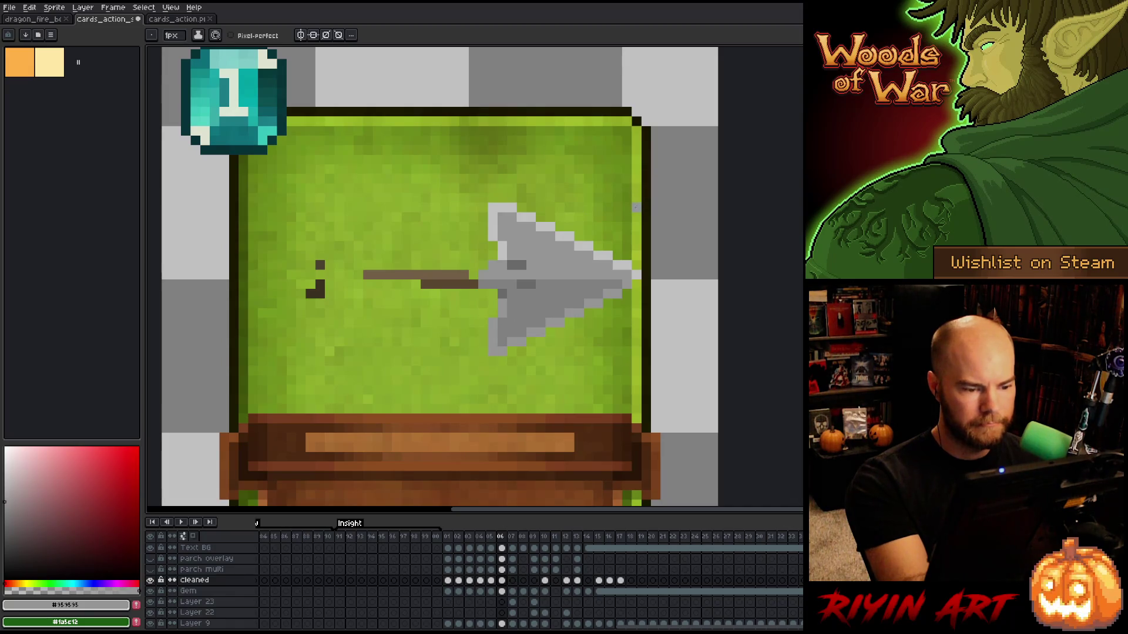
Extend the brown shaft left to the fletching and darken the tail's top, matching the reference arrow.
alt+click(467, 276)
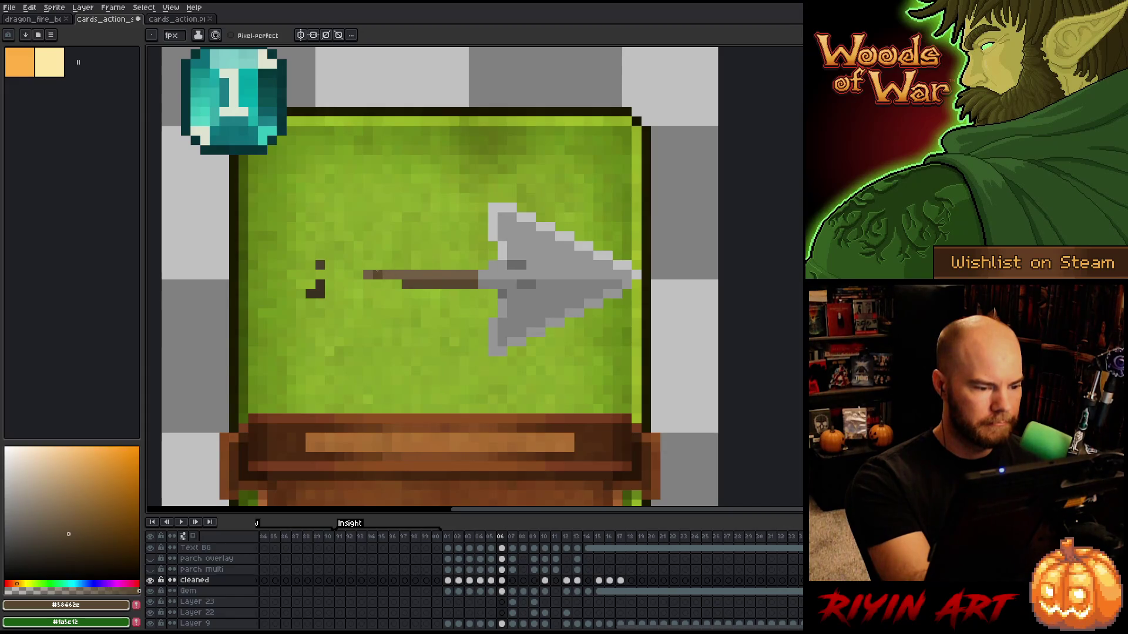
drag(349, 275, 310, 274)
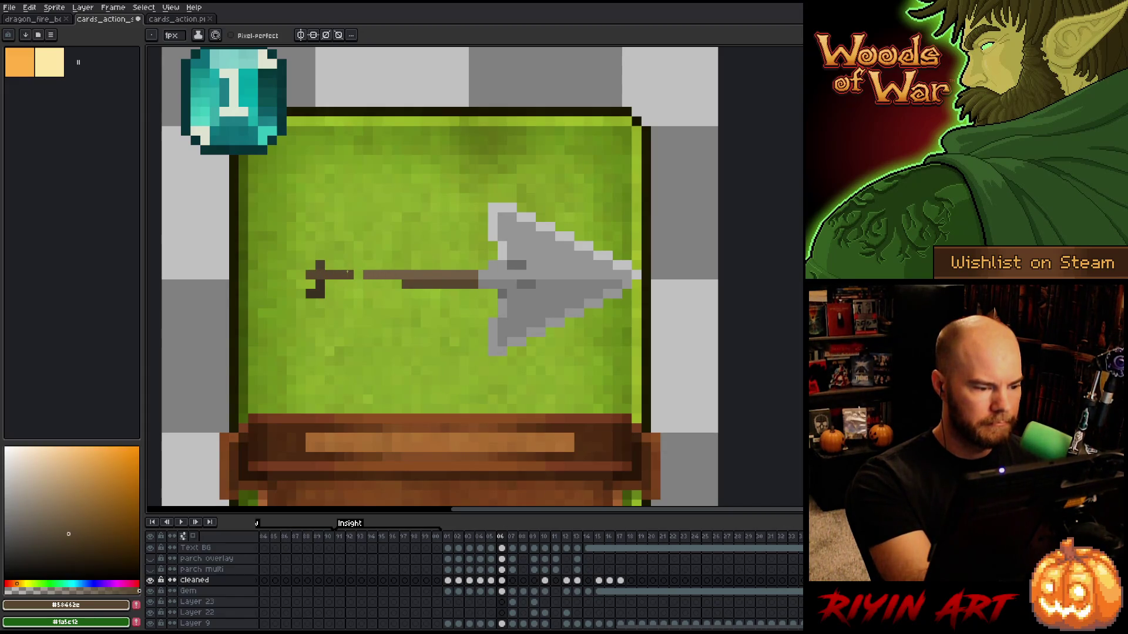
drag(534, 328, 540, 353)
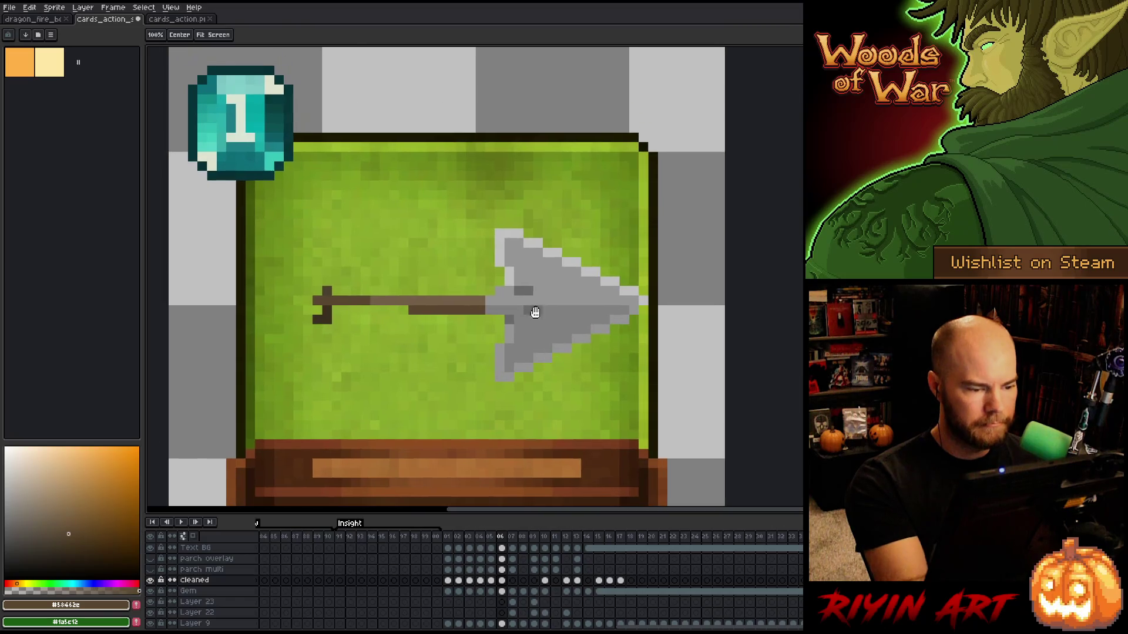
alt+click(330, 288)
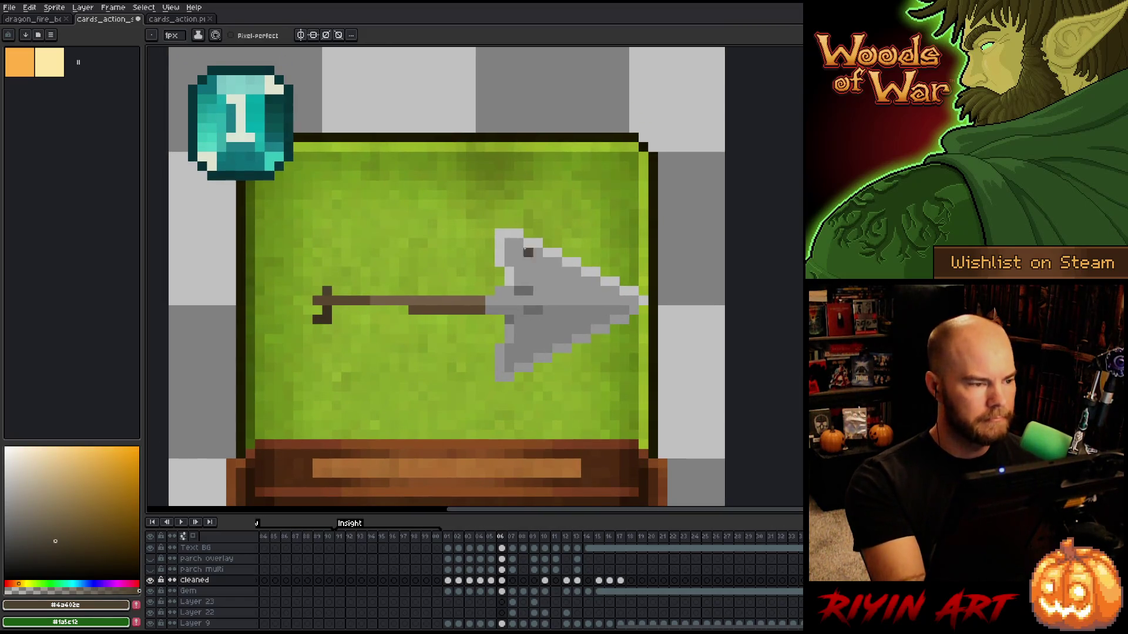
click(175, 19)
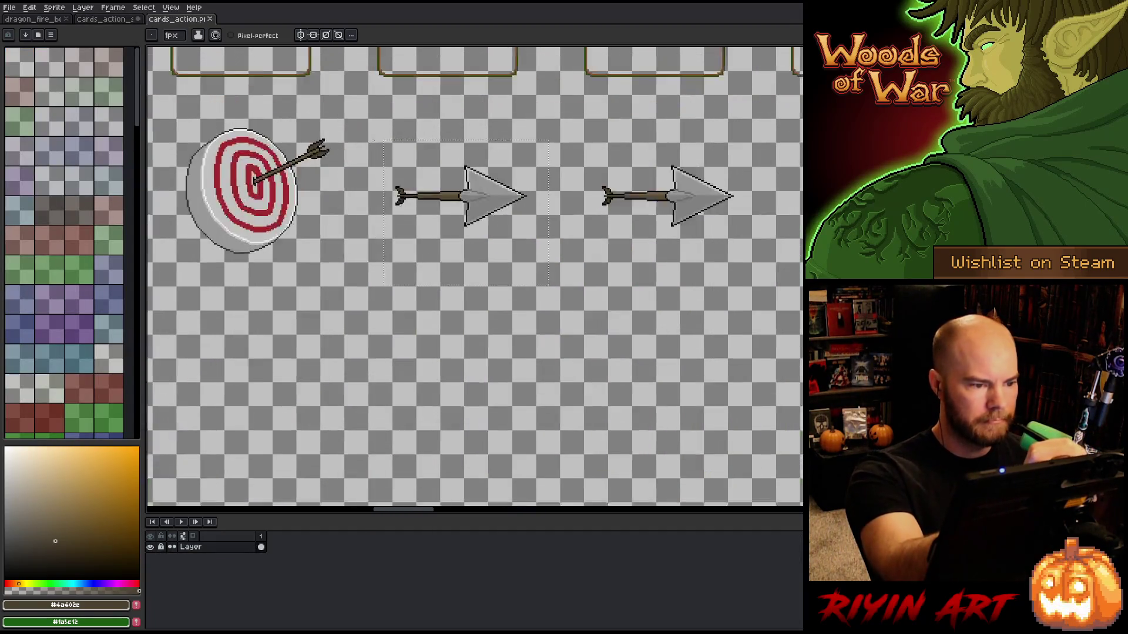
scroll(390, 144, up, 2)
mouse_move(708, 233)
mouse_down()
mouse_move(650, 231)
mouse_move(626, 255)
mouse_up()
key(ctrl+shift+Tab)
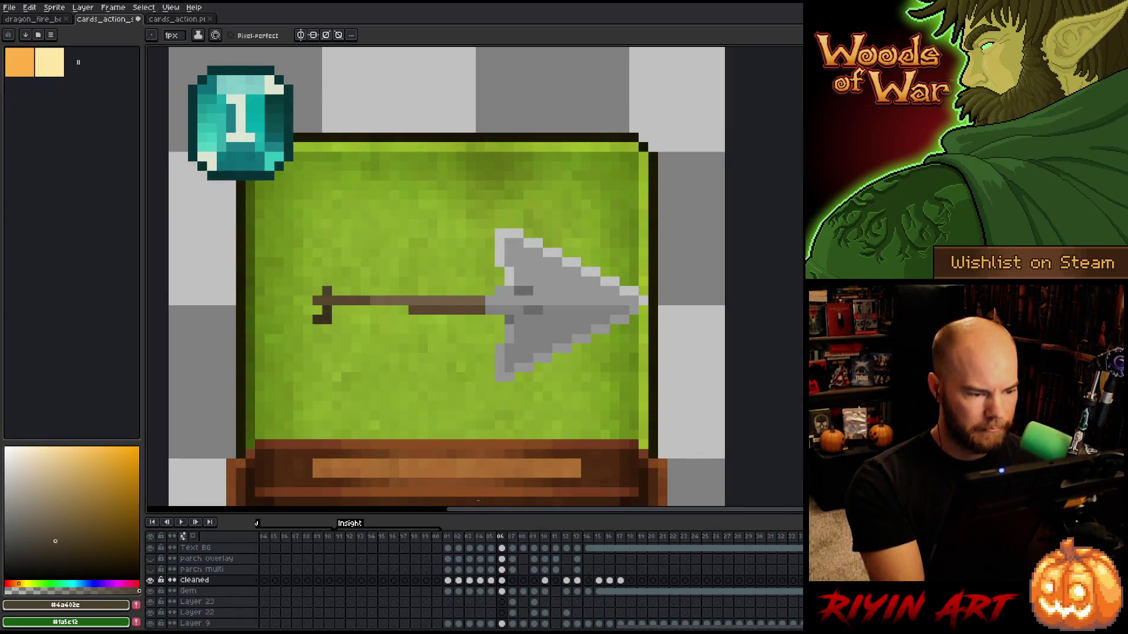
drag(317, 281, 327, 281)
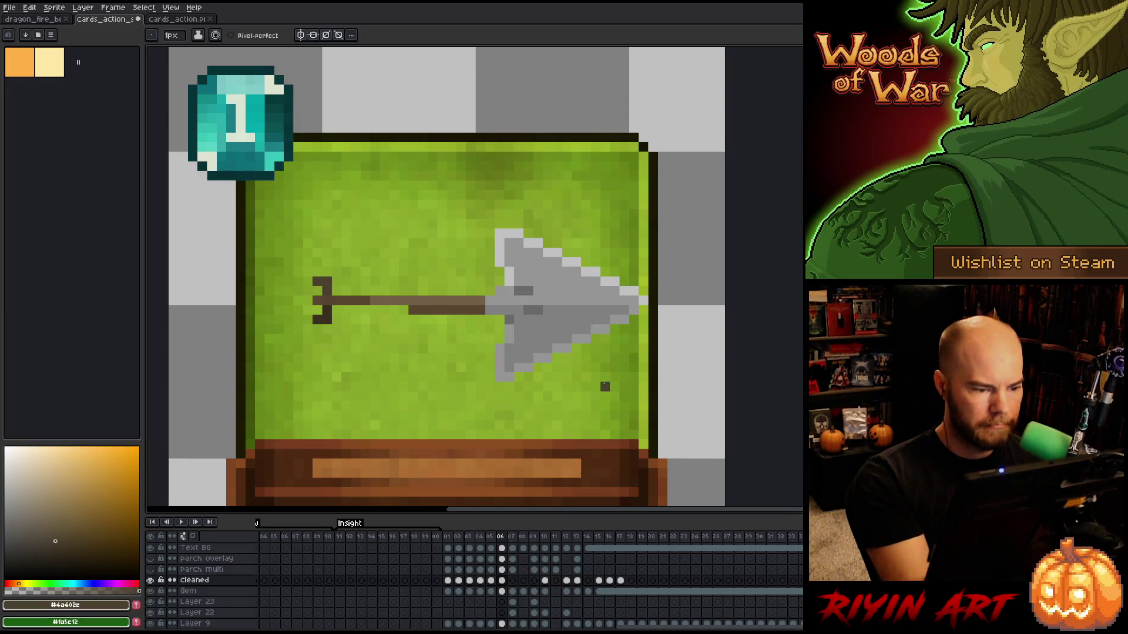
alt+click(415, 310)
click(391, 311)
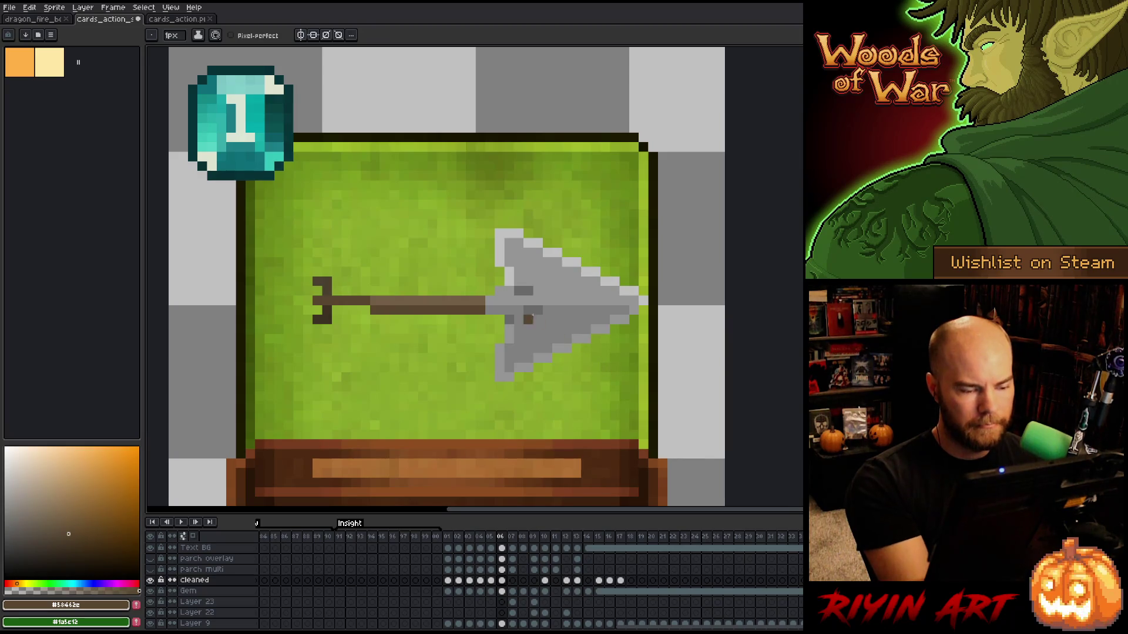
Shade arrowhead pixels with darker grey along its lower edge and tip.
key(ctrl+Tab)
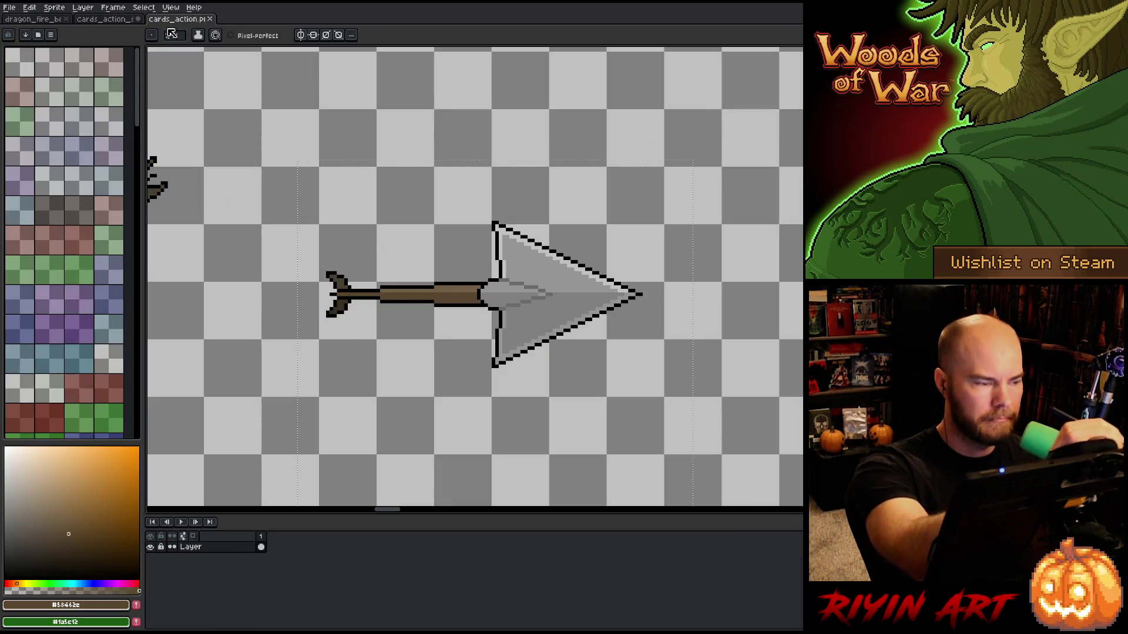
key(ctrl+shift+Tab)
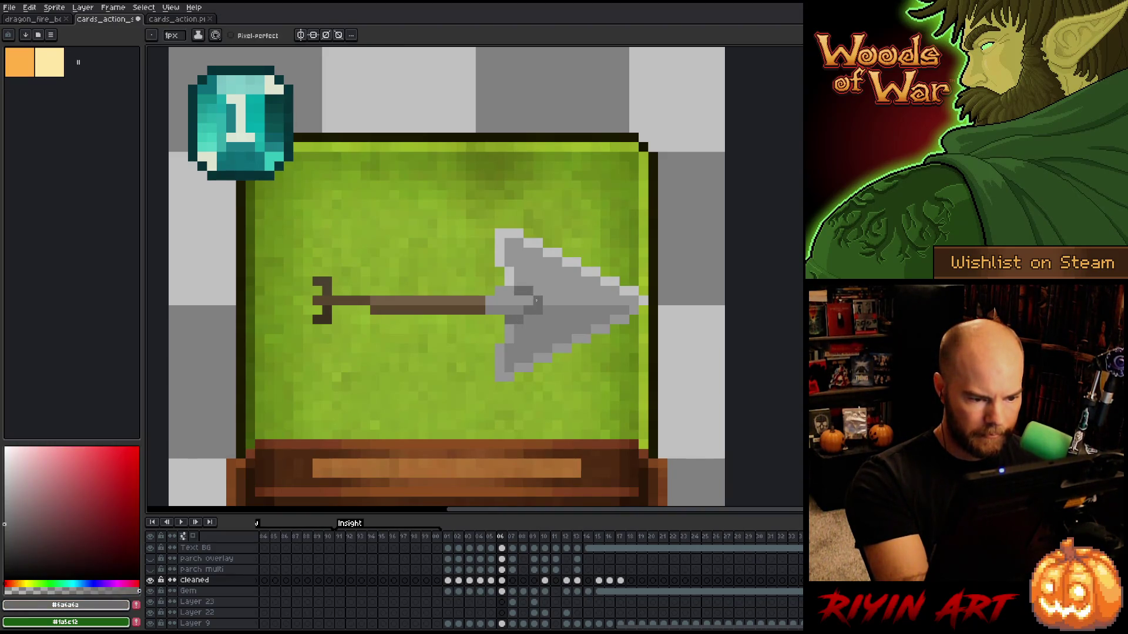
click(508, 291)
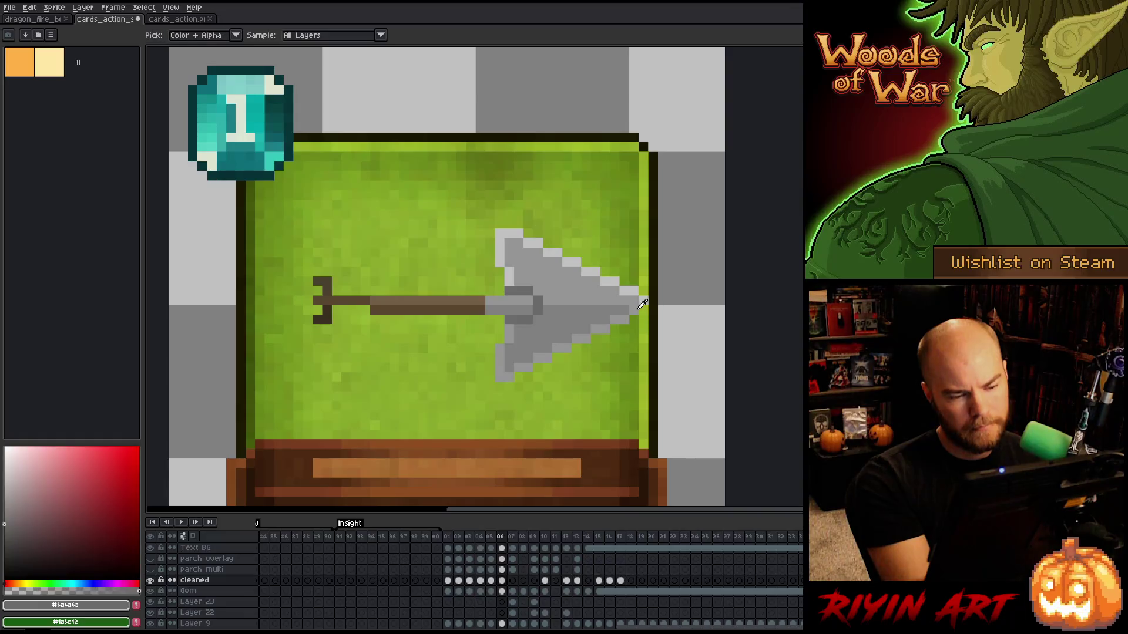
alt+click(662, 282)
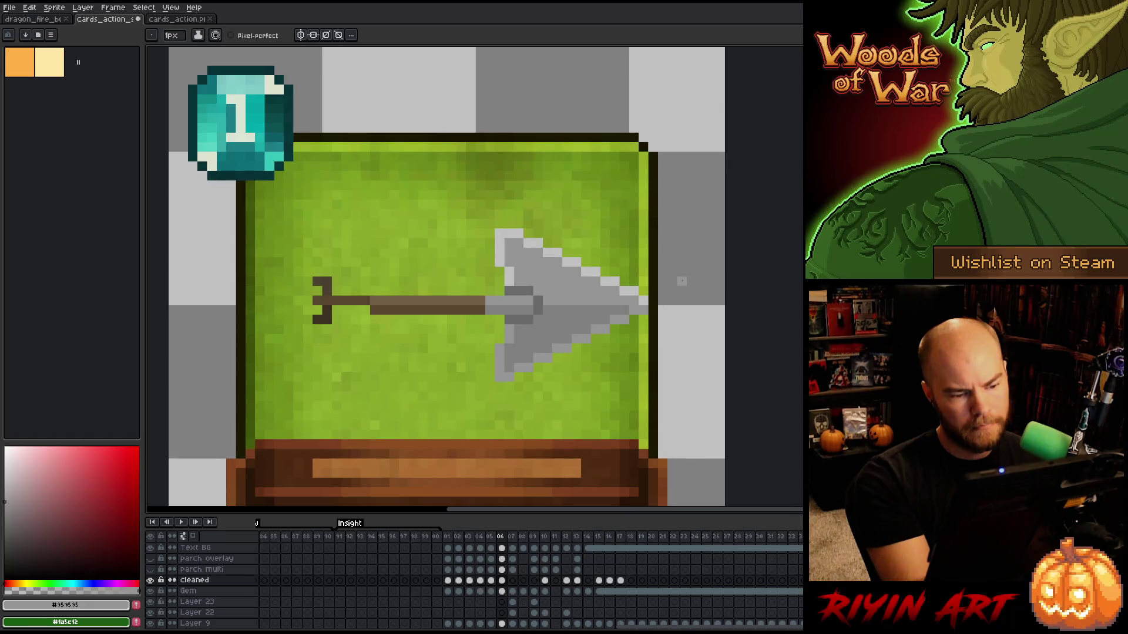
key(i)
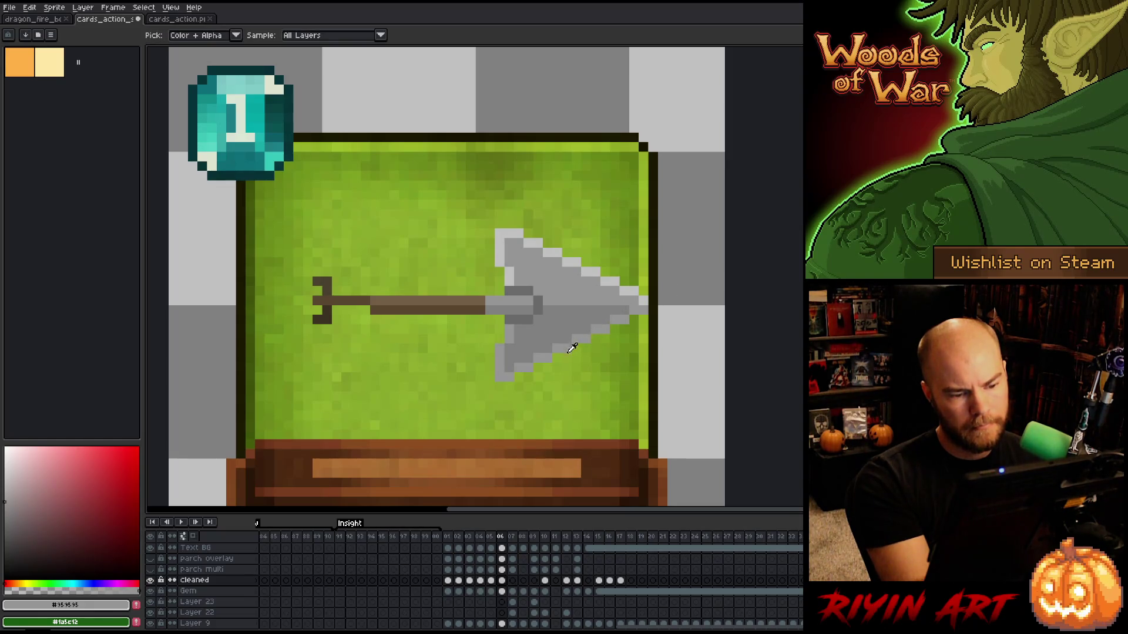
key(b)
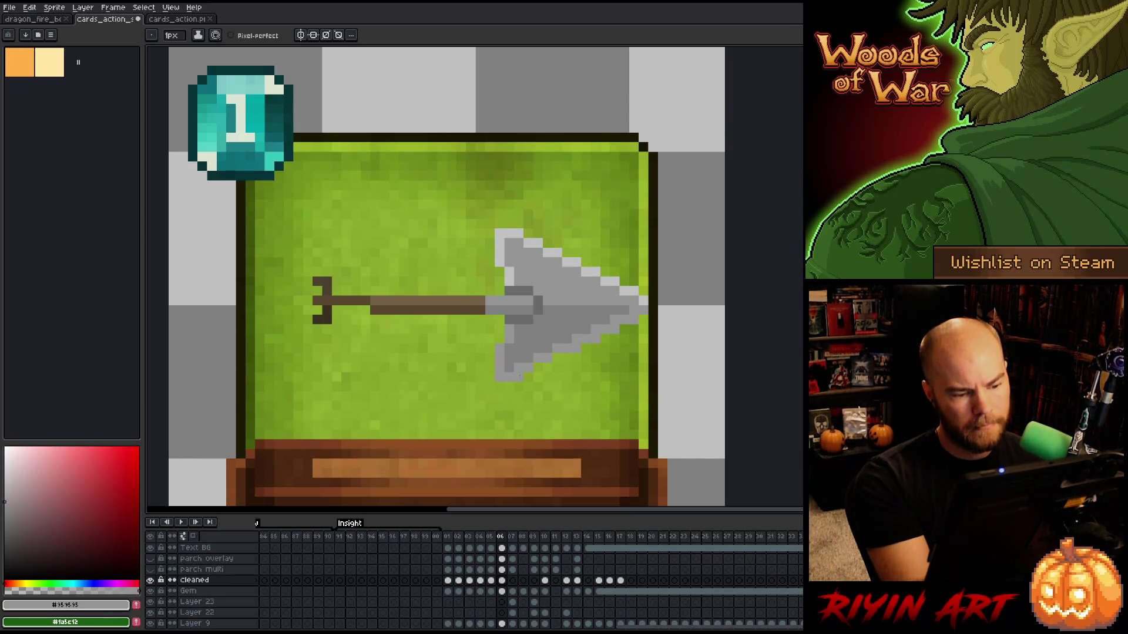
alt+click(529, 351)
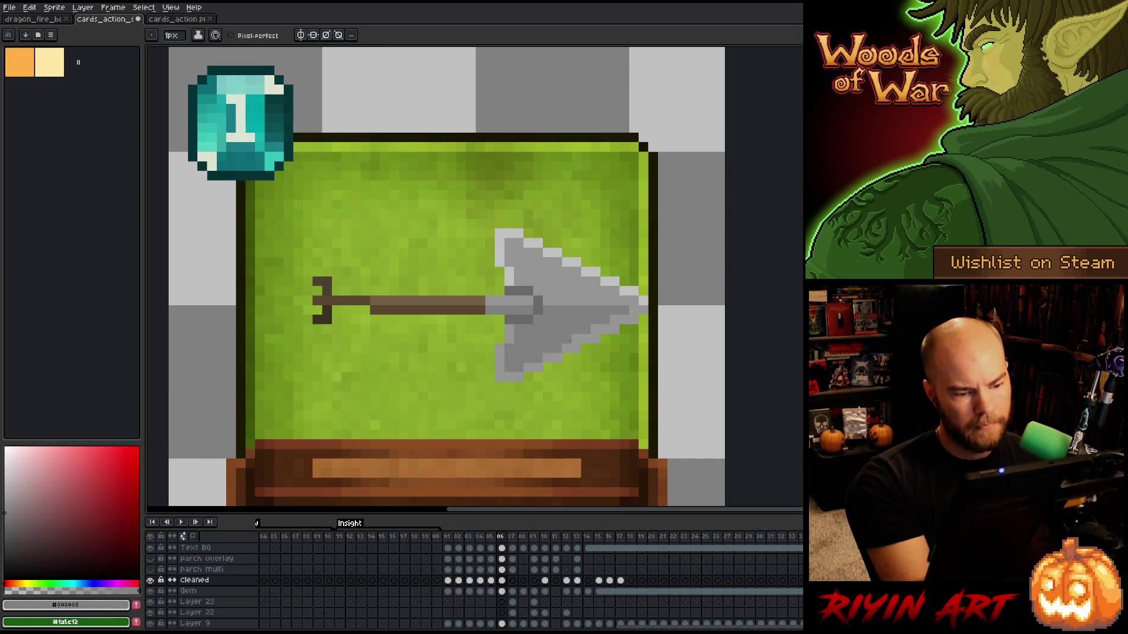
click(595, 329)
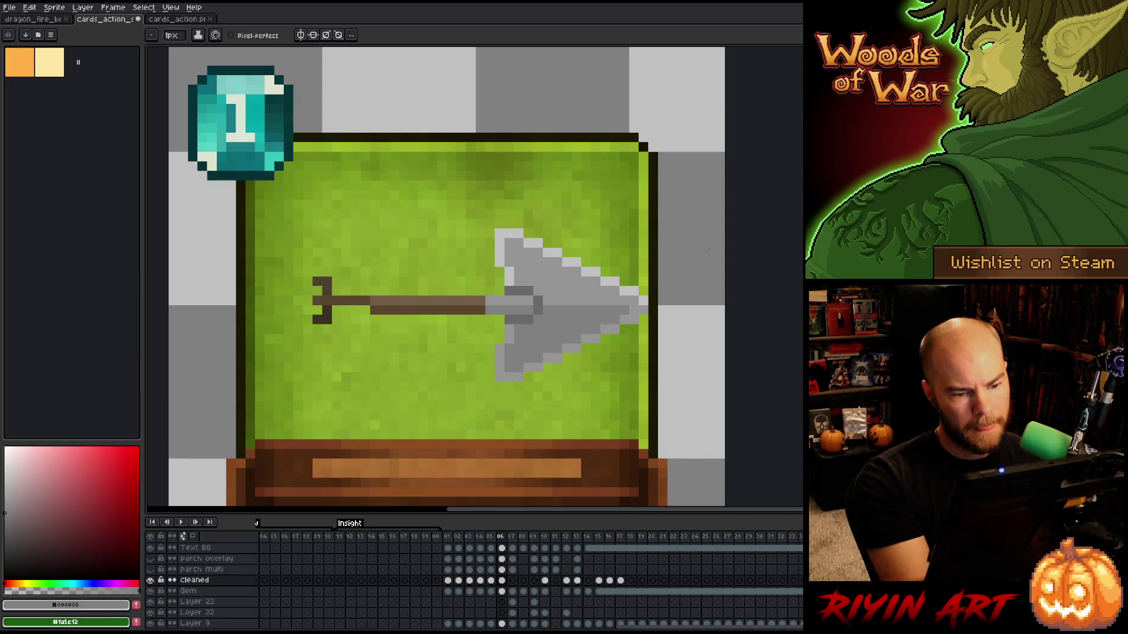
click(633, 310)
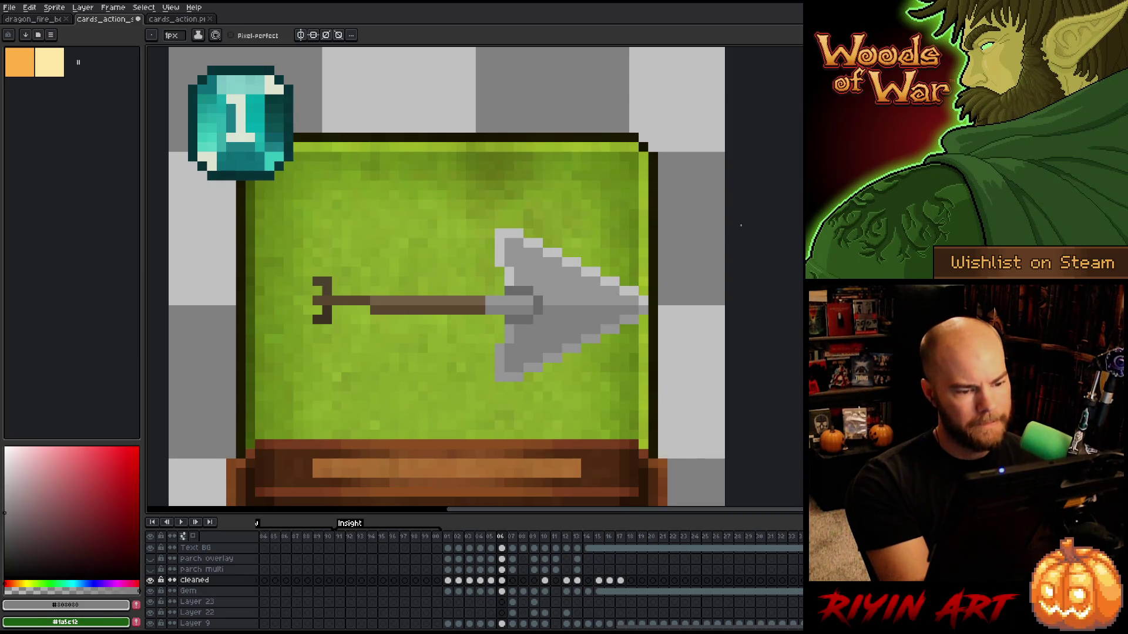
drag(656, 300, 640, 289)
key(b)
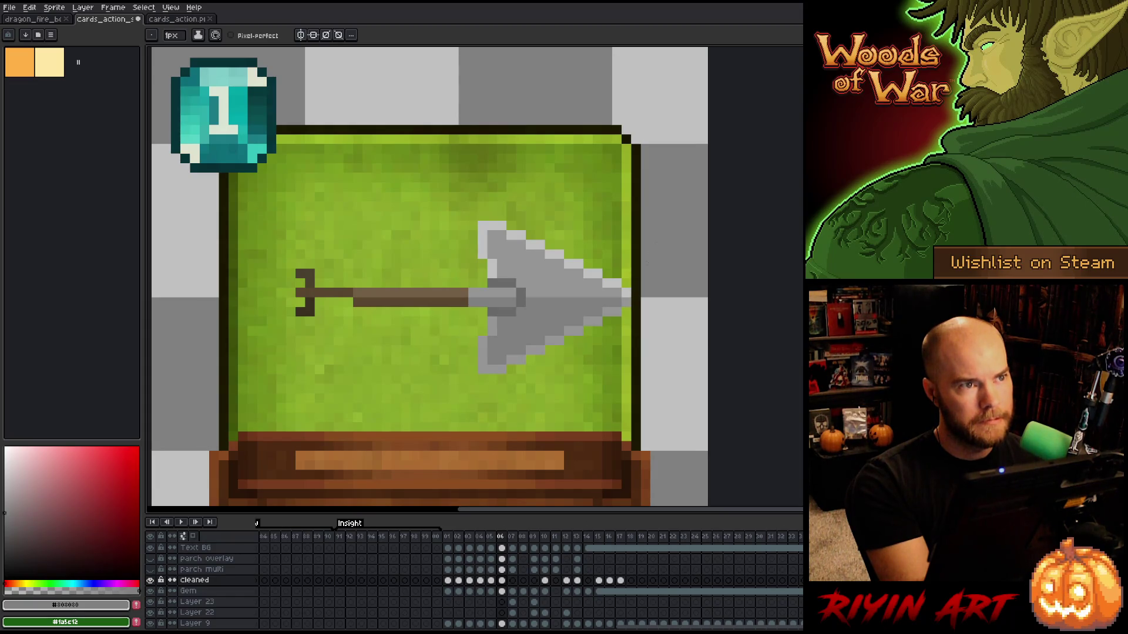
Erase the shaft's lower row and fill in the forked fletching with the tail brown.
key(e)
drag(388, 301, 357, 301)
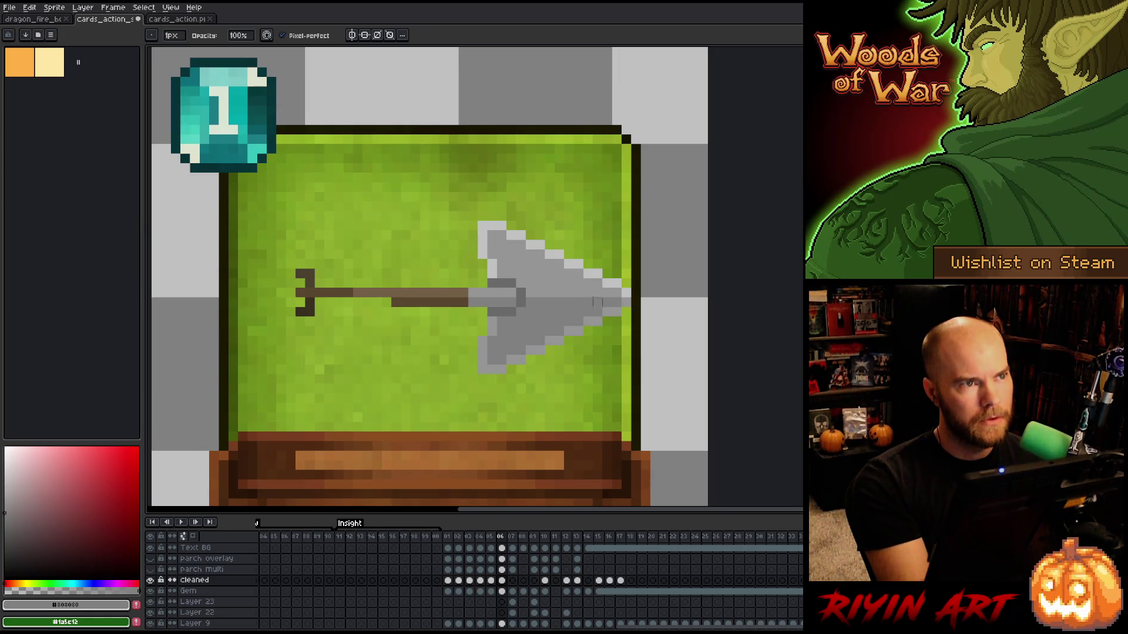
alt+click(307, 273)
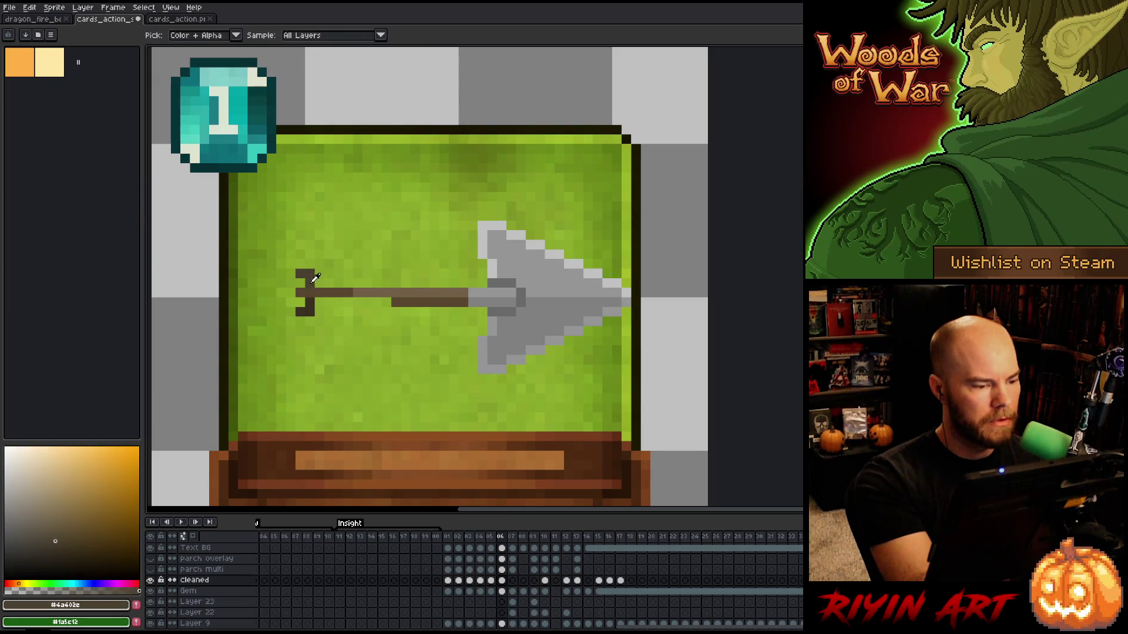
alt+click(320, 276)
drag(319, 283, 319, 301)
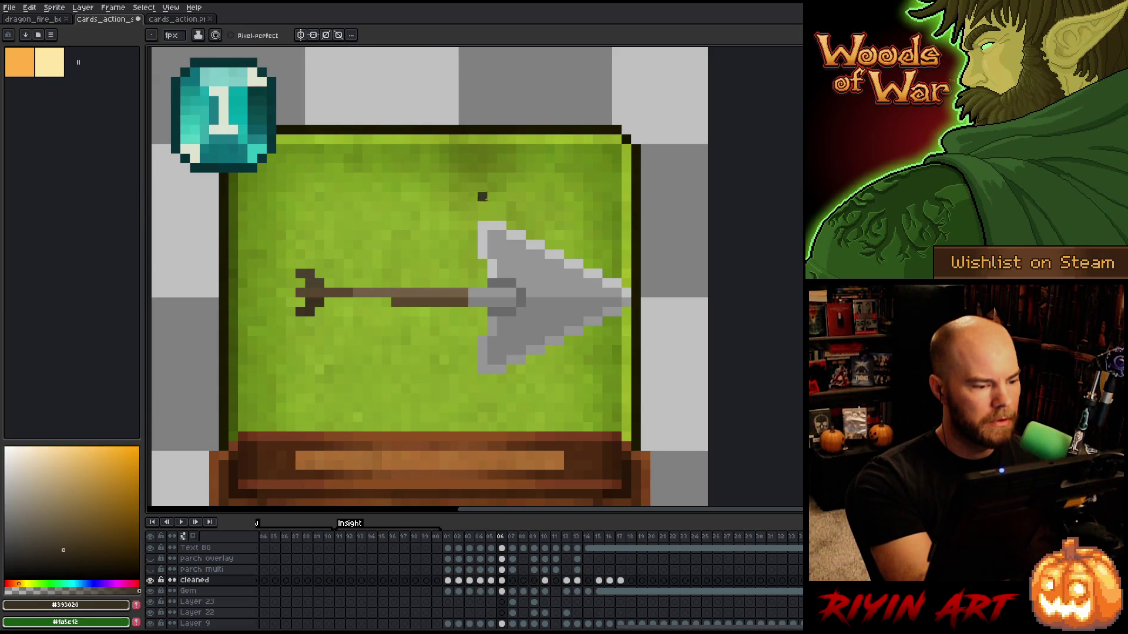
right_click(587, 330)
click(549, 332)
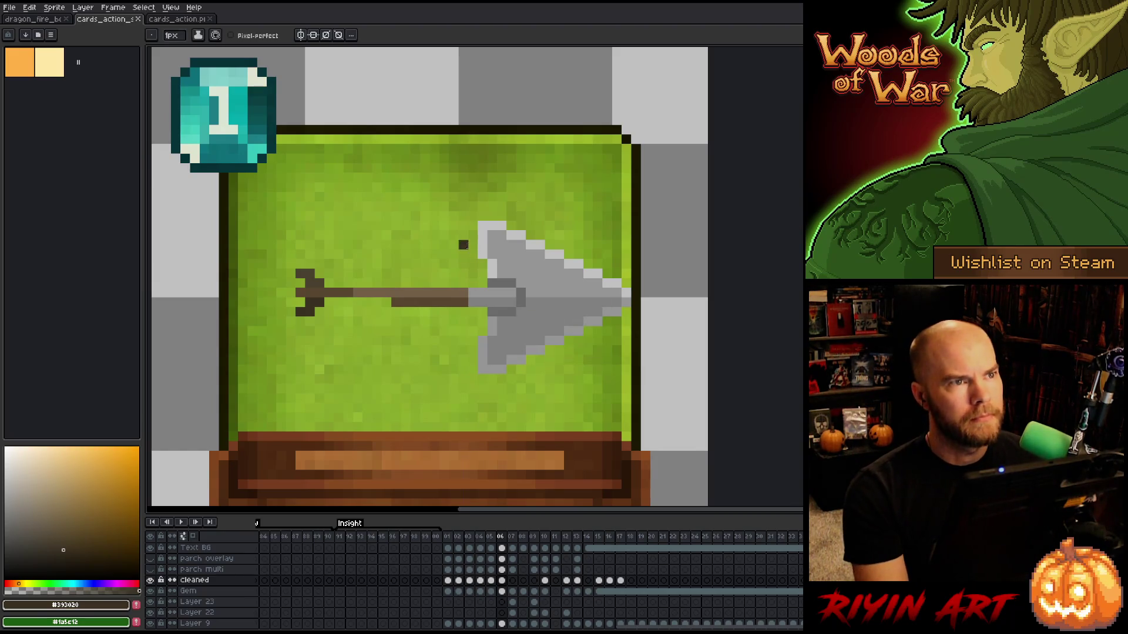
scroll(463, 245, down, 3)
scroll(490, 296, up, 2)
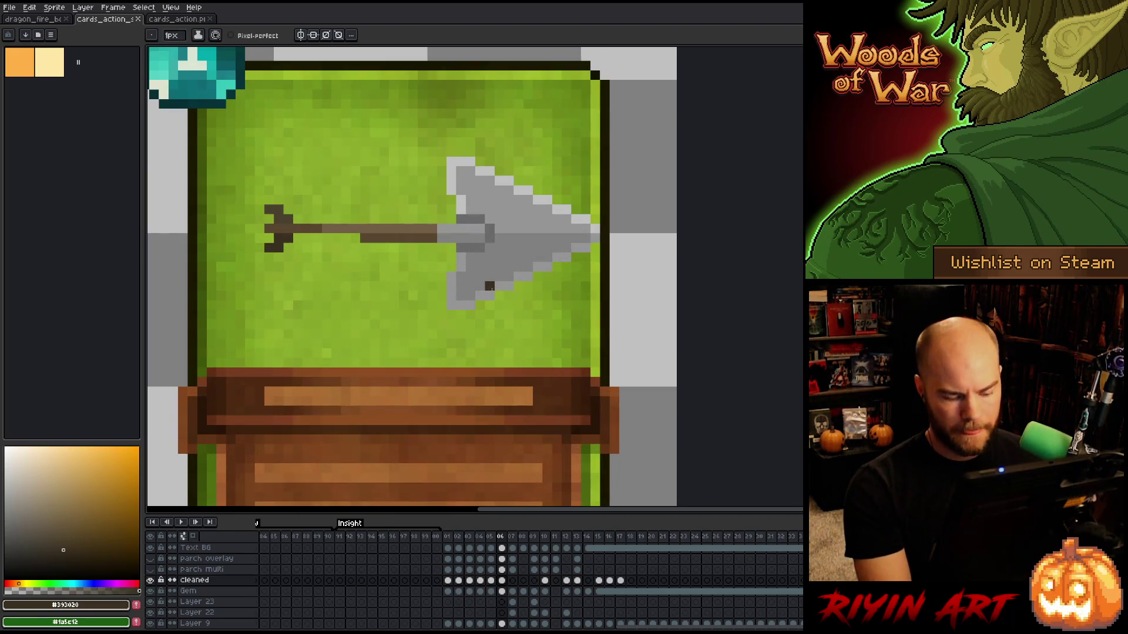
alt+click(608, 208)
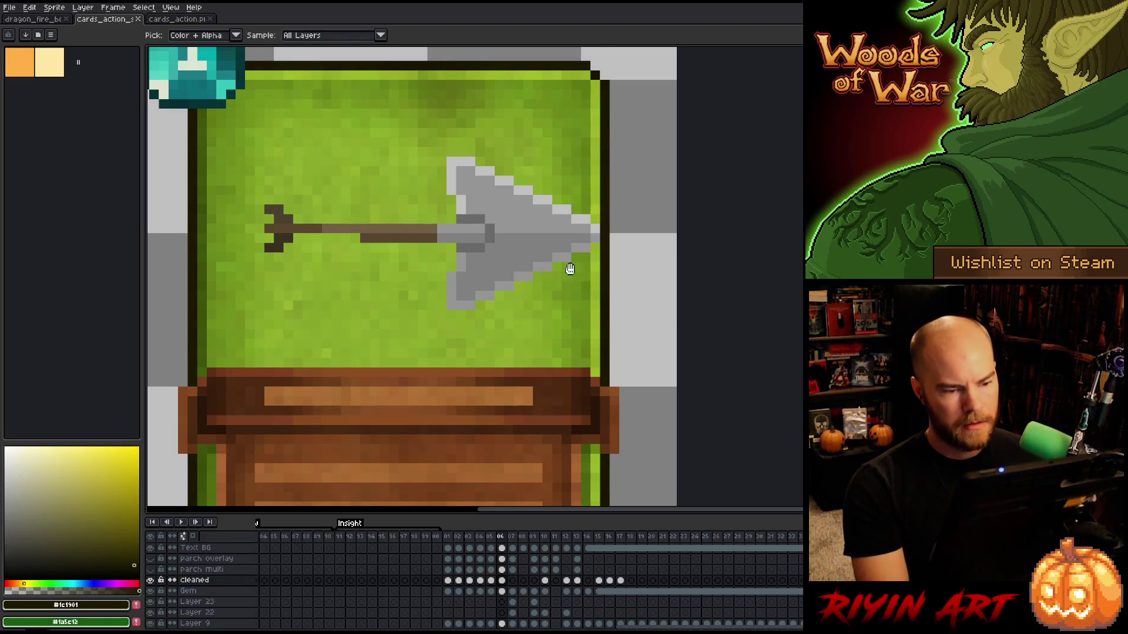
key(shift+o)
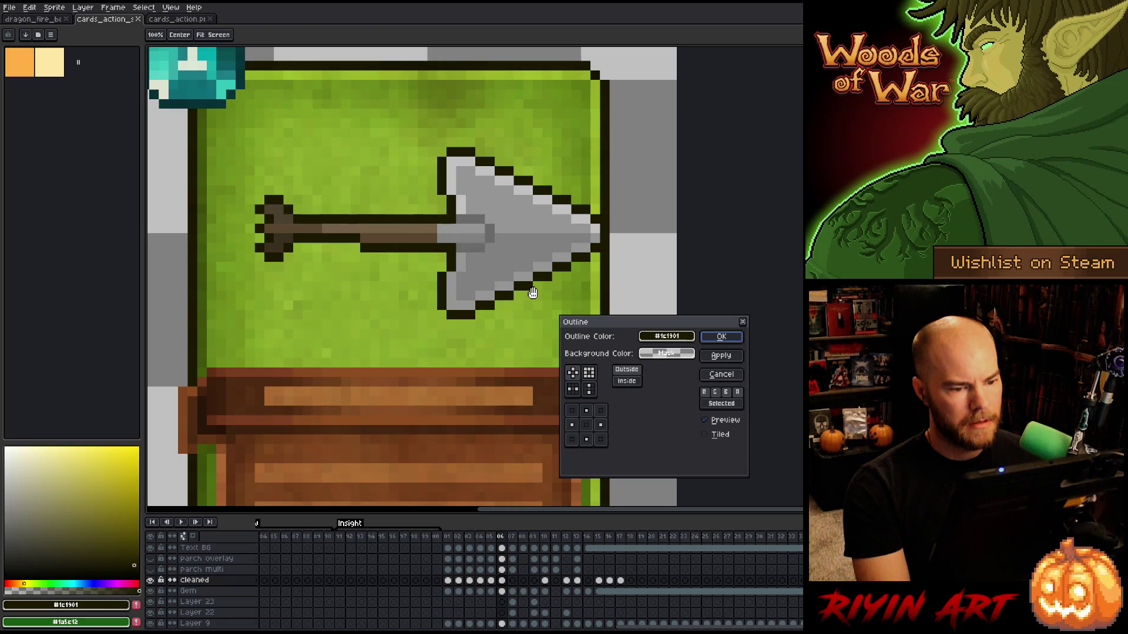
key(Return)
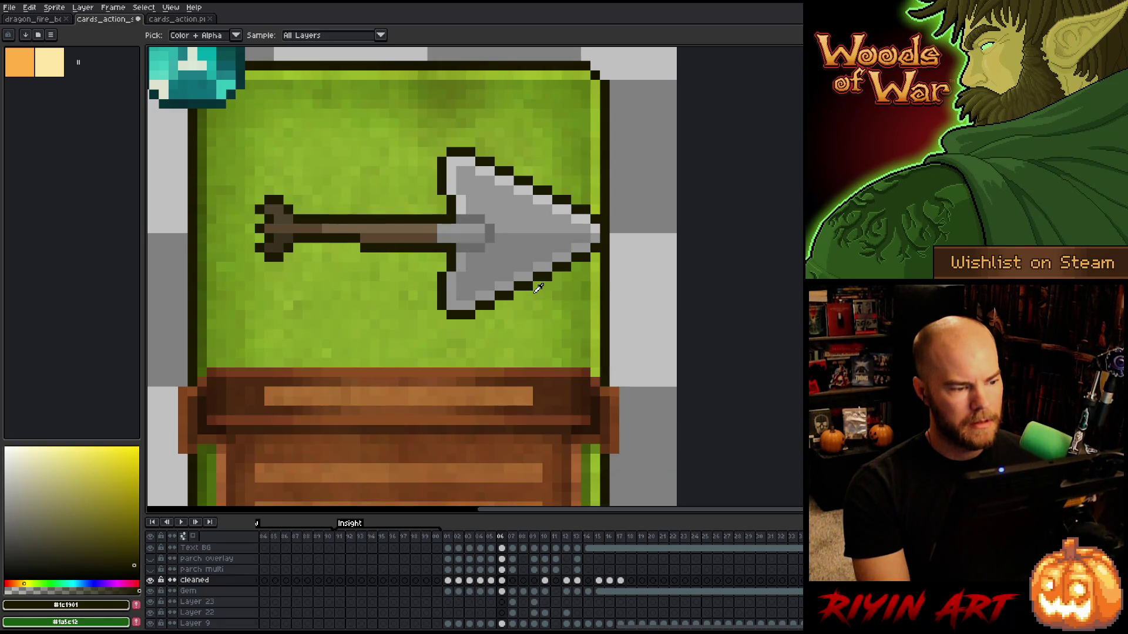
scroll(538, 287, down, 3)
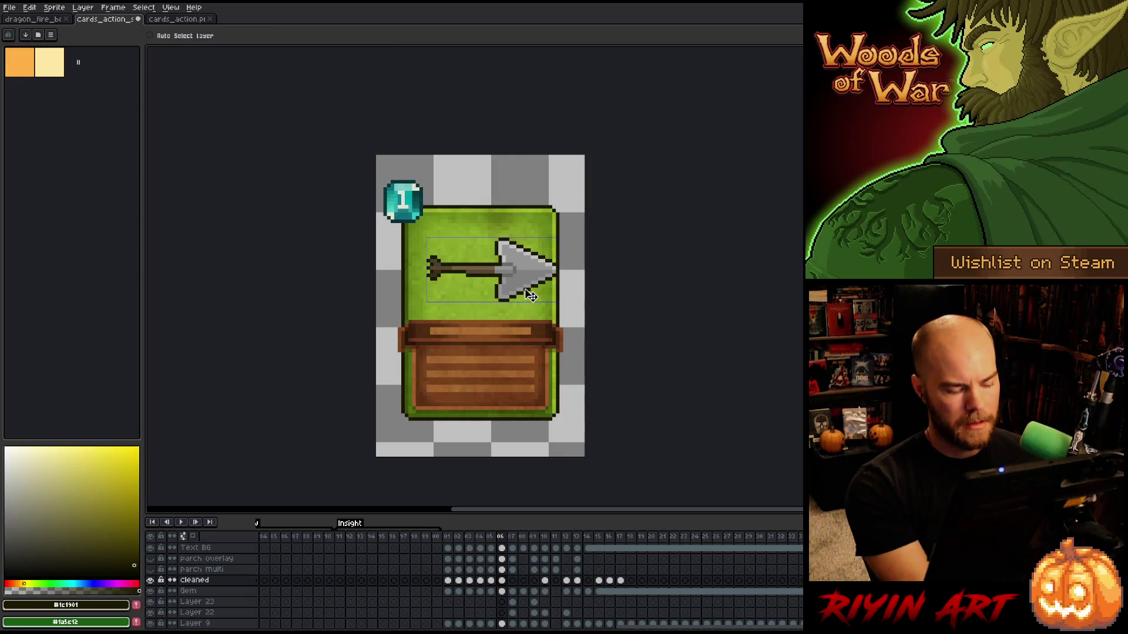
key(ctrl+t)
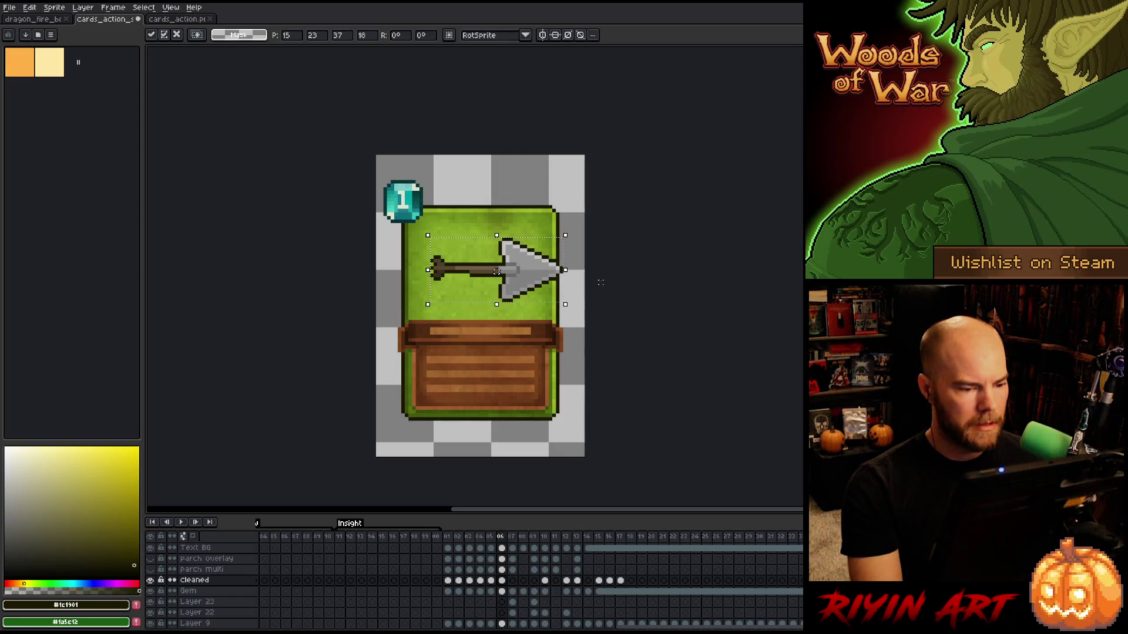
key(Left)
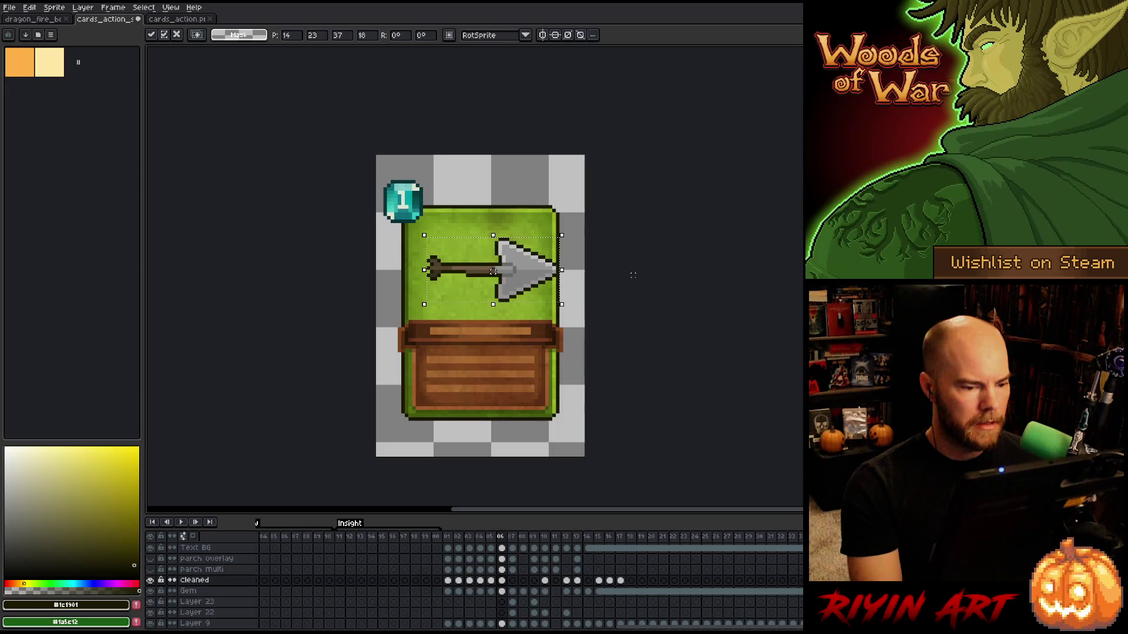
key(Left)
key(Left)
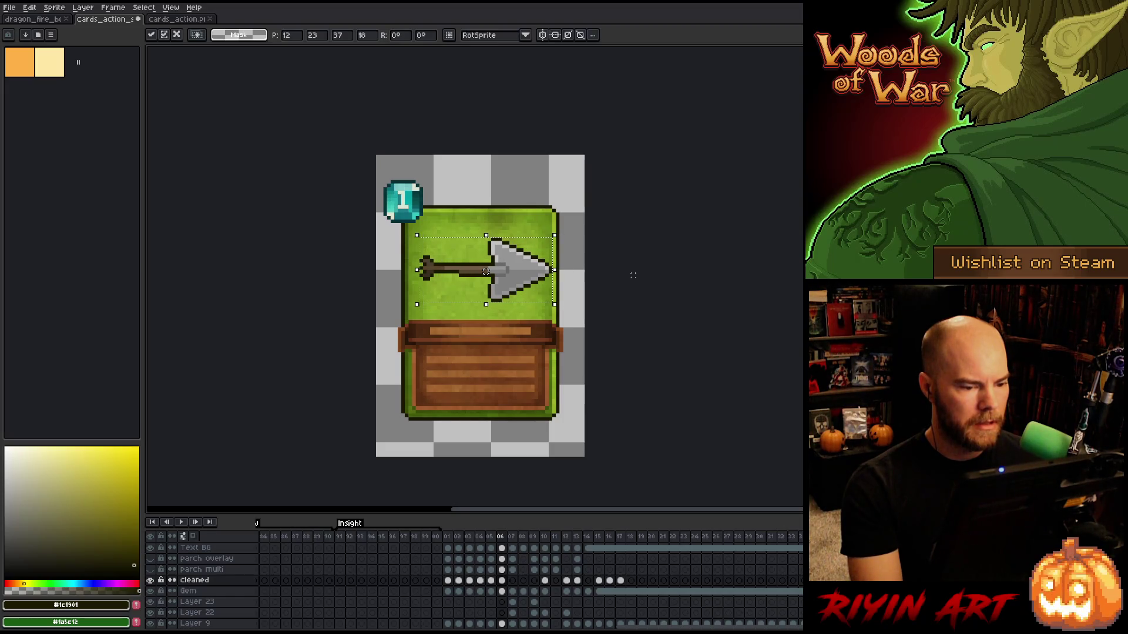
key(Right)
key(Right)
key(Right)
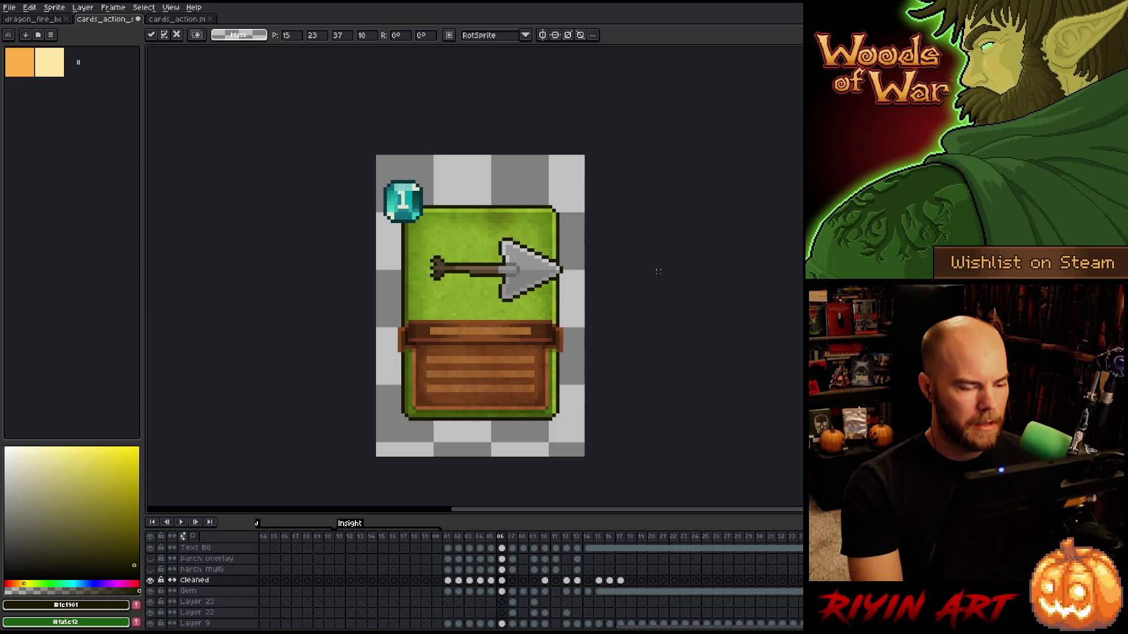
key(Return)
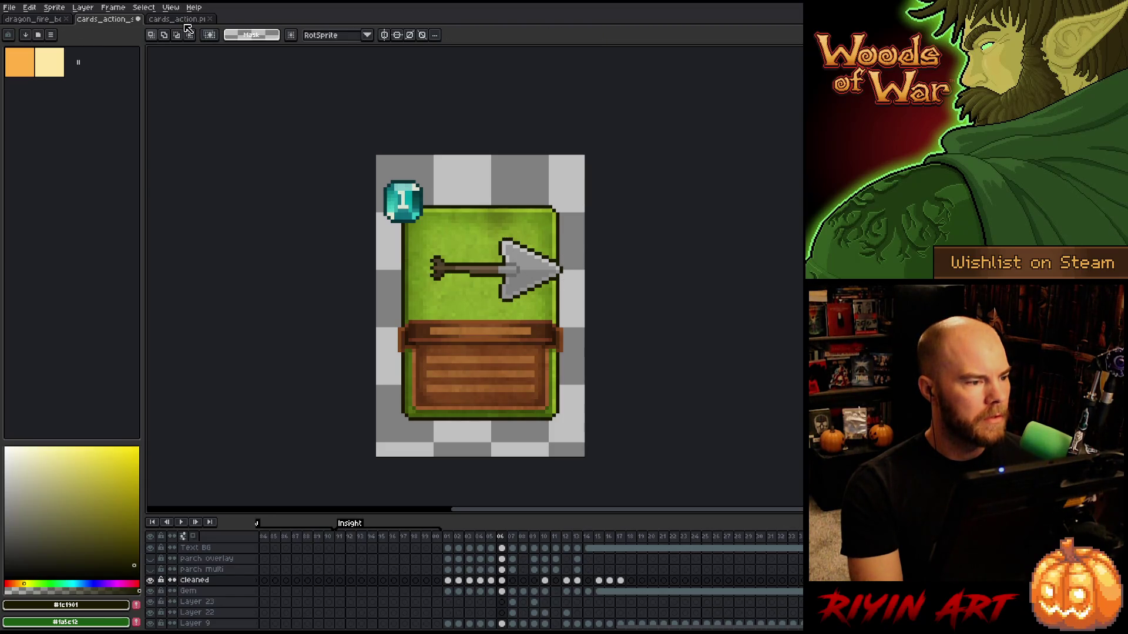
click(187, 20)
scroll(396, 282, down, 3)
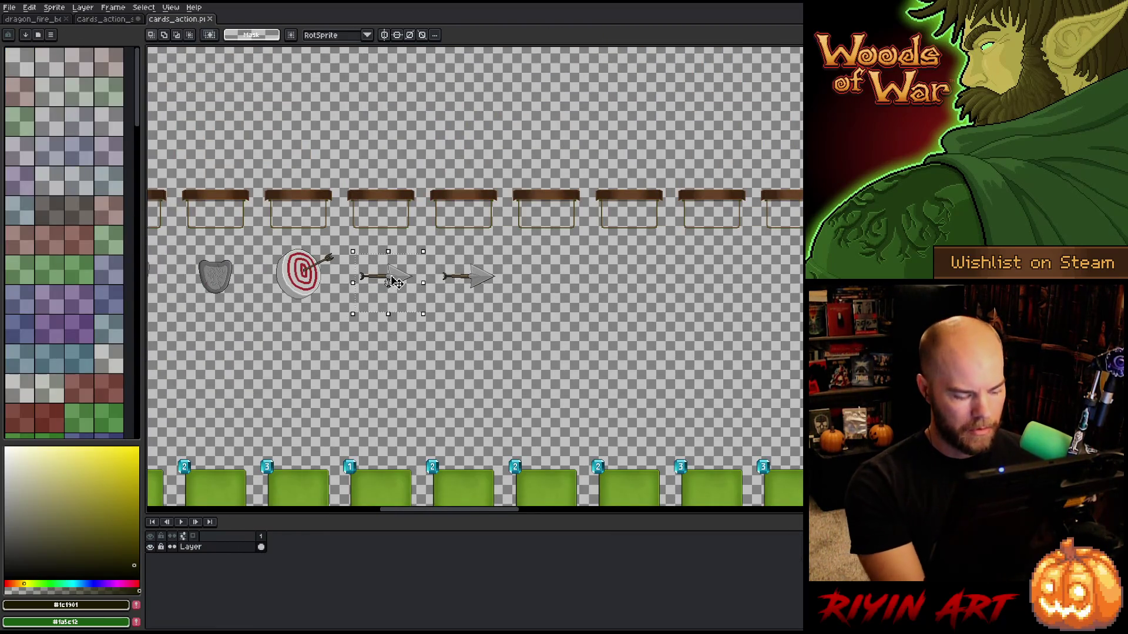
click(395, 282)
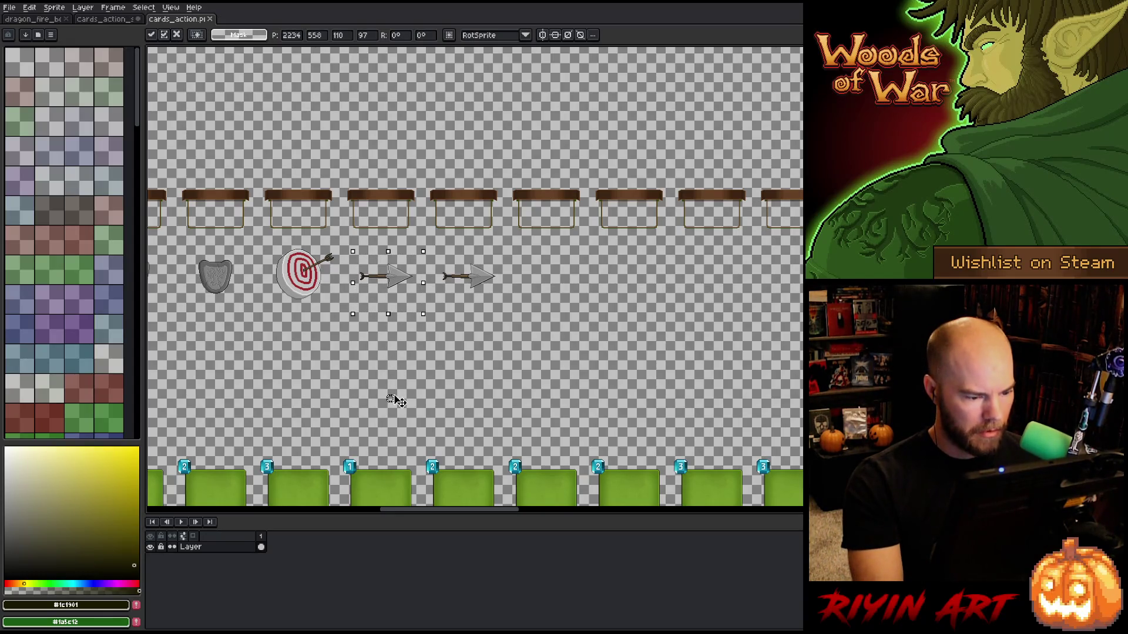
drag(396, 277, 399, 496)
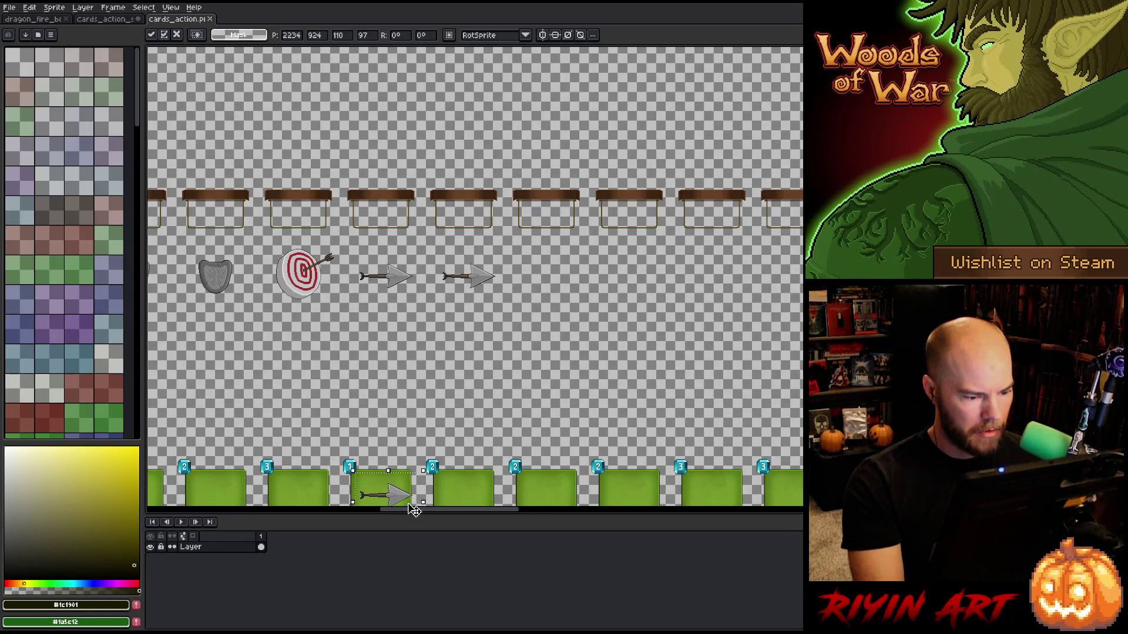
scroll(398, 496, up, 4)
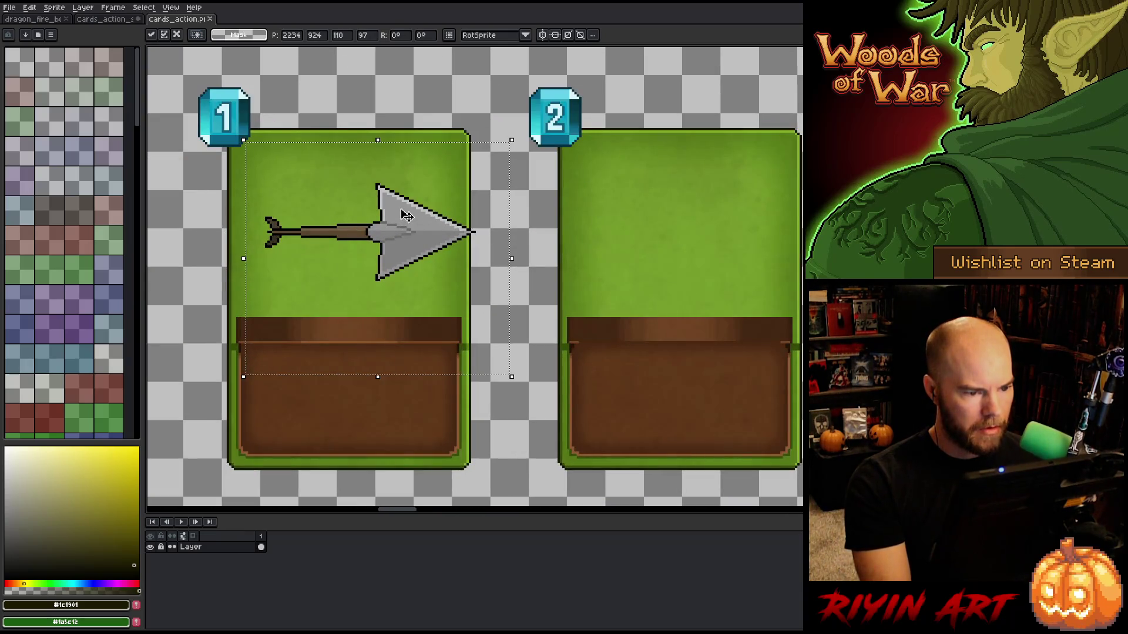
scroll(405, 214, down, 3)
scroll(403, 221, up, 4)
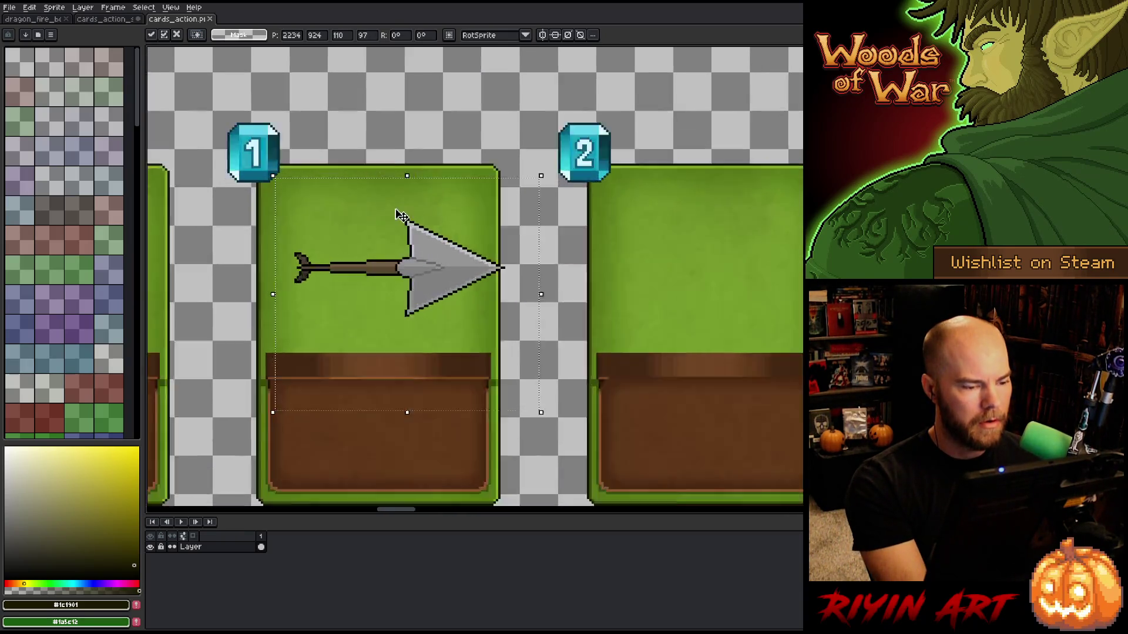
scroll(404, 222, down, 5)
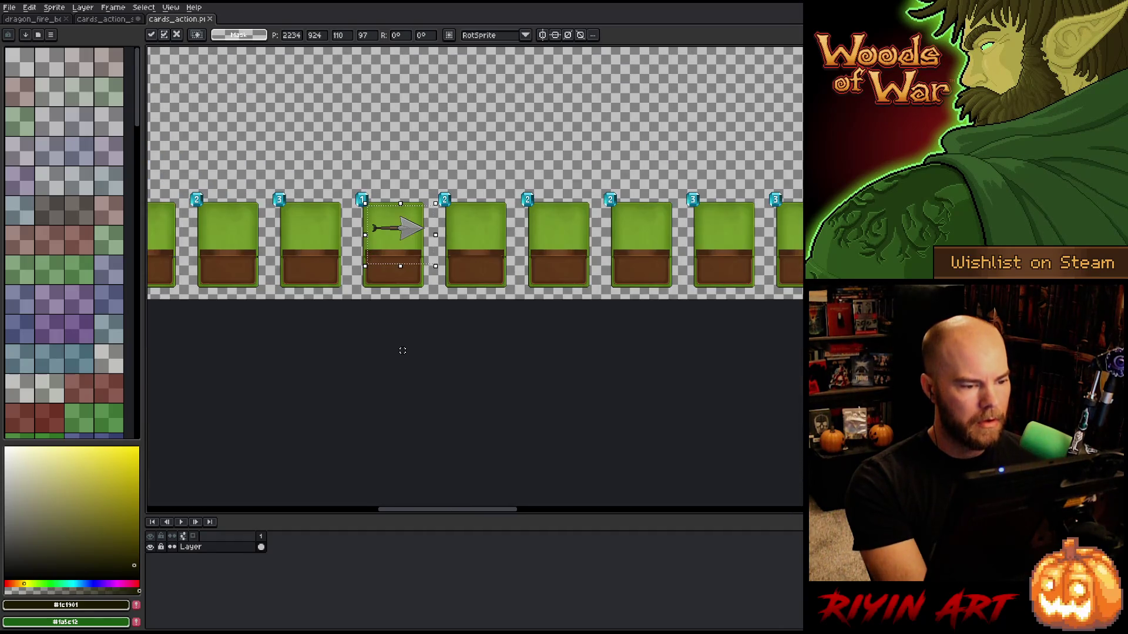
key(Escape)
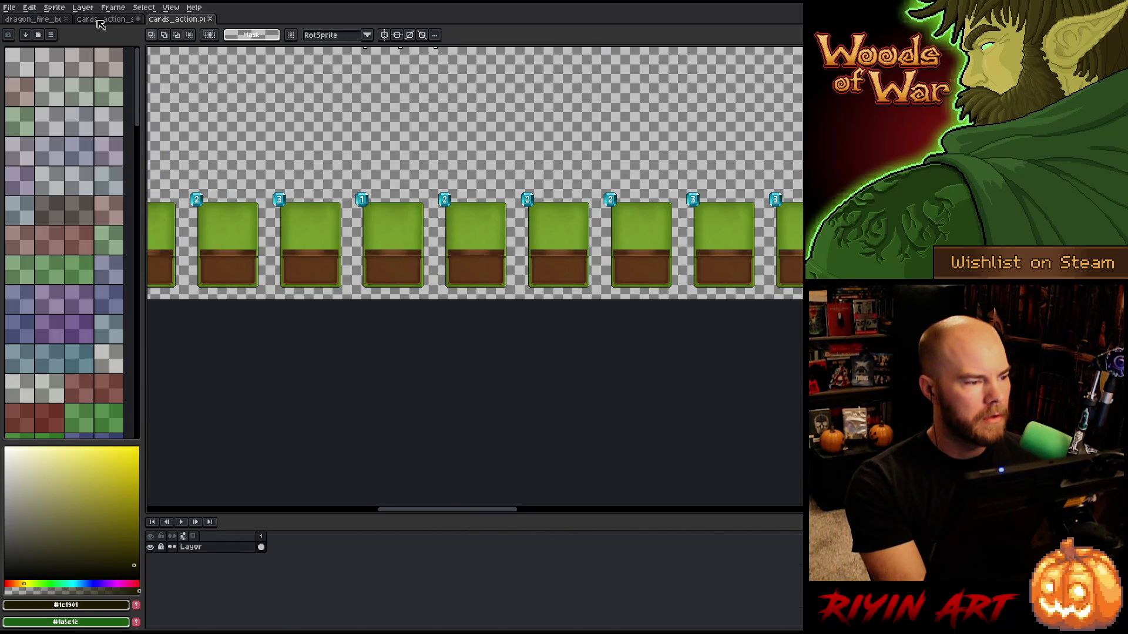
click(100, 24)
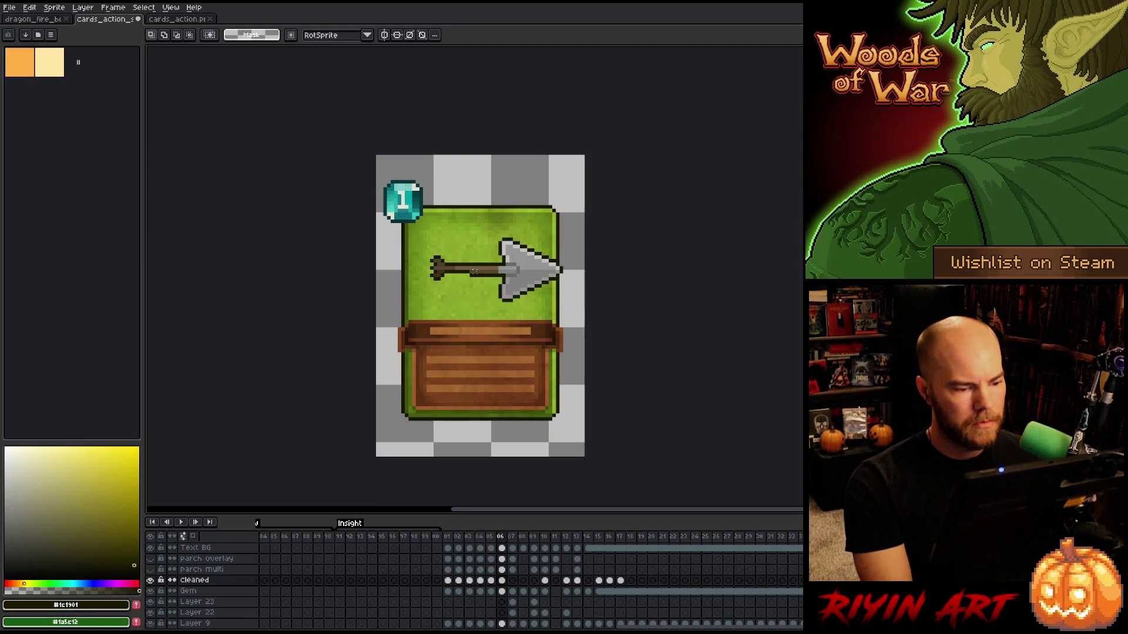
Paste the arrow onto the Cleaned layer's frame 07 cel.
scroll(474, 271, down, 3)
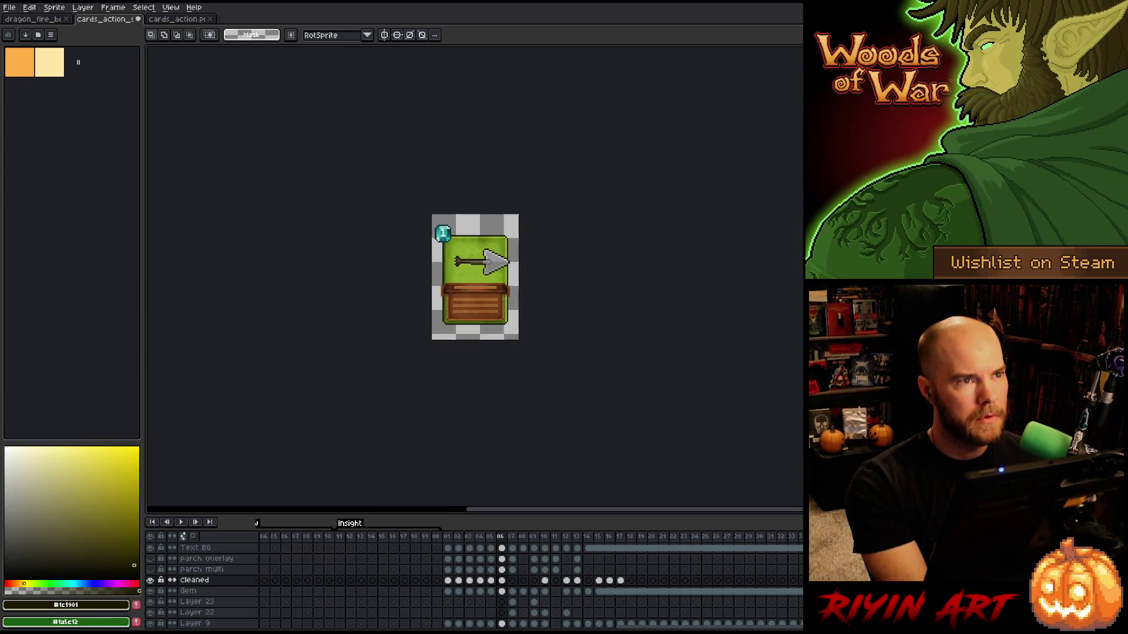
scroll(509, 205, up, 3)
mouse_move(391, 481)
mouse_down()
mouse_move(446, 348)
mouse_move(441, 366)
mouse_up()
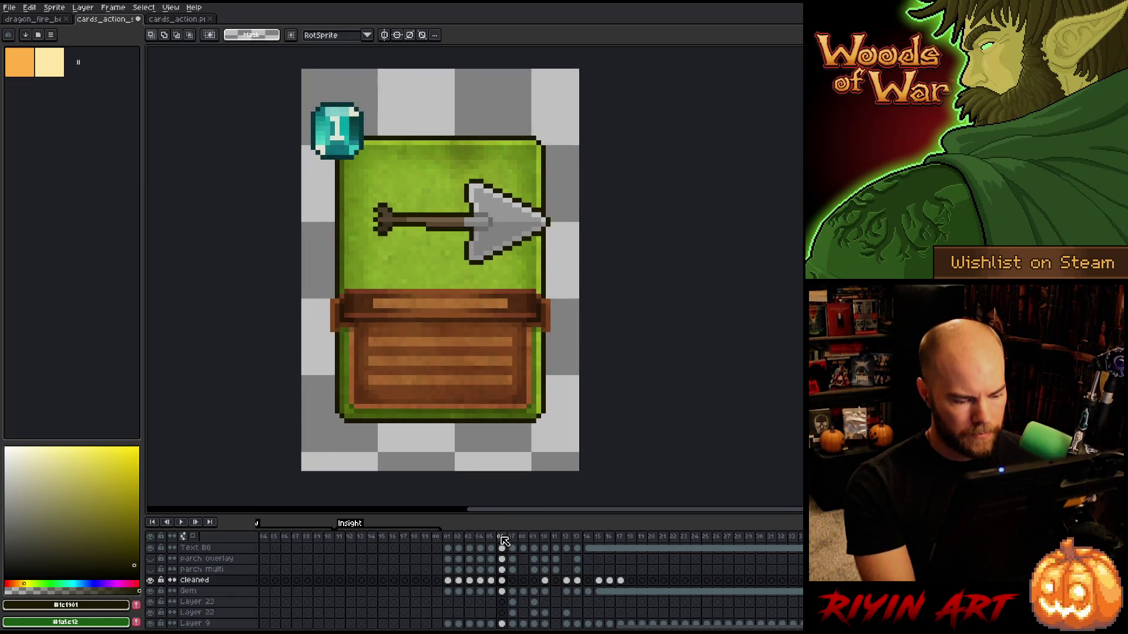
click(513, 580)
key(ctrl+v)
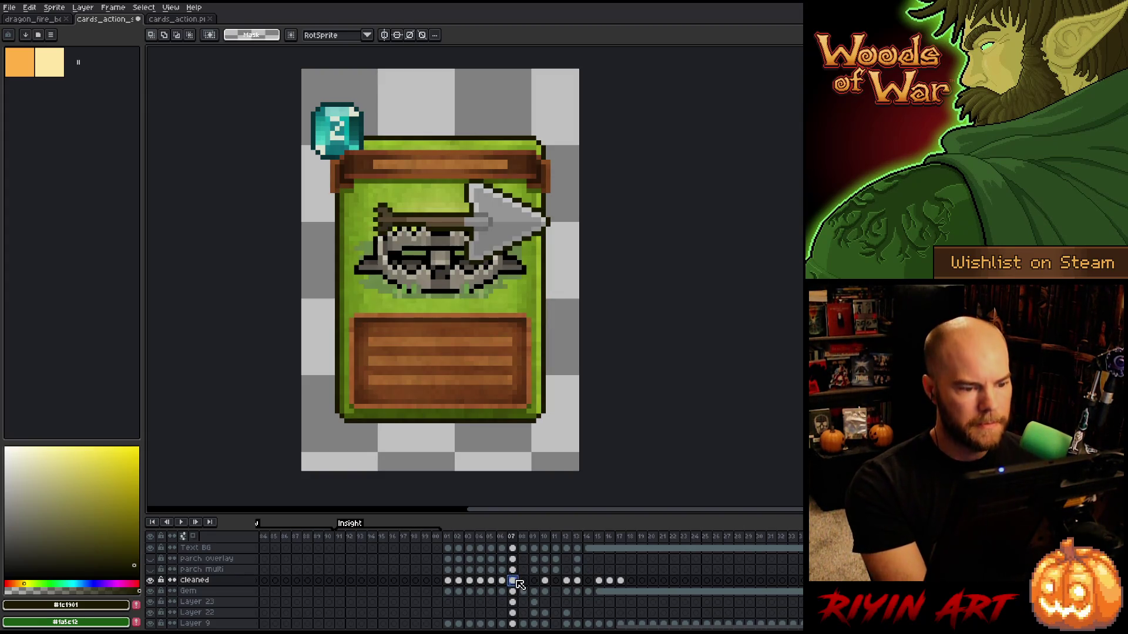
key(Escape)
click(514, 570)
click(514, 581)
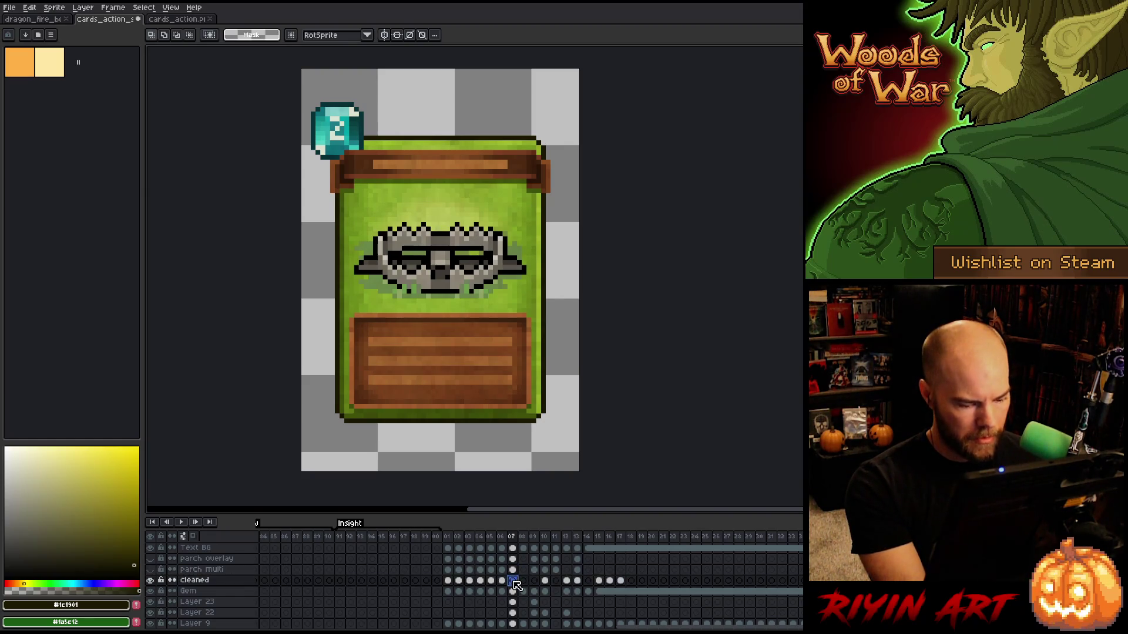
key(ctrl+v)
scroll(515, 584, up, 2)
Clear the orange parchment art from Layer 9's frame 08 cel.
click(513, 570)
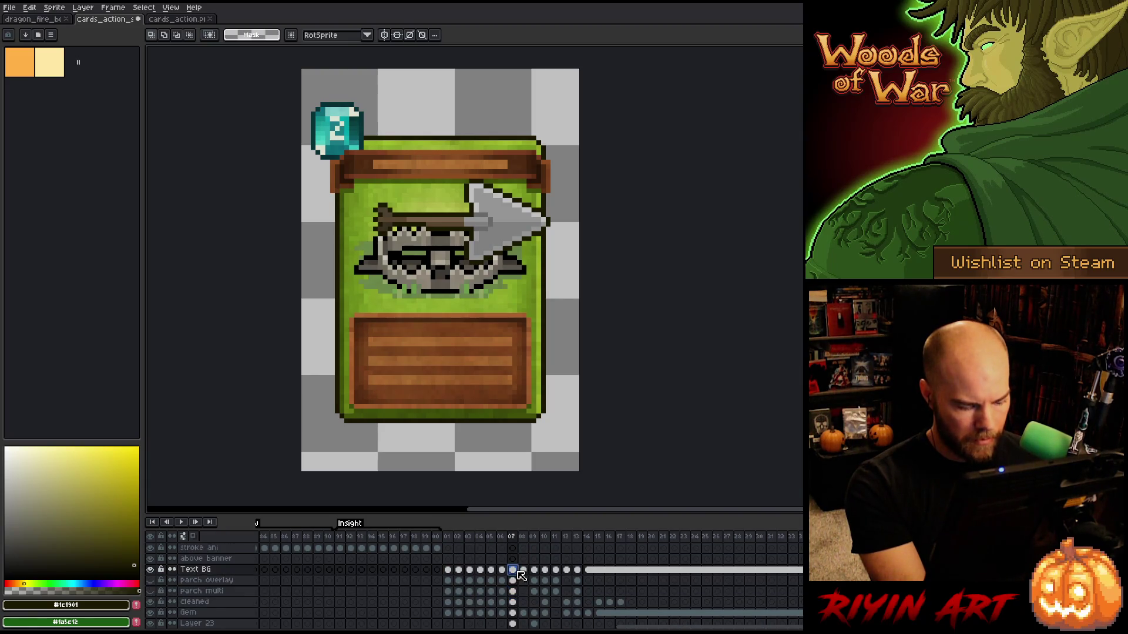
click(523, 570)
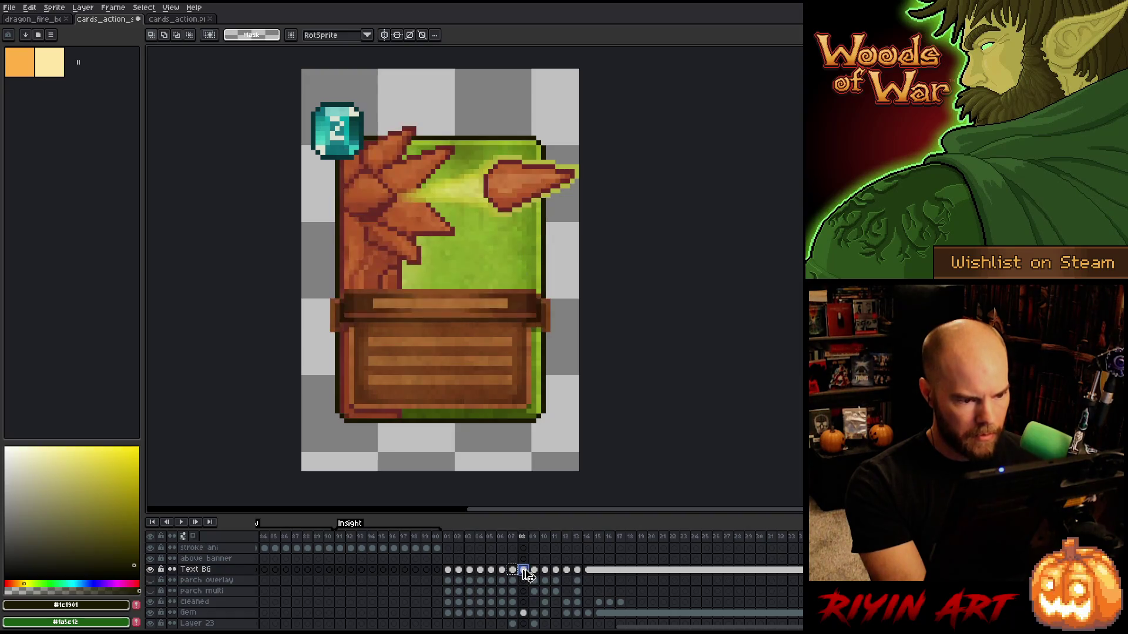
click(514, 581)
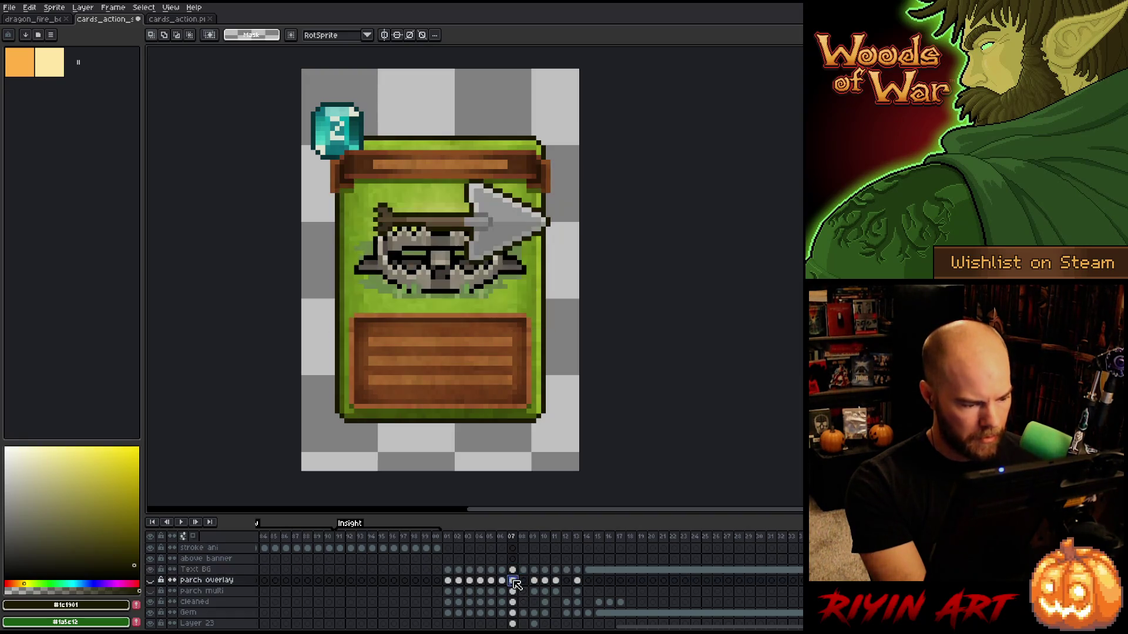
scroll(520, 600, down, 1)
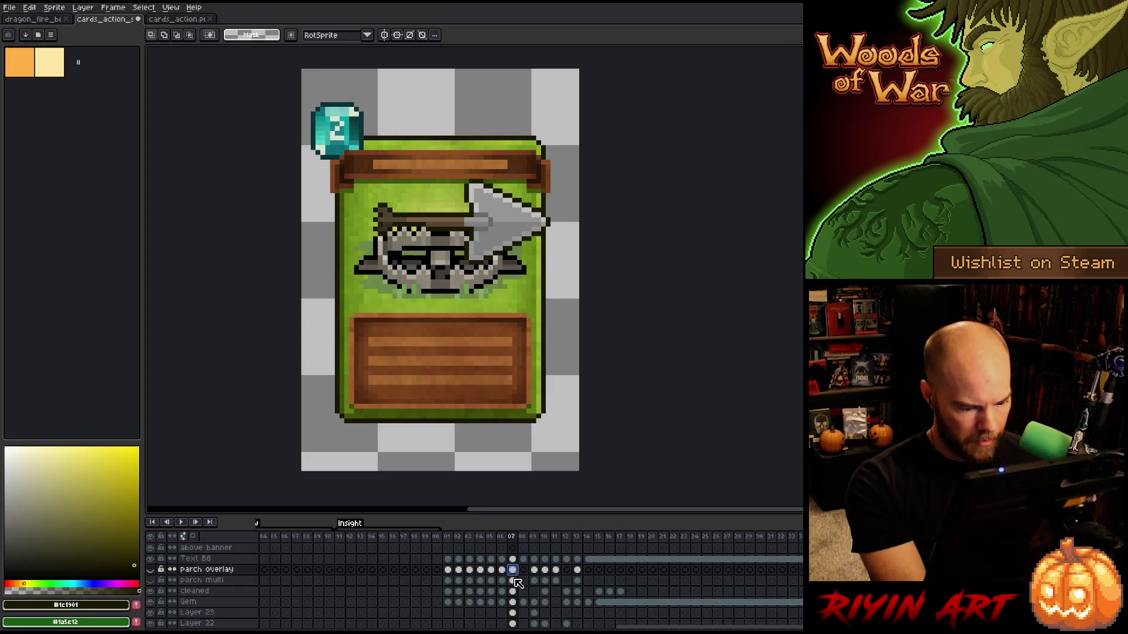
shift+click(516, 581)
scroll(518, 593, down, 2)
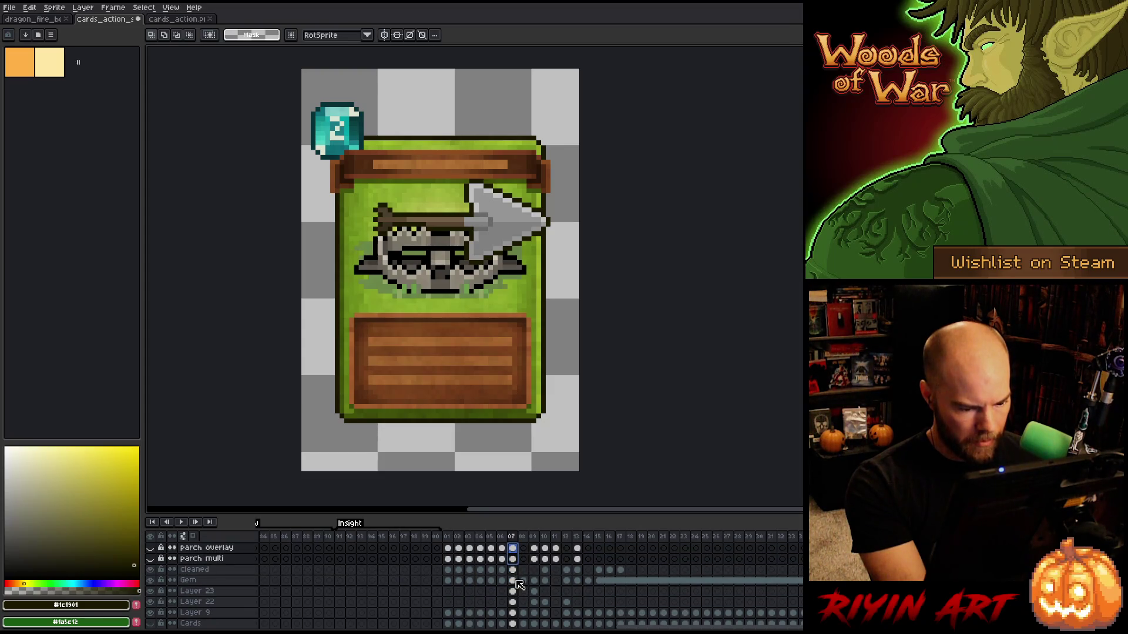
click(514, 580)
click(515, 592)
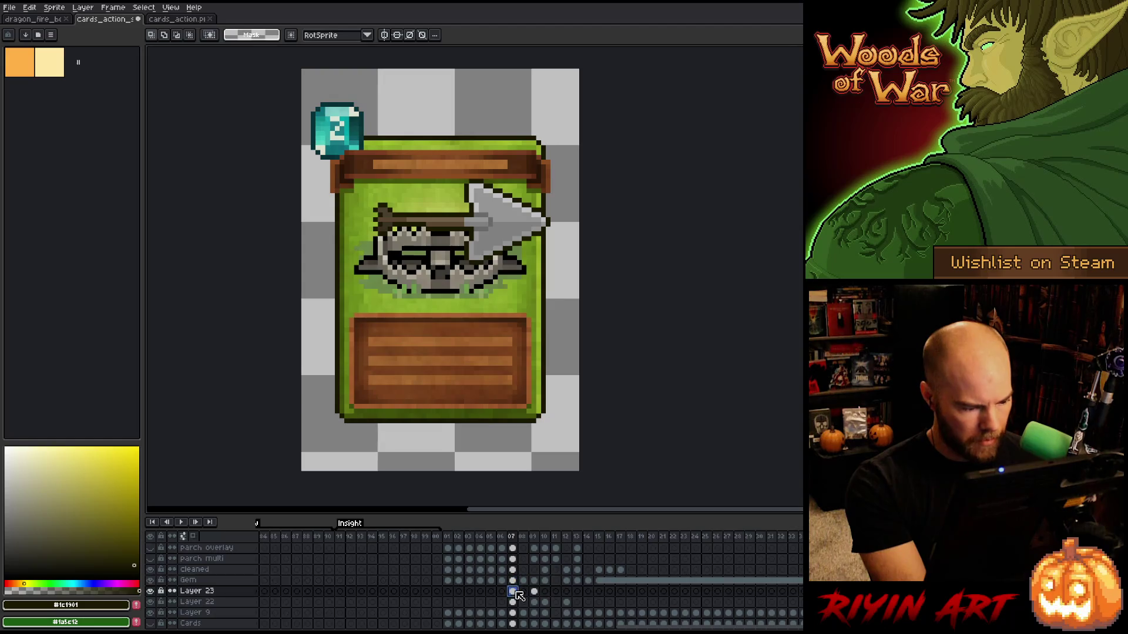
click(515, 601)
click(524, 601)
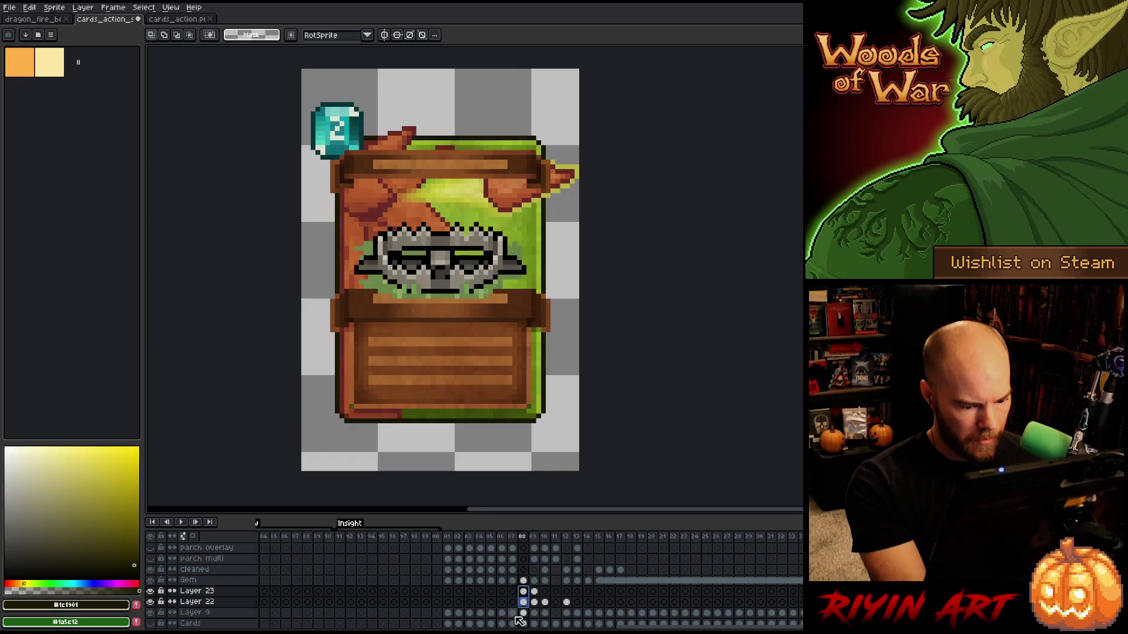
click(513, 614)
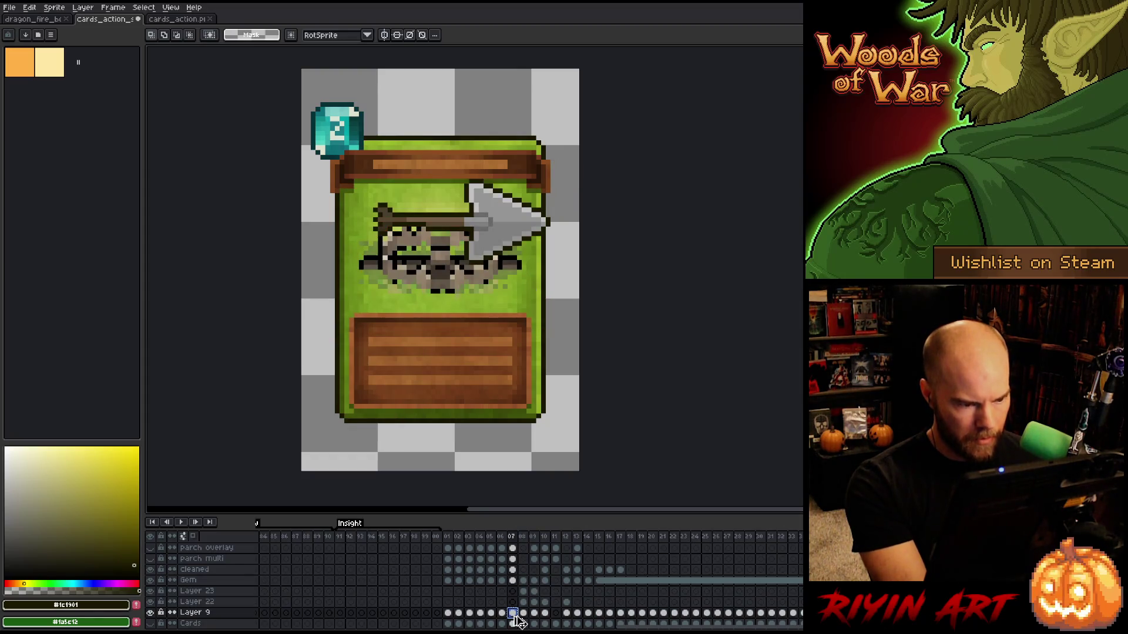
click(524, 613)
key(Delete)
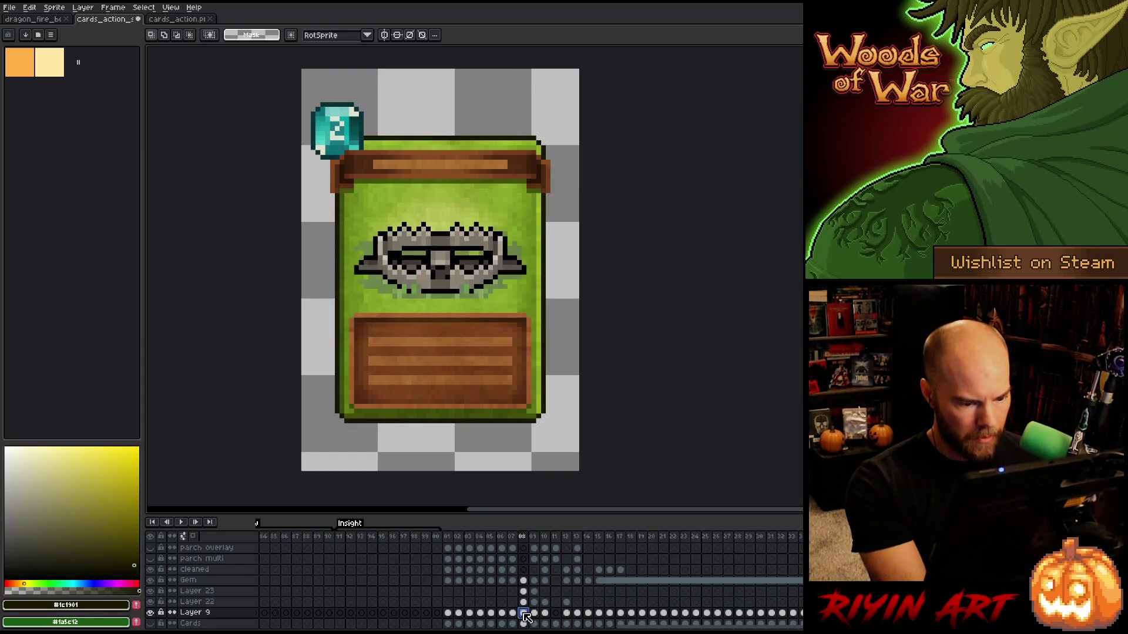
click(513, 613)
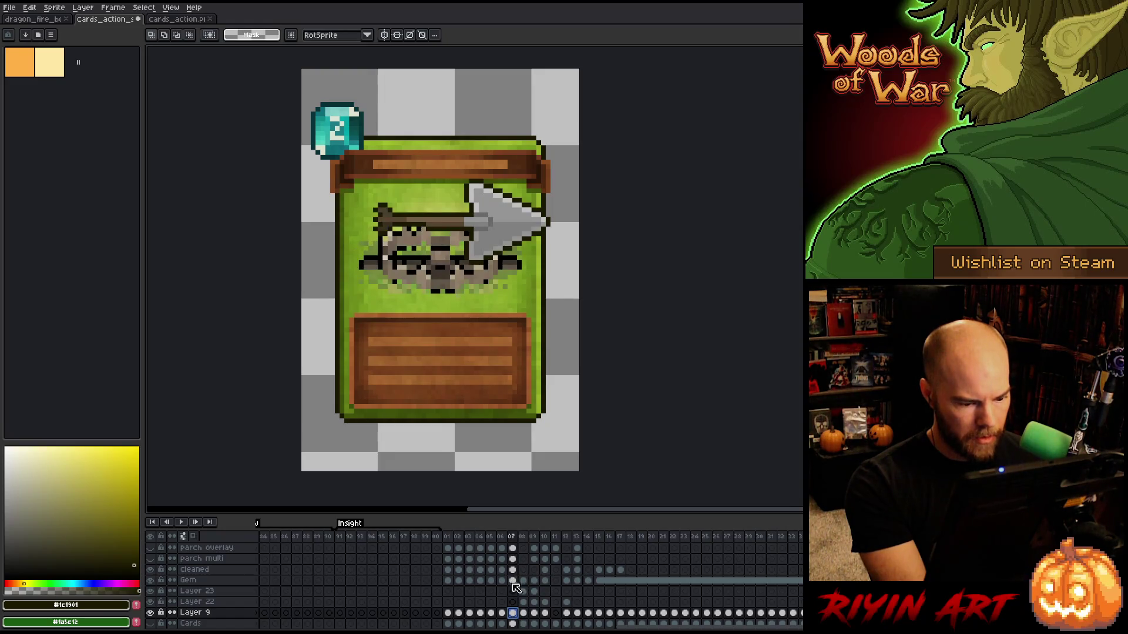
Rename Layer 9 to 'card back' and save the sprite.
click(502, 537)
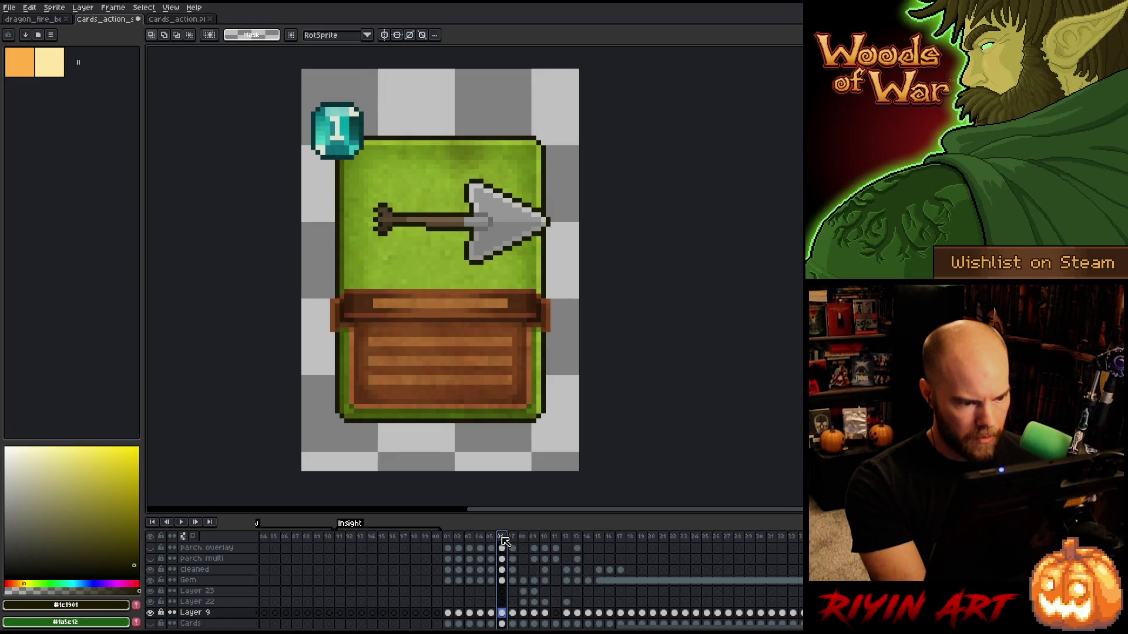
click(503, 613)
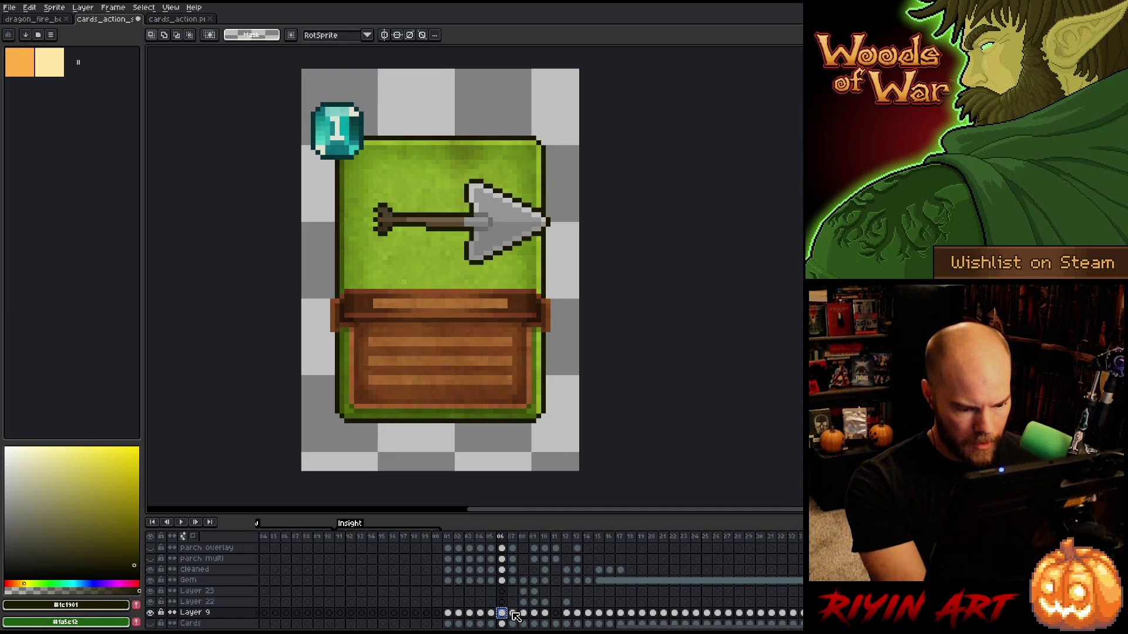
click(522, 614)
click(513, 613)
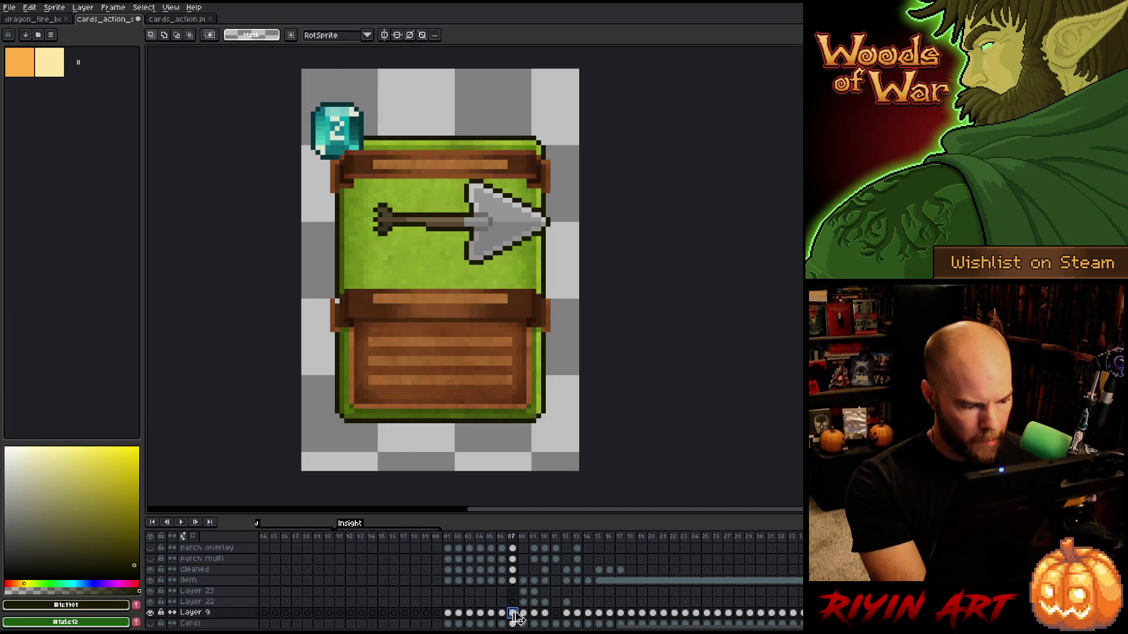
double_click(199, 613)
text(card back)
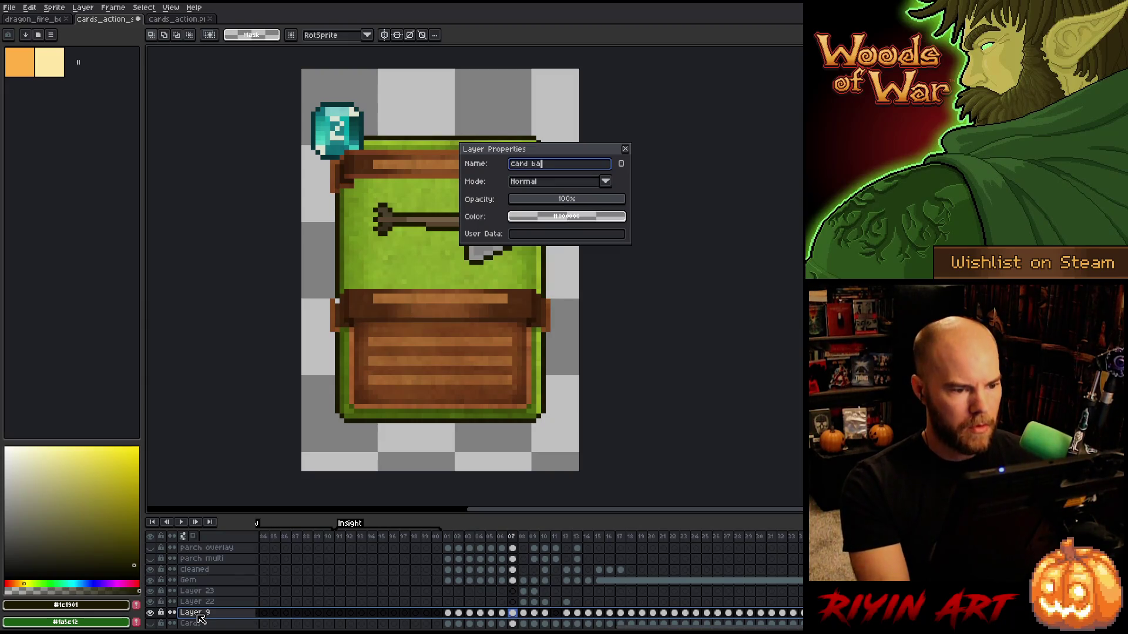
key(Return)
key(ctrl+s)
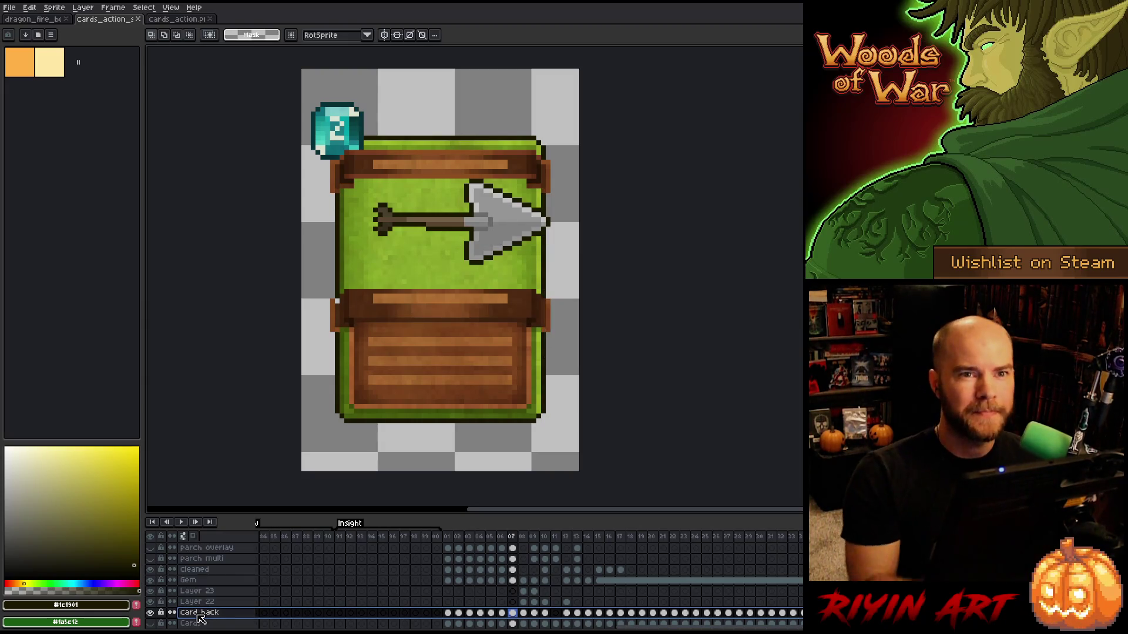
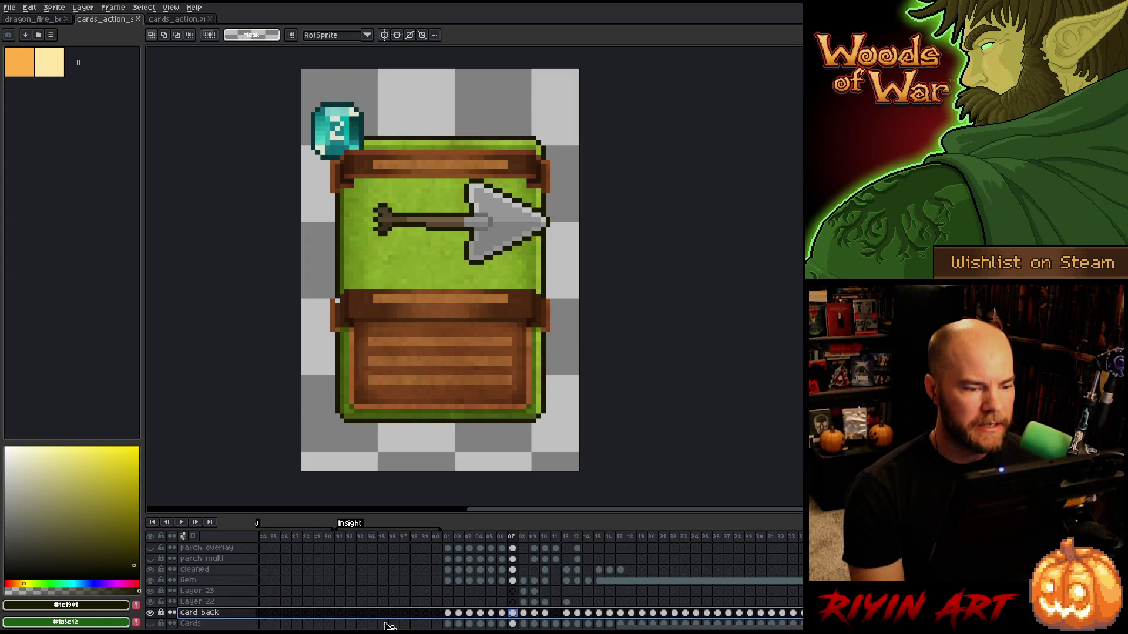
Browse the target, arrow and bear-trap card frames to compare their banners.
click(493, 538)
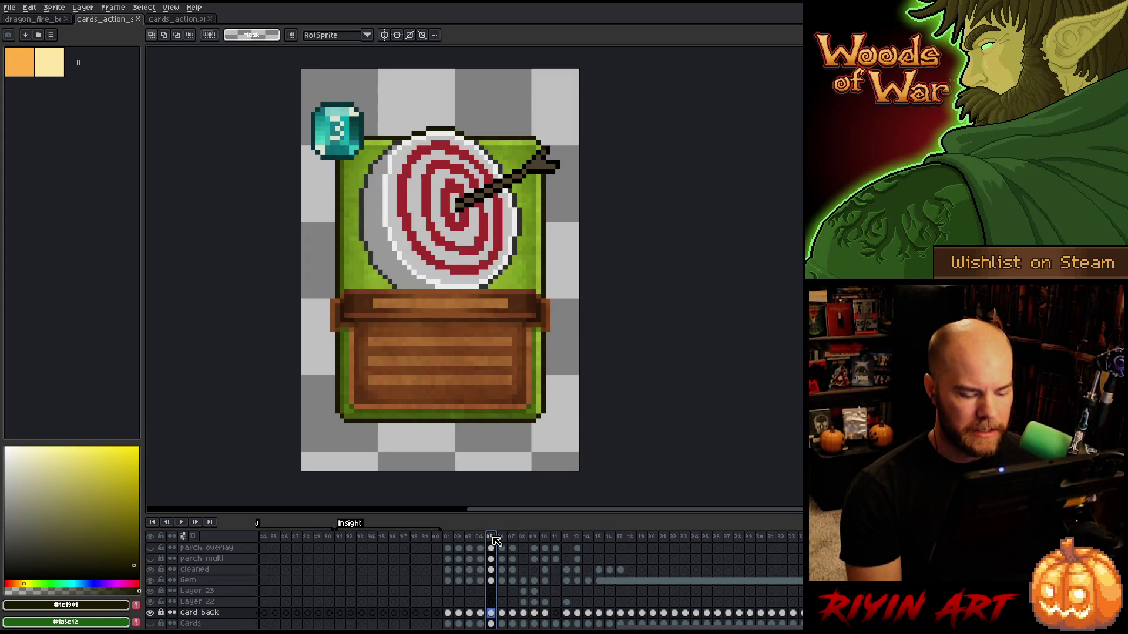
key(Right)
key(Right)
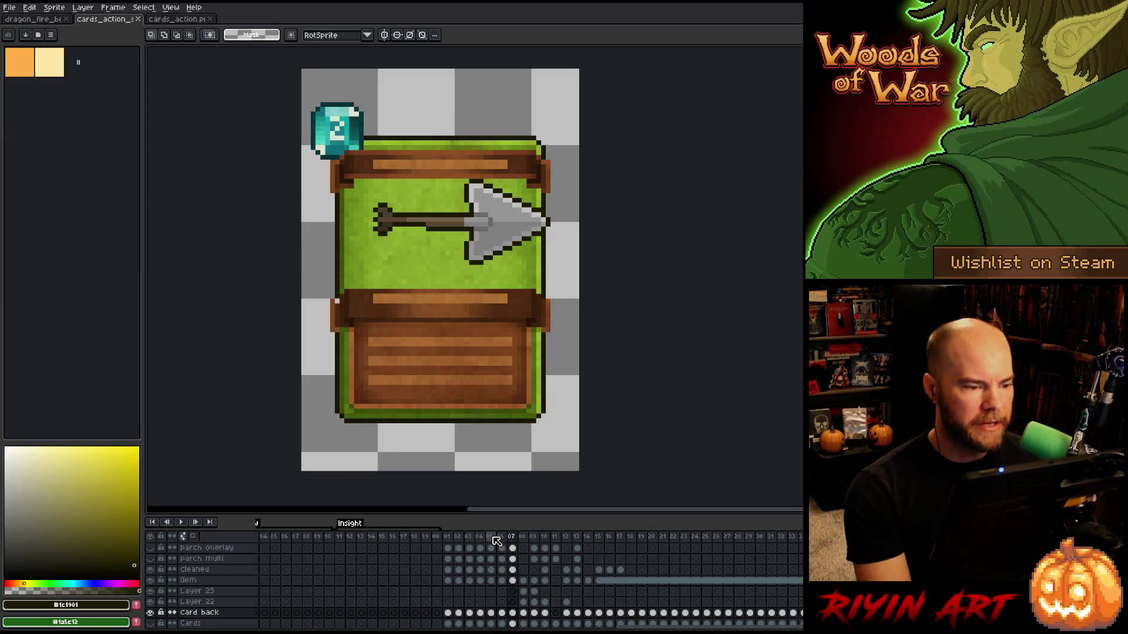
scroll(496, 541, up, 3)
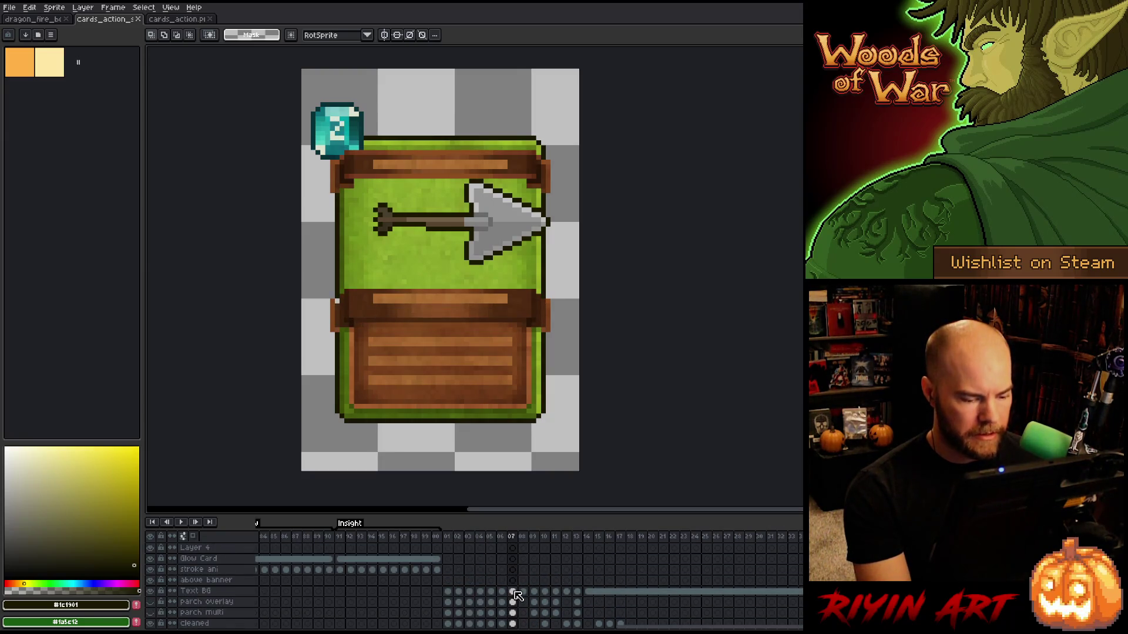
click(522, 592)
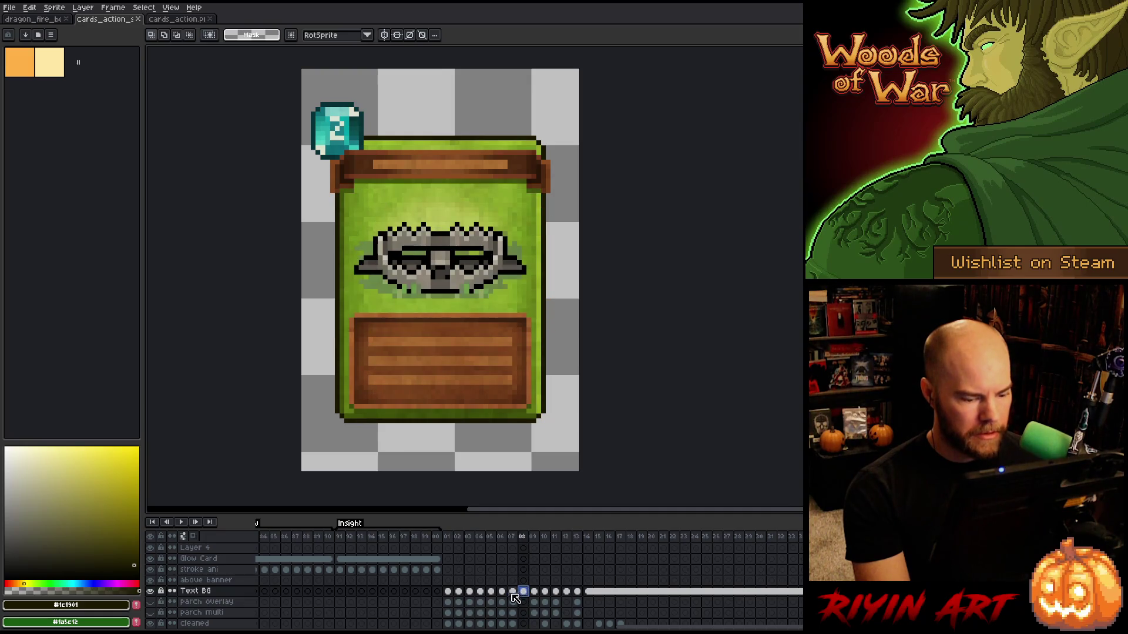
click(512, 593)
click(501, 593)
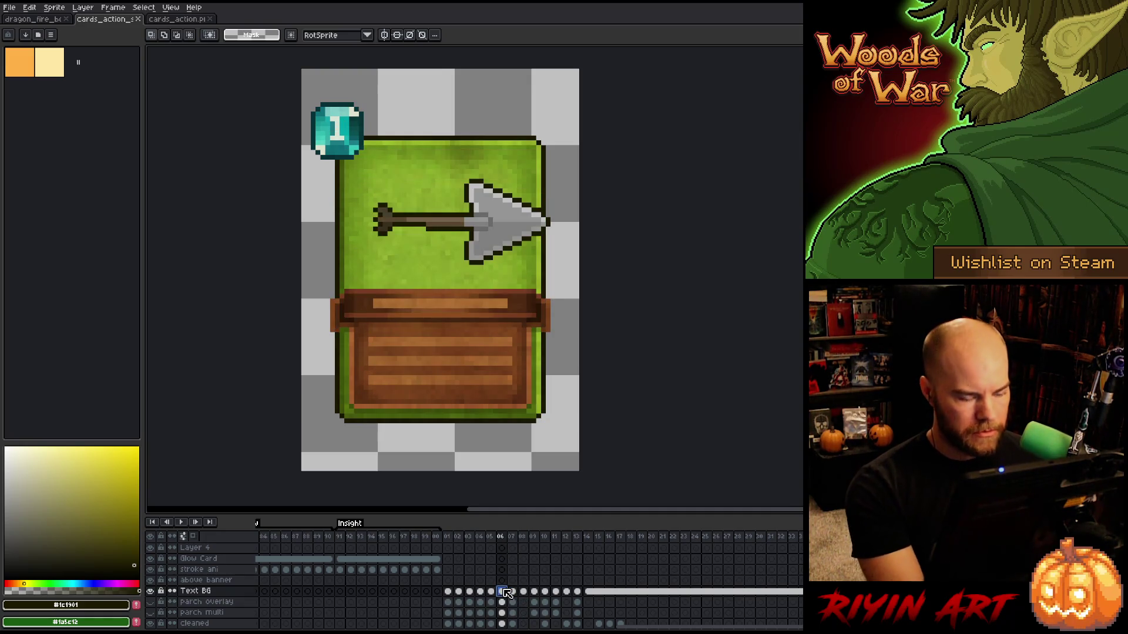
click(515, 592)
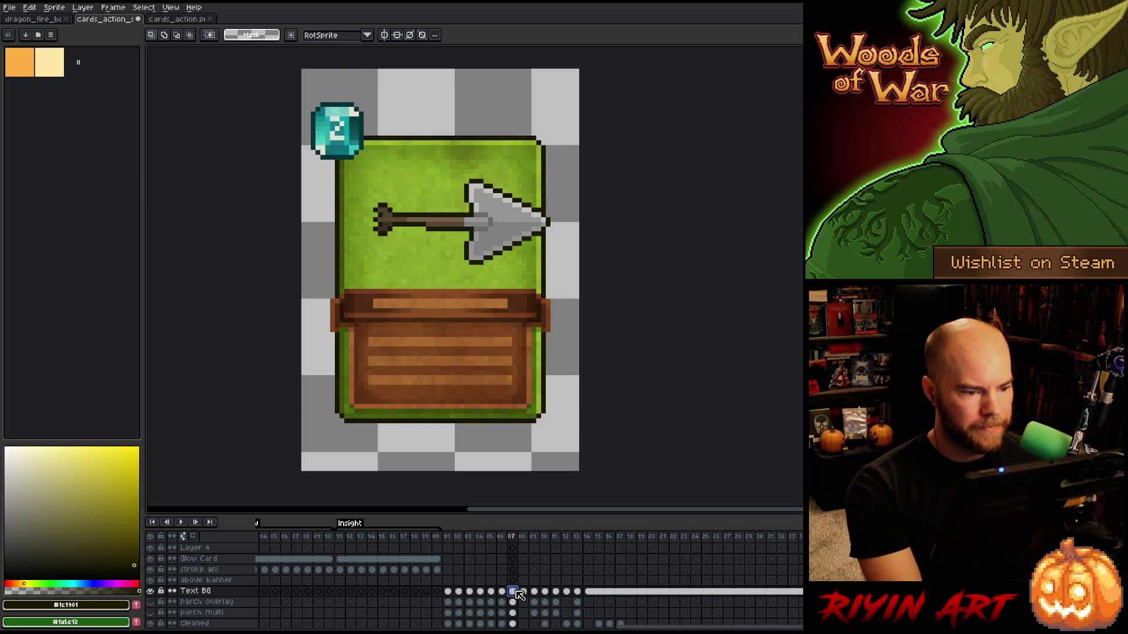
Flip back and forth between frames 06 and 07 and their neighbouring card frames.
key(Left)
key(Right)
key(Left)
key(Right)
key(Left)
scroll(428, 368, down, 3)
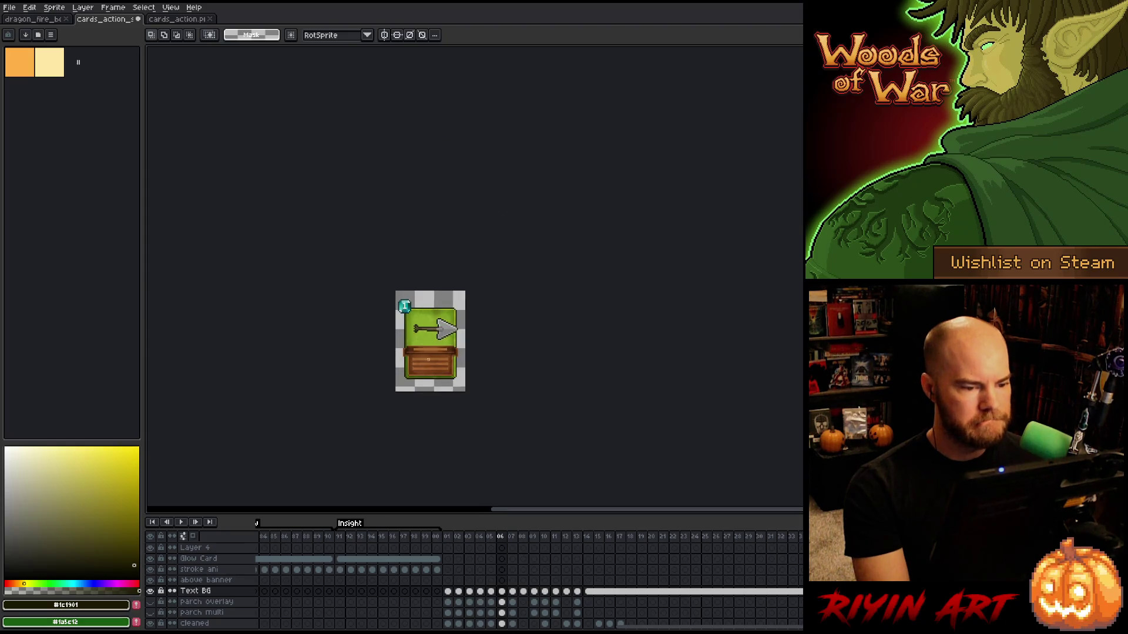
key(Left)
key(Left)
key(Left)
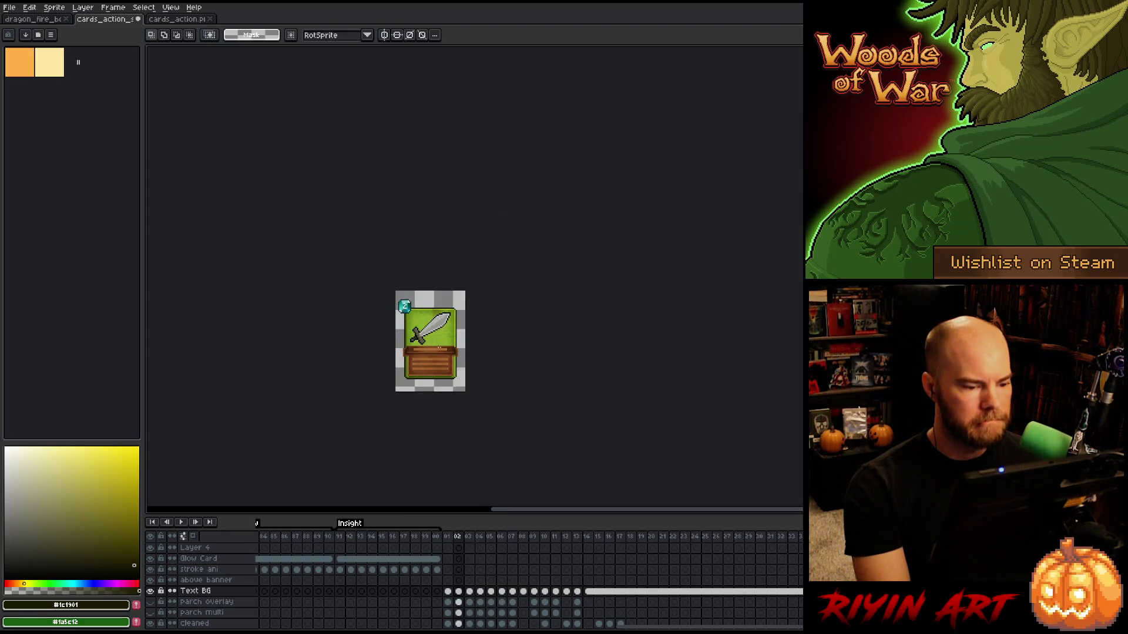
key(Right)
key(Right)
key(Right)
key(Left)
key(Left)
key(Left)
key(Right)
key(Right)
key(Right)
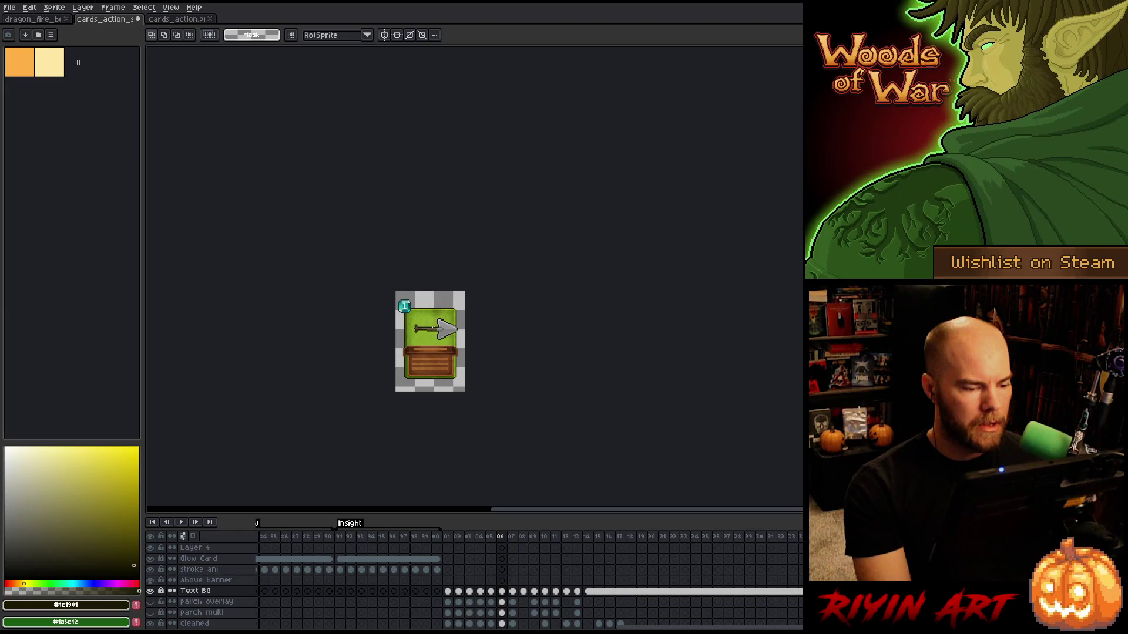
scroll(447, 346, up, 2)
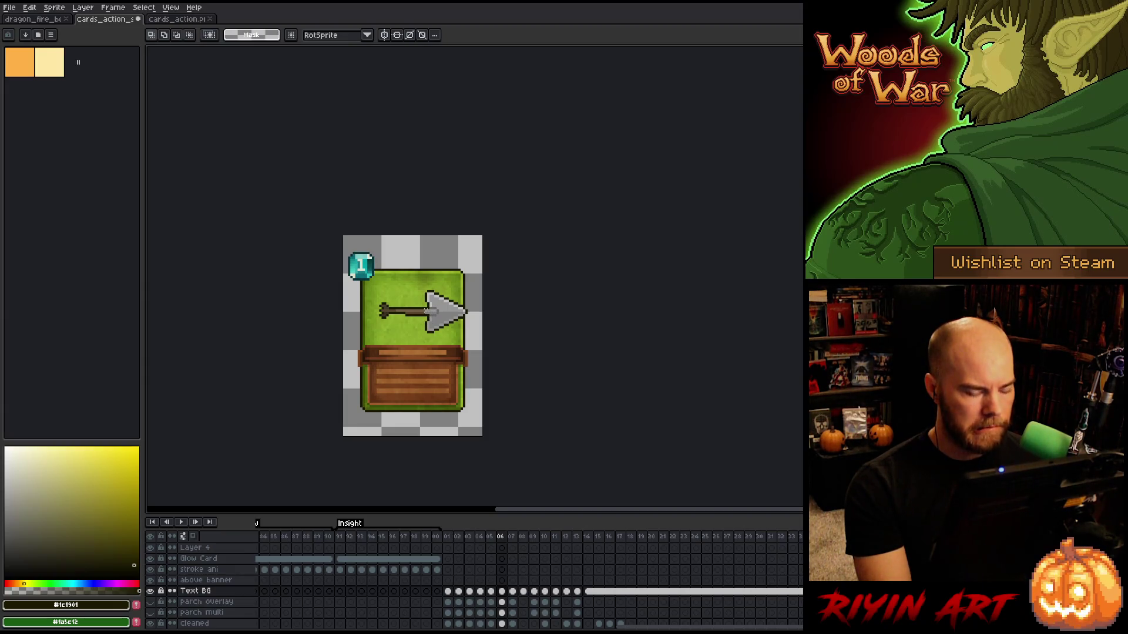
Try shifting the arrow 17 px left on the cleaned layer, undo it, and recentre the card.
key(v)
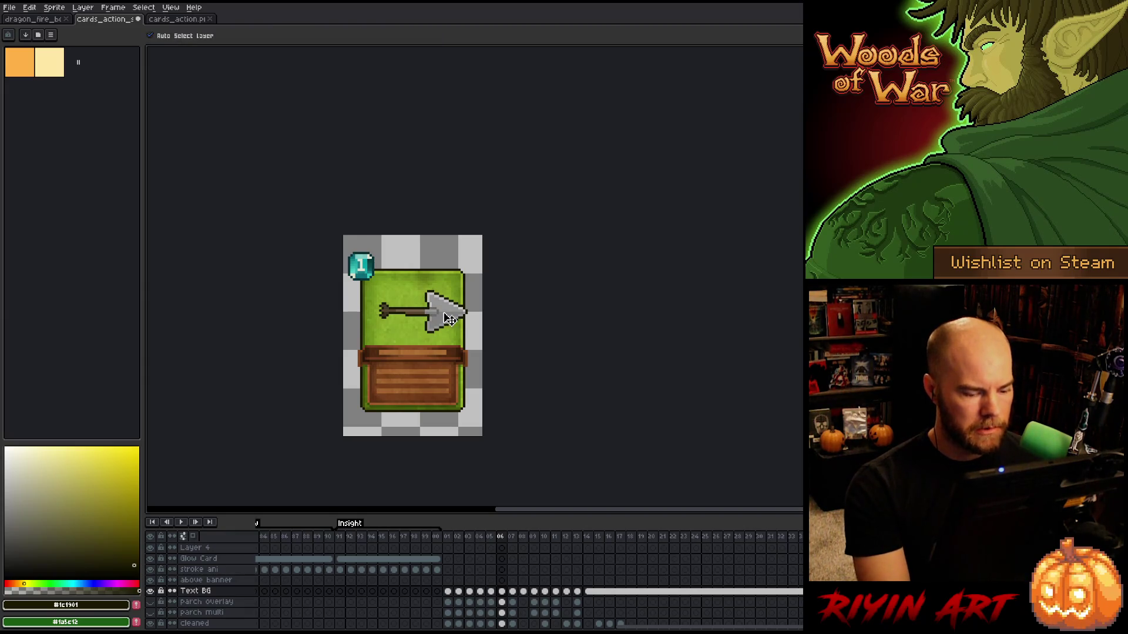
click(449, 319)
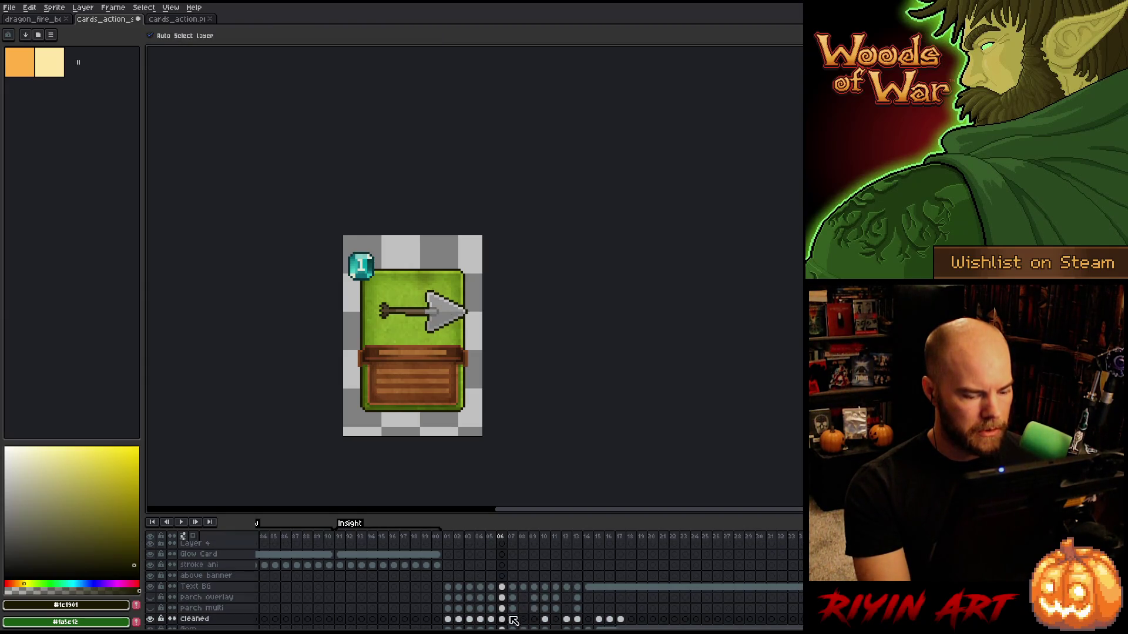
drag(448, 324, 438, 323)
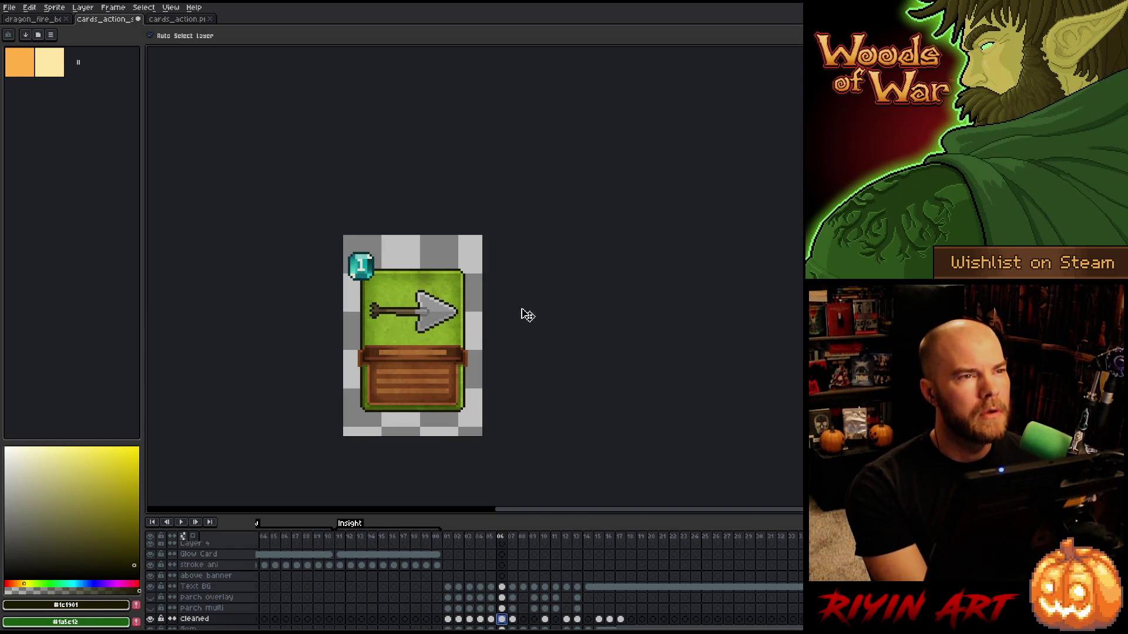
scroll(499, 300, up, 1)
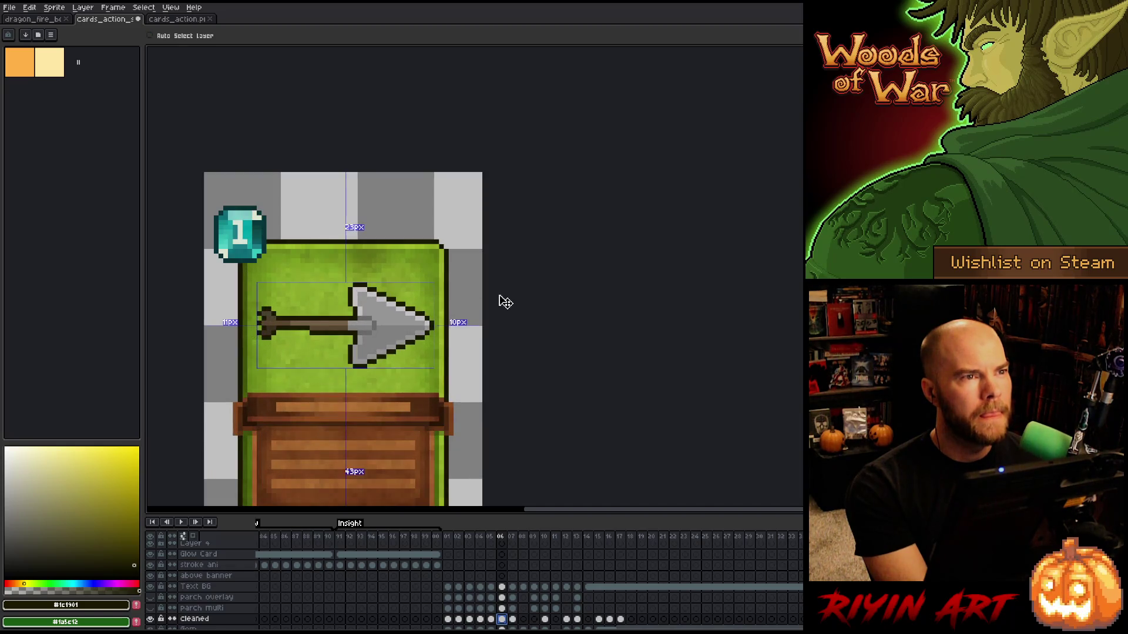
key(ctrl+z)
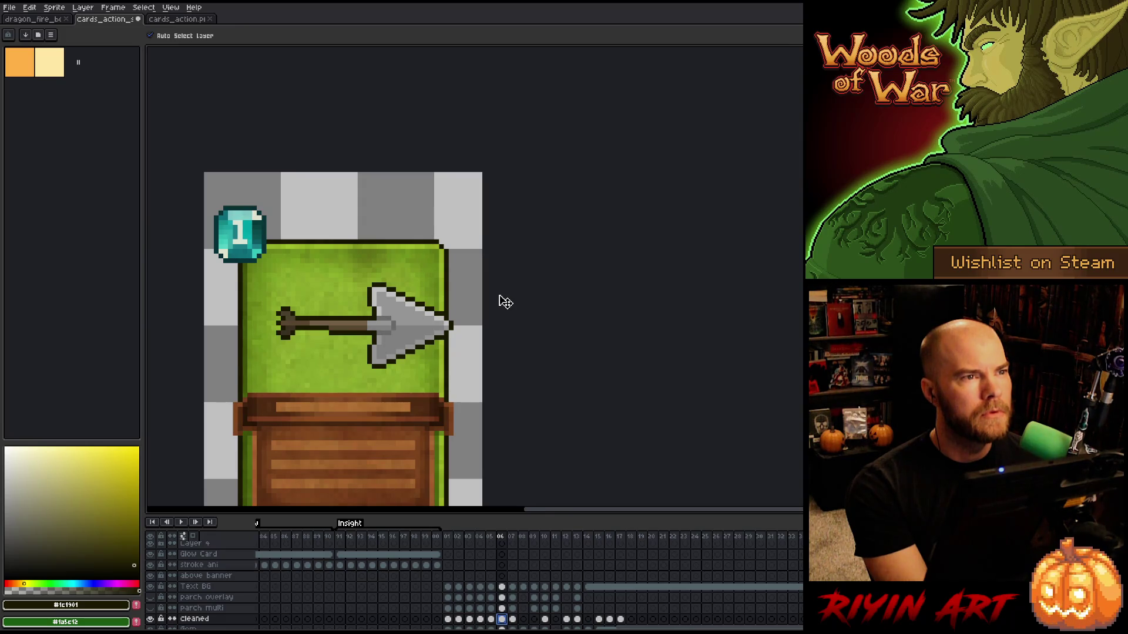
scroll(498, 301, down, 1)
drag(433, 355, 422, 323)
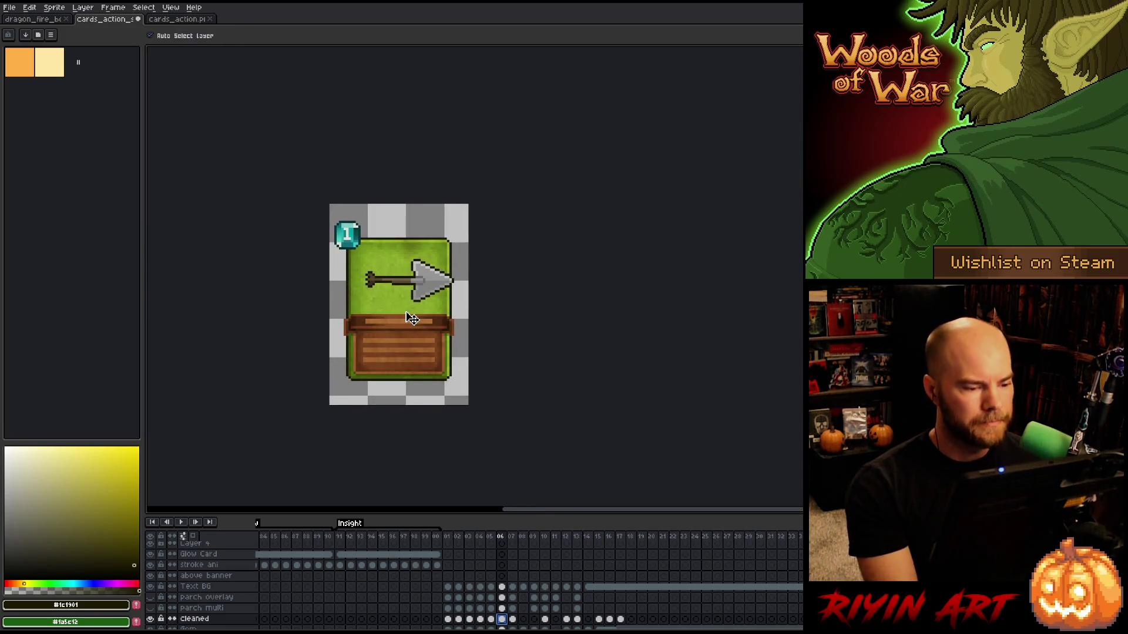
Make the parch multi layer visible and copy its frame 01 parchment cel into frame 07.
click(490, 620)
click(501, 620)
click(512, 620)
click(502, 609)
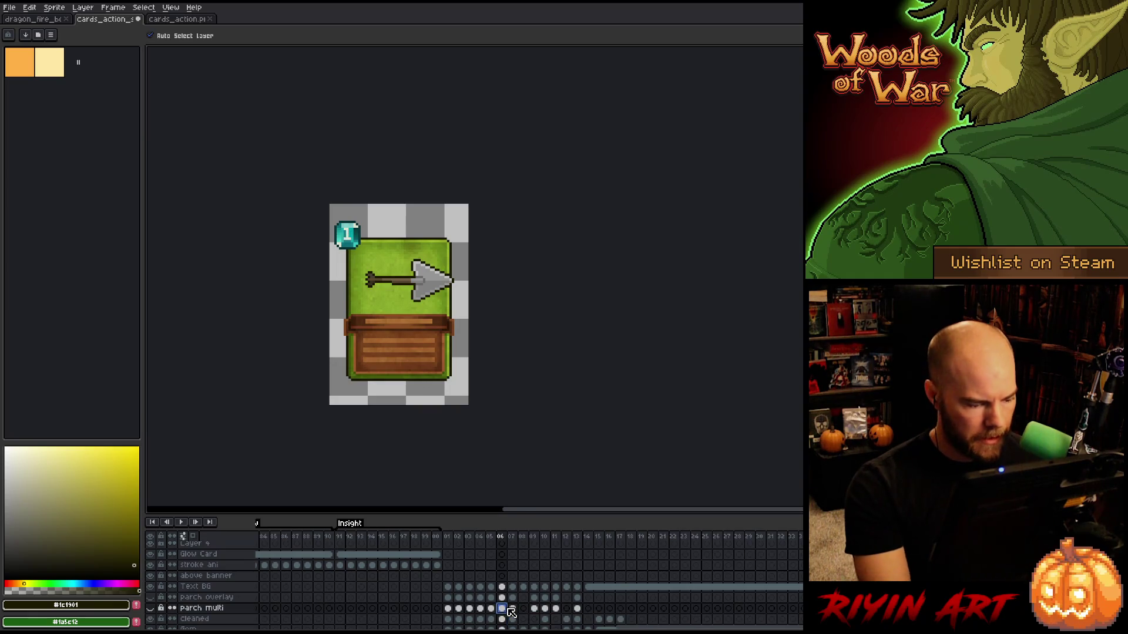
click(151, 609)
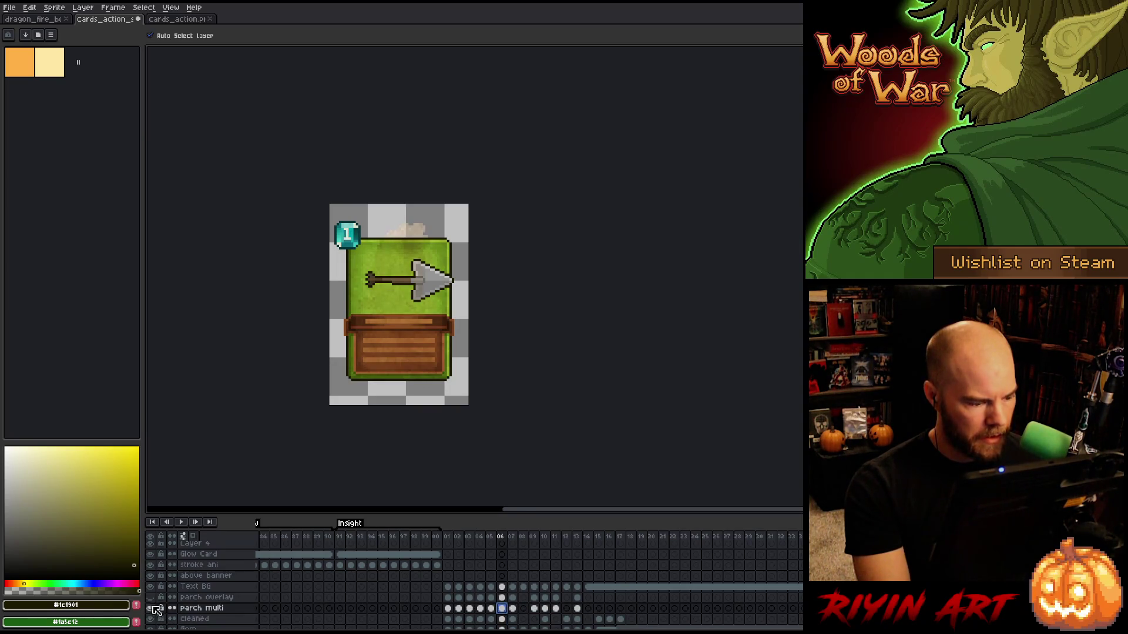
click(453, 611)
key(ctrl+c)
click(504, 611)
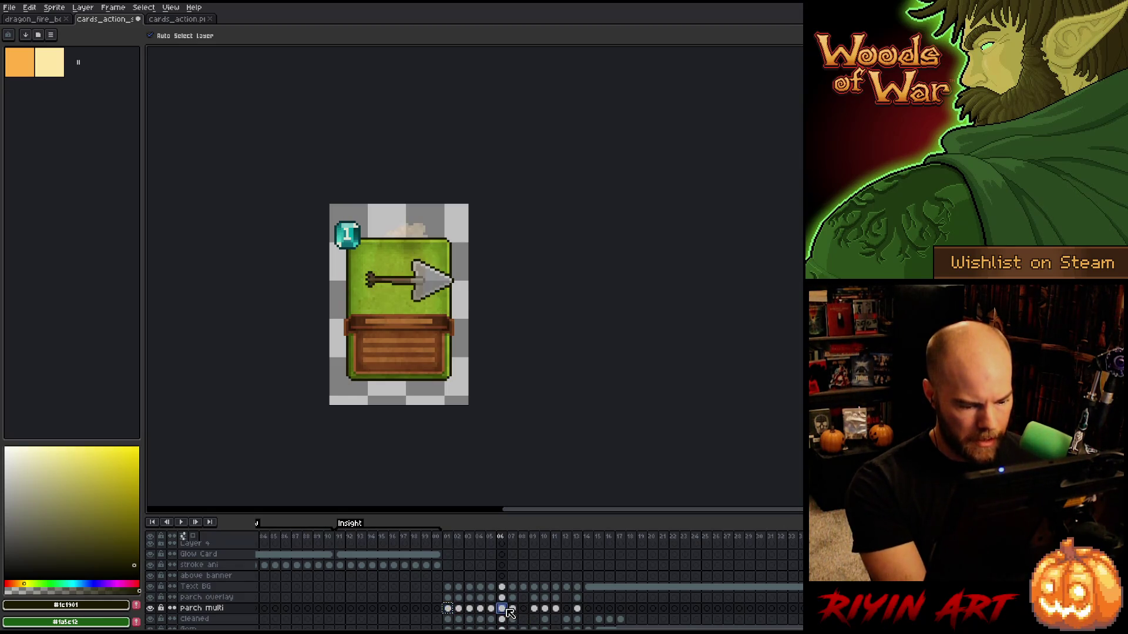
click(513, 611)
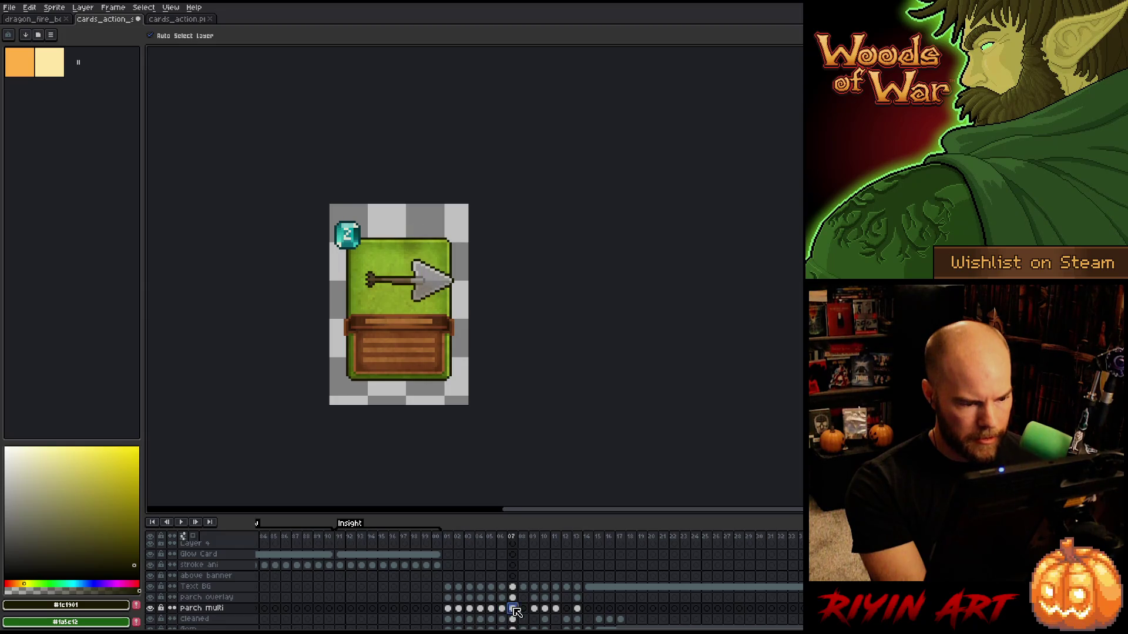
key(ctrl+v)
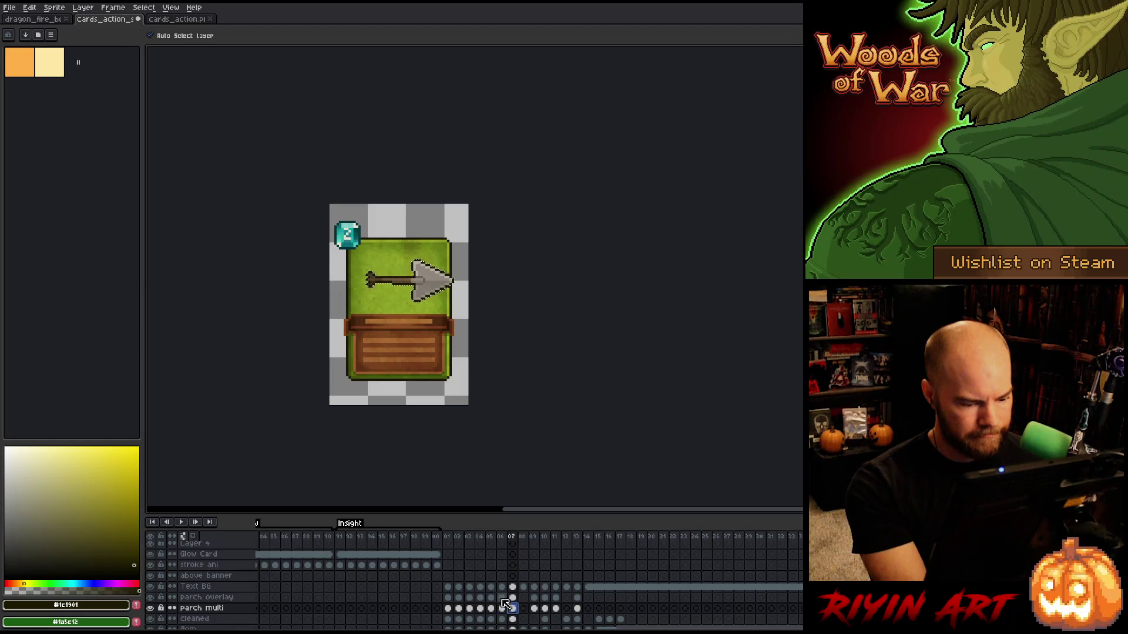
Compare the parch overlay alone with the full card, leave it visible, and fit the card in view.
click(502, 599)
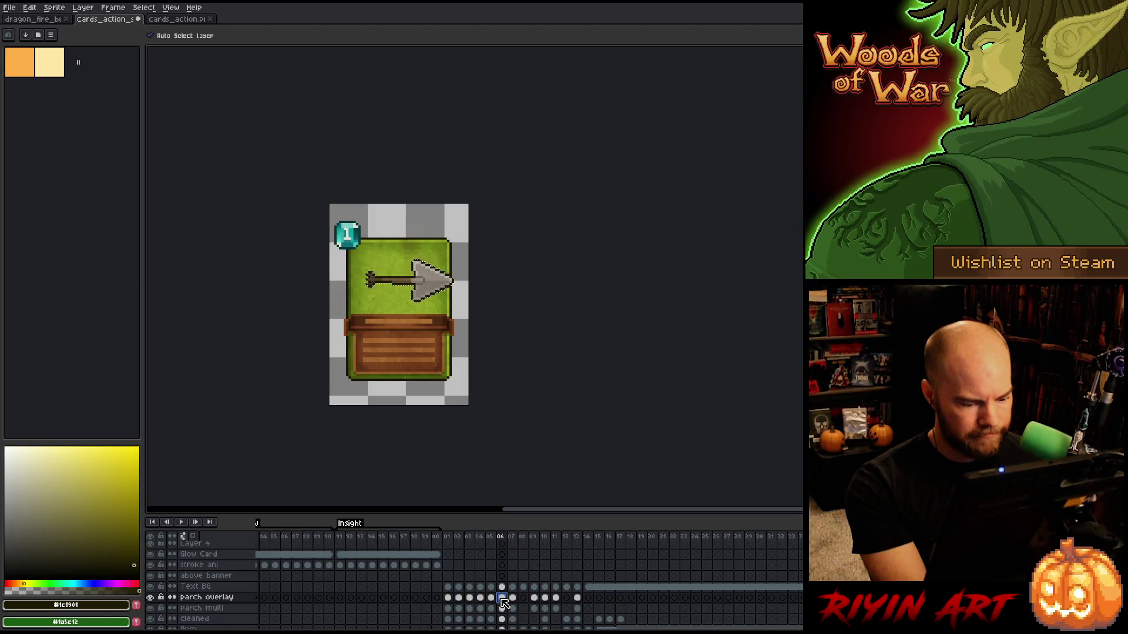
alt+click(151, 598)
alt+click(151, 598)
alt+click(151, 597)
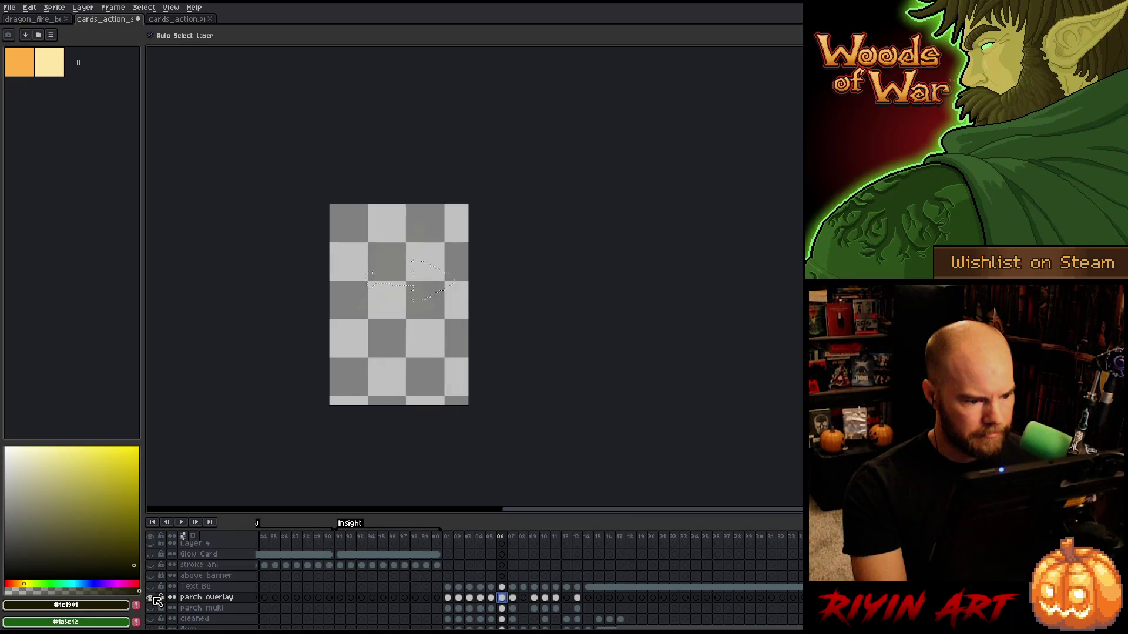
scroll(353, 253, up, 5)
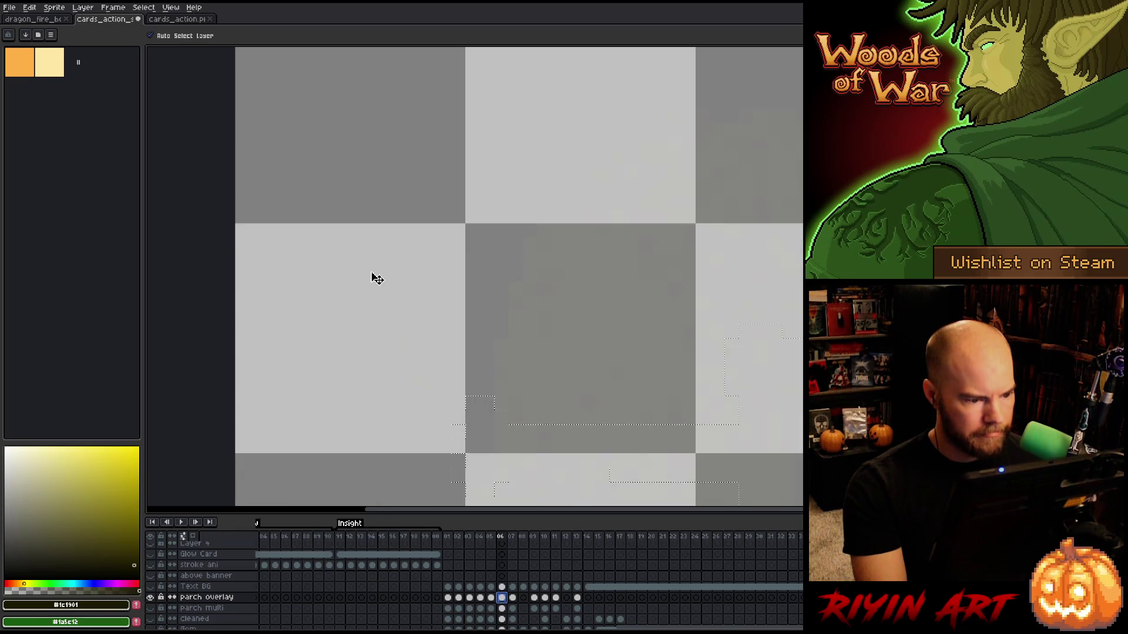
click(151, 598)
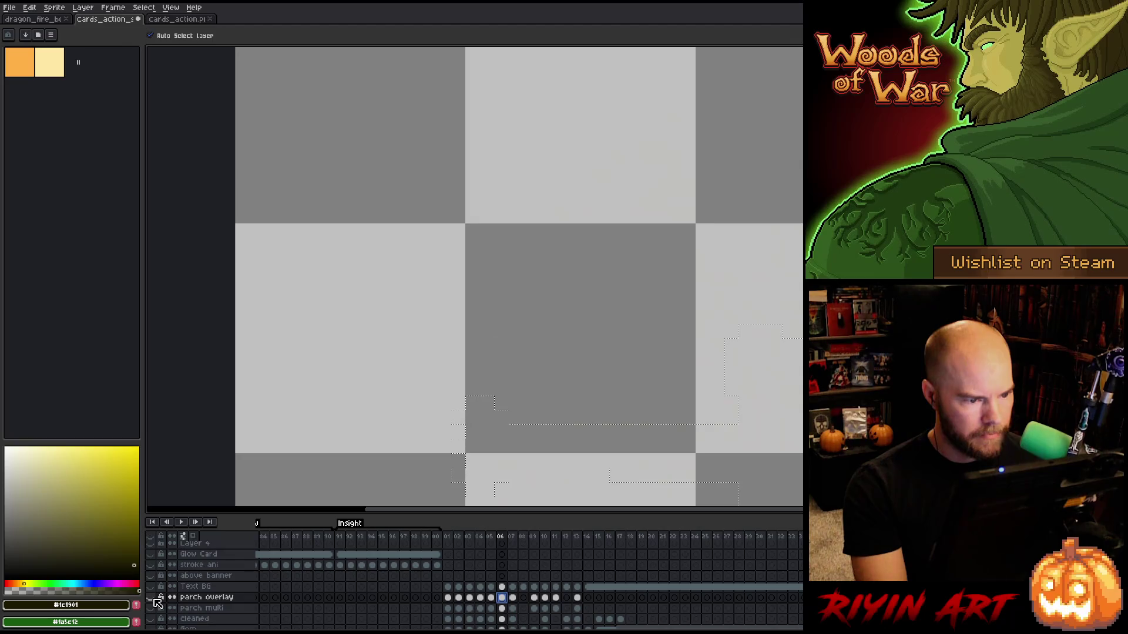
click(151, 598)
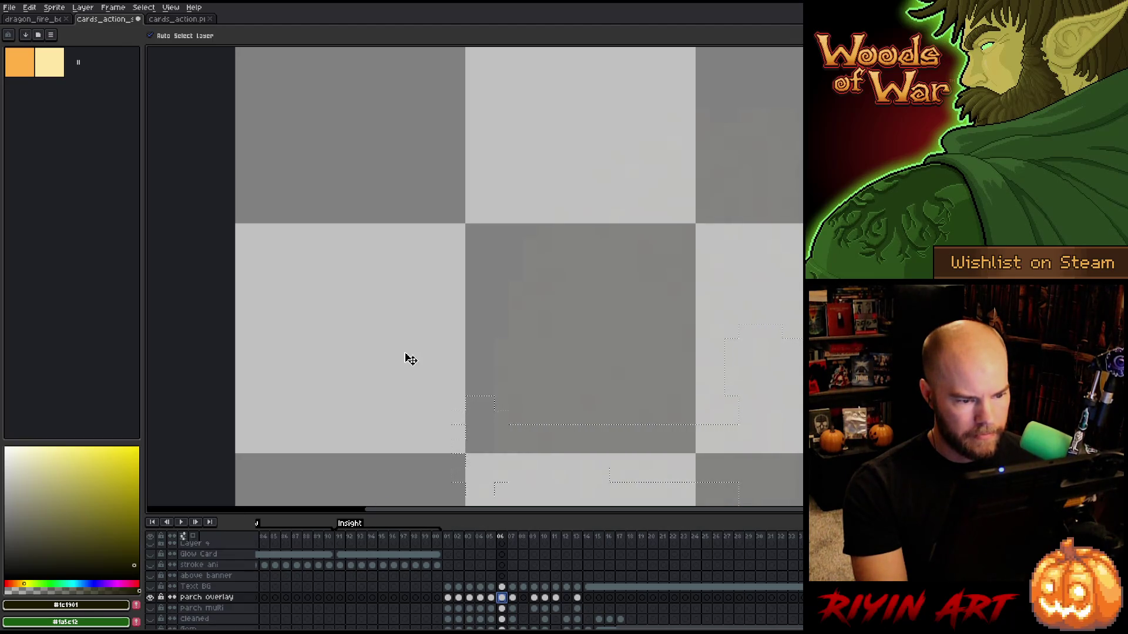
scroll(405, 358, down, 5)
scroll(461, 404, up, 2)
key(ctrl+d)
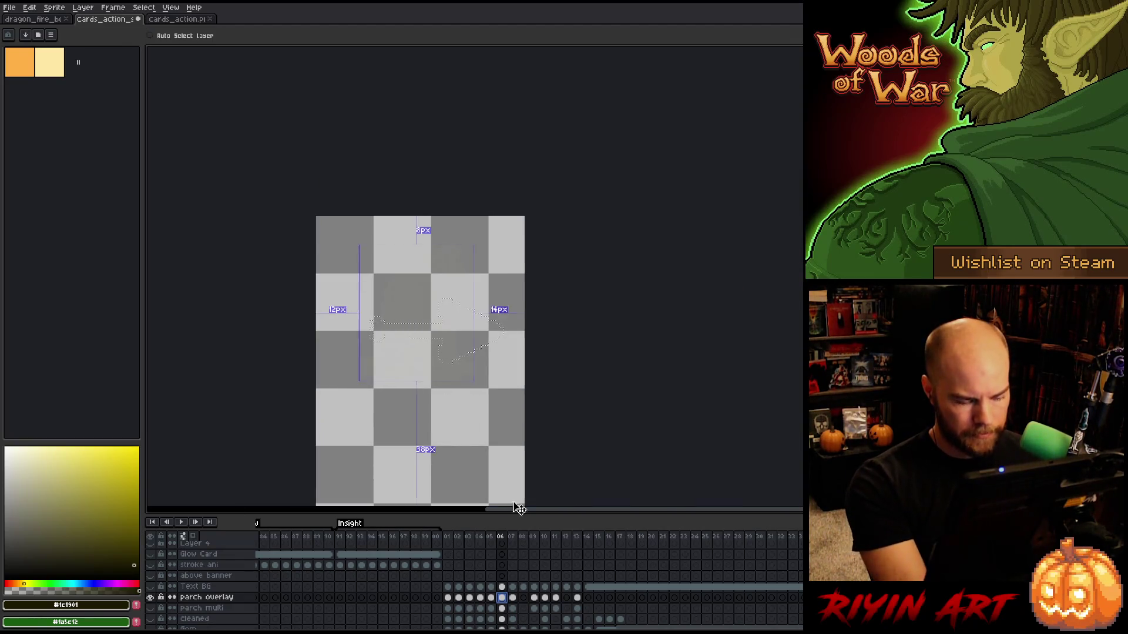
Check parch overlay frames 11 and 13, restore all layers, and compare with parch multi hidden.
click(555, 598)
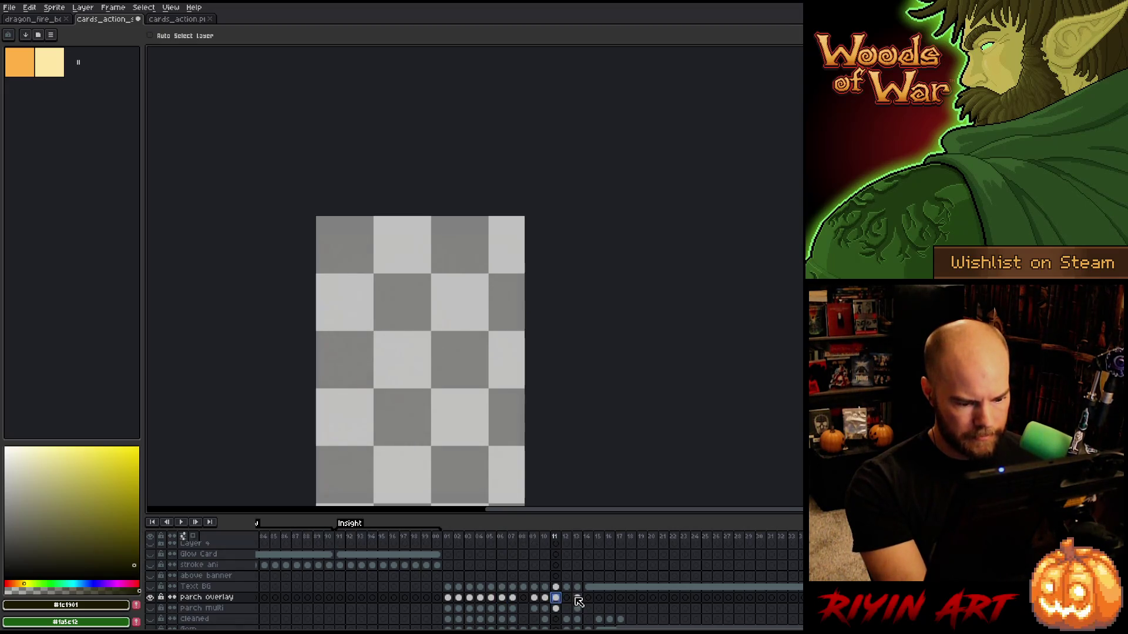
click(577, 598)
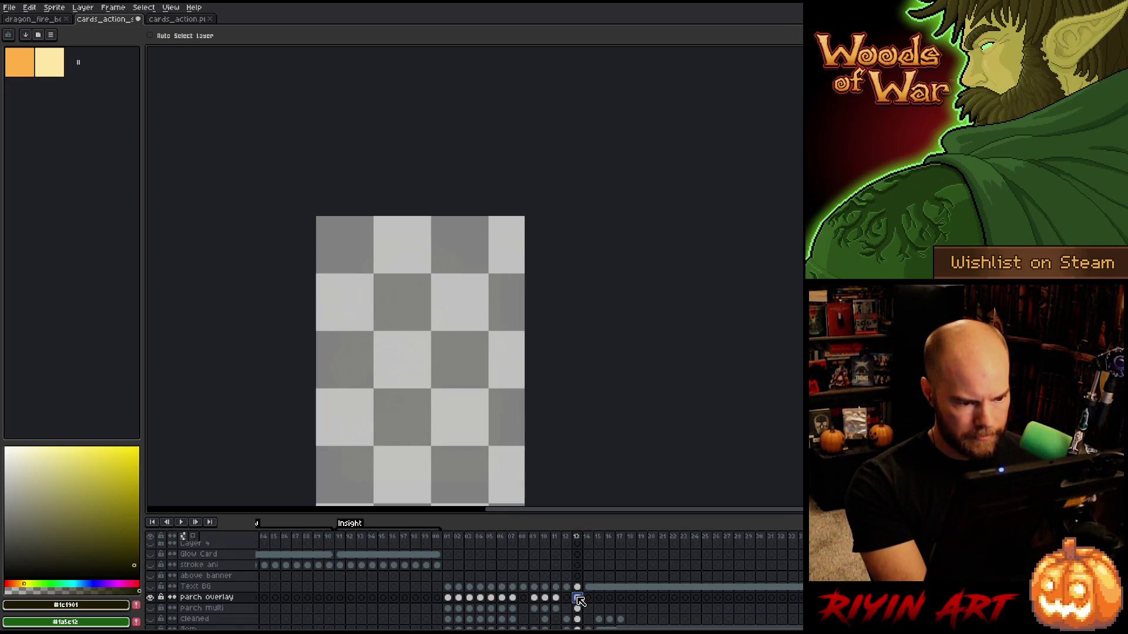
alt+click(151, 597)
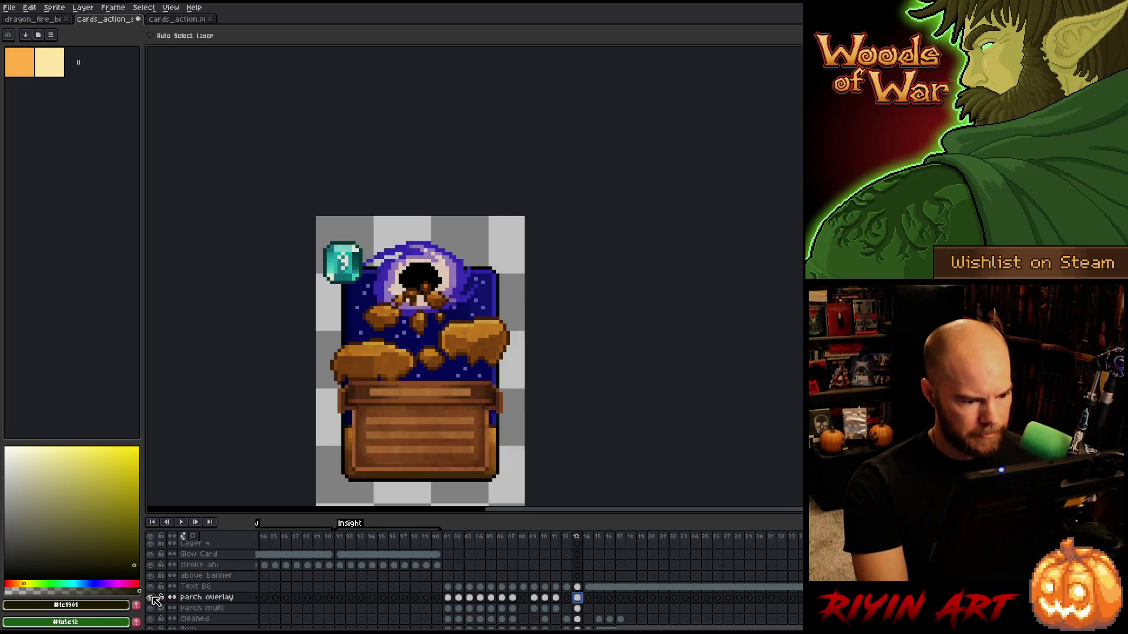
click(545, 608)
click(555, 609)
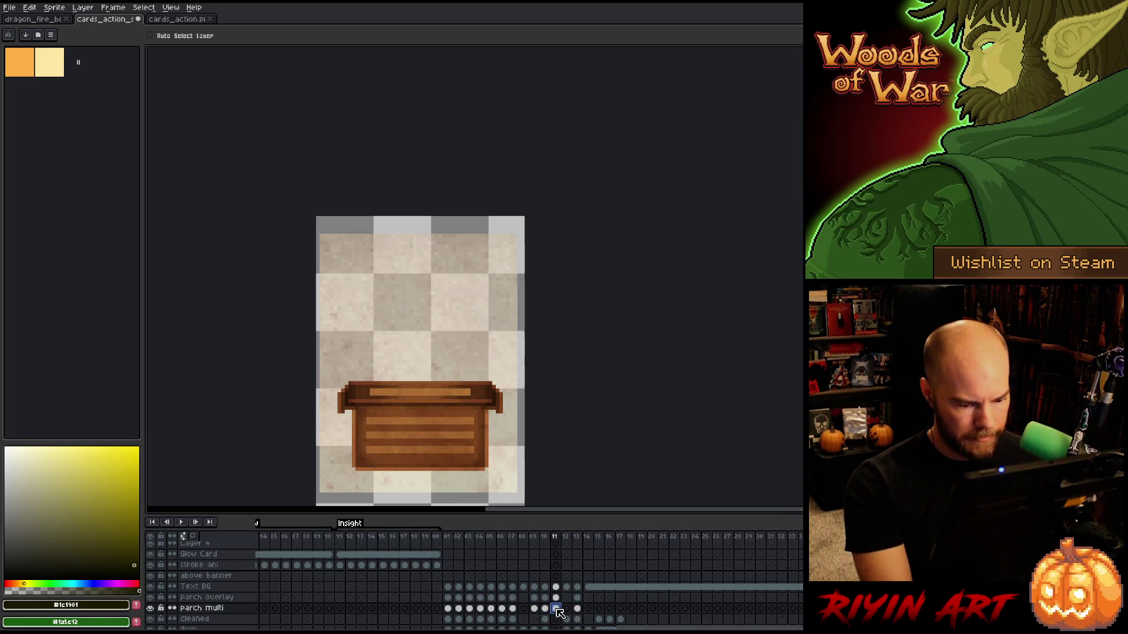
click(152, 608)
click(152, 608)
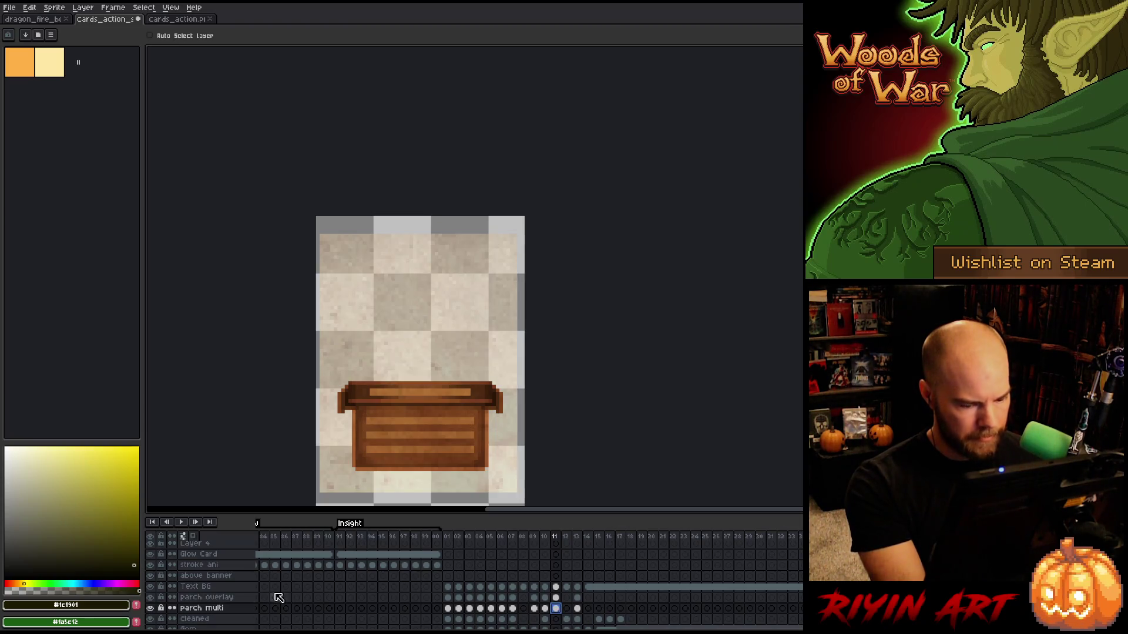
click(503, 598)
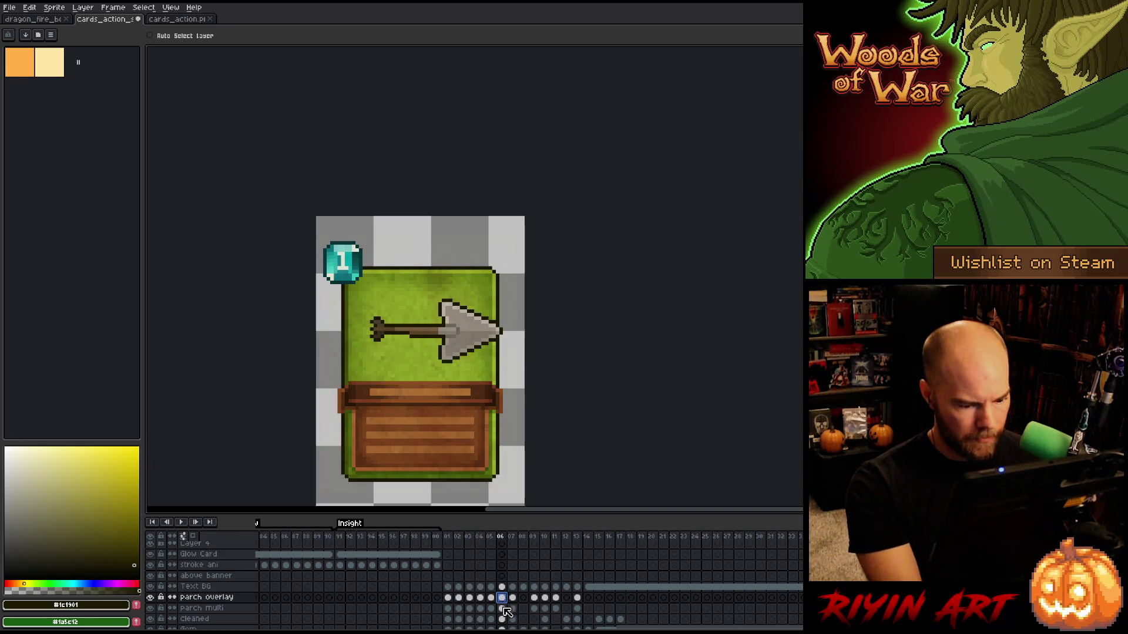
Check frames 07 and 08, then select and deselect the target artwork at frame 05.
scroll(505, 602, down, 2)
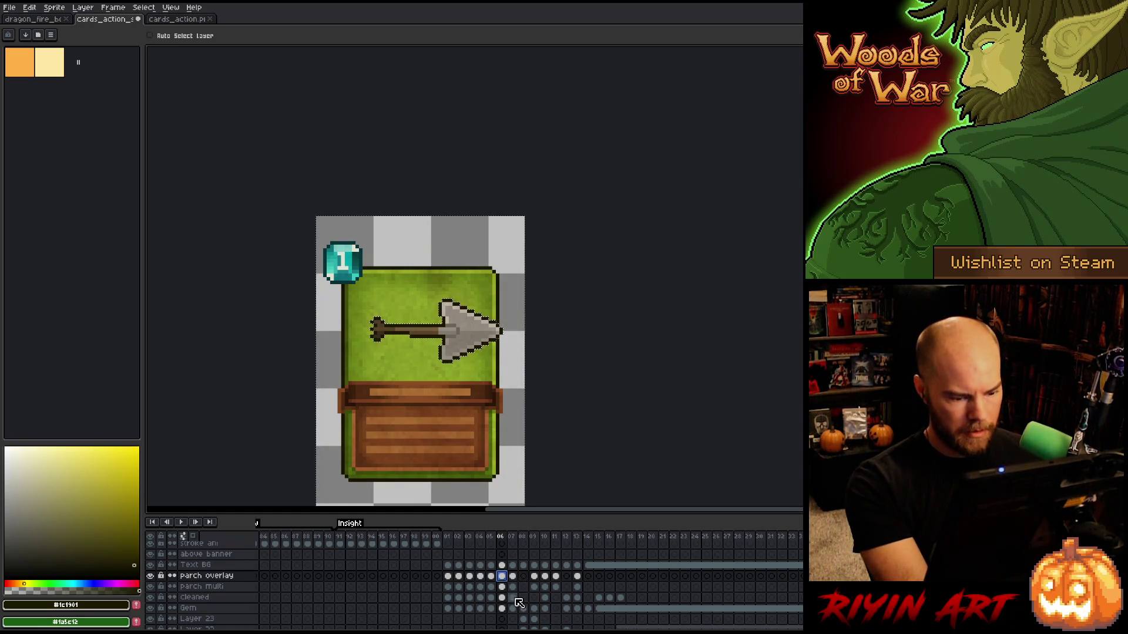
click(513, 576)
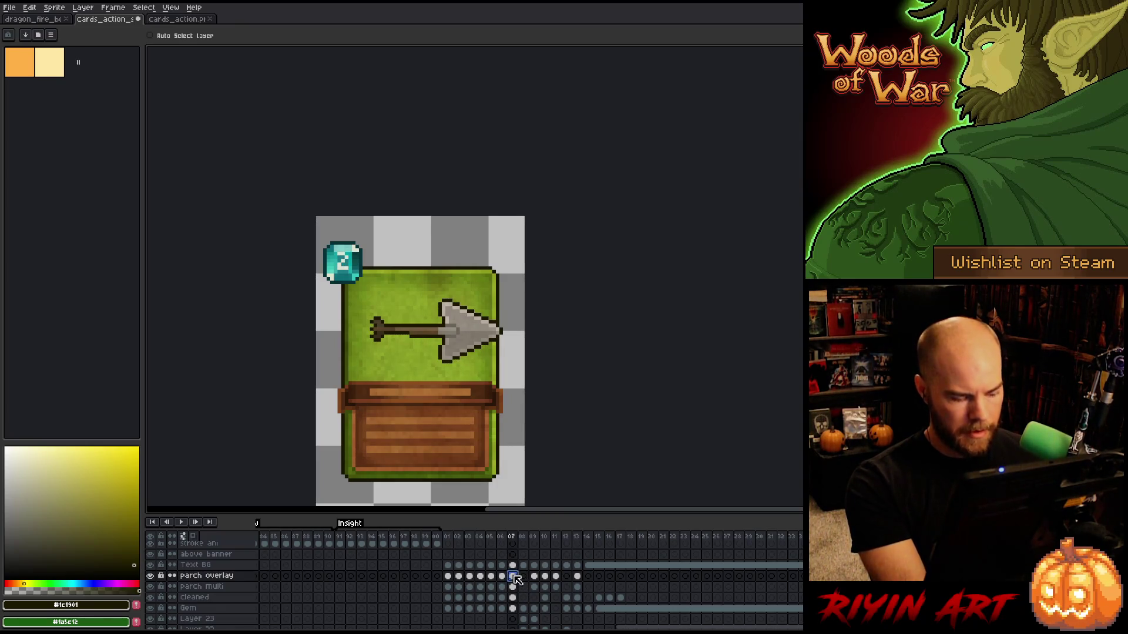
click(522, 539)
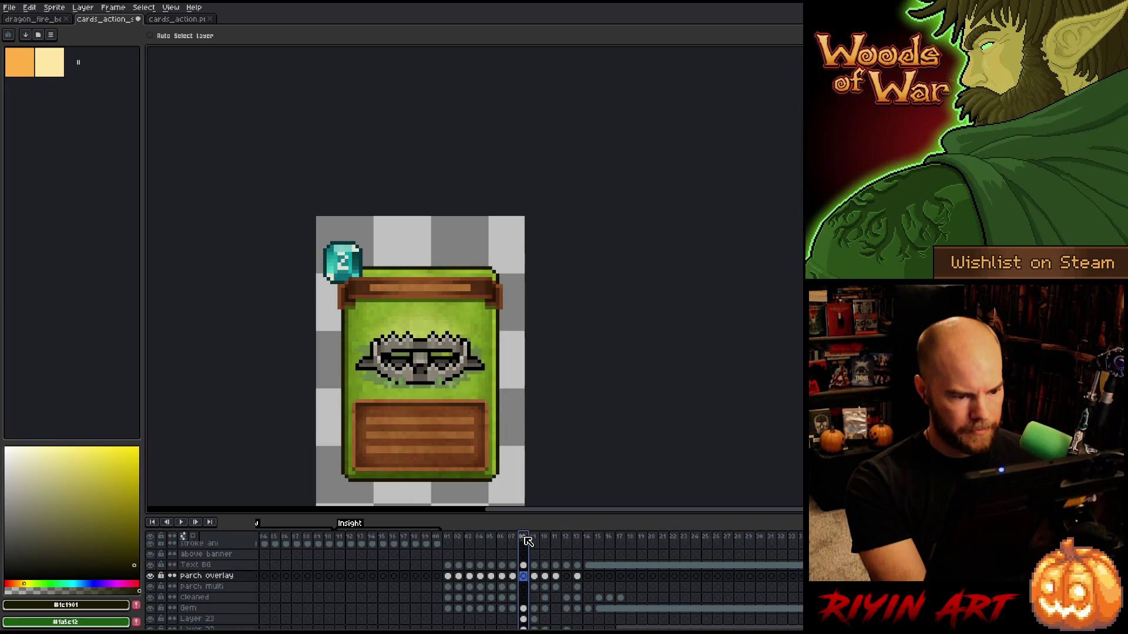
drag(448, 539, 501, 538)
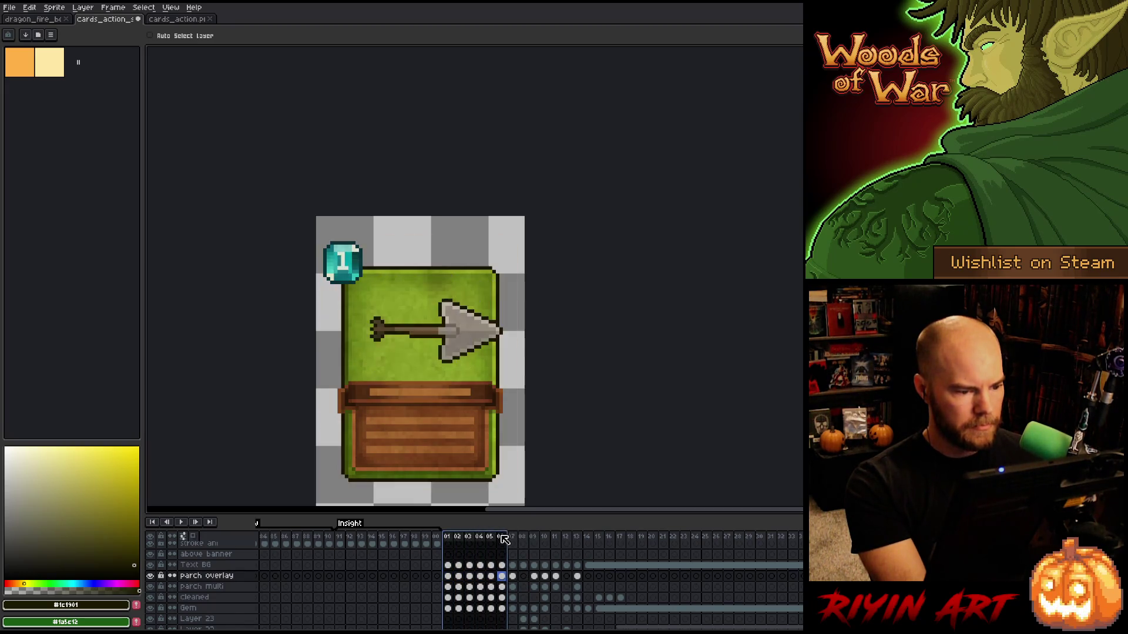
click(492, 576)
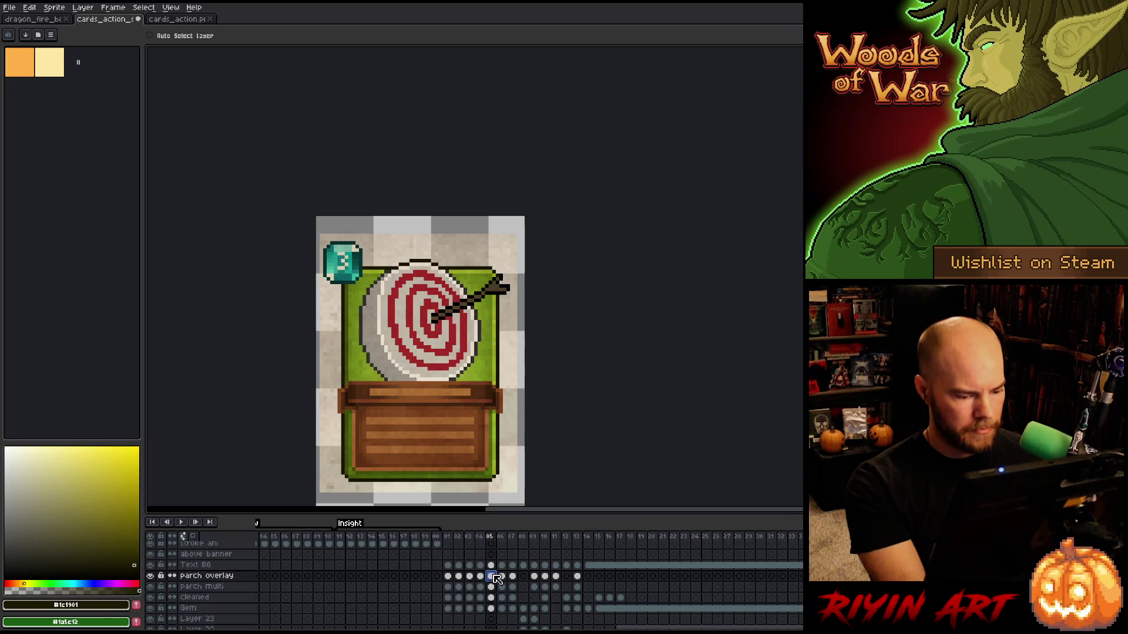
ctrl+click(492, 598)
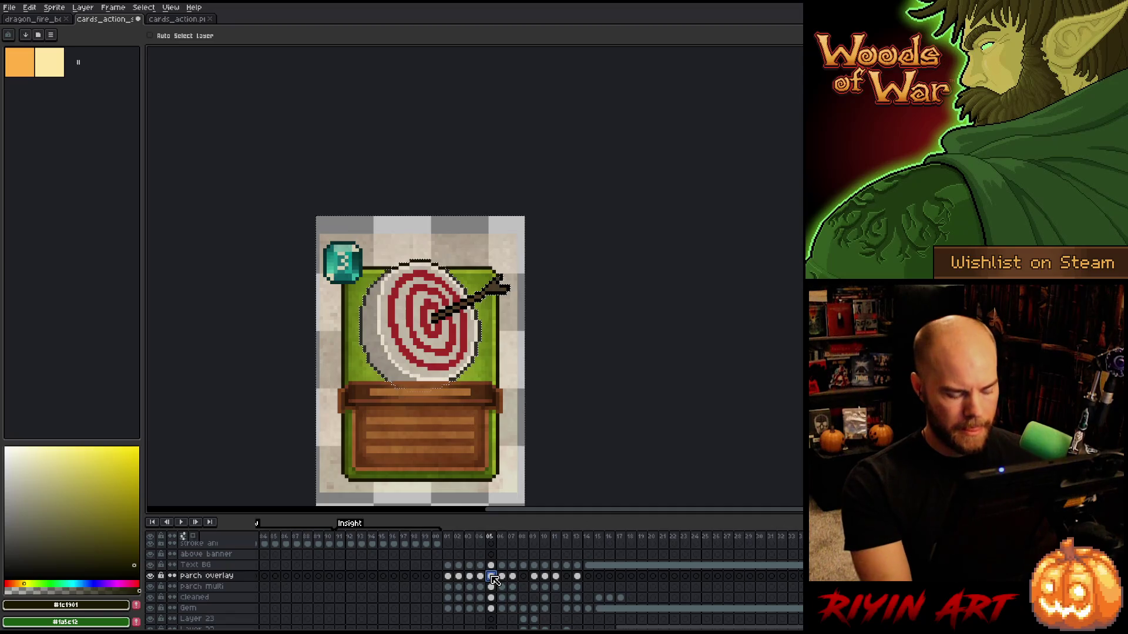
key(ctrl+d)
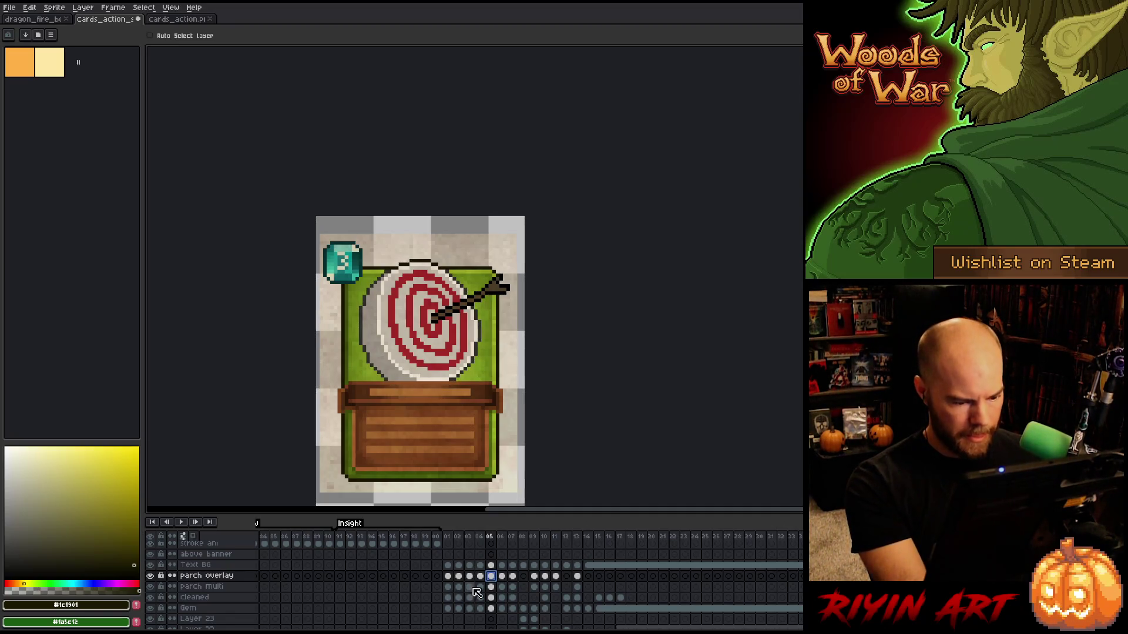
Compare the sword, shield and target cards across frames 01 to 05.
click(448, 587)
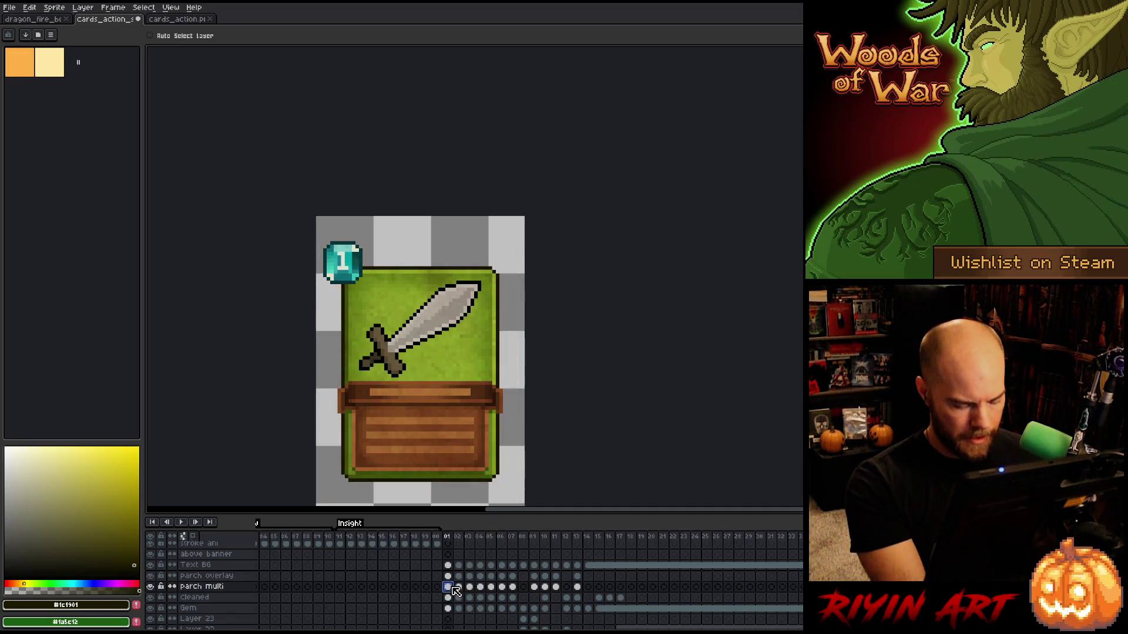
click(492, 587)
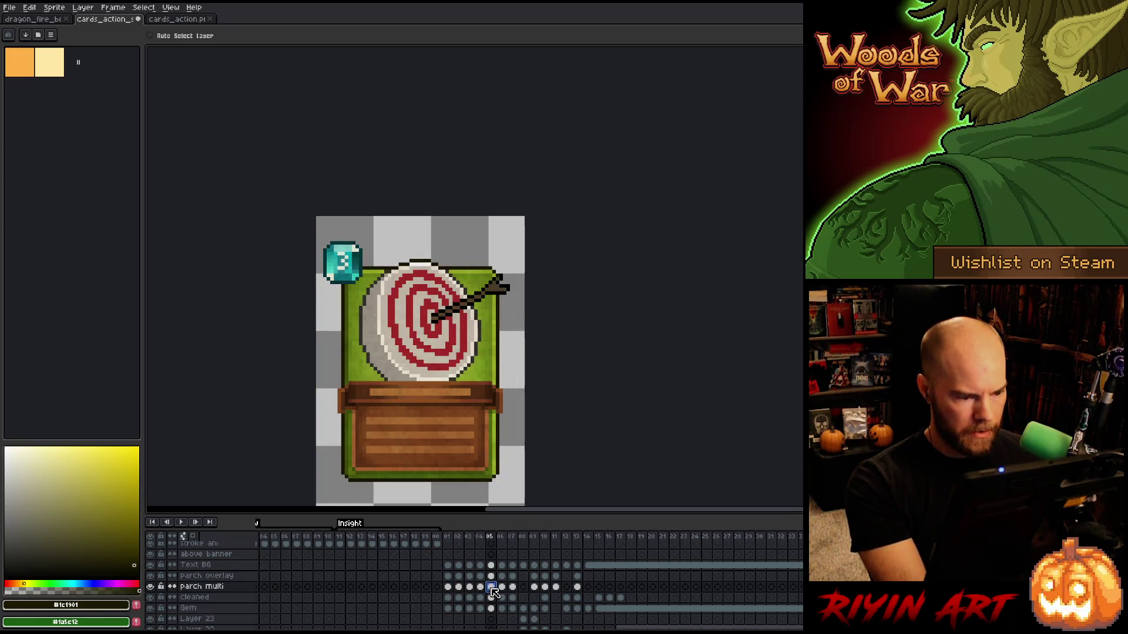
mouse_move(449, 537)
mouse_down()
mouse_move(513, 544)
mouse_move(471, 554)
mouse_move(491, 552)
mouse_up()
scroll(433, 464, down, 2)
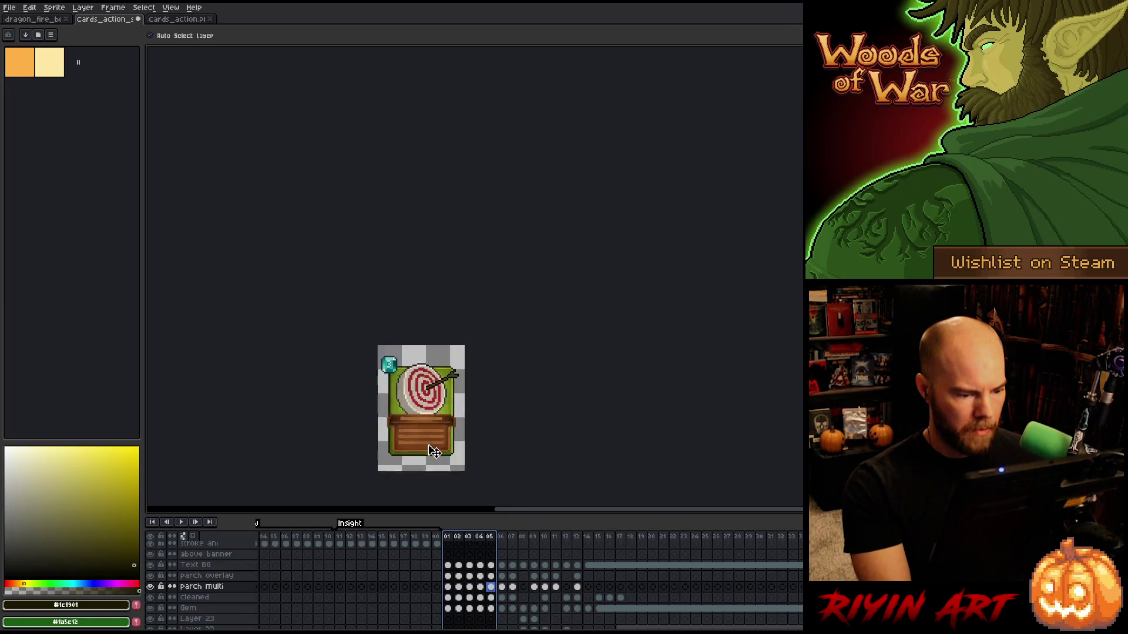
scroll(433, 452, up, 2)
scroll(486, 581, down, 2)
click(490, 608)
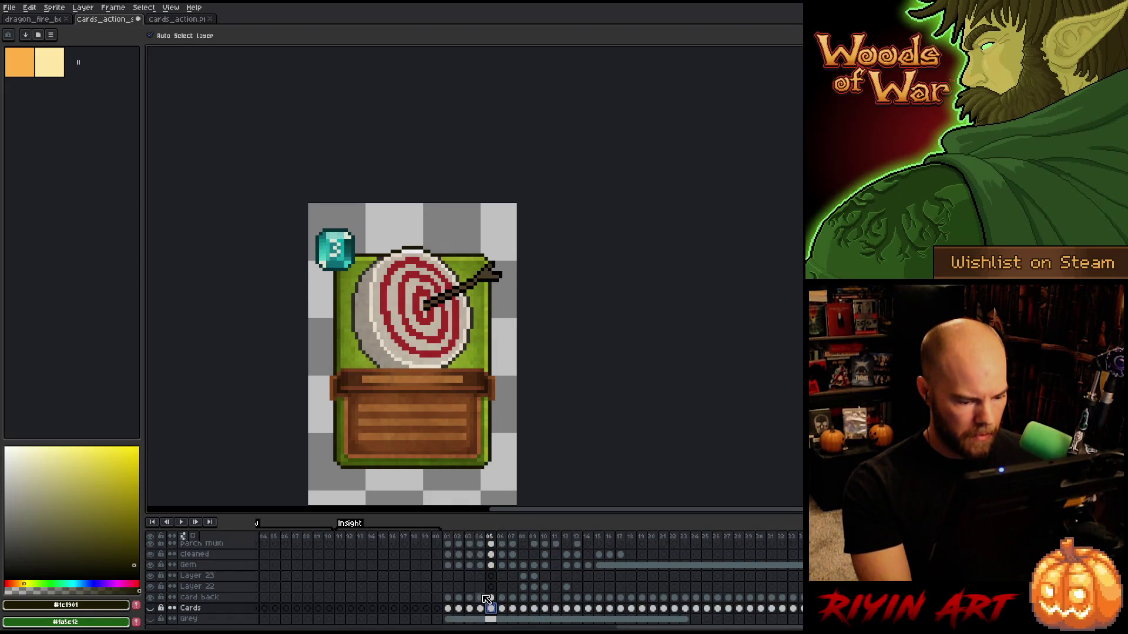
click(481, 598)
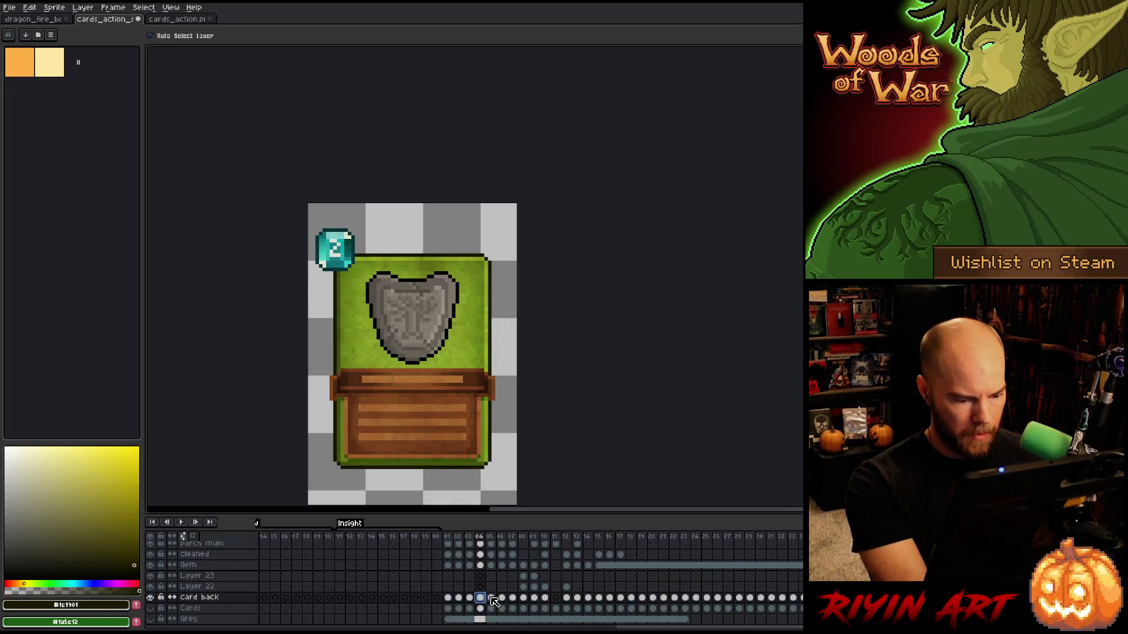
click(491, 597)
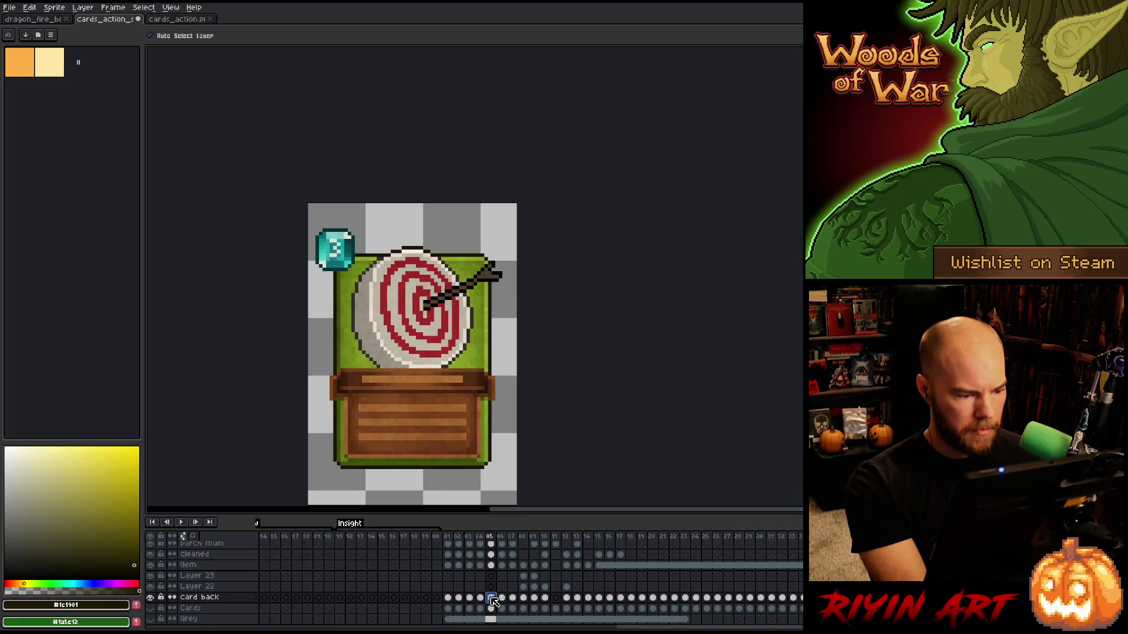
Select frames 01 to 07 across all layers and save the cards_action file.
drag(448, 537, 518, 540)
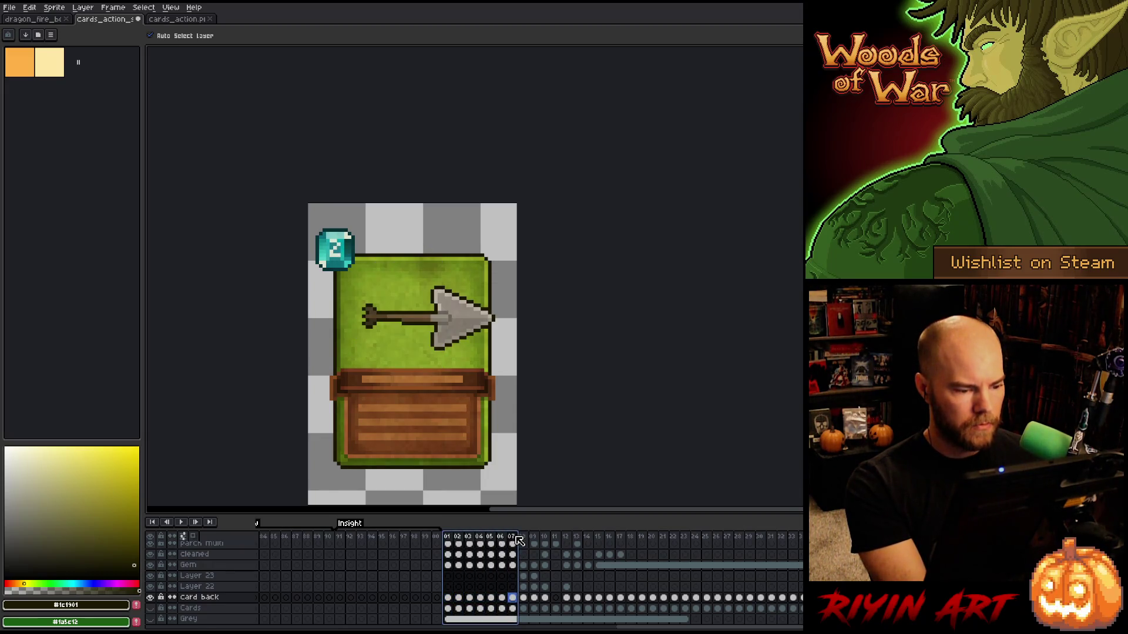
click(493, 599)
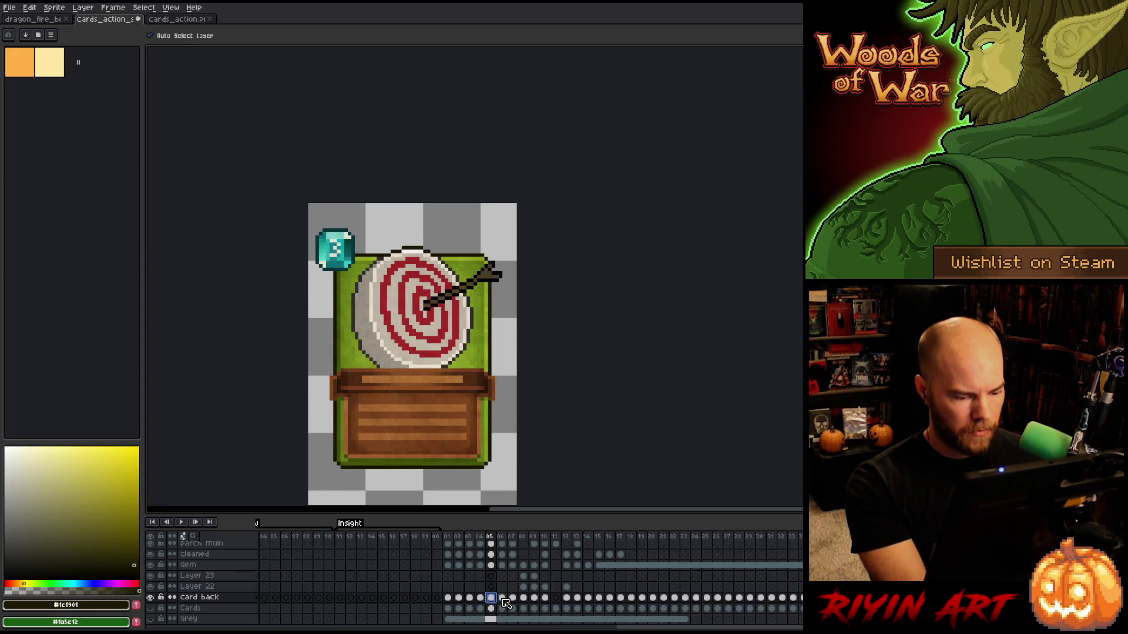
click(502, 599)
click(513, 598)
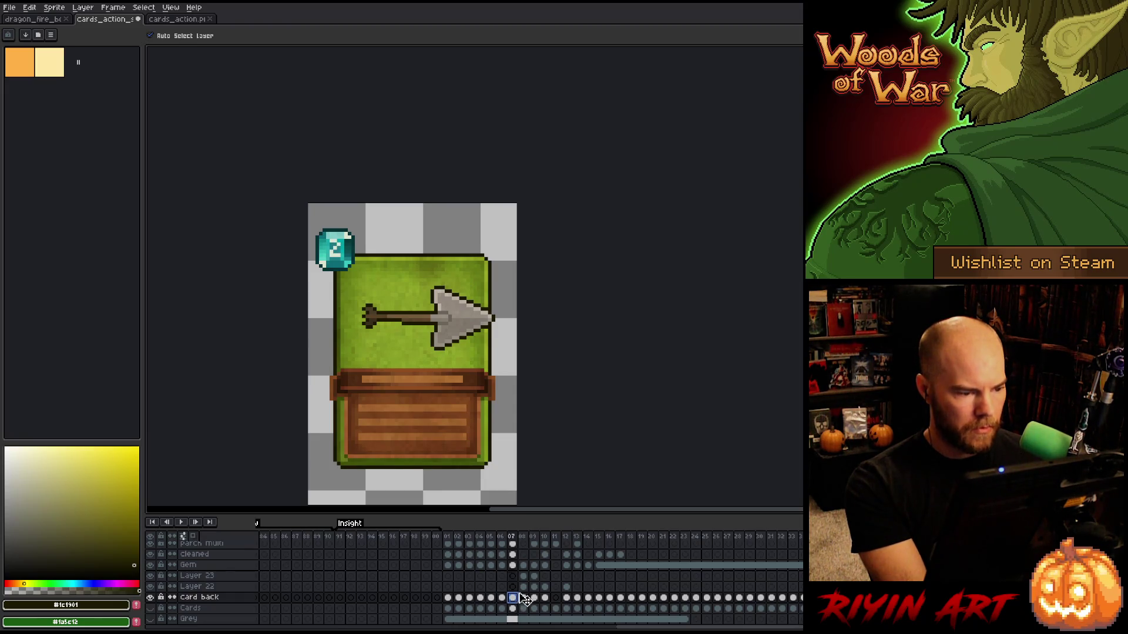
mouse_move(447, 536)
mouse_down()
mouse_move(525, 543)
mouse_move(467, 541)
mouse_up()
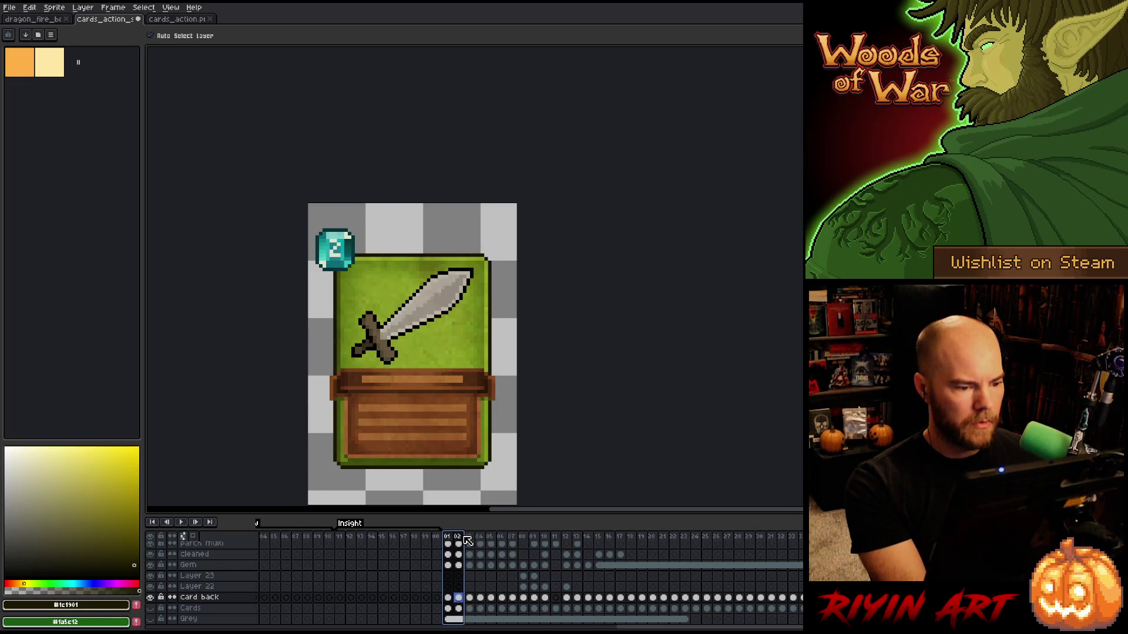
scroll(347, 341, down, 1)
scroll(355, 329, up, 1)
scroll(379, 294, down, 3)
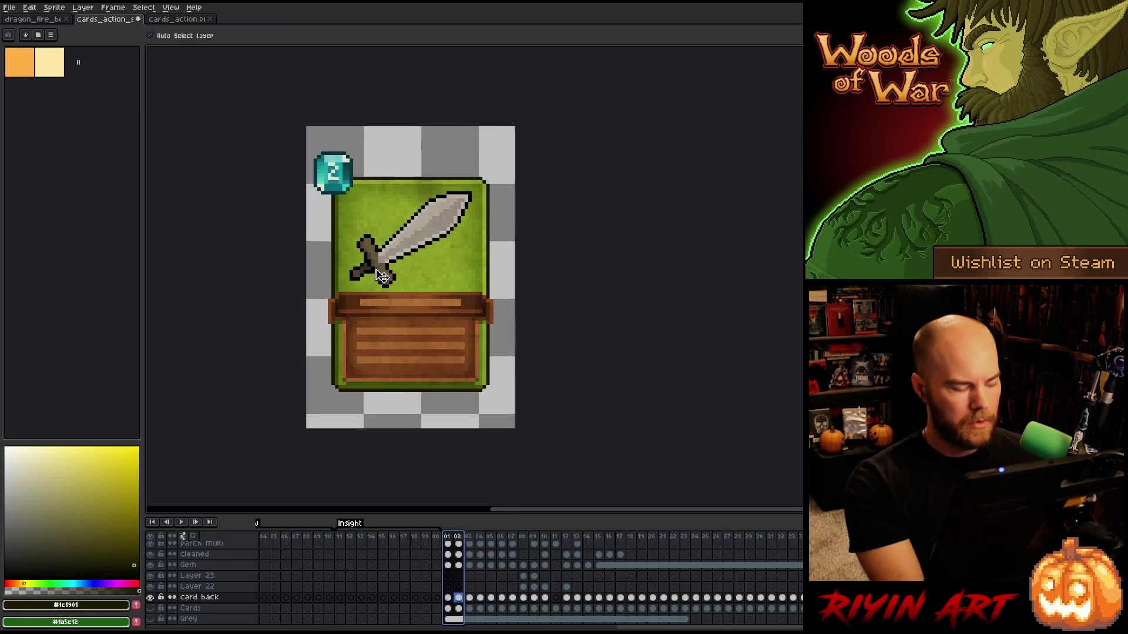
key(ctrl+s)
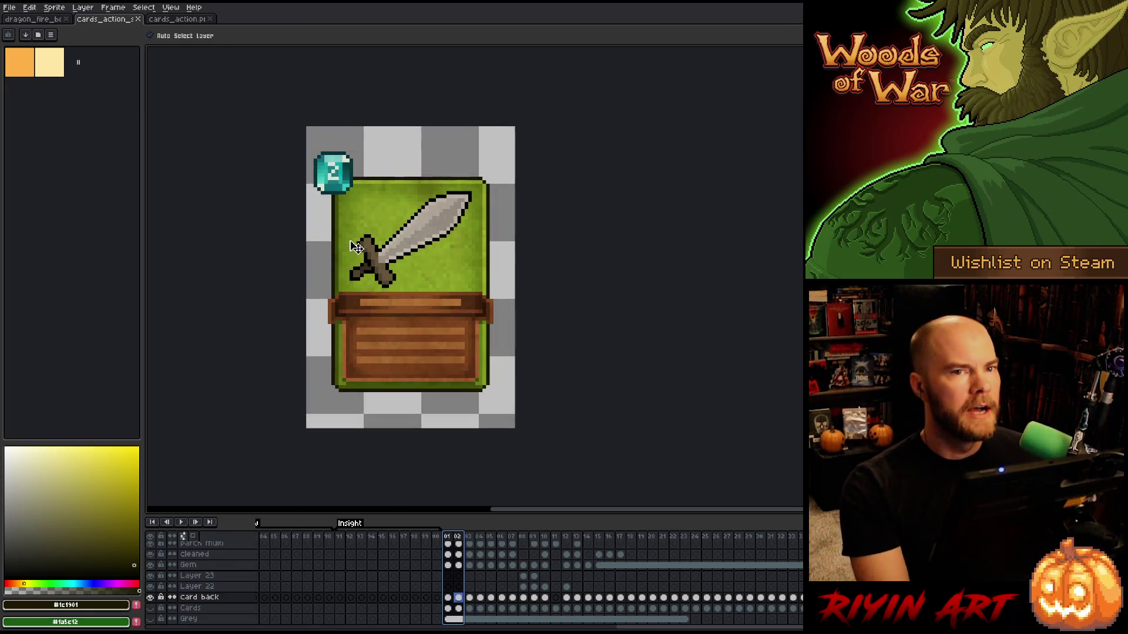
click(9, 7)
Open Export Sprite Sheet with output to a file enabled and all settings sections expanded.
mouse_move(60, 113)
click(170, 114)
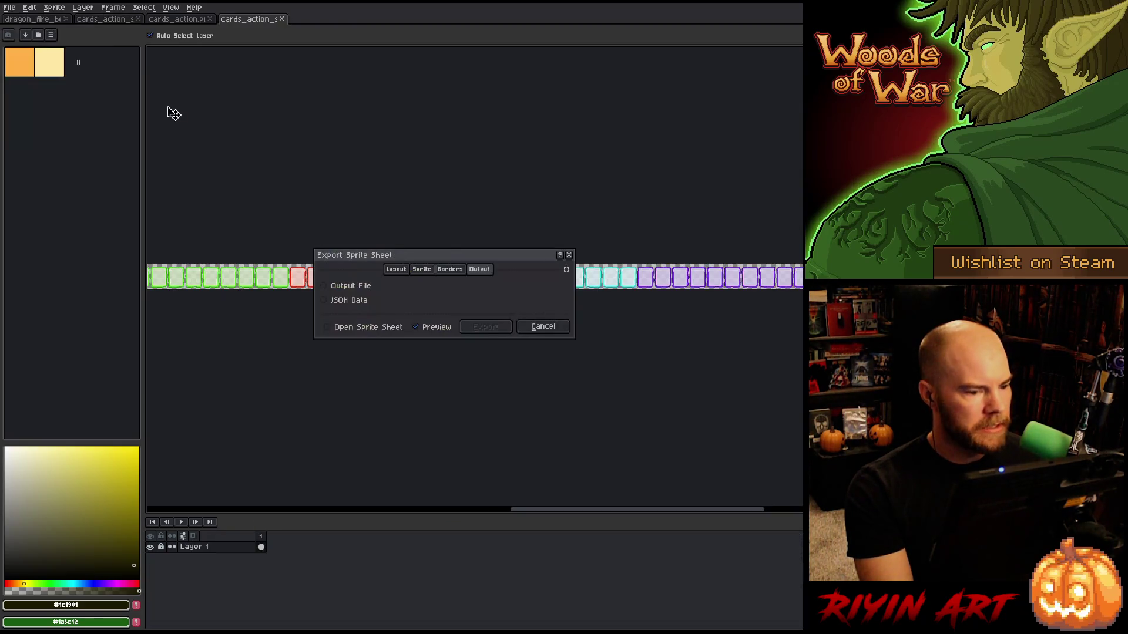
click(368, 287)
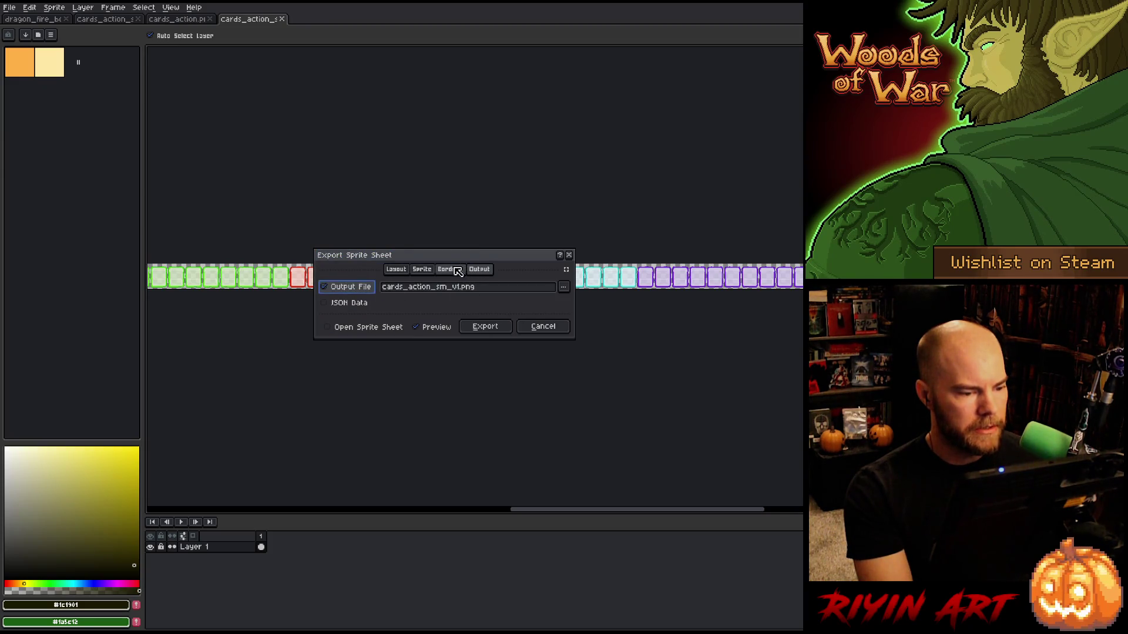
click(566, 269)
mouse_move(474, 257)
mouse_down()
mouse_move(460, 333)
mouse_move(445, 330)
mouse_up()
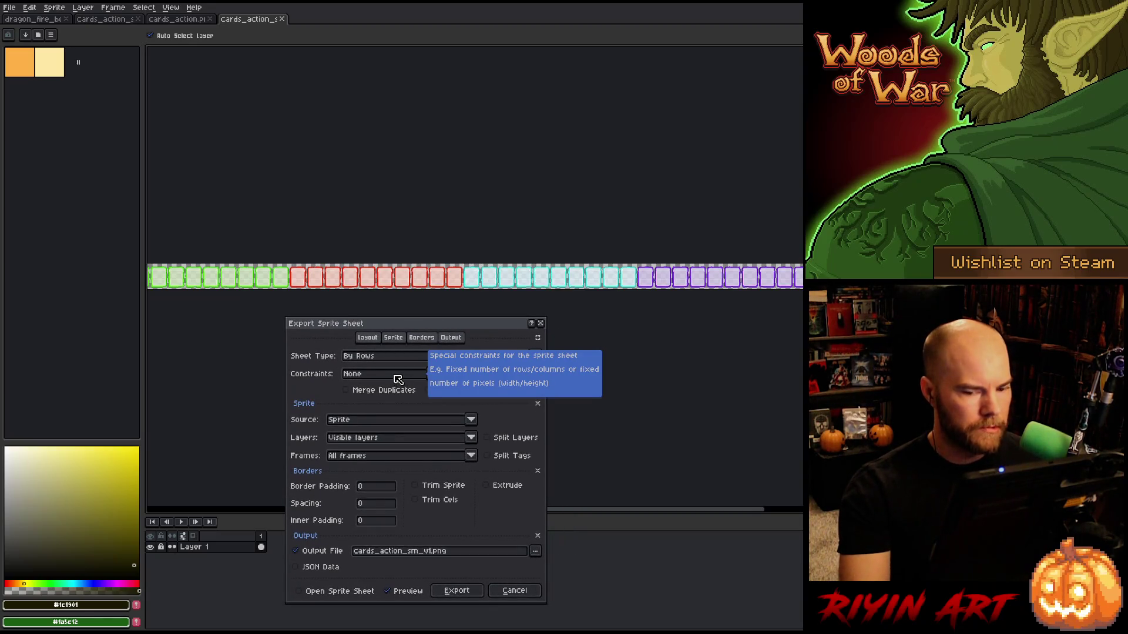
scroll(366, 288, down, 3)
scroll(352, 283, down, 1)
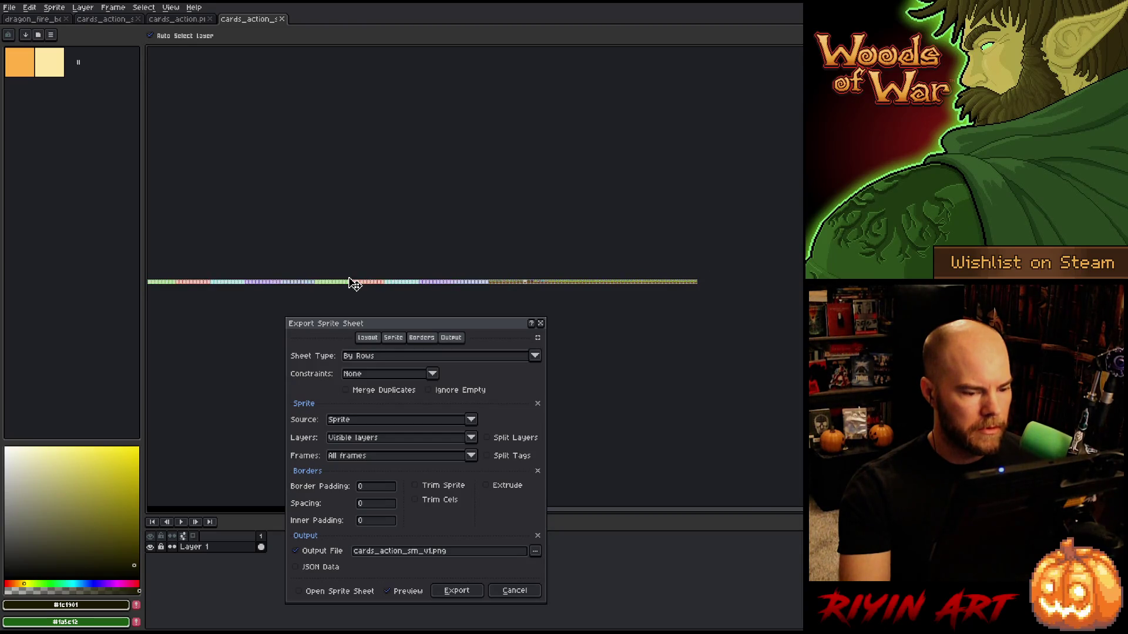
scroll(355, 283, up, 2)
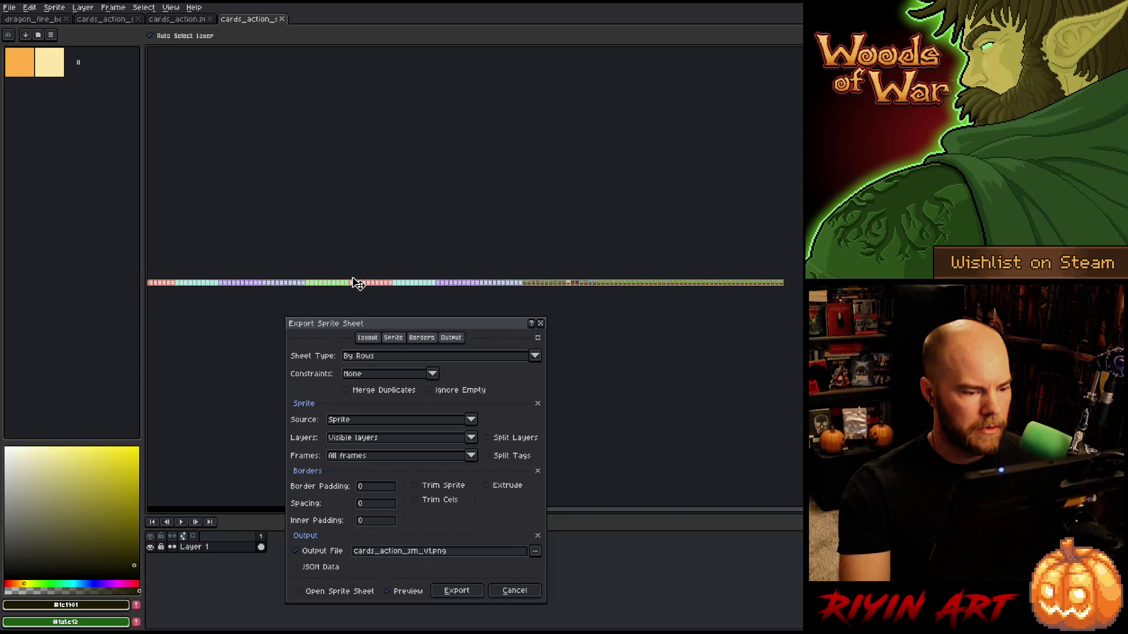
scroll(355, 282, down, 2)
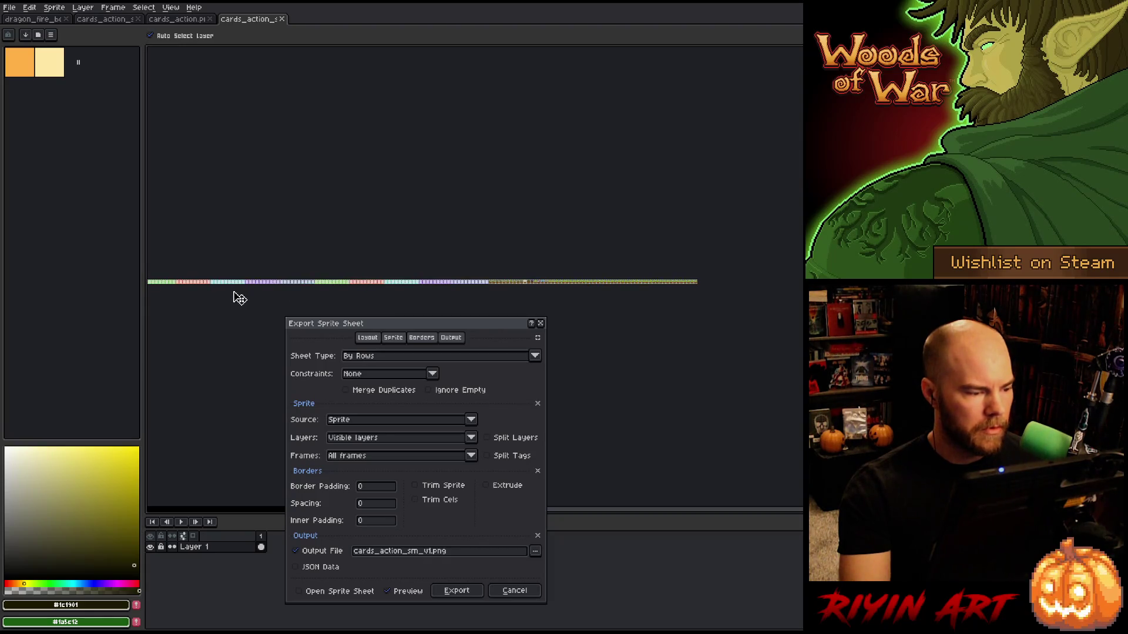
scroll(558, 505, left, 3)
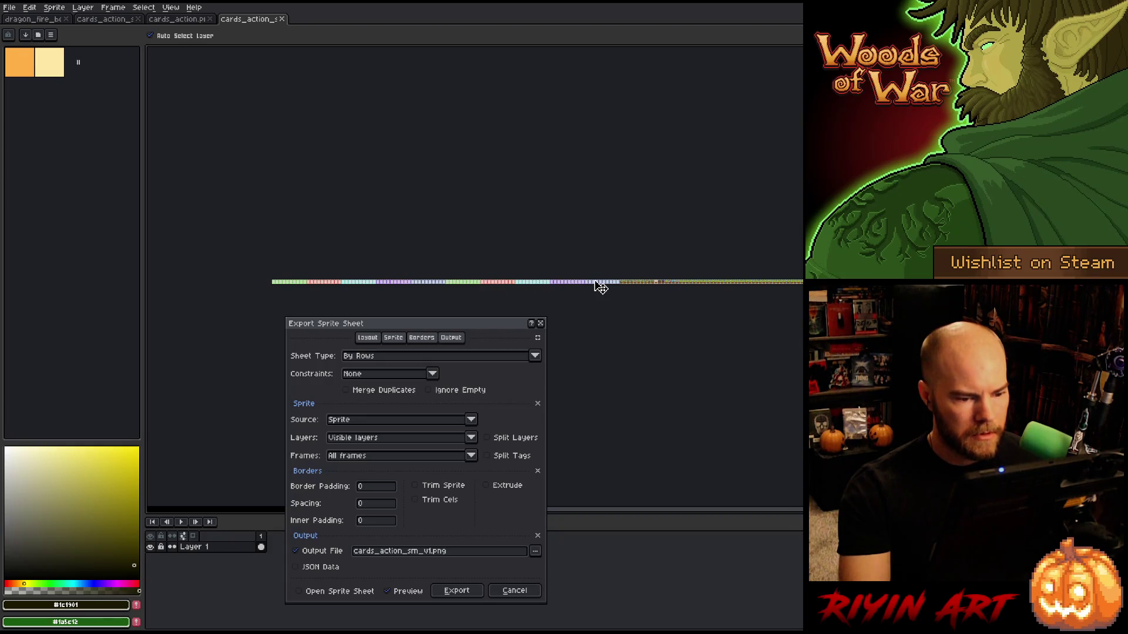
Set Constraints to Fixed # of Columns with 100 columns.
click(388, 376)
click(394, 397)
text(100)
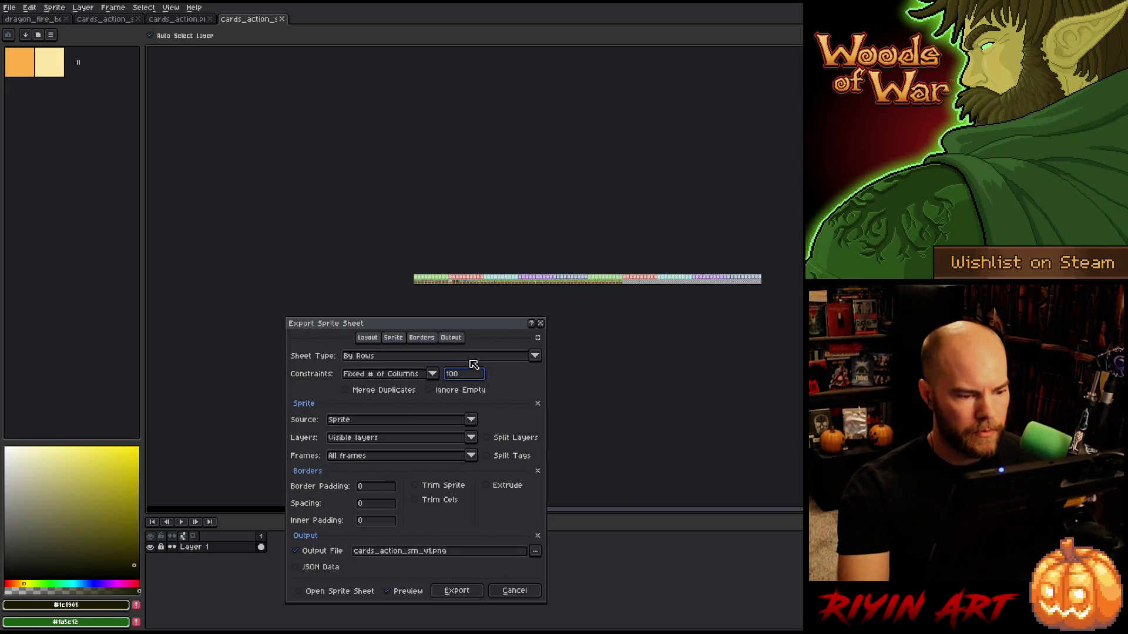
scroll(418, 288, up, 5)
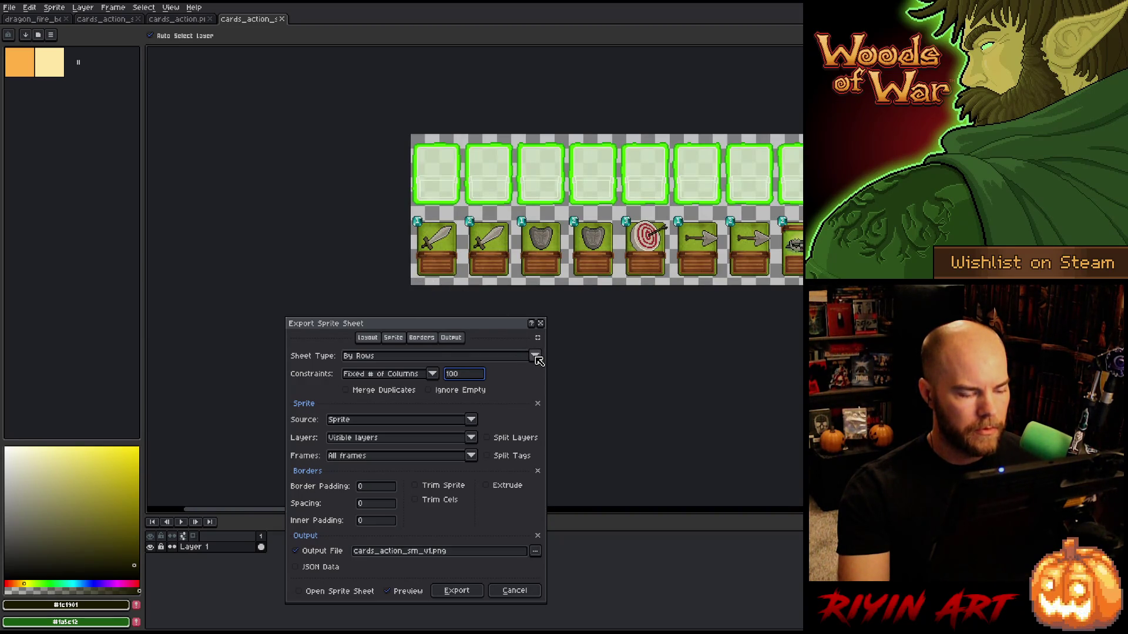
Export to images/cards_action_sm.png, overwriting the existing sheet.
click(535, 551)
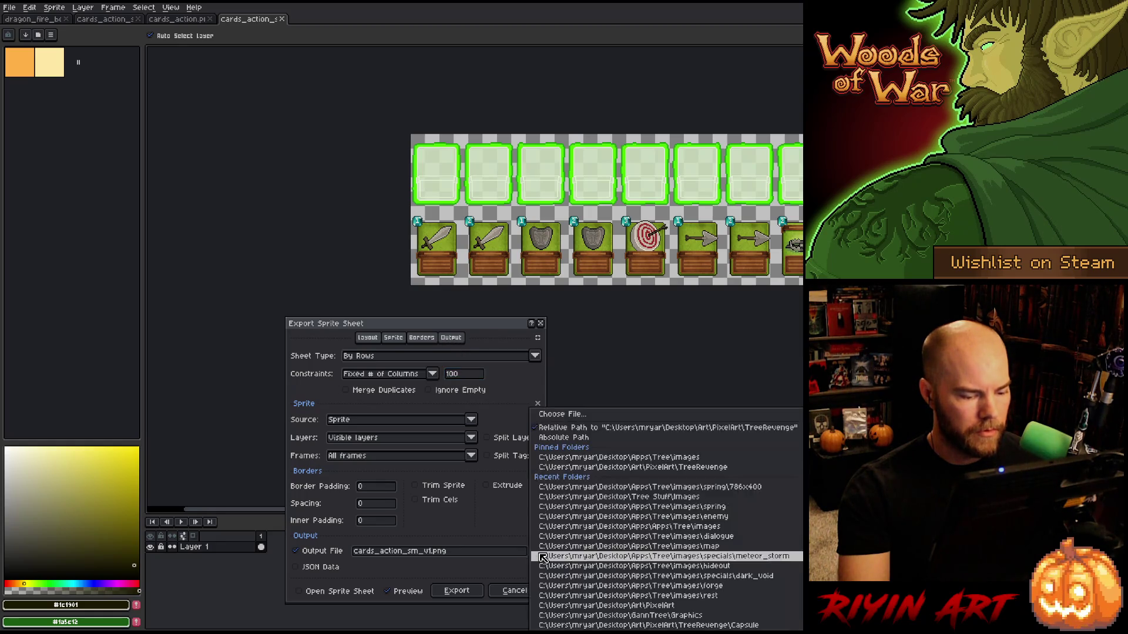
click(576, 415)
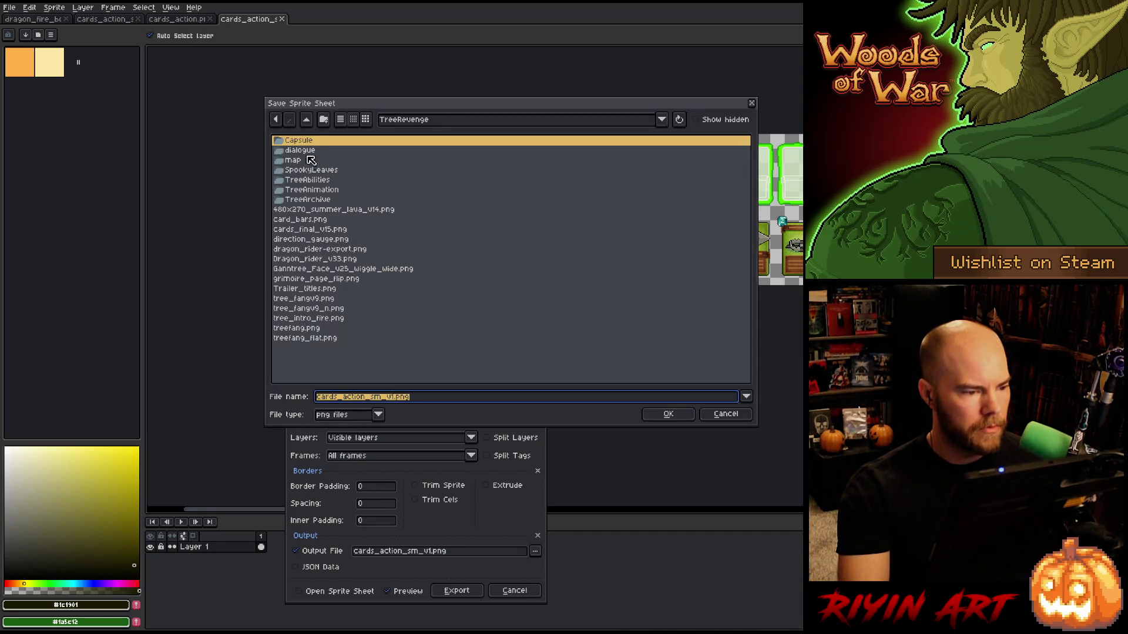
click(401, 120)
click(446, 229)
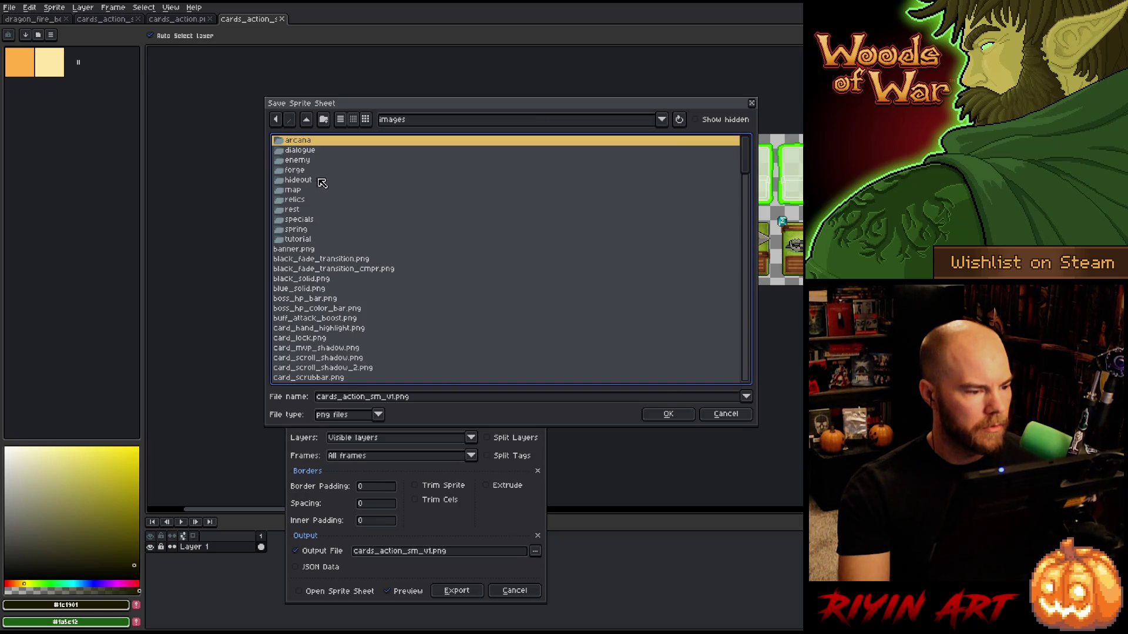
scroll(320, 282, down, 4)
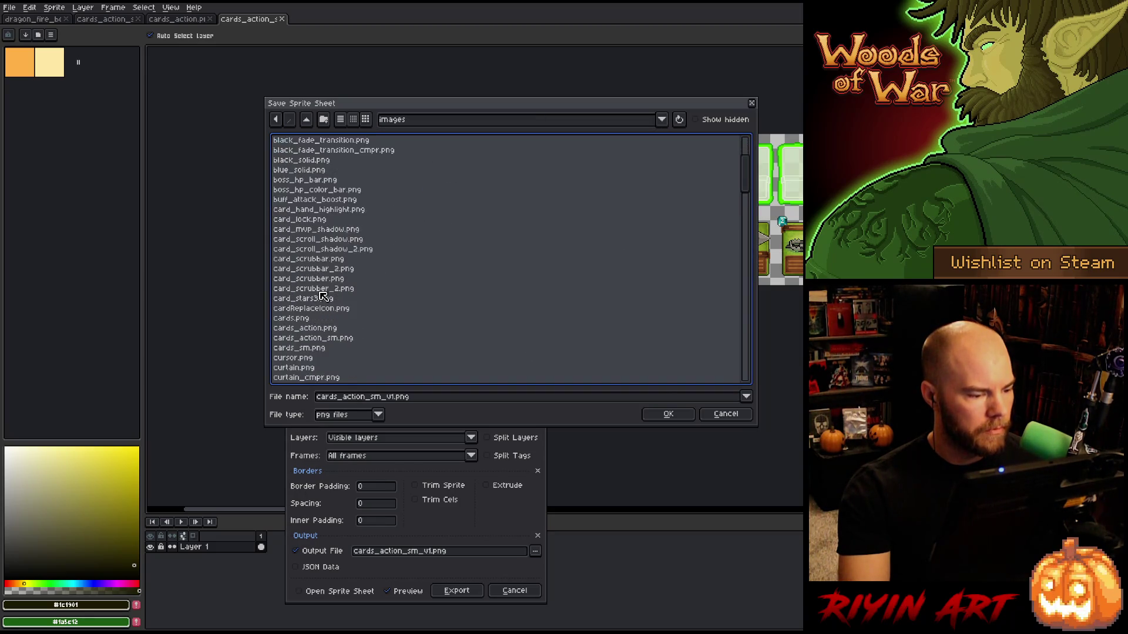
click(324, 340)
click(667, 414)
click(519, 343)
click(461, 590)
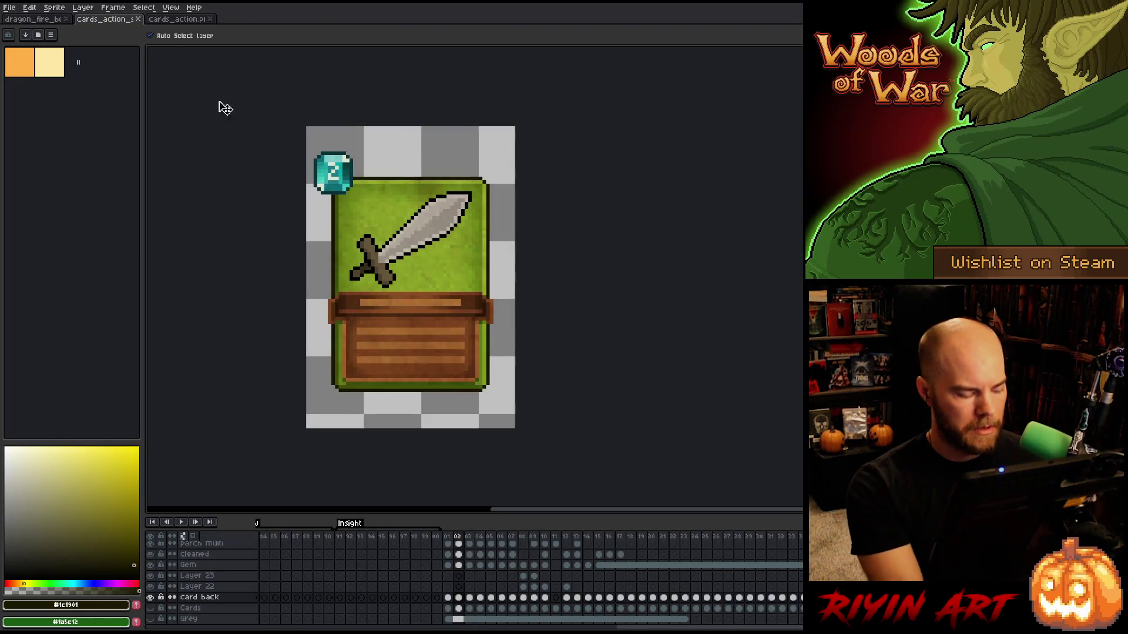
Inspect the exported cards_action.png sheet zoomed in, then close it and the cards_action animation file.
click(188, 20)
scroll(253, 147, down, 4)
drag(268, 194, 443, 255)
scroll(443, 256, up, 3)
scroll(411, 302, down, 1)
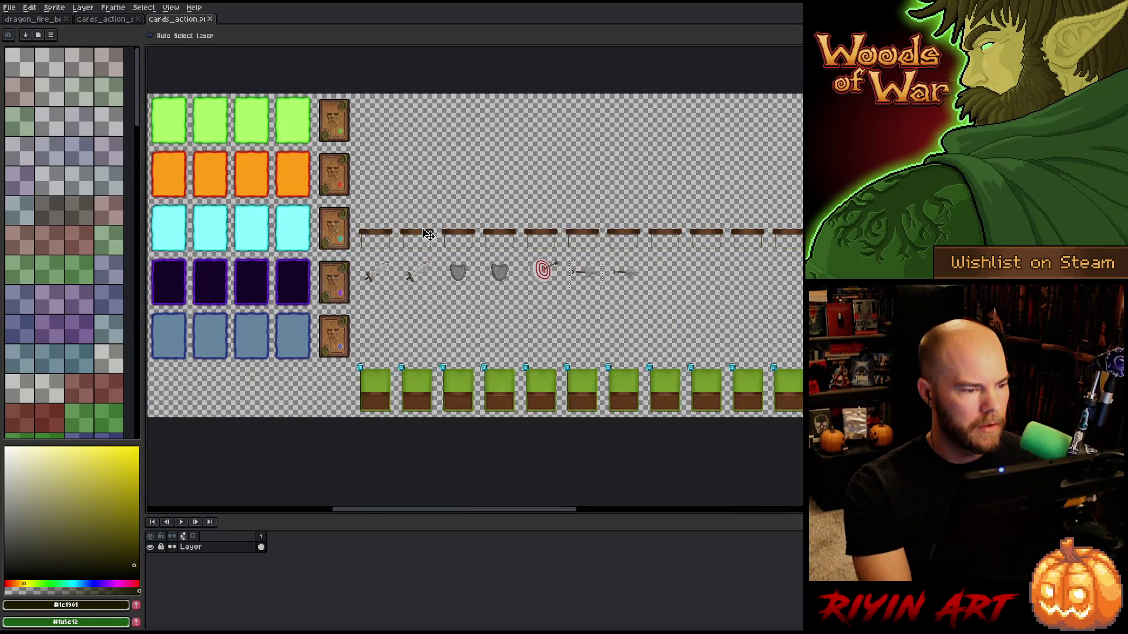
scroll(368, 311, up, 2)
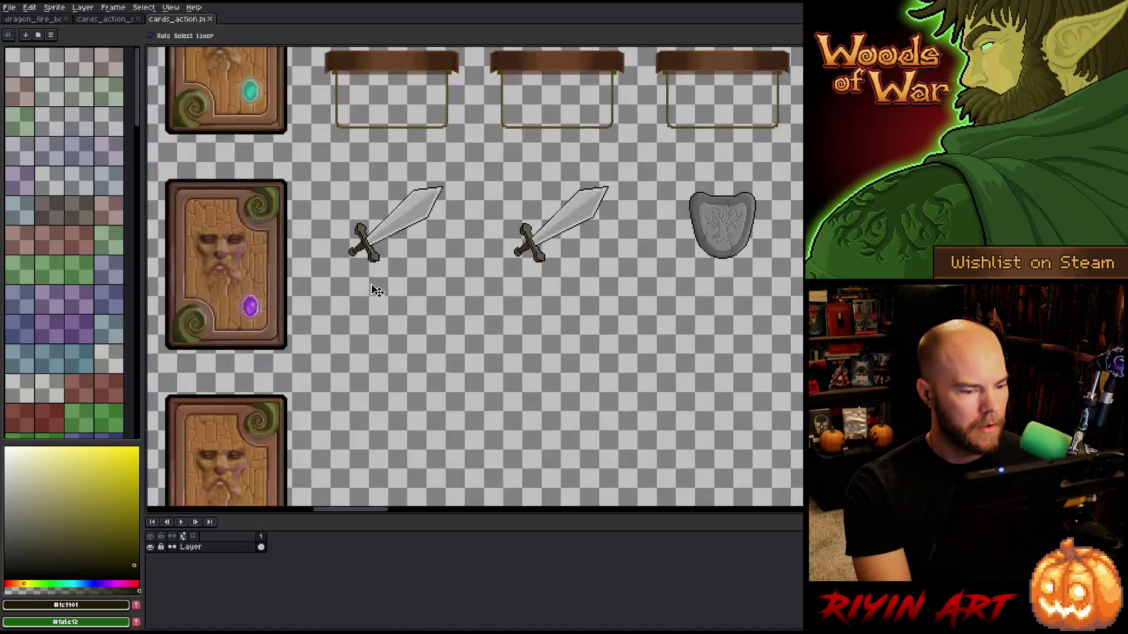
scroll(375, 287, down, 2)
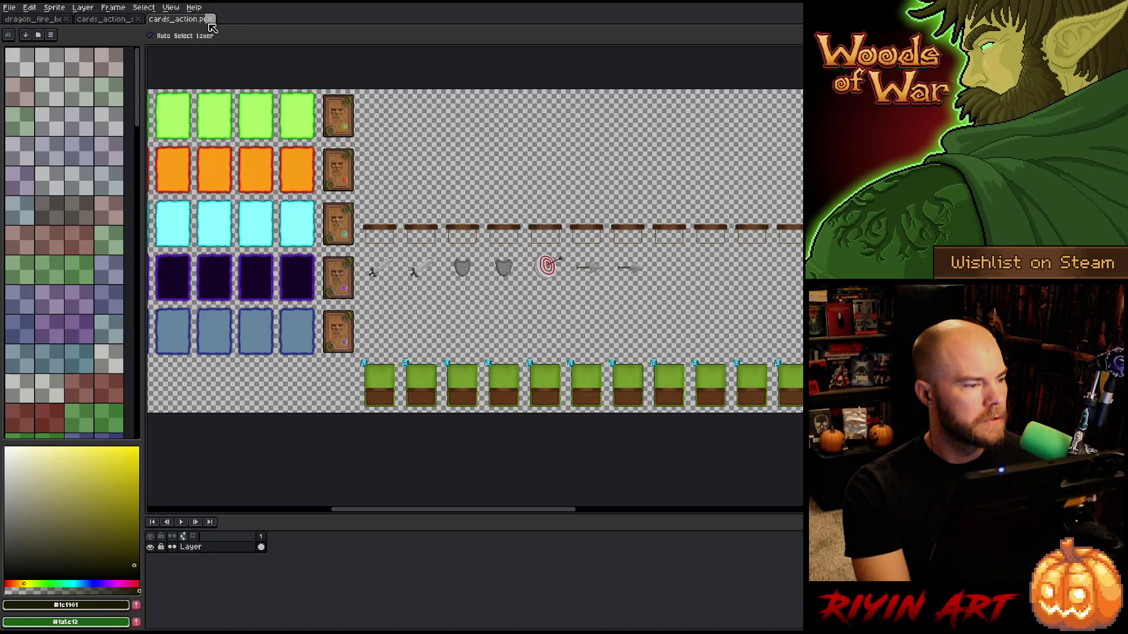
click(210, 19)
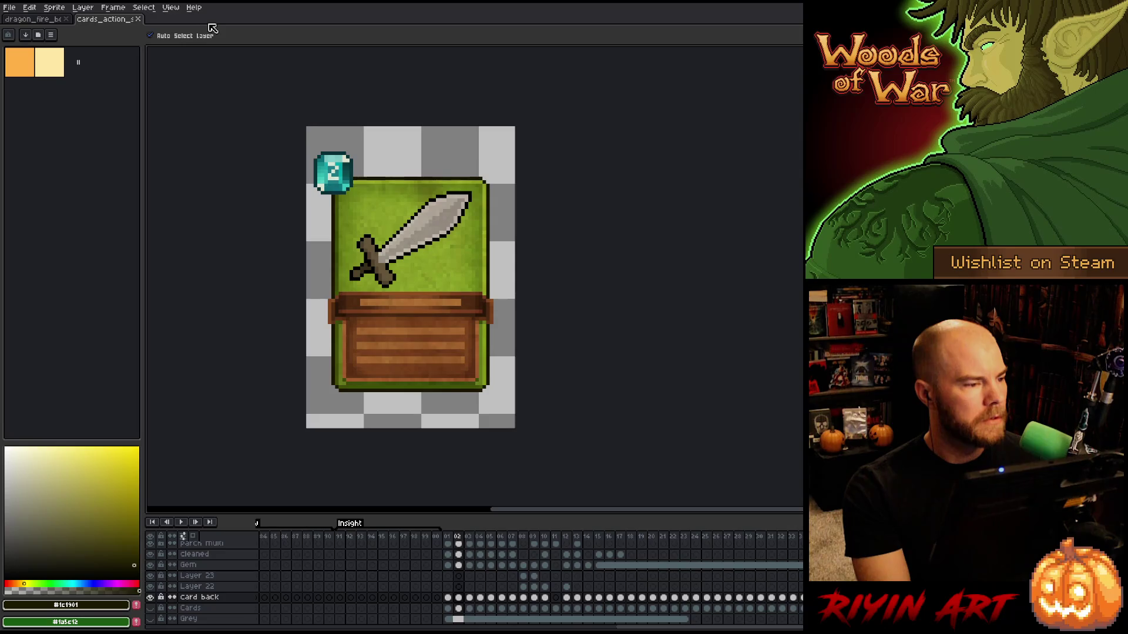
click(138, 19)
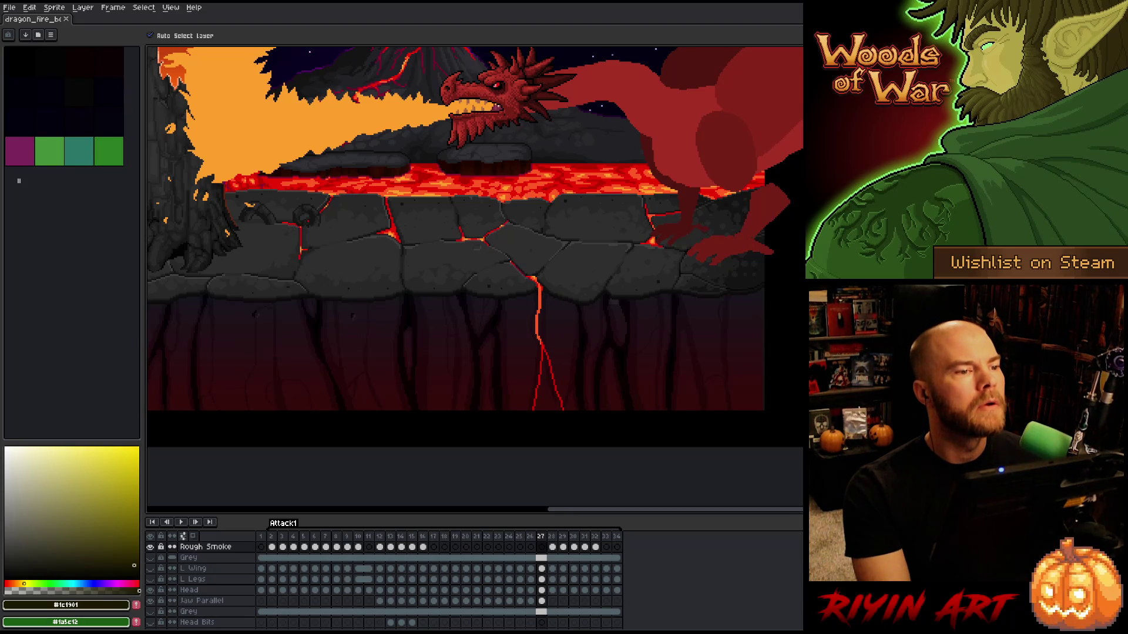
Build the game with Ctrl+Shift+B and review the Interface.cpp code around lines 6429-6438.
key(alt+Tab)
click(421, 481)
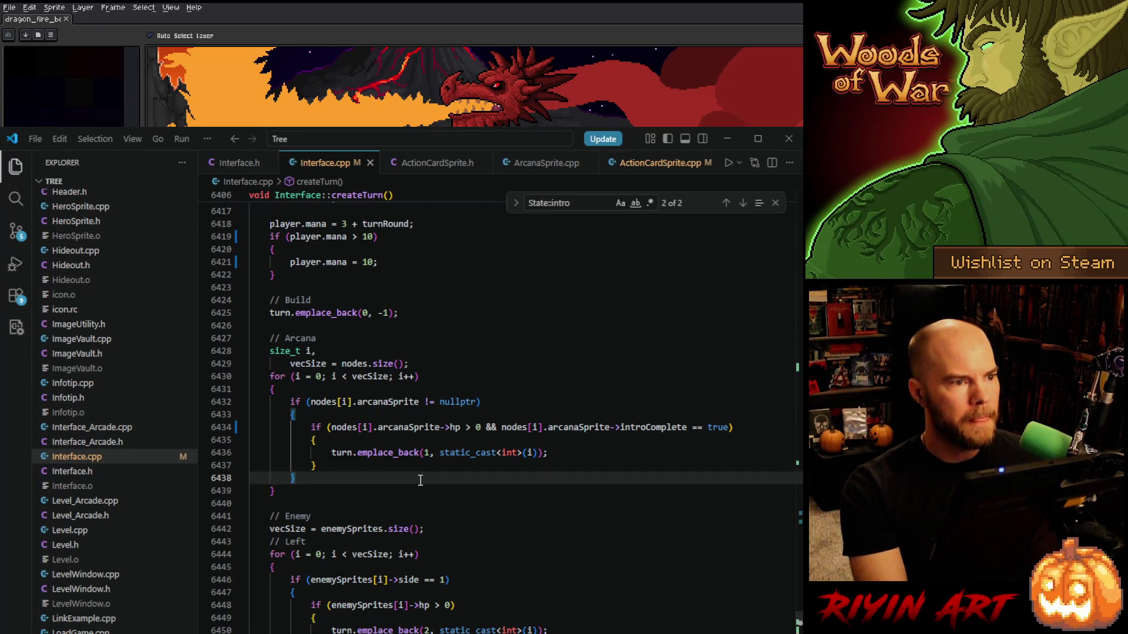
key(ctrl+shift+b)
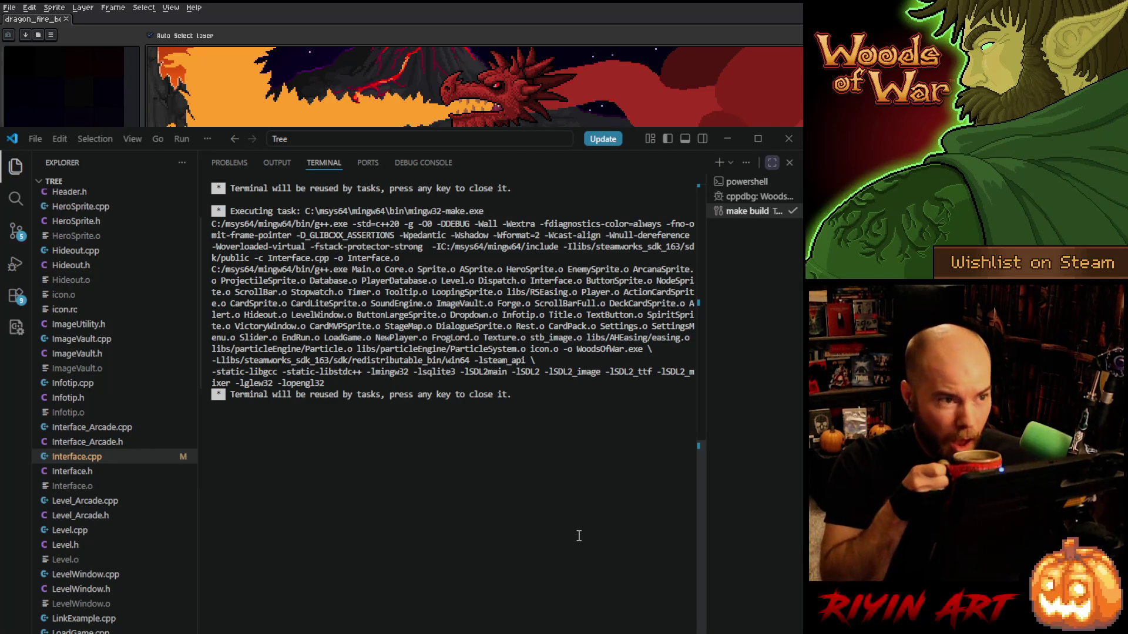
click(772, 164)
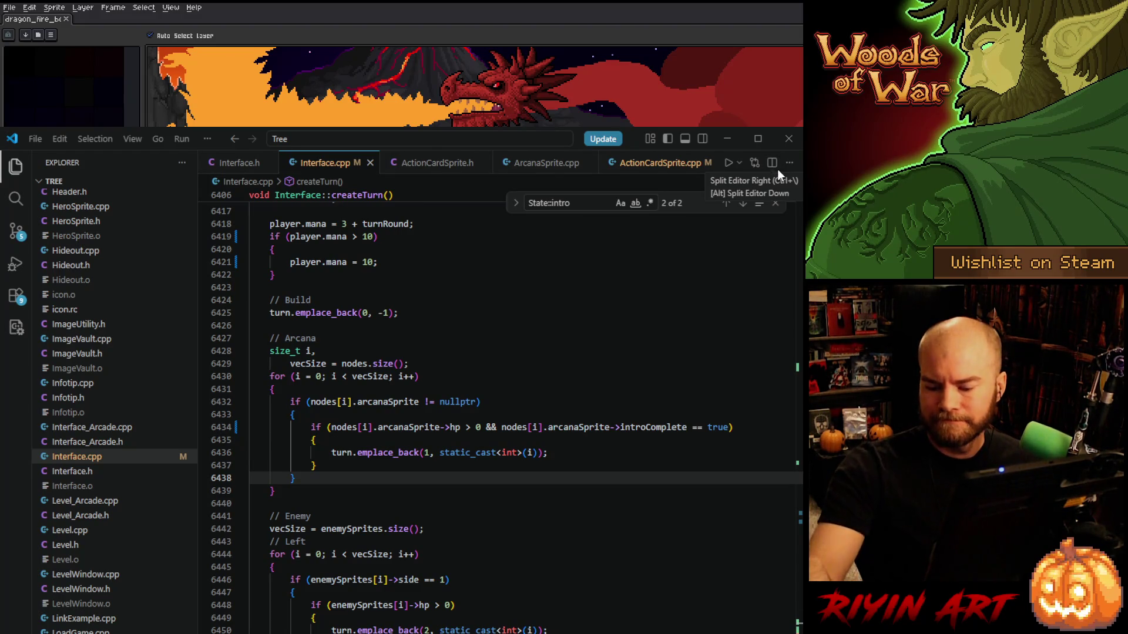
click(559, 402)
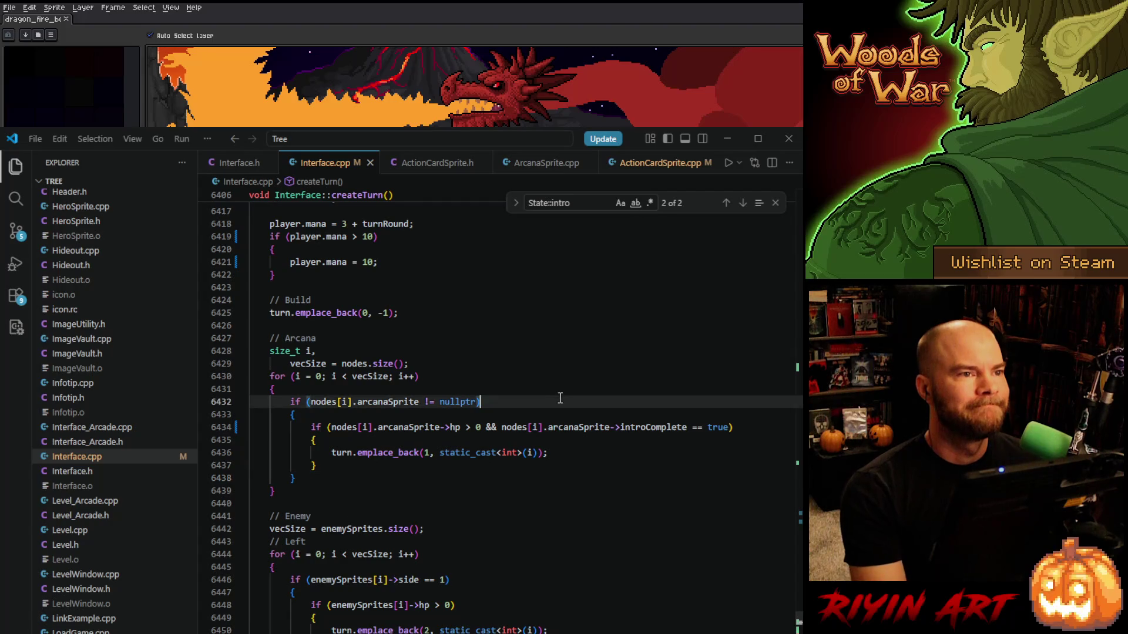
click(775, 202)
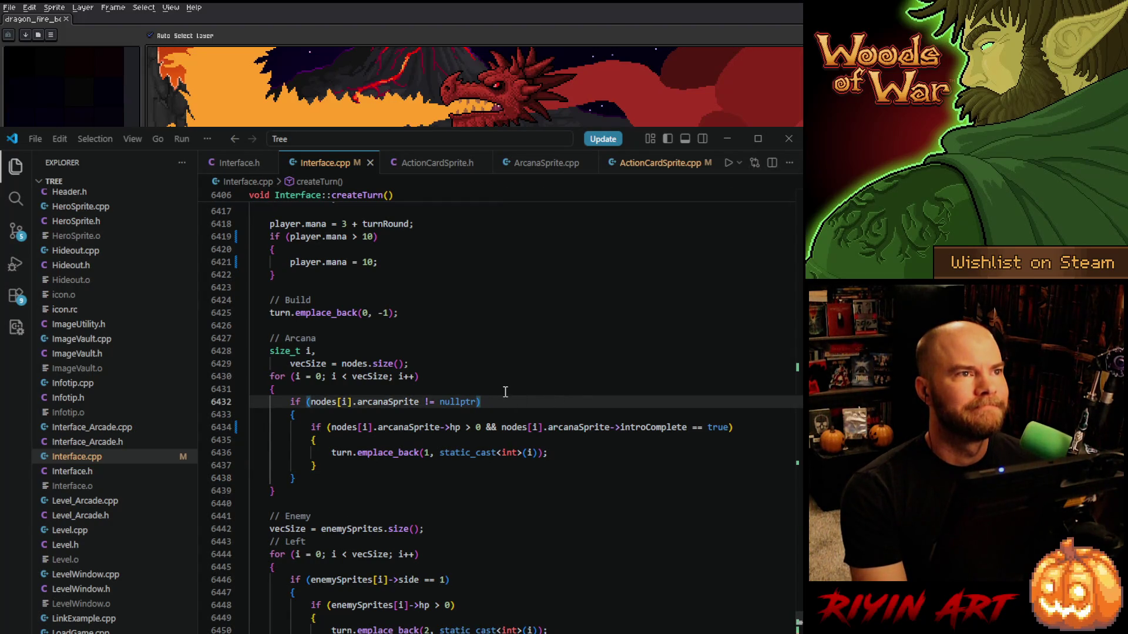
click(458, 378)
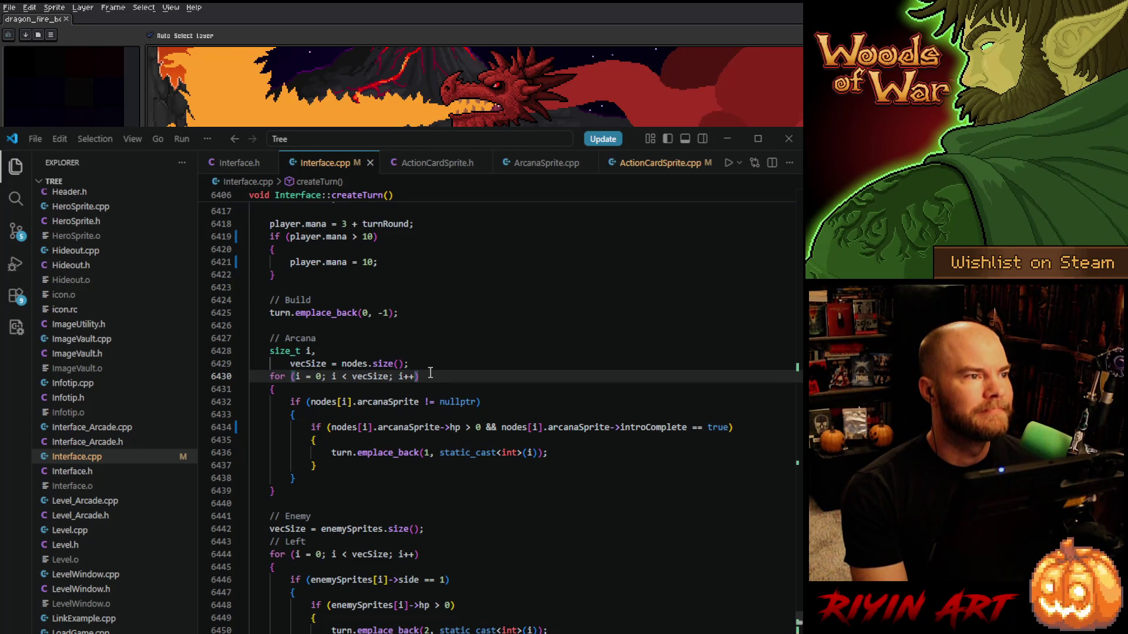
click(428, 367)
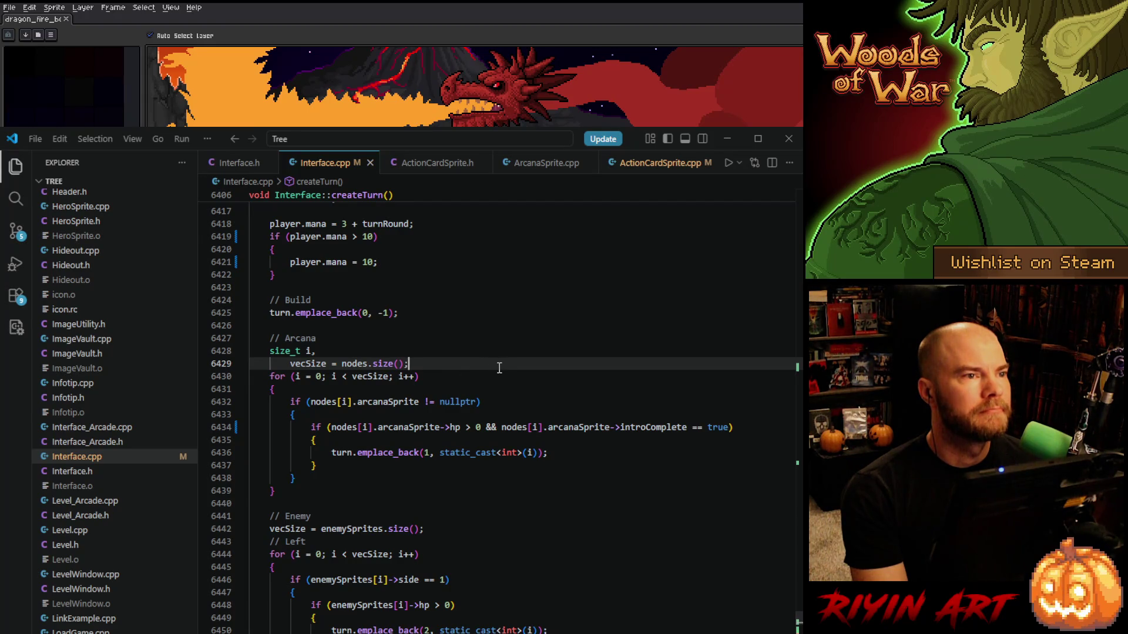
Glance at ActionCardSprite.cpp and ArcanaSprite.cpp, then return to Interface.cpp with Run and Debug shown.
click(651, 165)
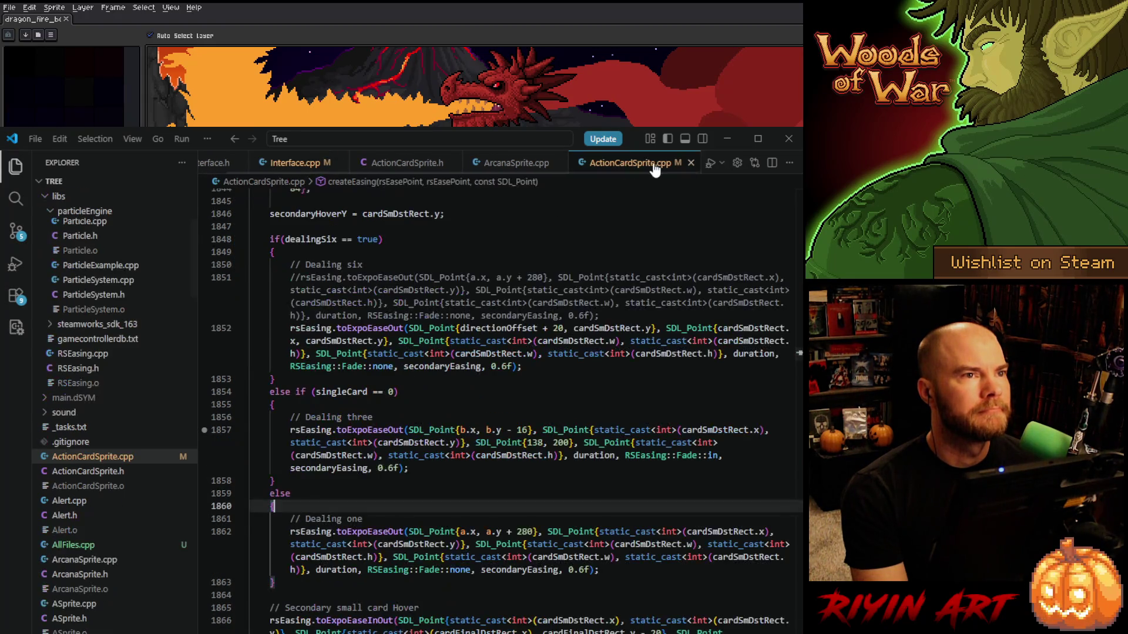
click(509, 167)
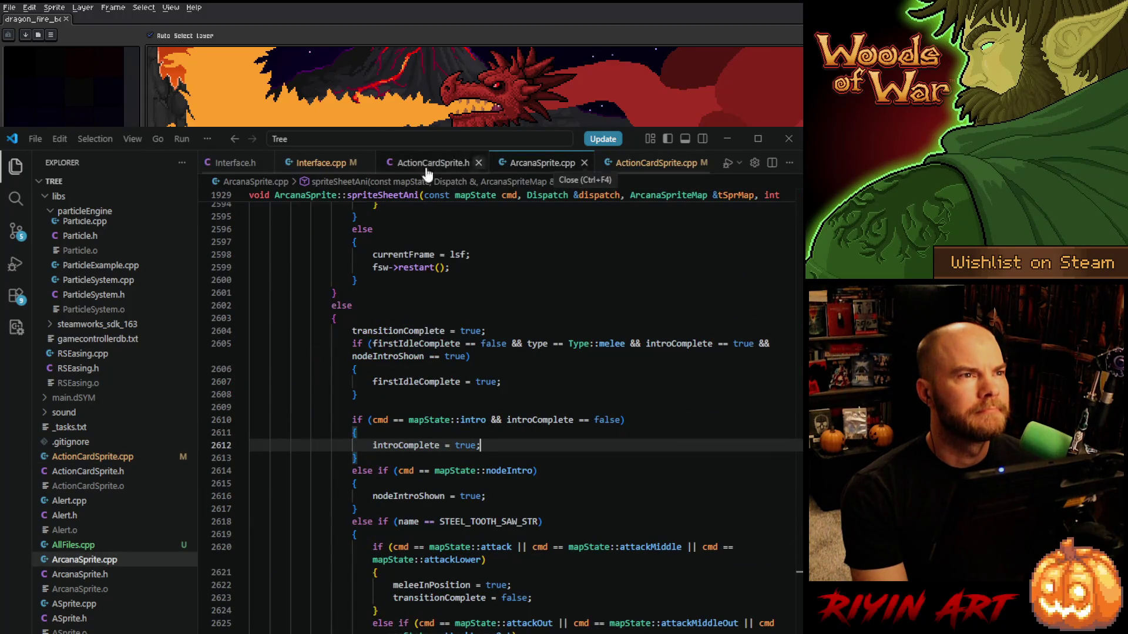
click(331, 168)
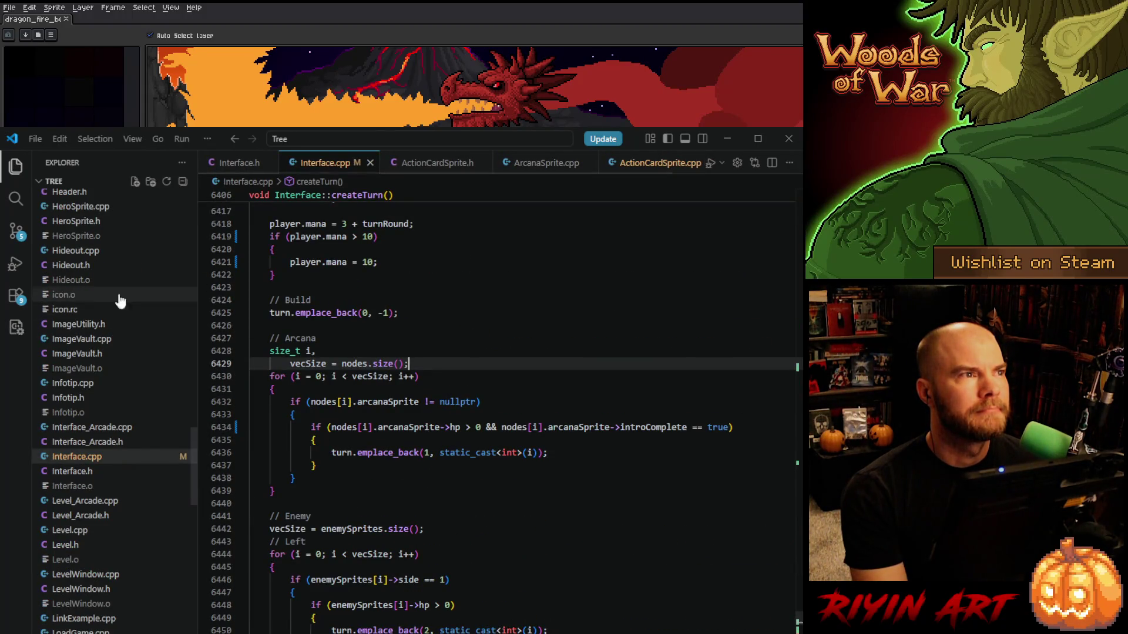
click(15, 263)
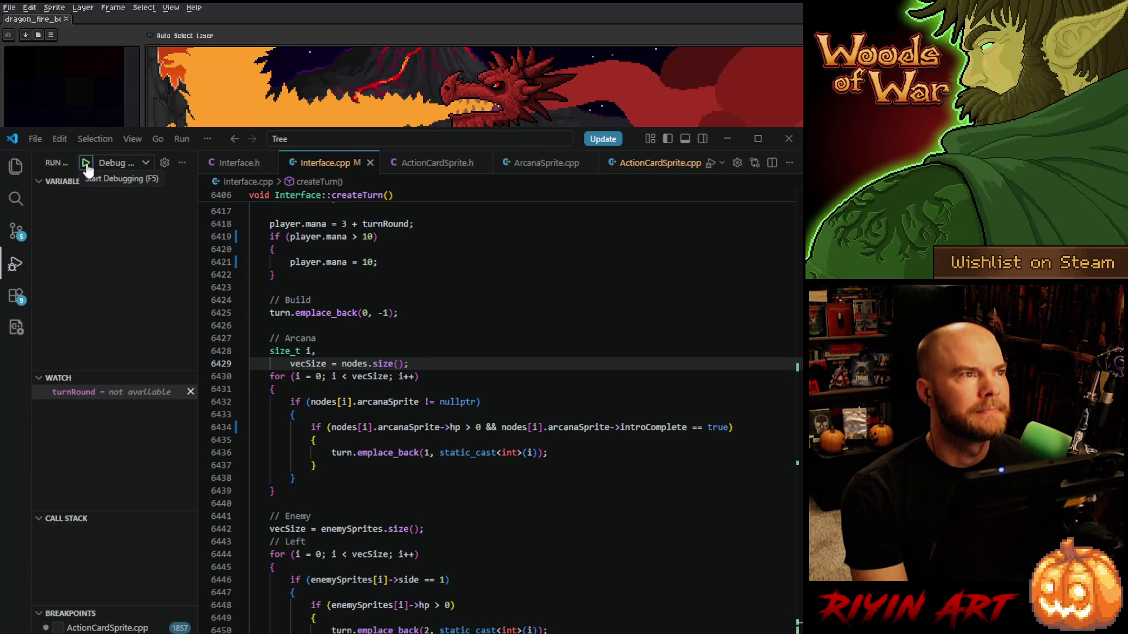
Debug the game, buy two Spike cards, step over twice, continue to the line 6585 breakpoint, then resume.
click(85, 164)
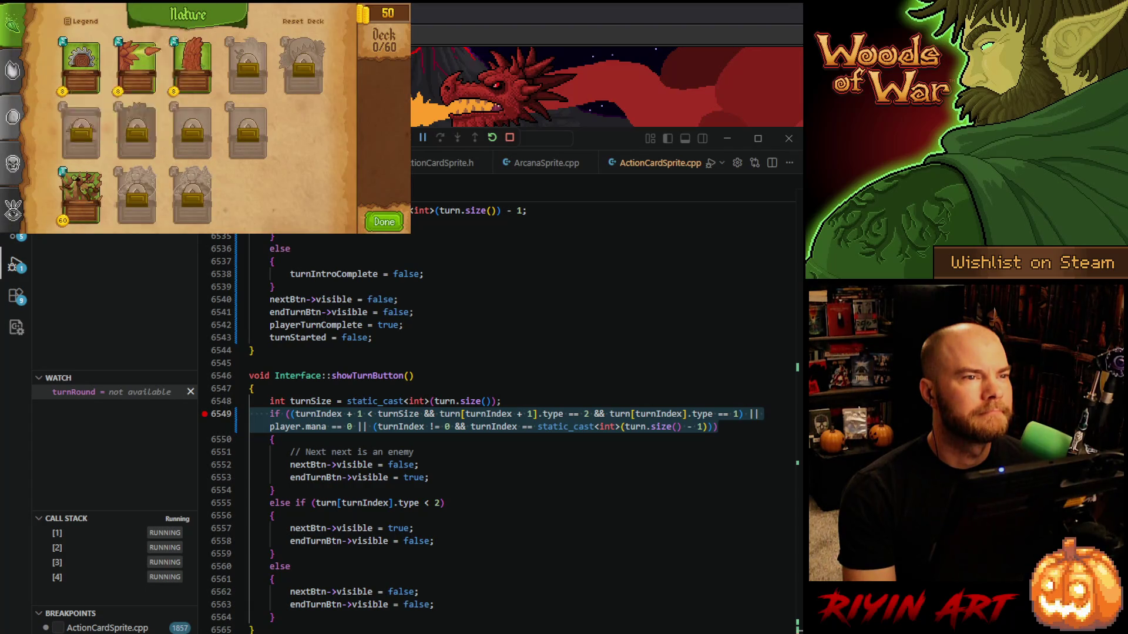
double_click(136, 66)
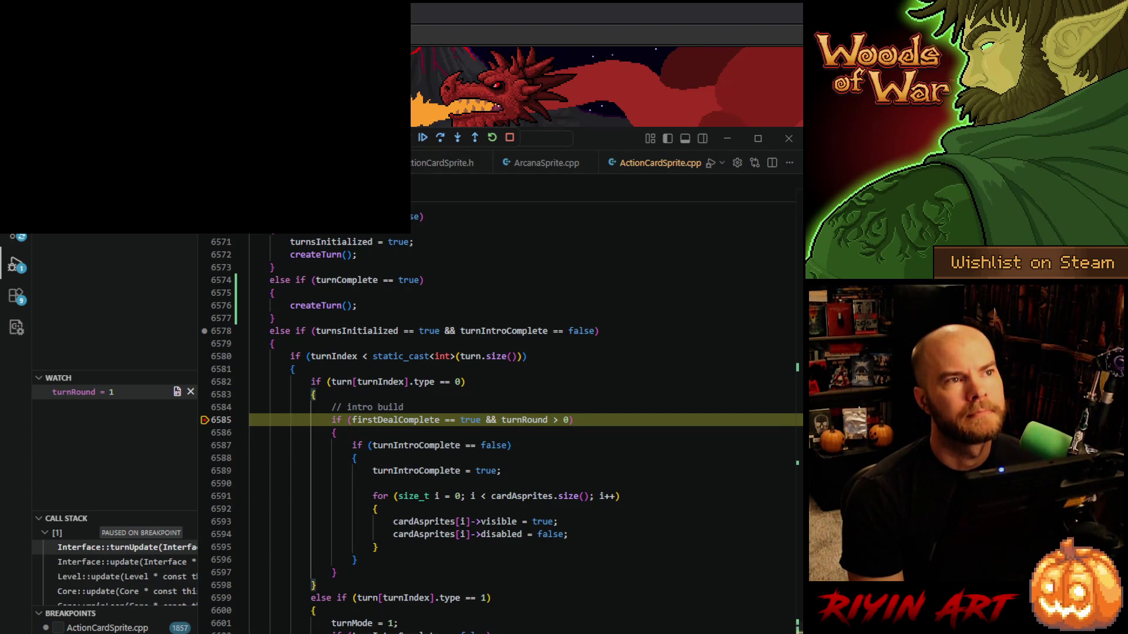
click(423, 137)
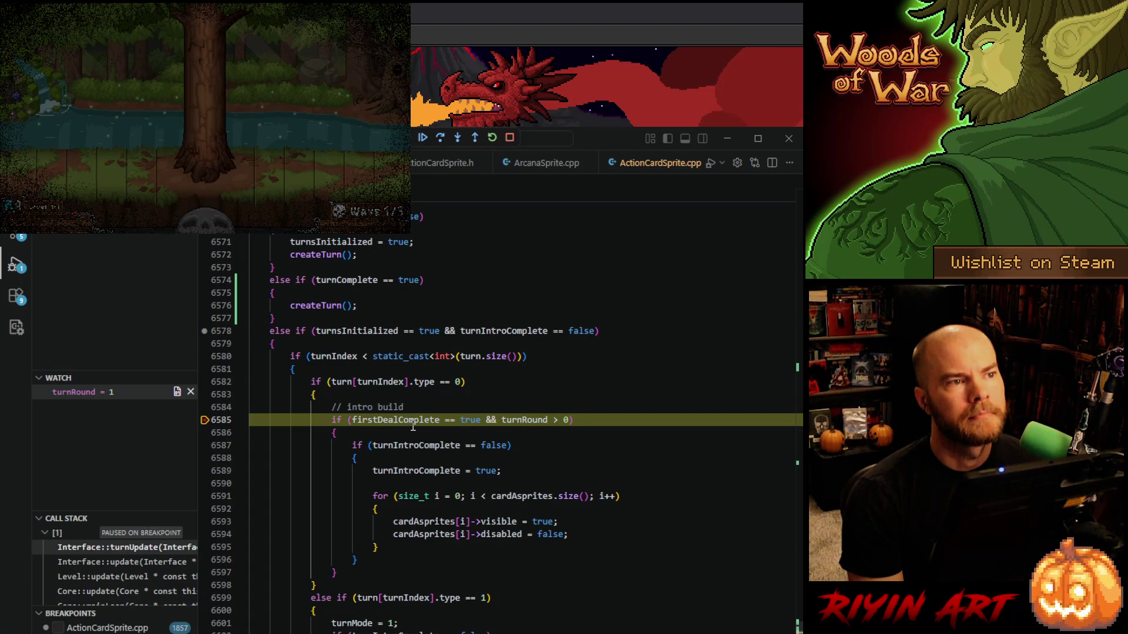
click(440, 138)
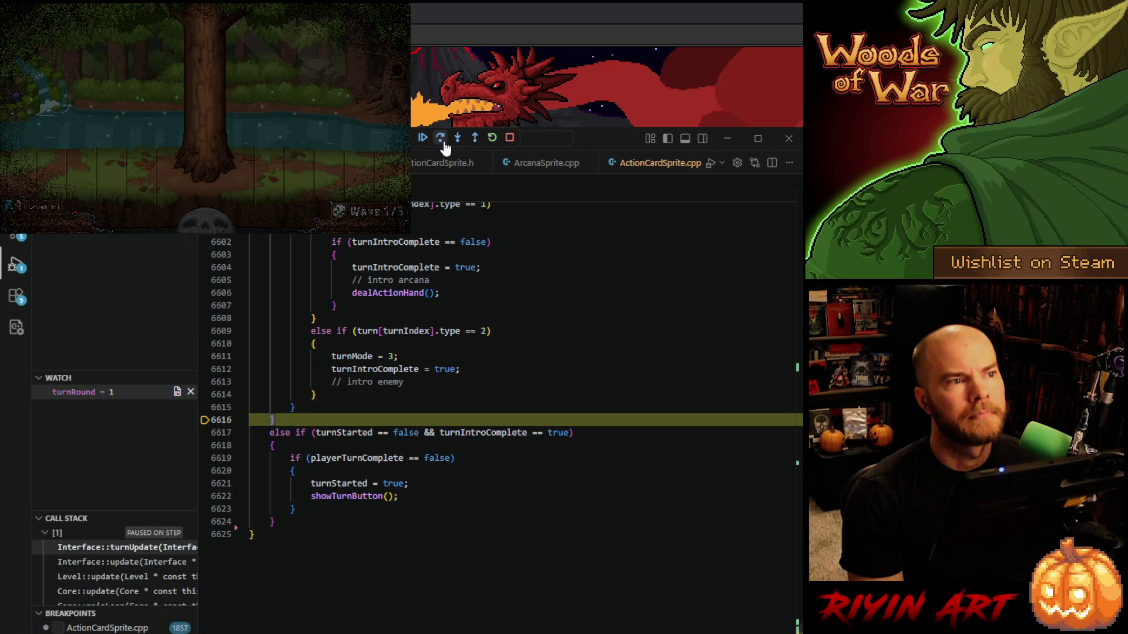
click(443, 143)
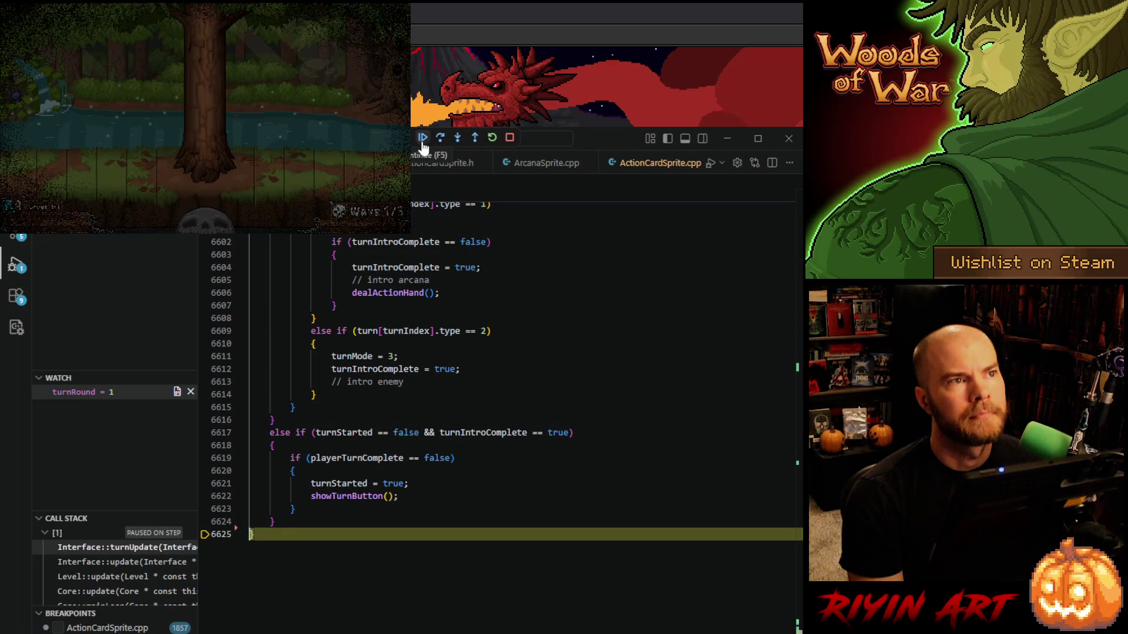
click(421, 144)
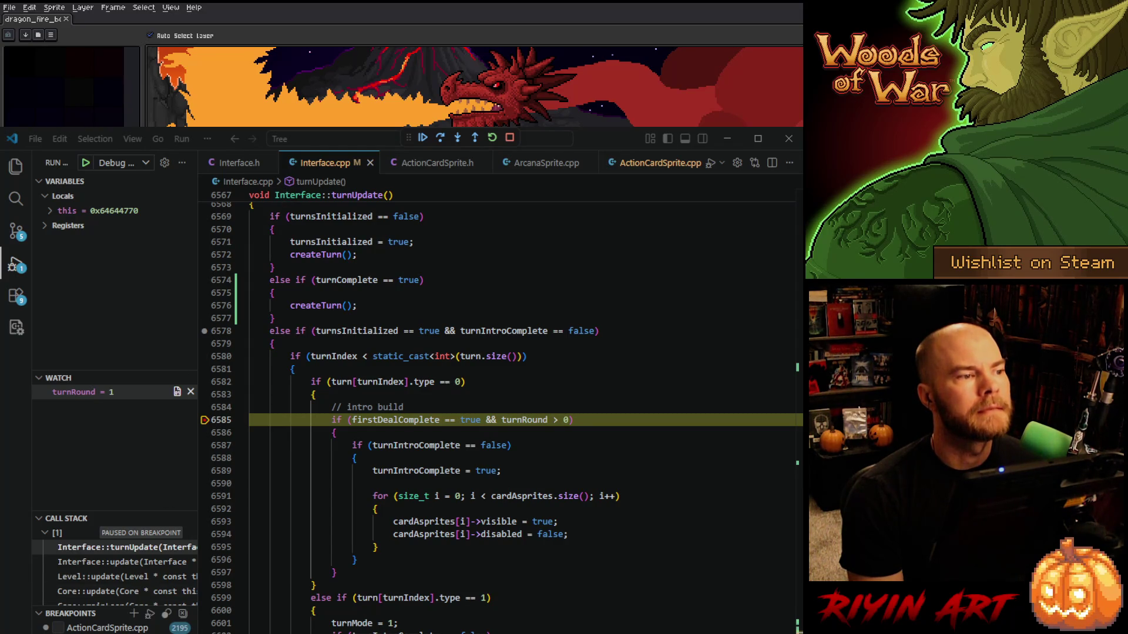
click(422, 138)
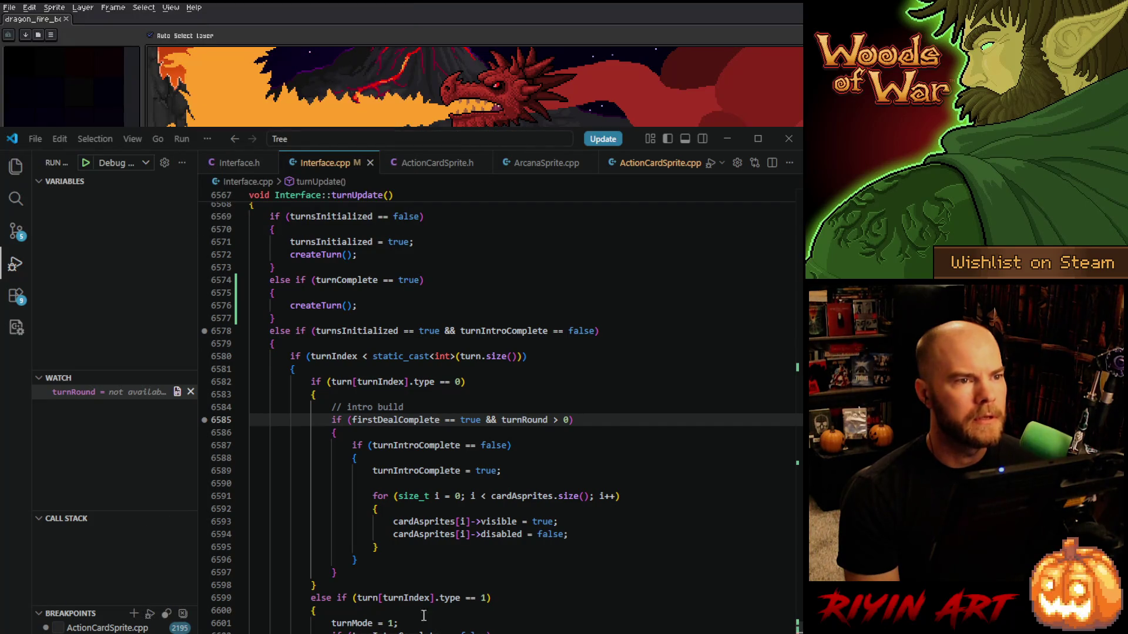
Switch to SQLiteStudio's ActionCard table data with its 13 rows.
key(alt+Tab)
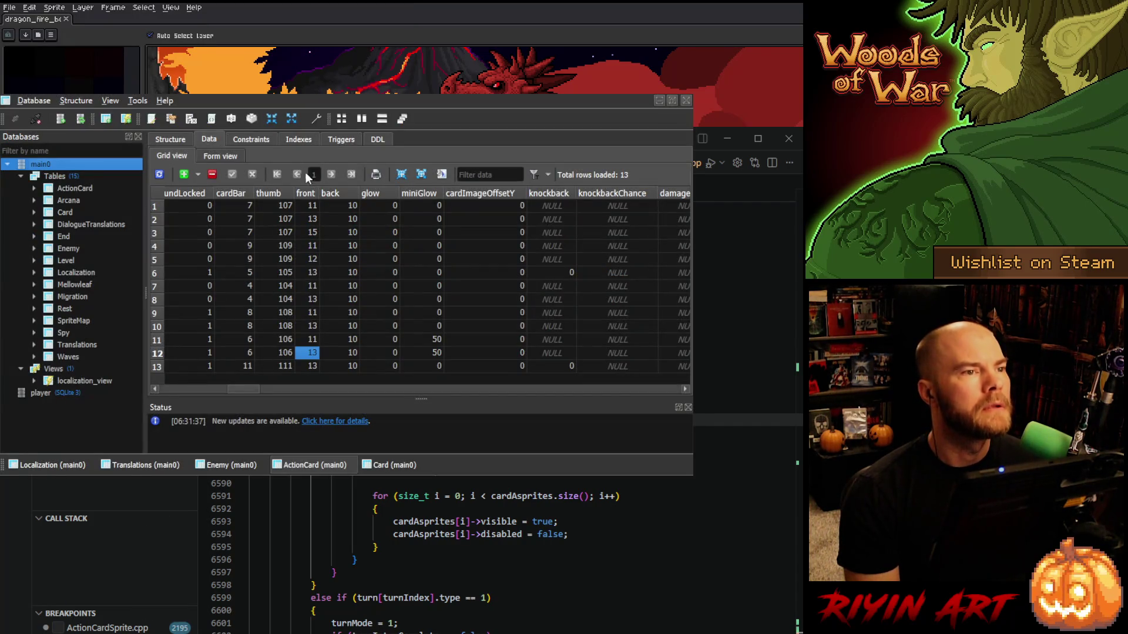
Retype the ActionCard thumb values for rows 1–10, setting them to 103 or 105.
click(278, 207)
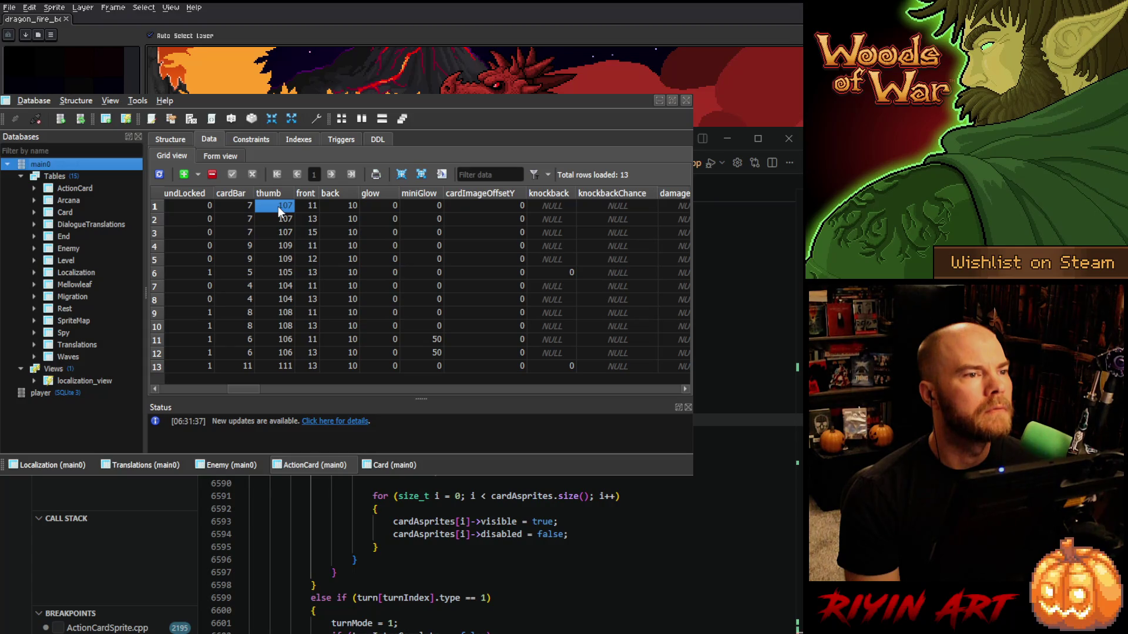
text(10)
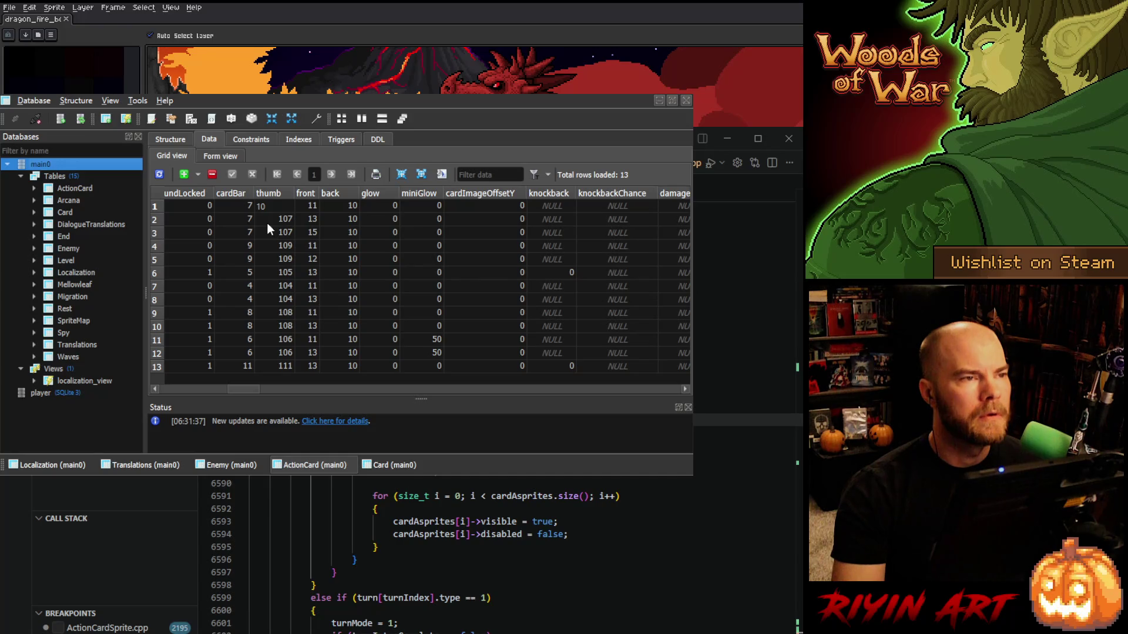
key(Return)
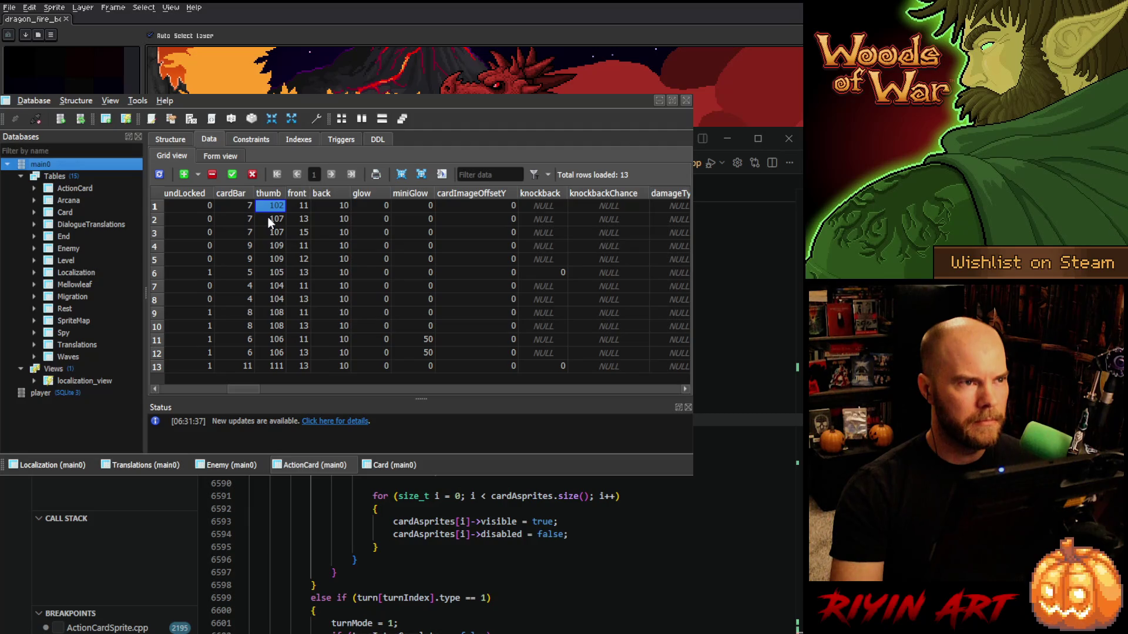
text(103)
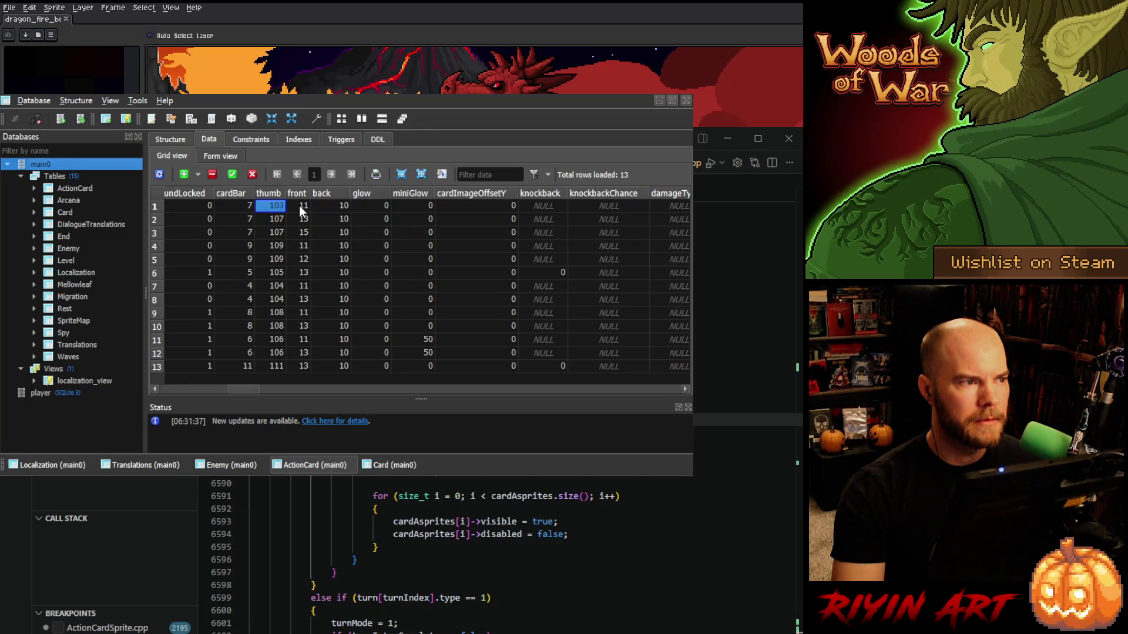
click(269, 220)
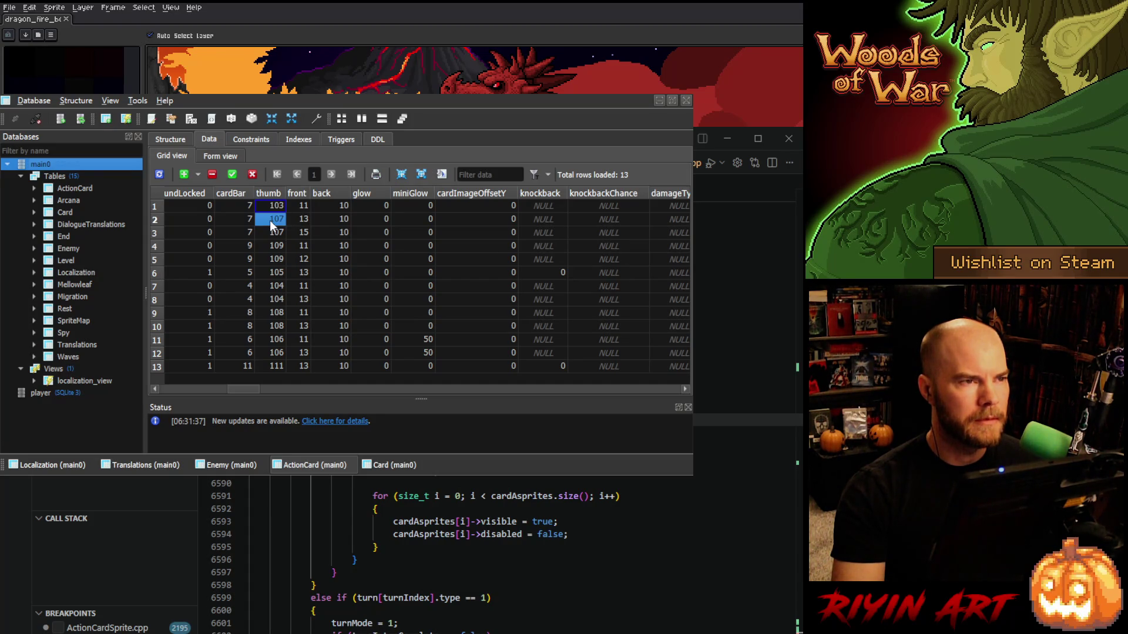
text(105)
click(273, 230)
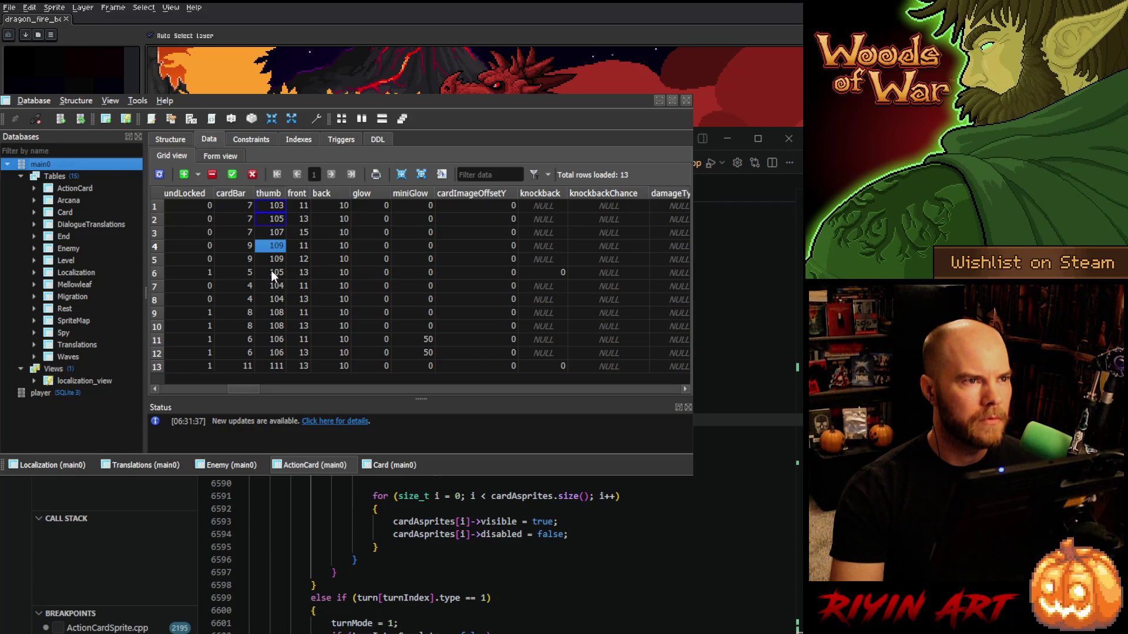
text(3)
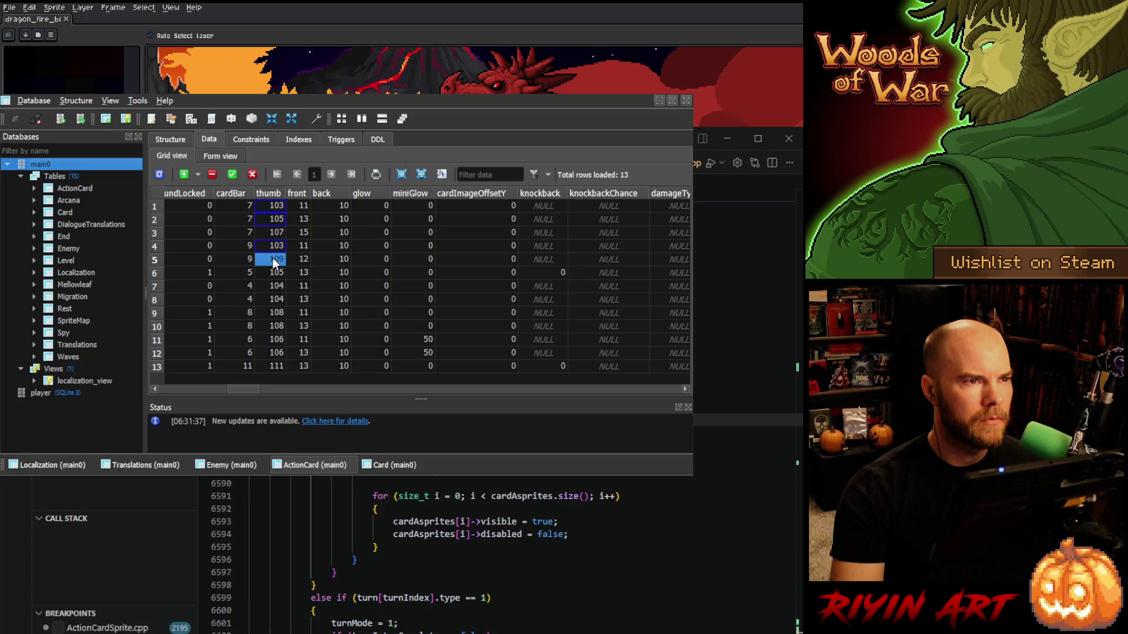
text(104)
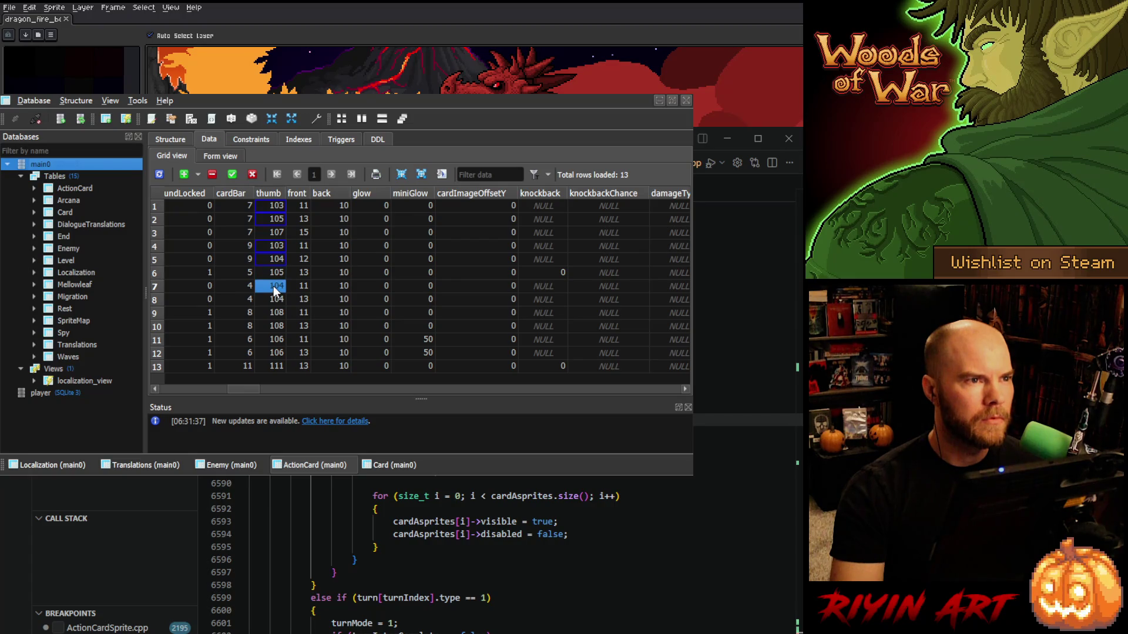
text(103)
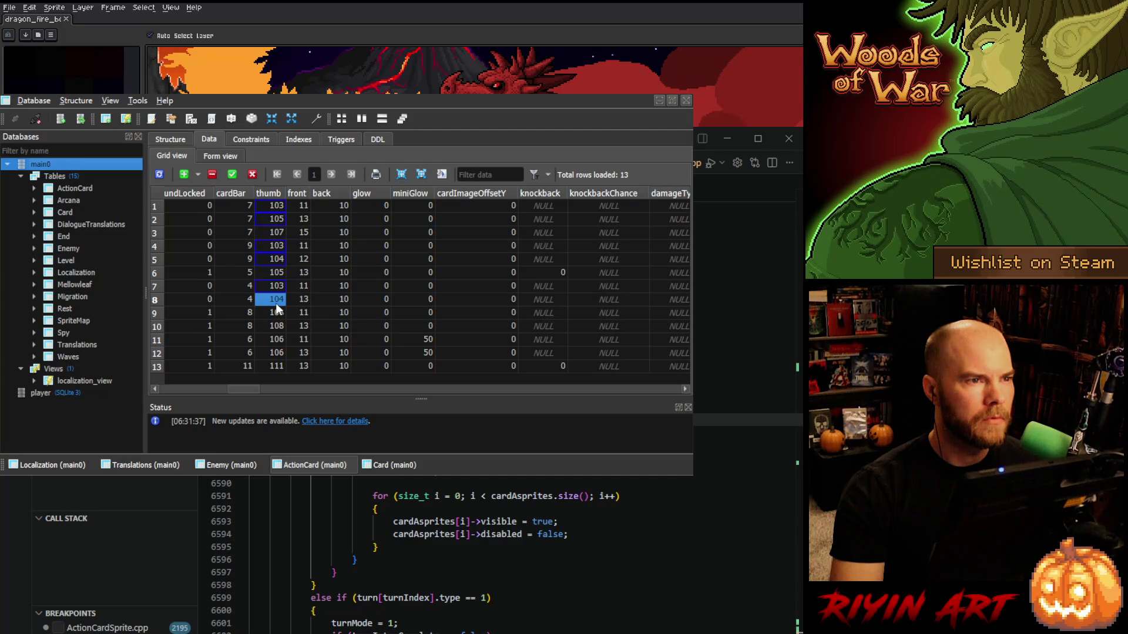
text(105)
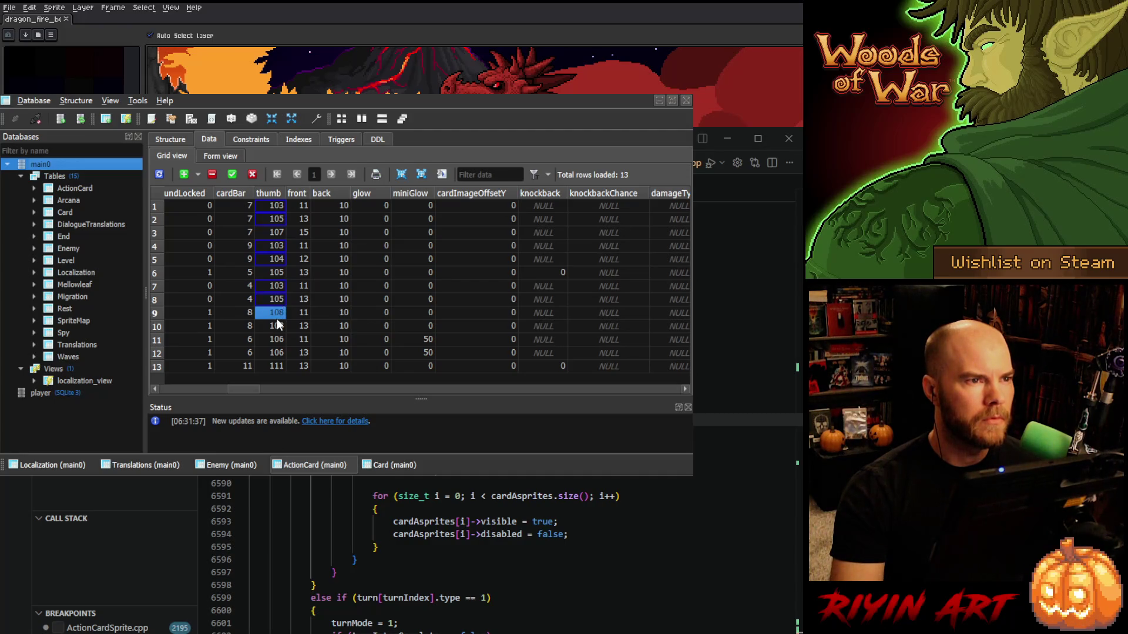
text(103)
key(Down)
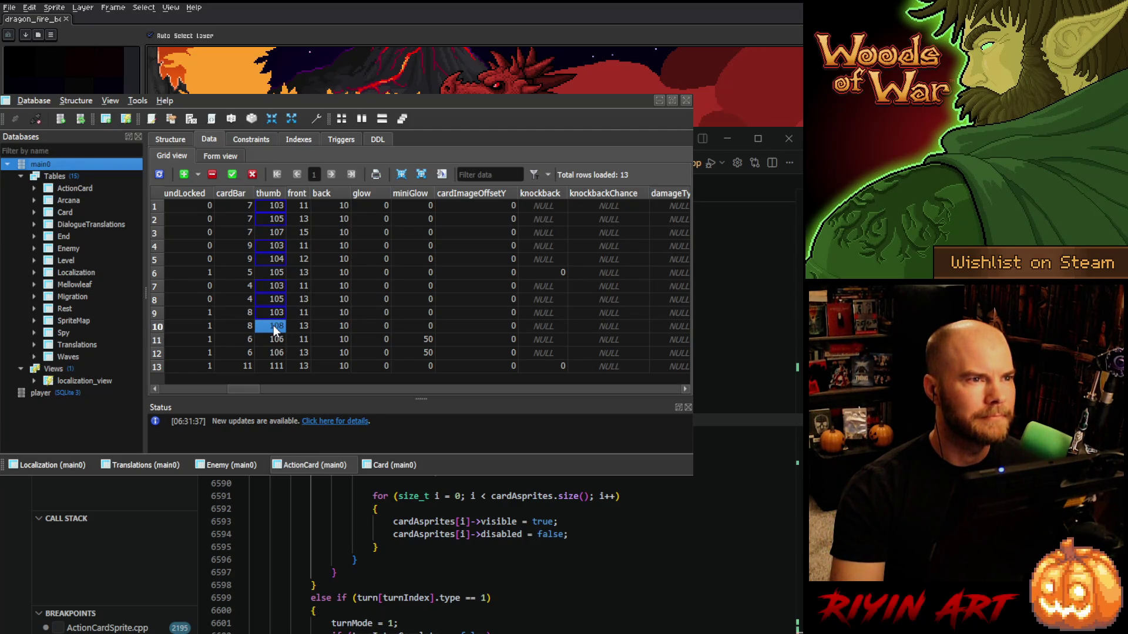
text(105)
key(Return)
Set rows 11–12 thumb to 103 and 105, set row 13 to 105, and commit the edits.
click(274, 339)
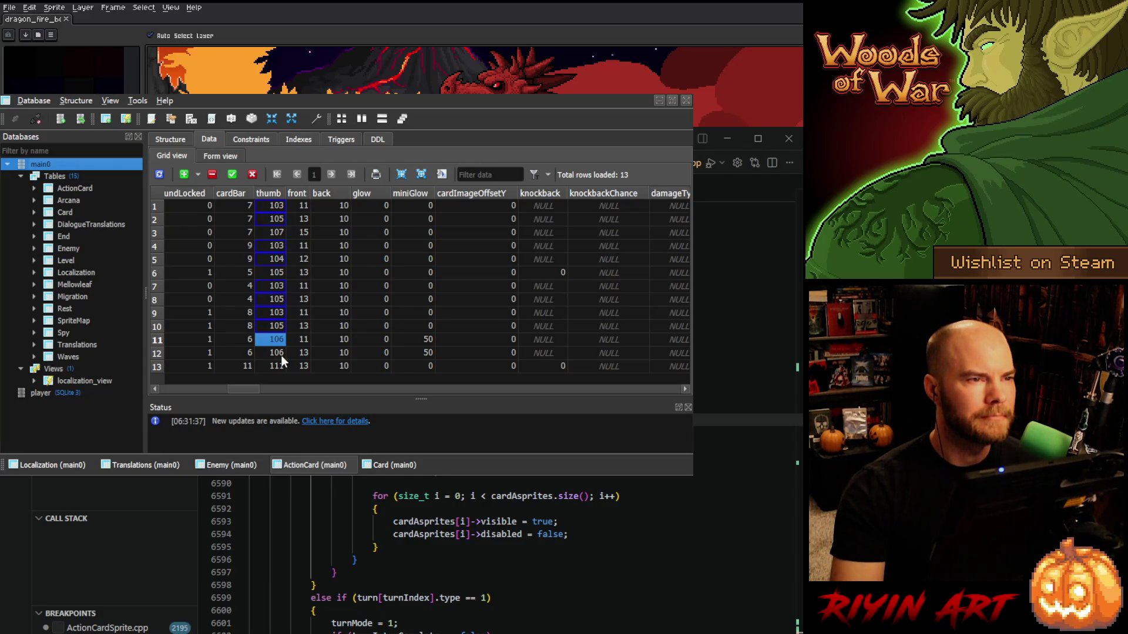
text(103)
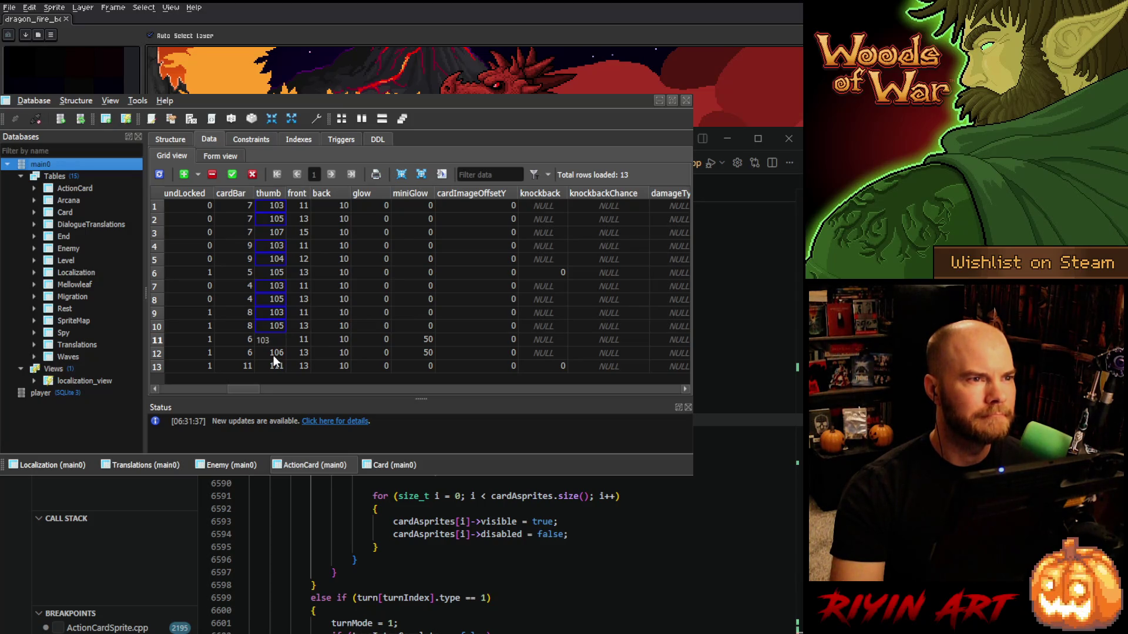
click(273, 355)
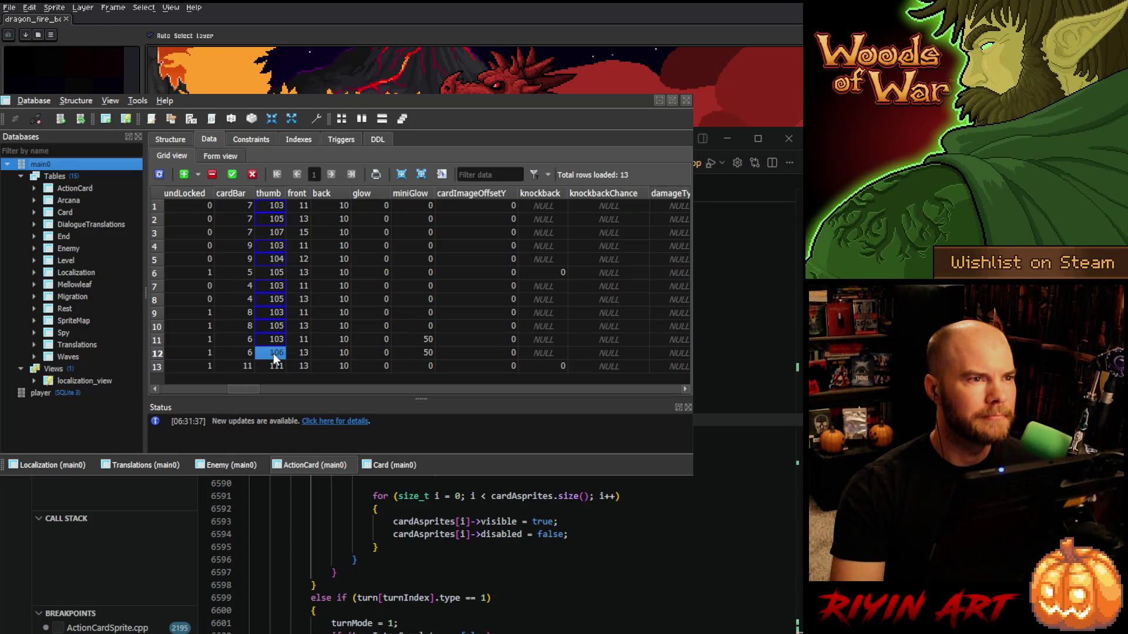
text(105)
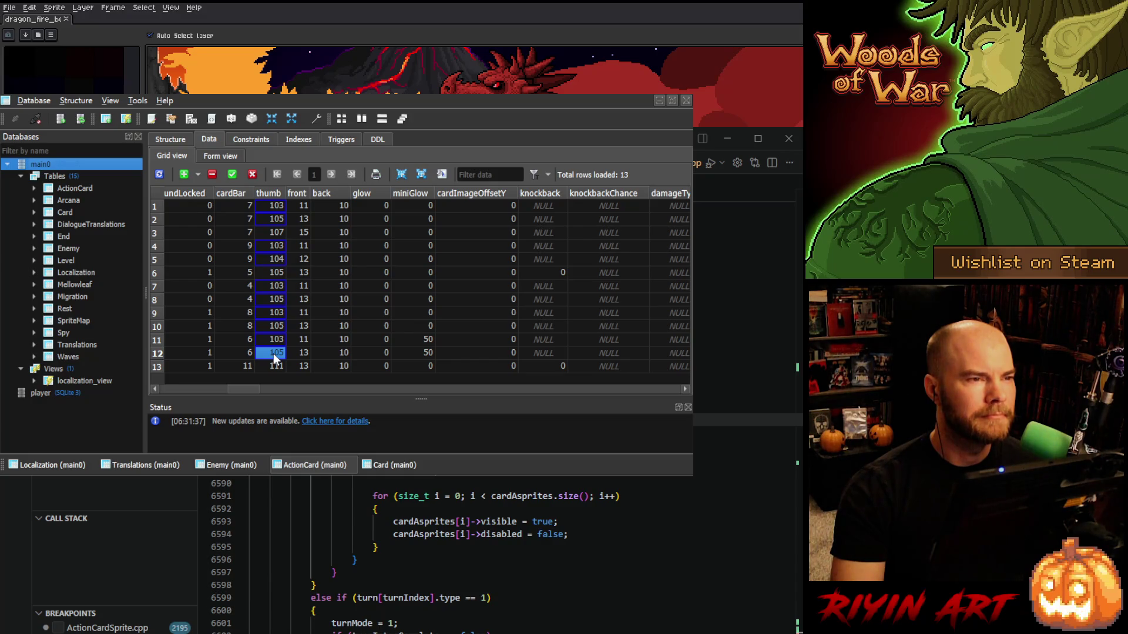
click(274, 367)
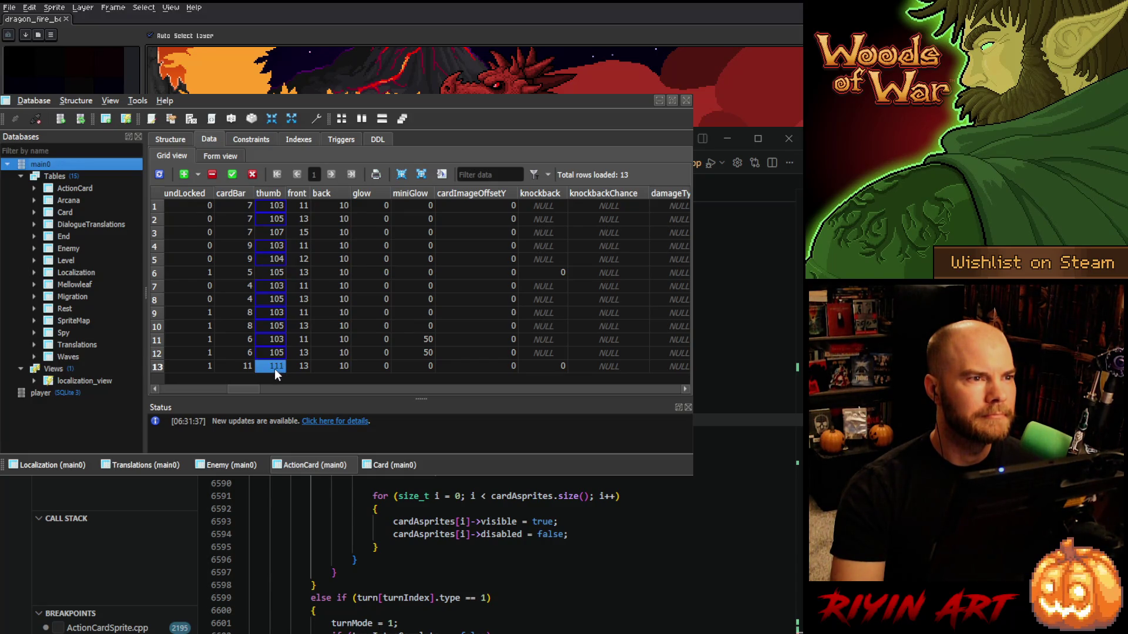
text(105)
key(Return)
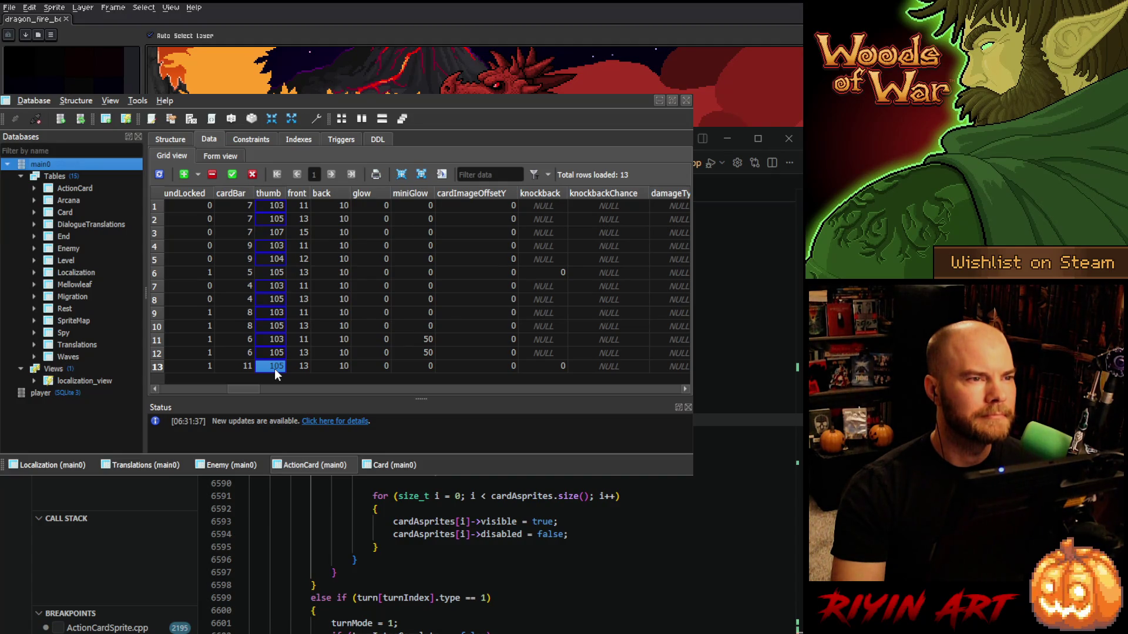
click(231, 174)
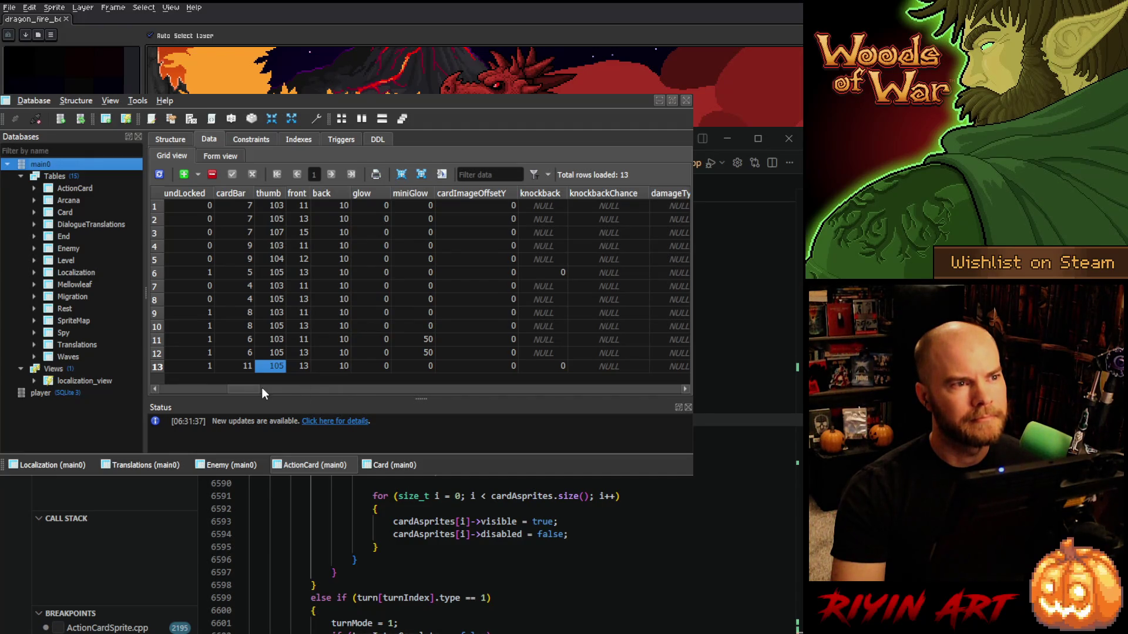
Copy the 7s from cardBar rows 1–3 and paste them down rows 4–12.
drag(248, 385, 244, 385)
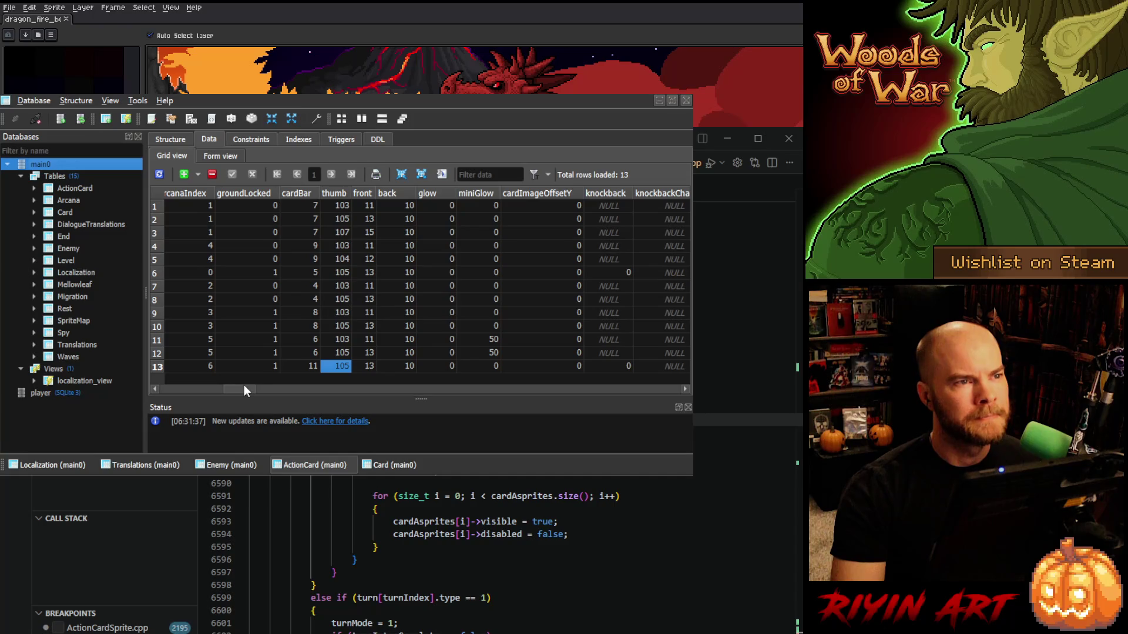
click(309, 245)
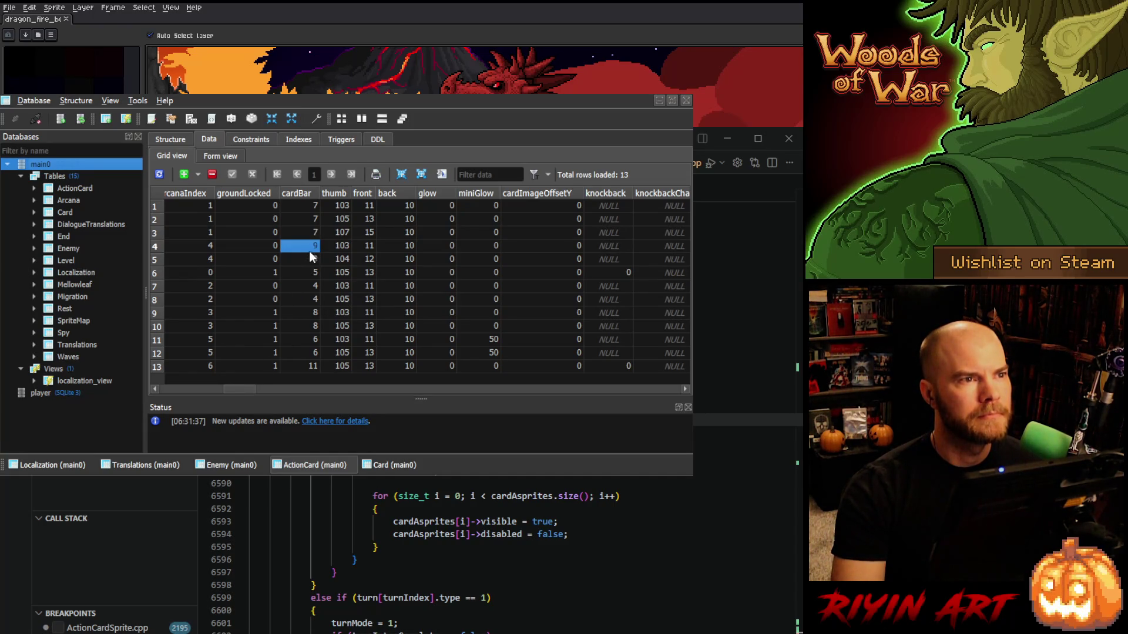
mouse_move(313, 230)
mouse_down()
mouse_move(312, 210)
mouse_move(314, 374)
mouse_up()
text(7 7 7)
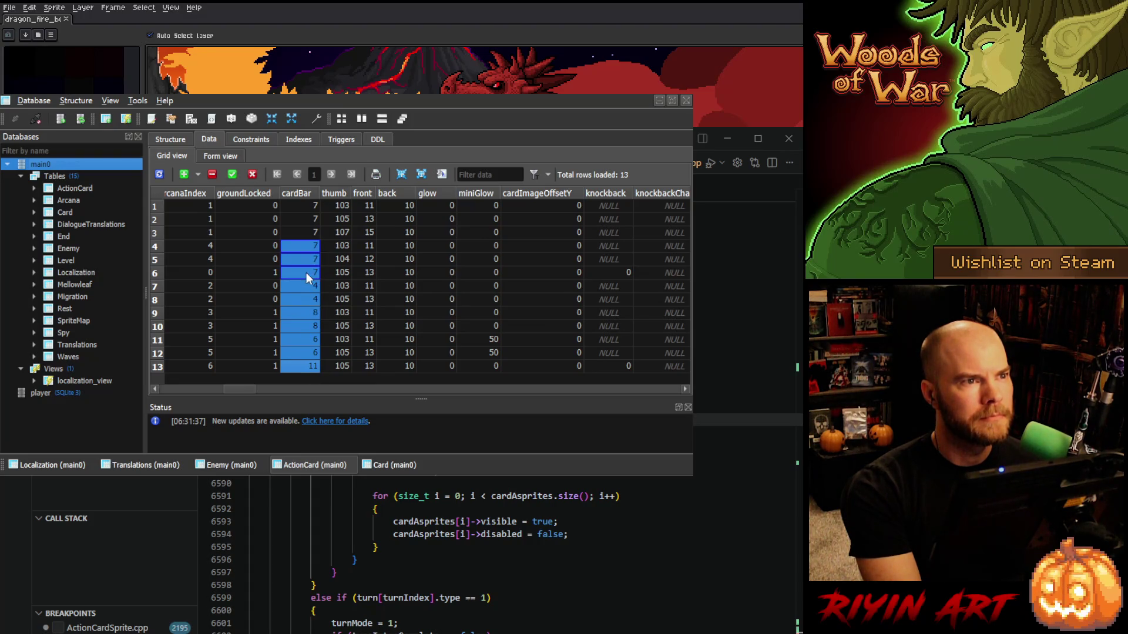
click(306, 285)
text(7 7 7)
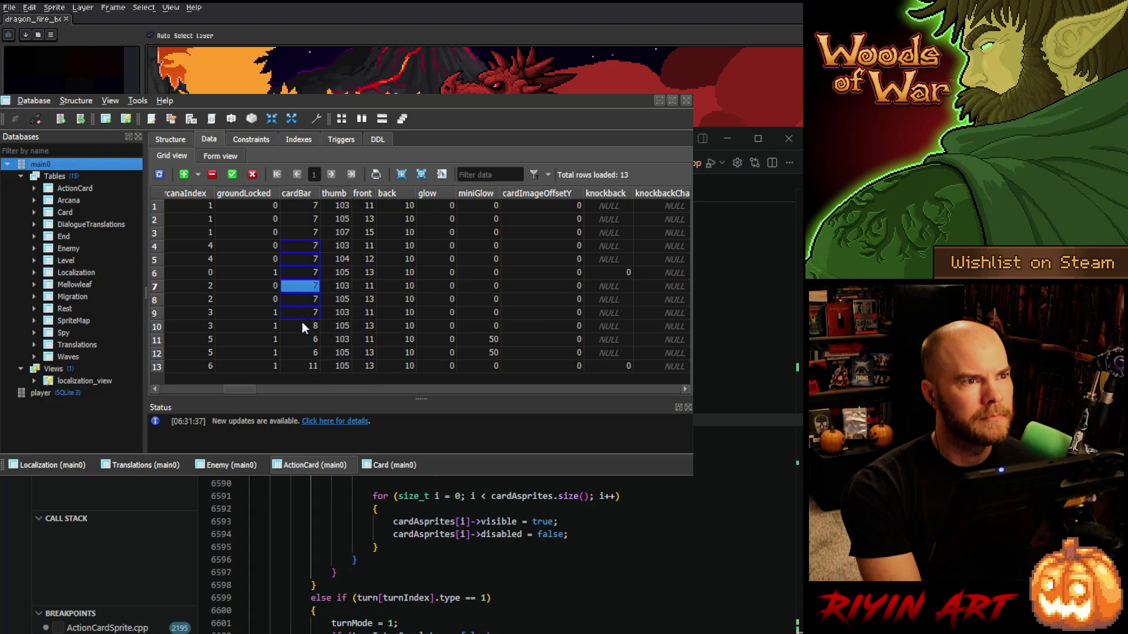
click(302, 327)
key(ctrl+v)
Set row 13's cardBar to 7, commit, and minimize SQLiteStudio.
click(303, 364)
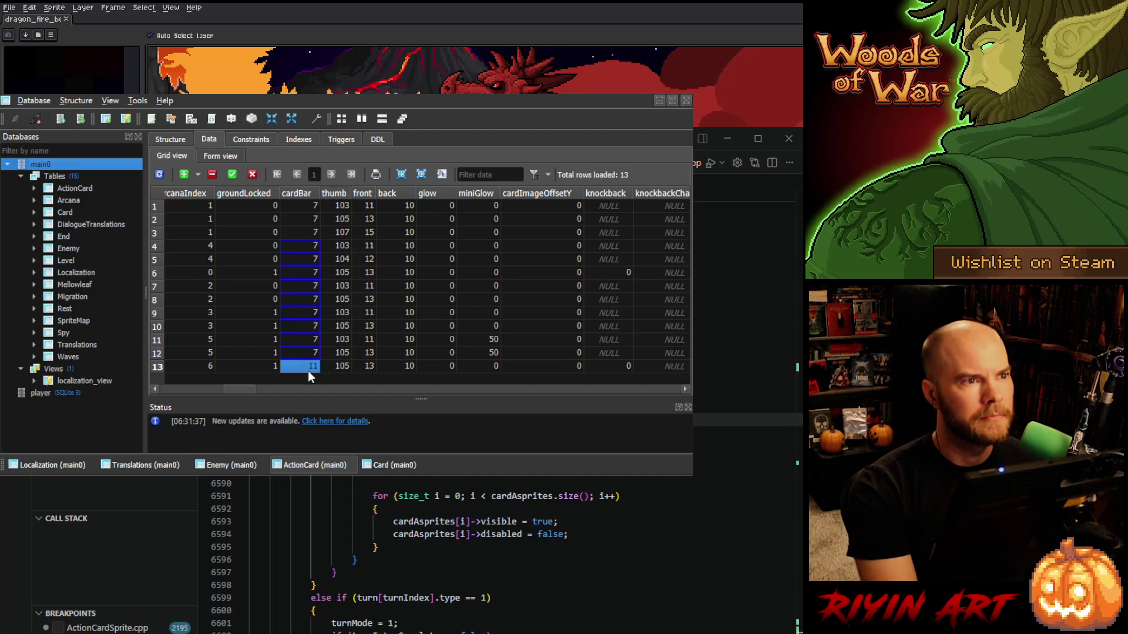
text(7)
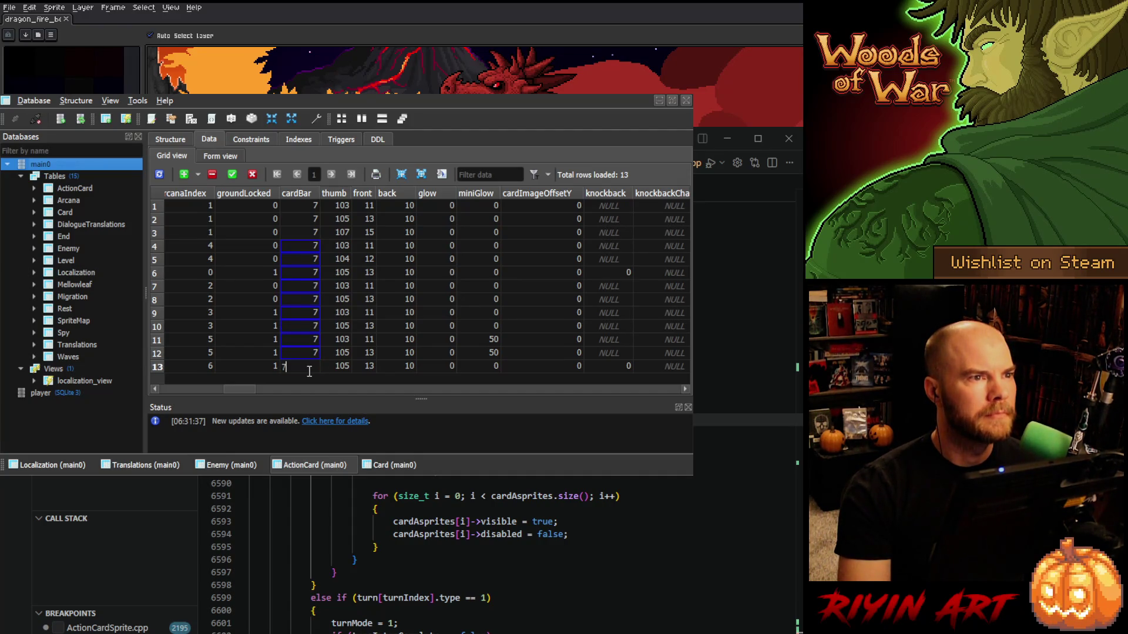
click(268, 273)
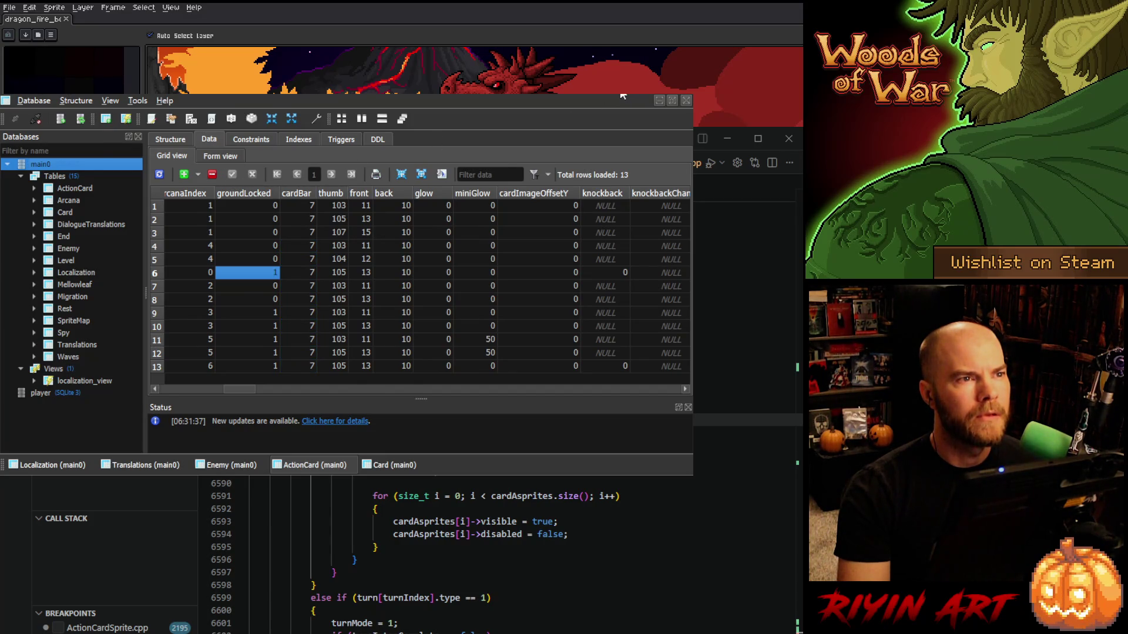
click(659, 100)
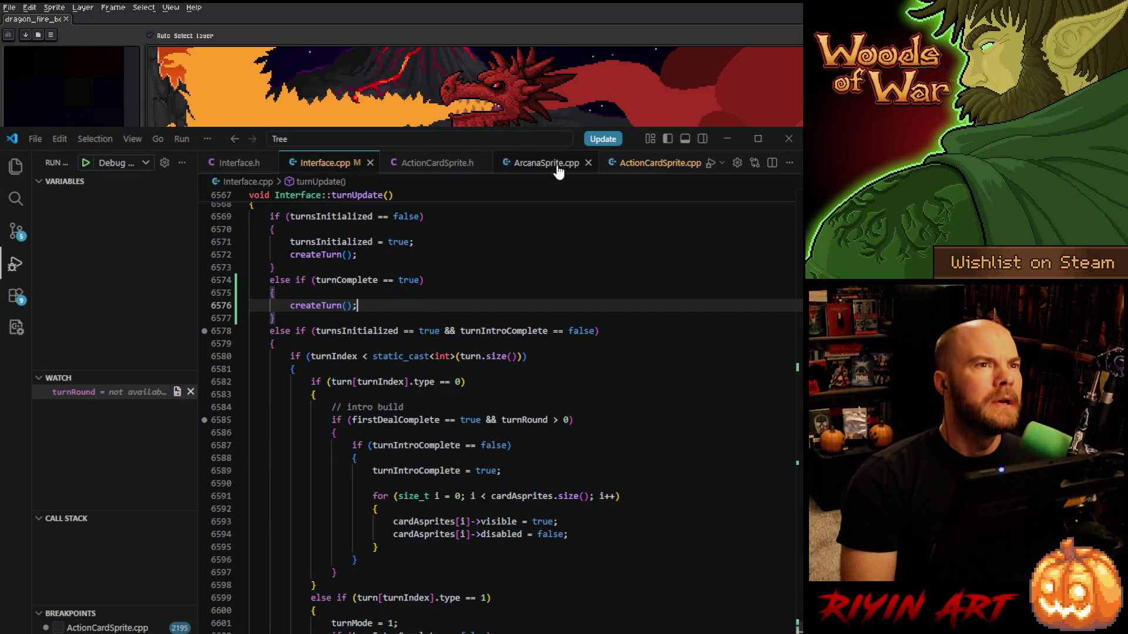
Close ArcanaSprite.cpp and switch to ActionCardSprite.cpp at the singleCard check.
scroll(593, 167, down, 1)
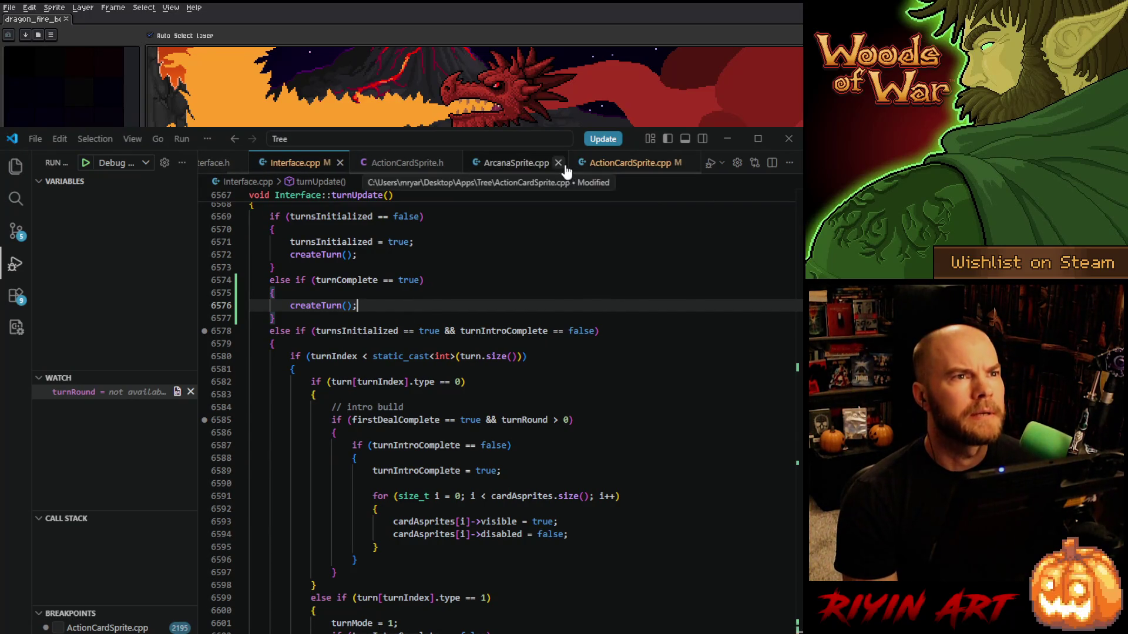
click(559, 164)
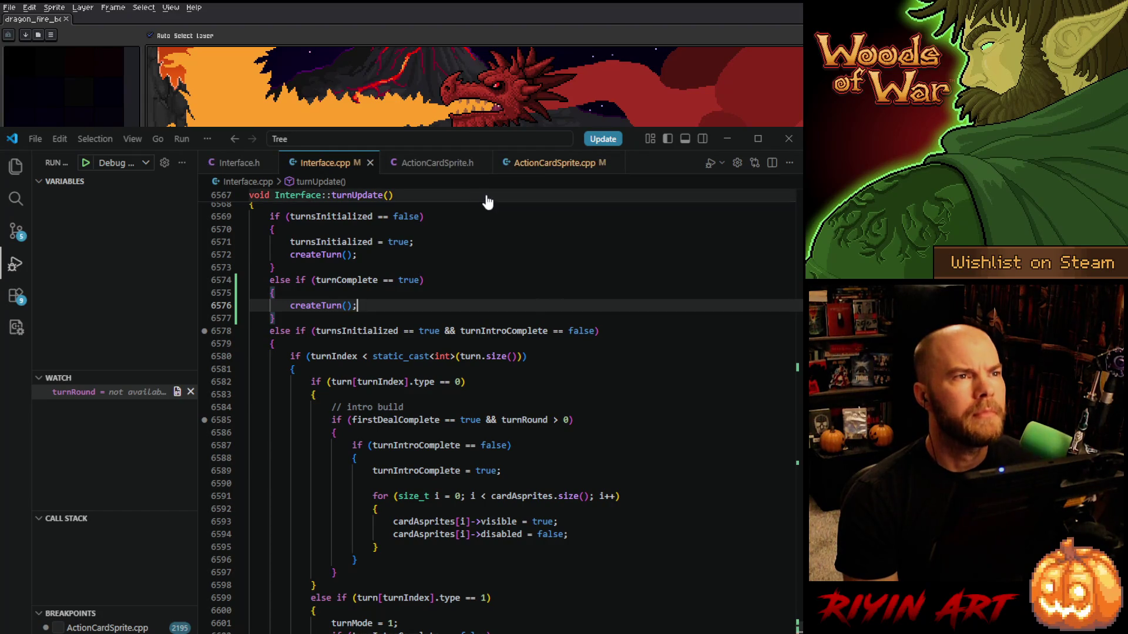
click(528, 166)
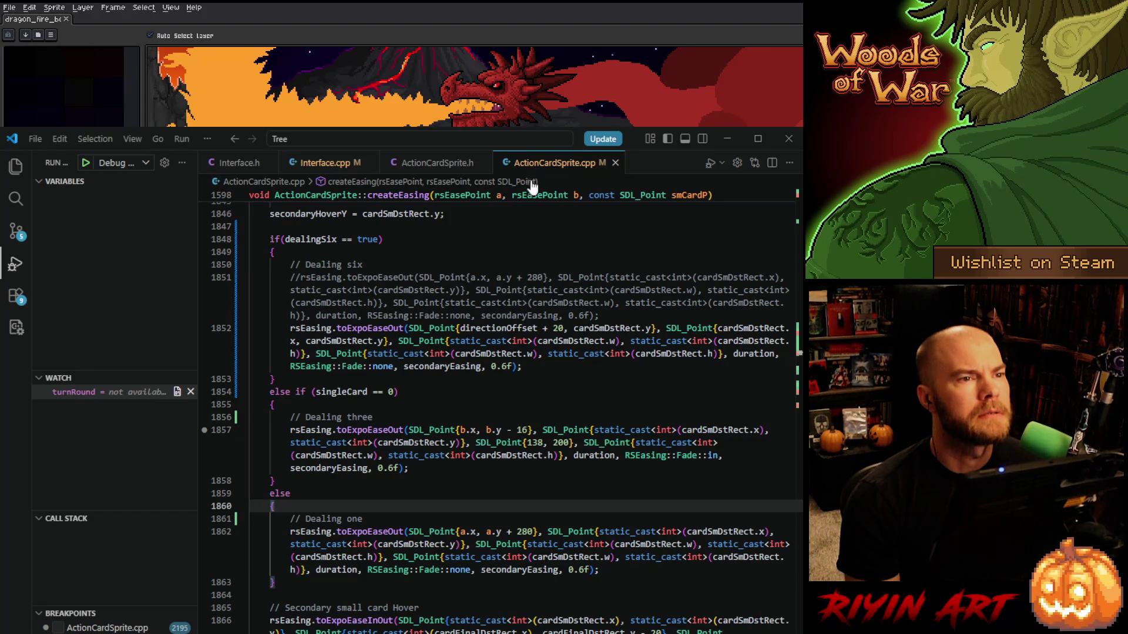
click(428, 391)
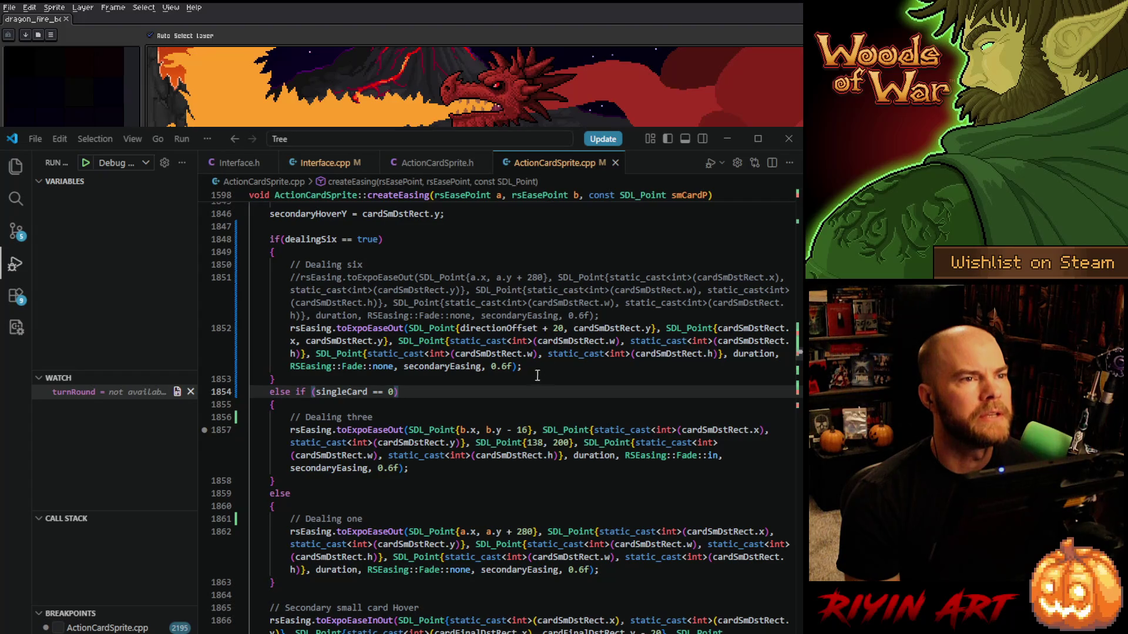
Review createEasing up to the Dealing Six description easing from dp.y + 280, then launch the debugger.
scroll(408, 335, down, 5)
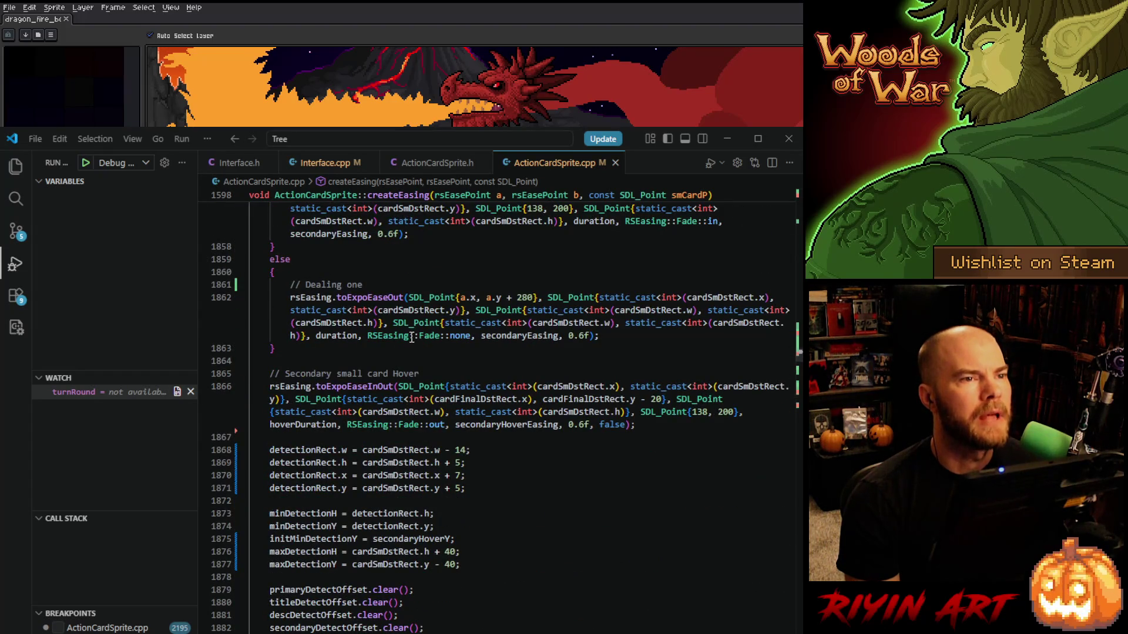
click(501, 425)
double_click(500, 425)
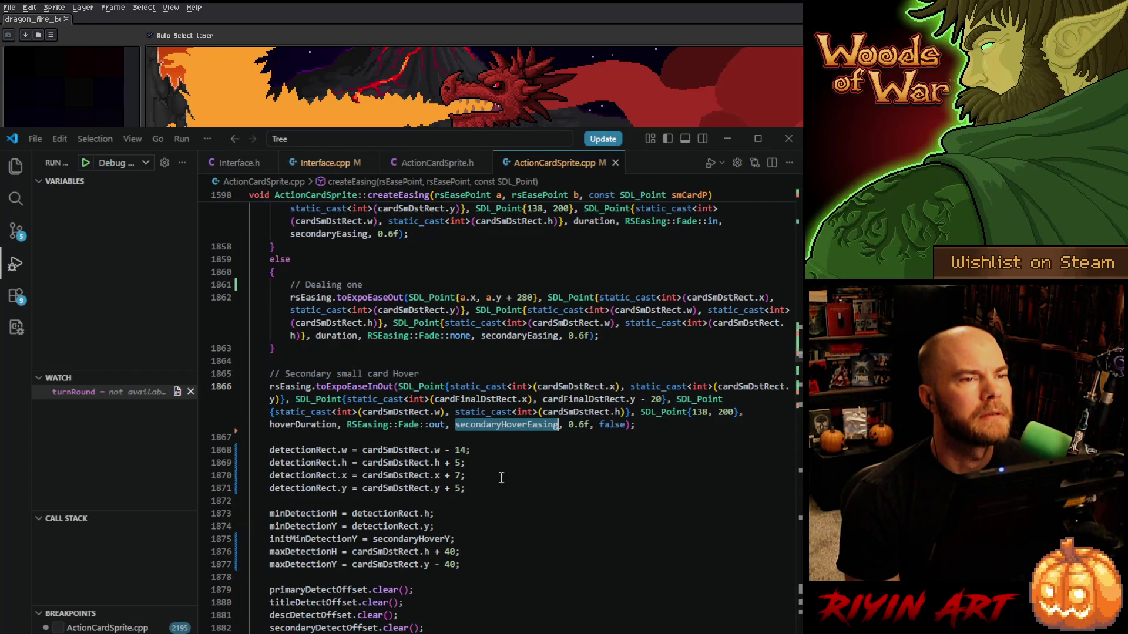
scroll(473, 500, up, 10)
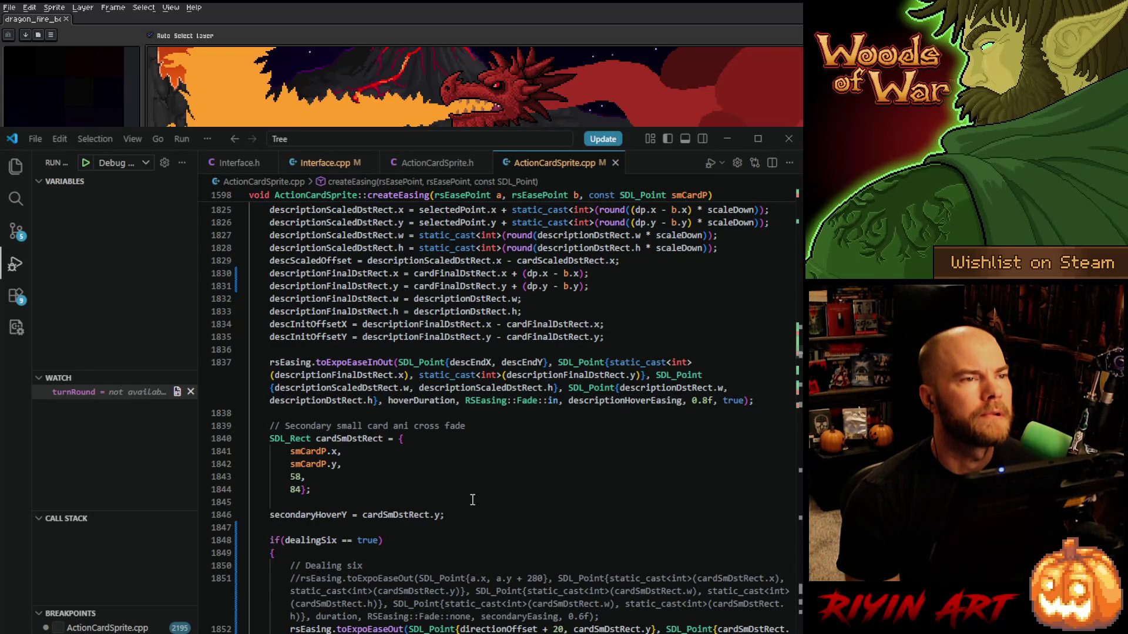
scroll(473, 500, up, 5)
scroll(473, 501, up, 6)
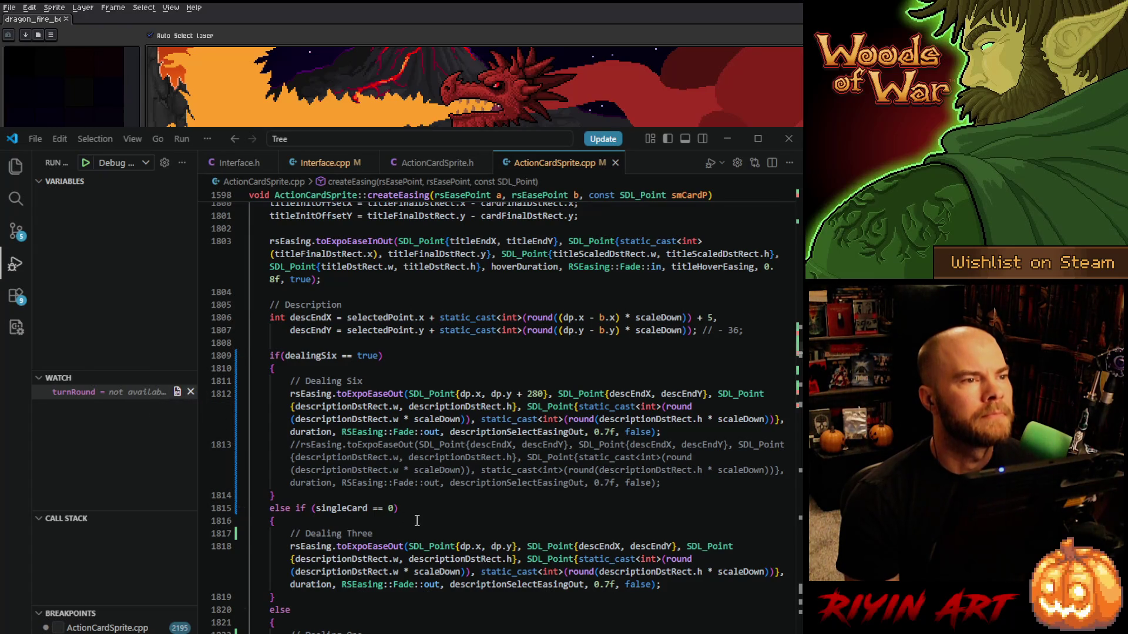
click(427, 495)
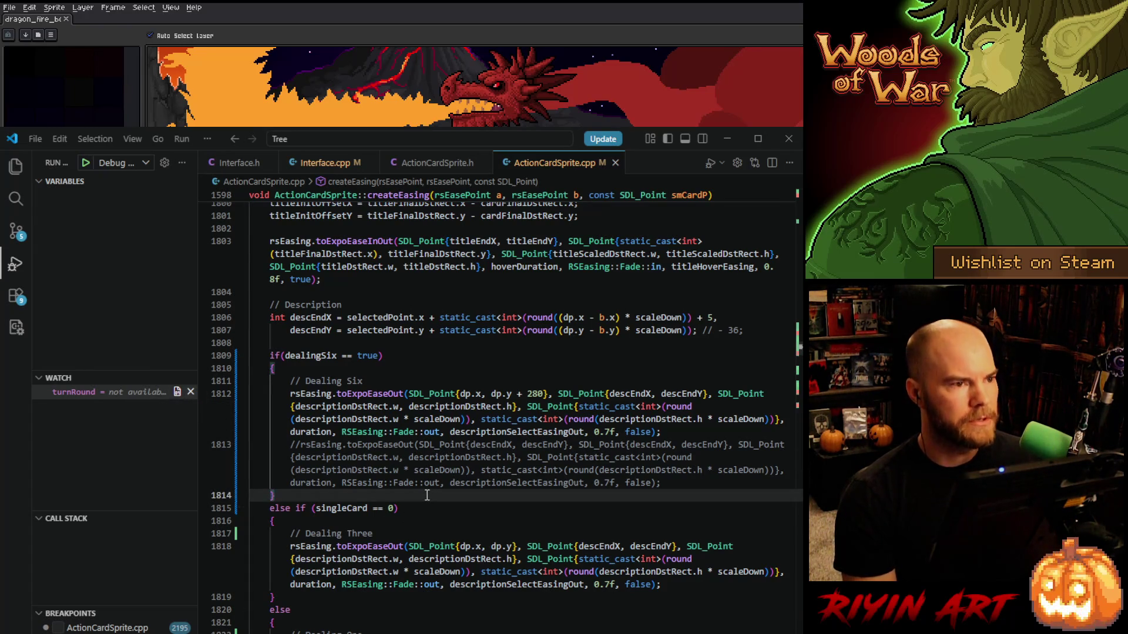
click(86, 162)
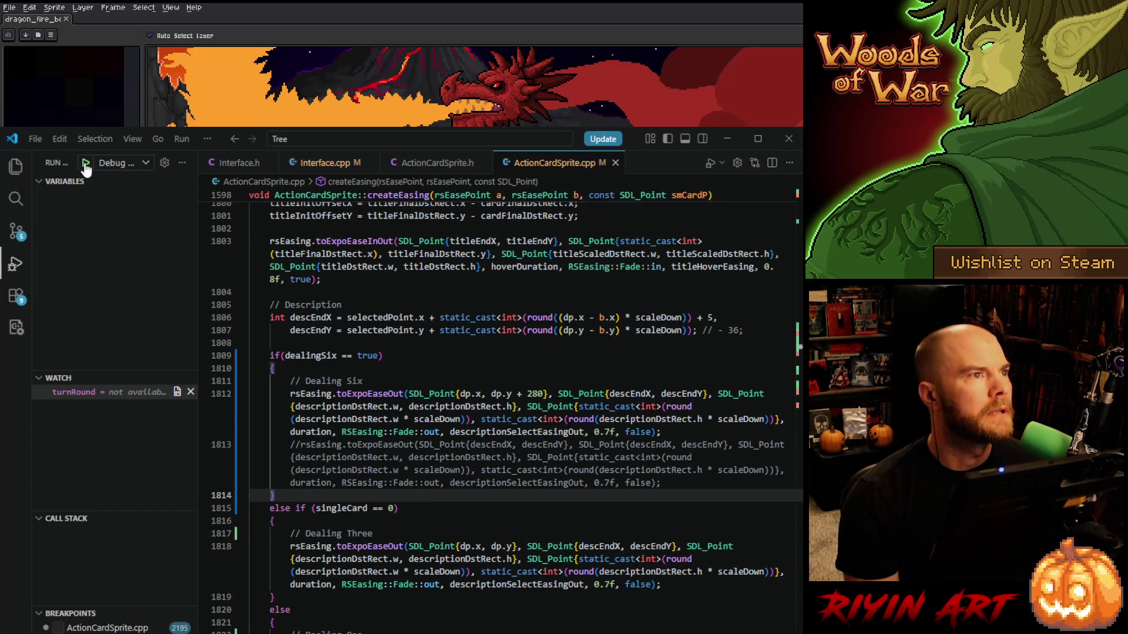
Remove the turnRound watch expression and put the caret on the Dealing Six comment.
click(191, 393)
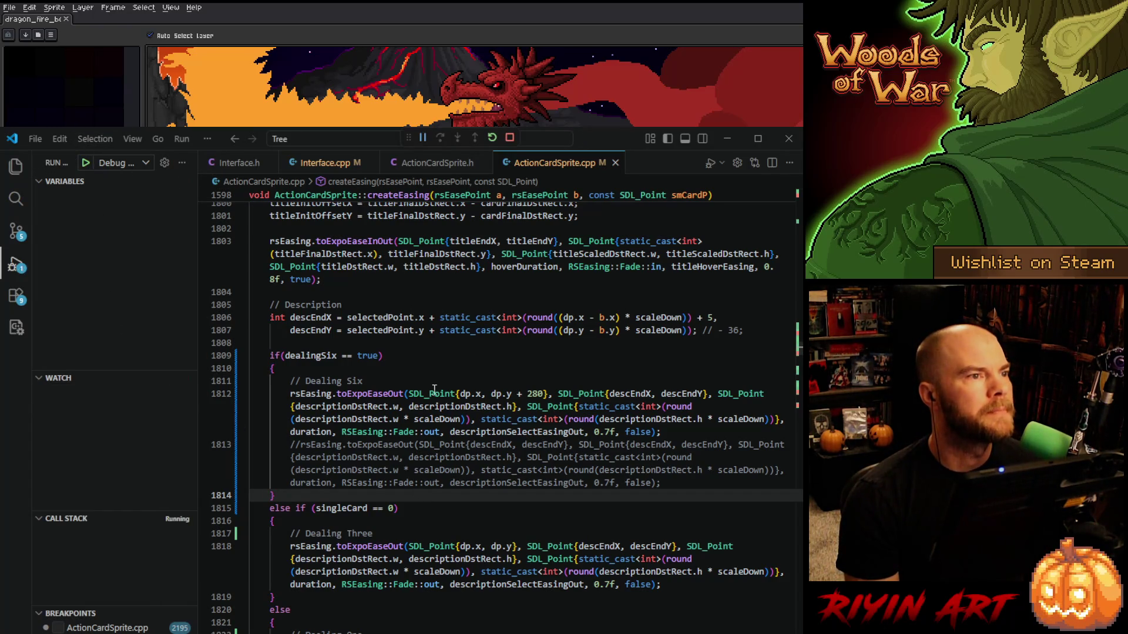
click(451, 376)
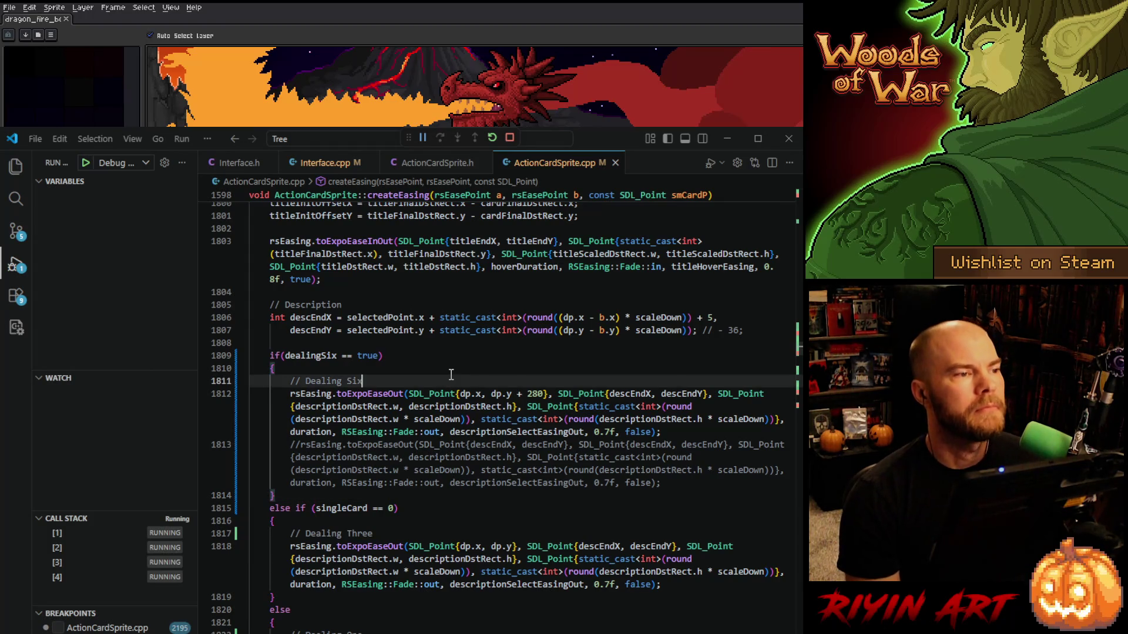